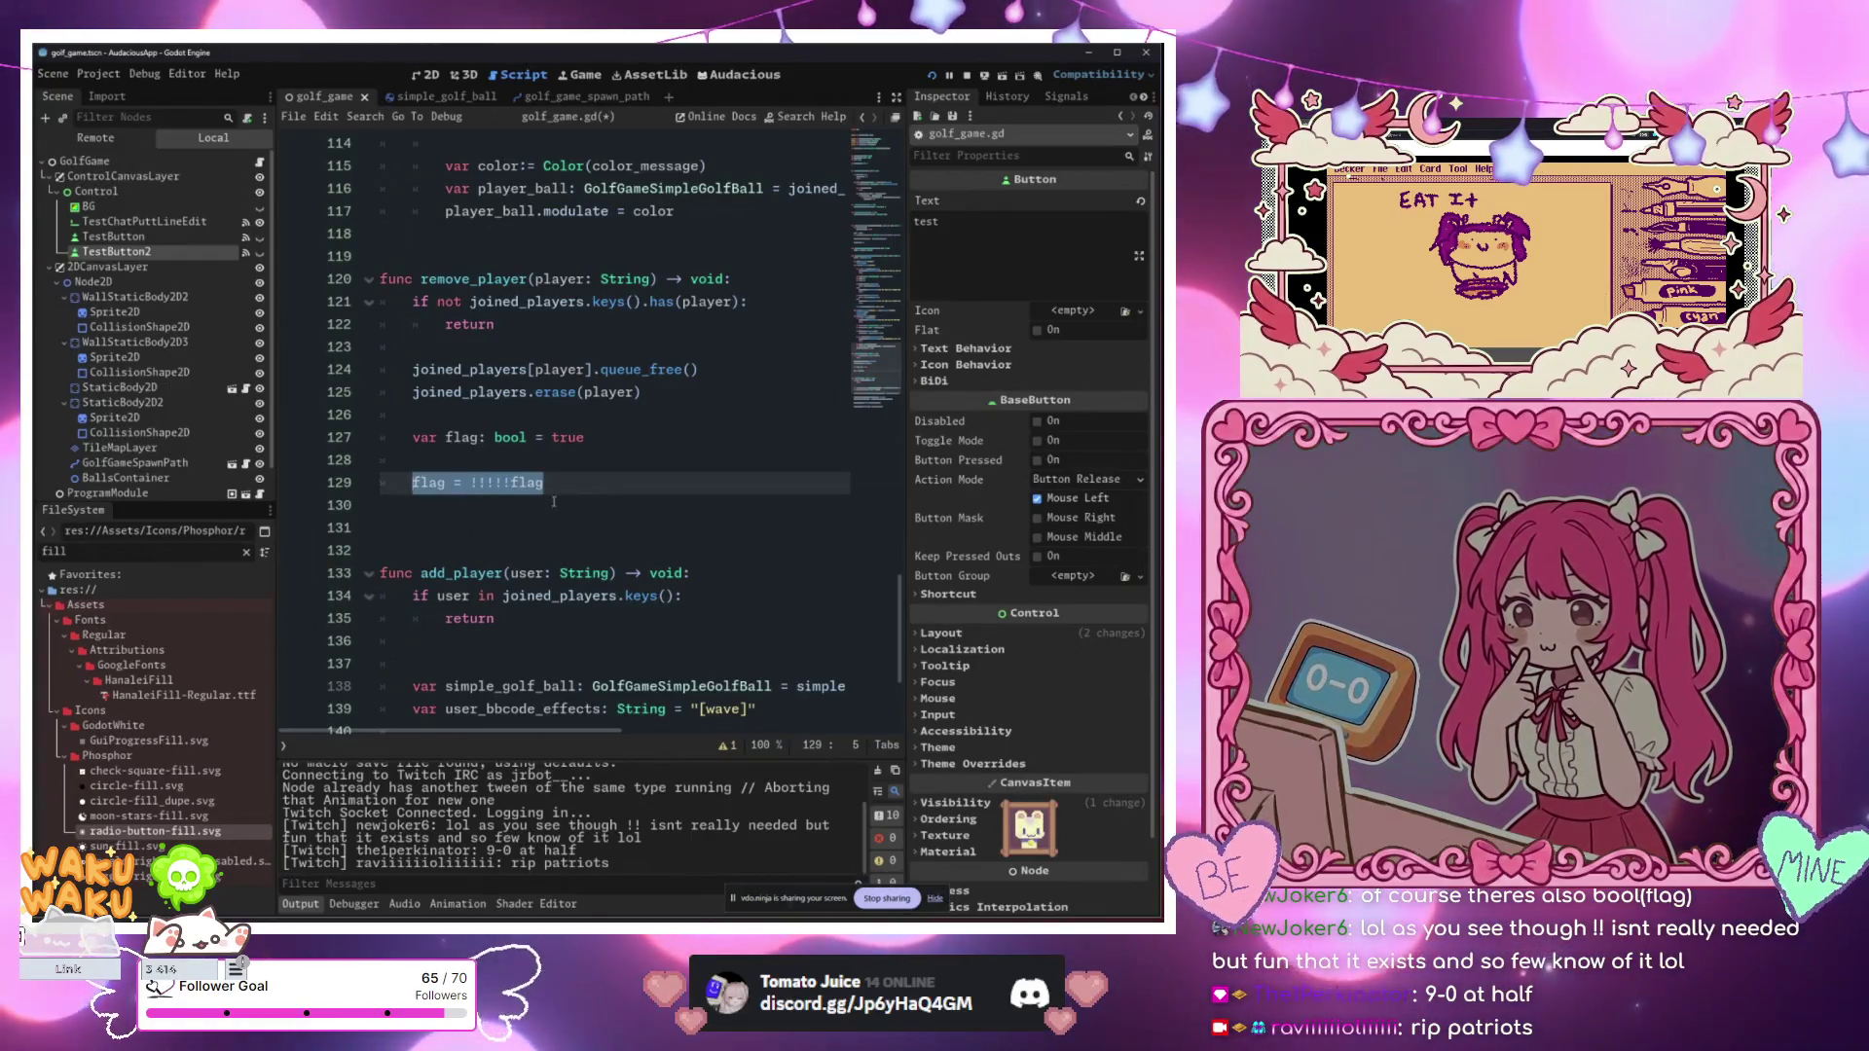
Step: Save the golf_game.gd script with Ctrl+S
key(End)
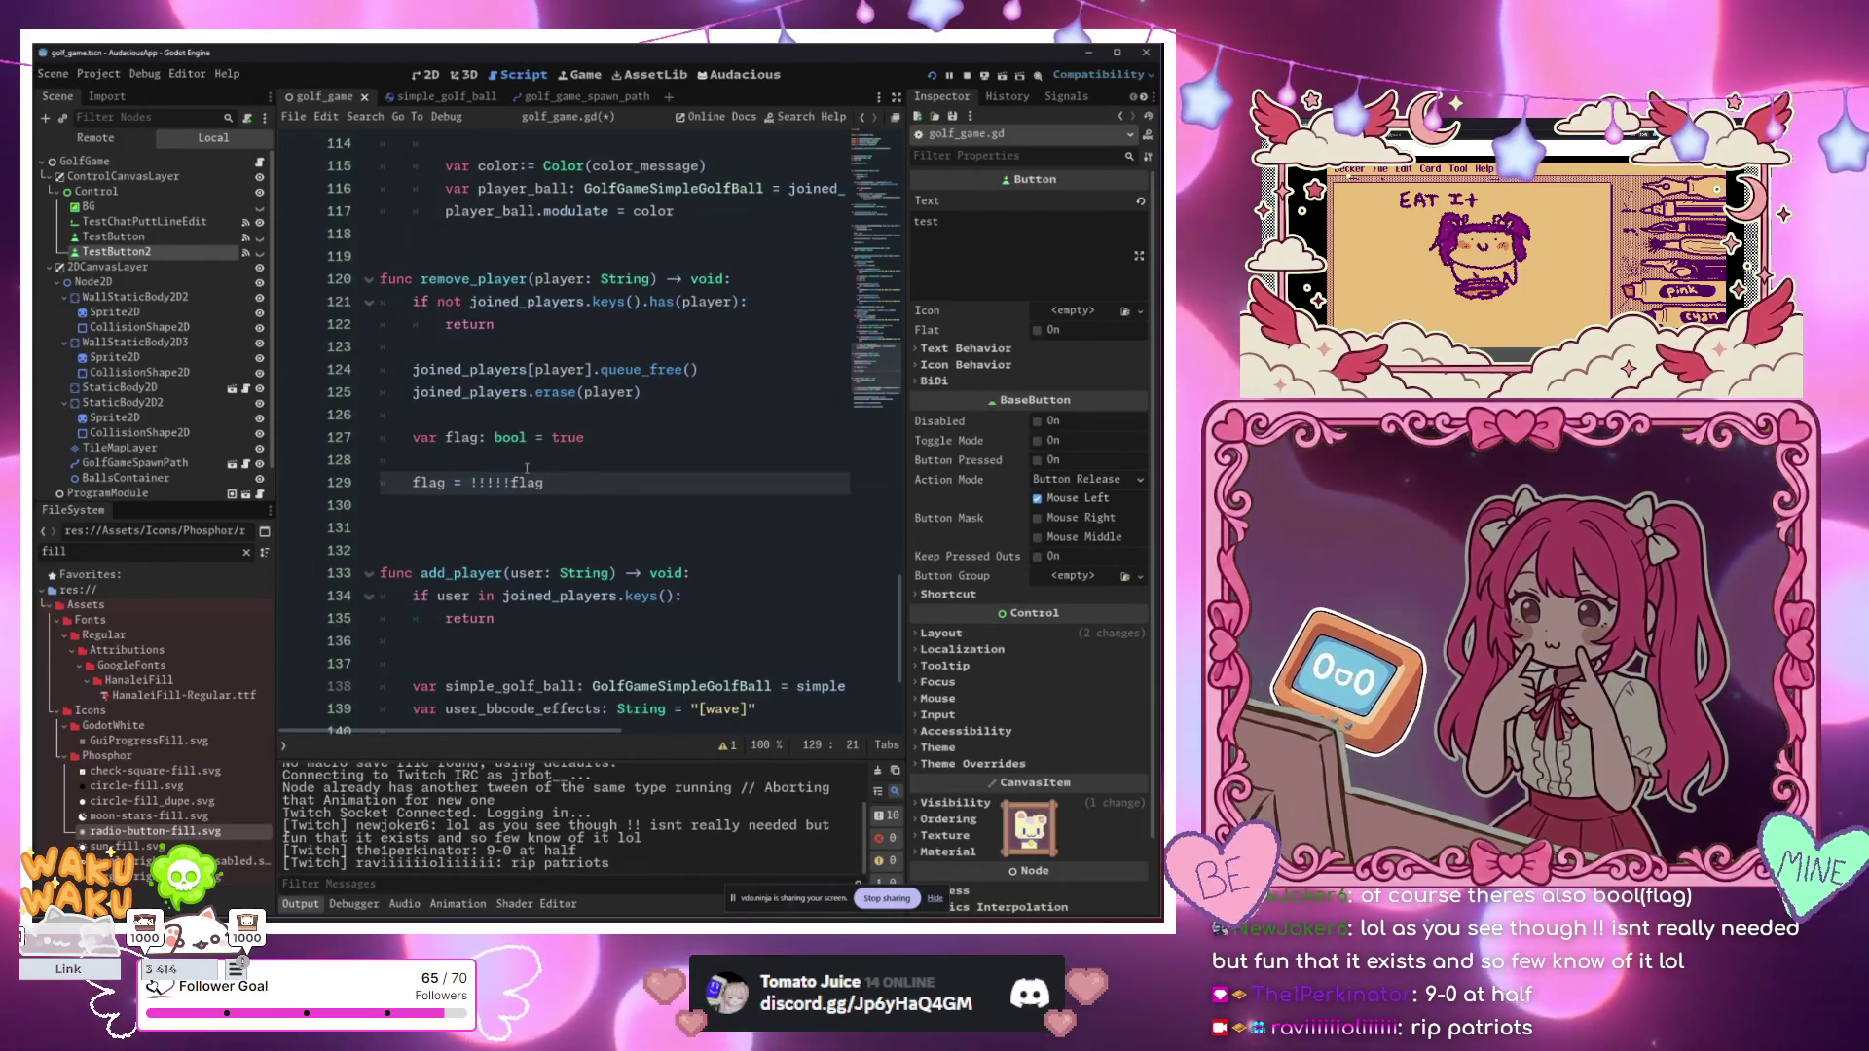
click(522, 492)
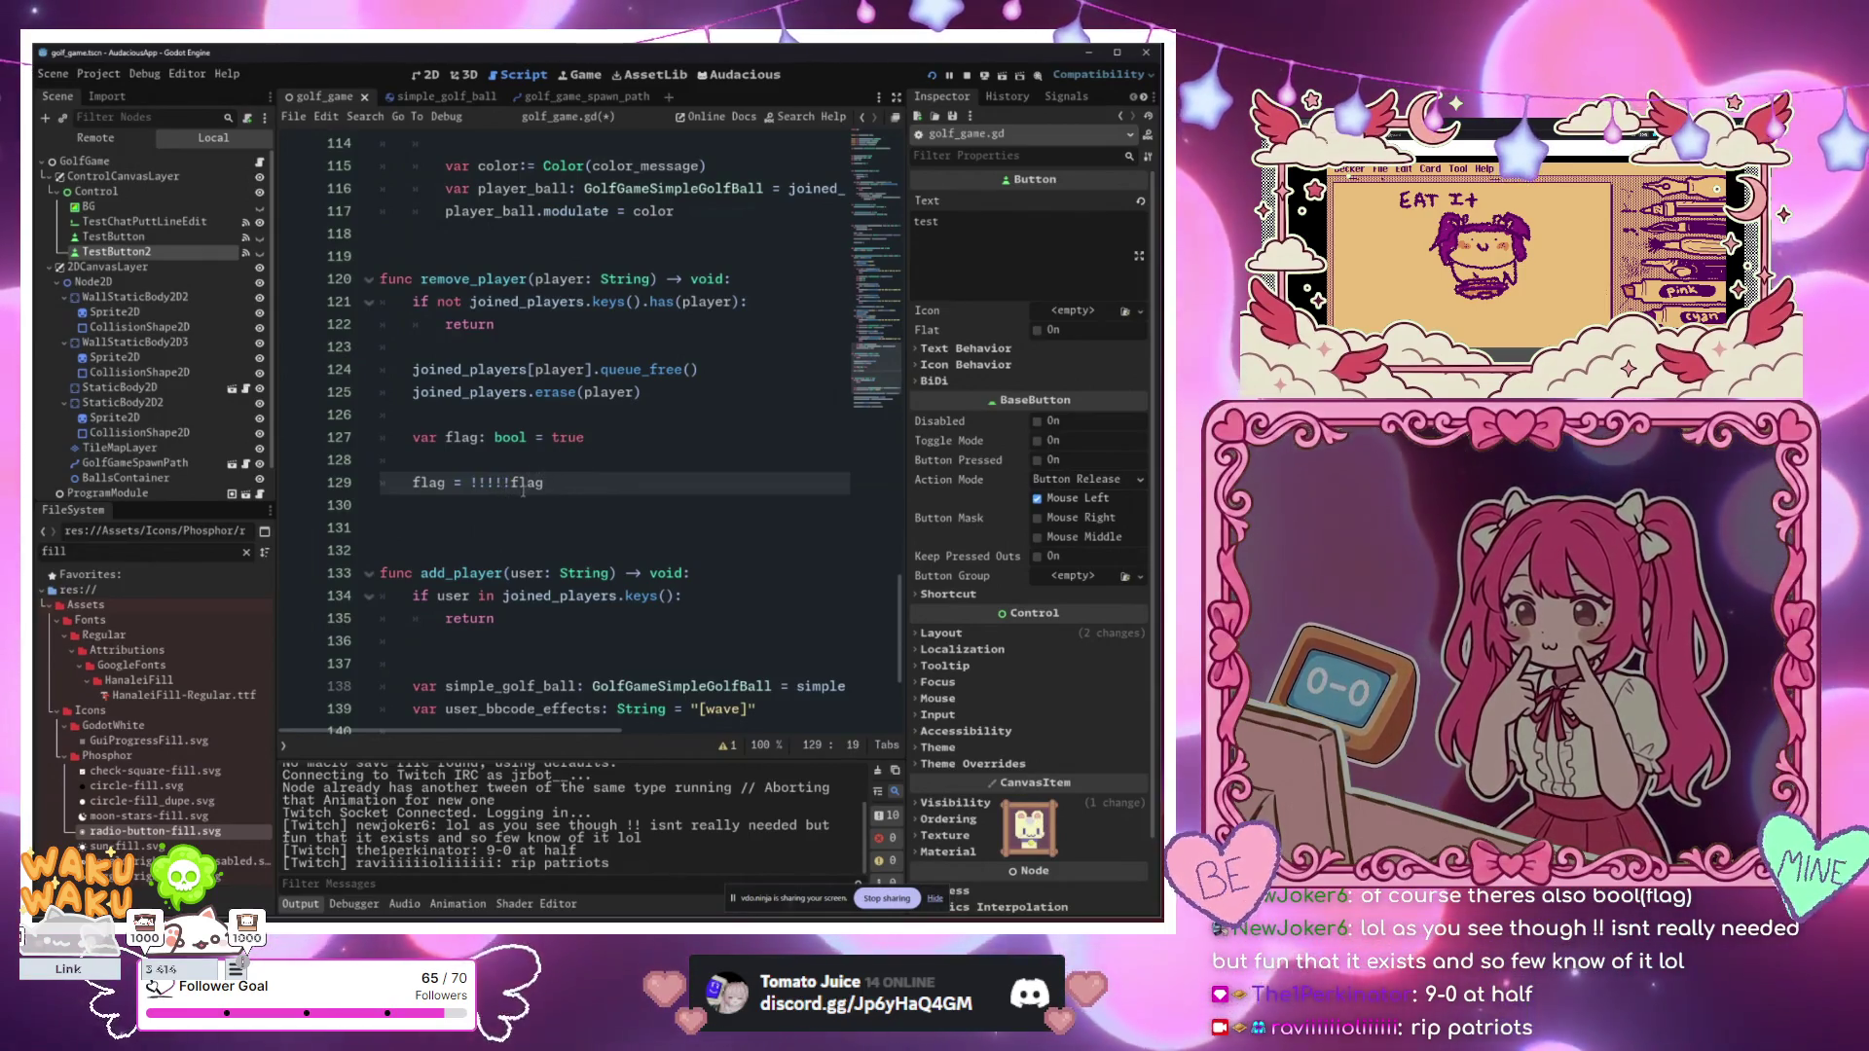
click(508, 490)
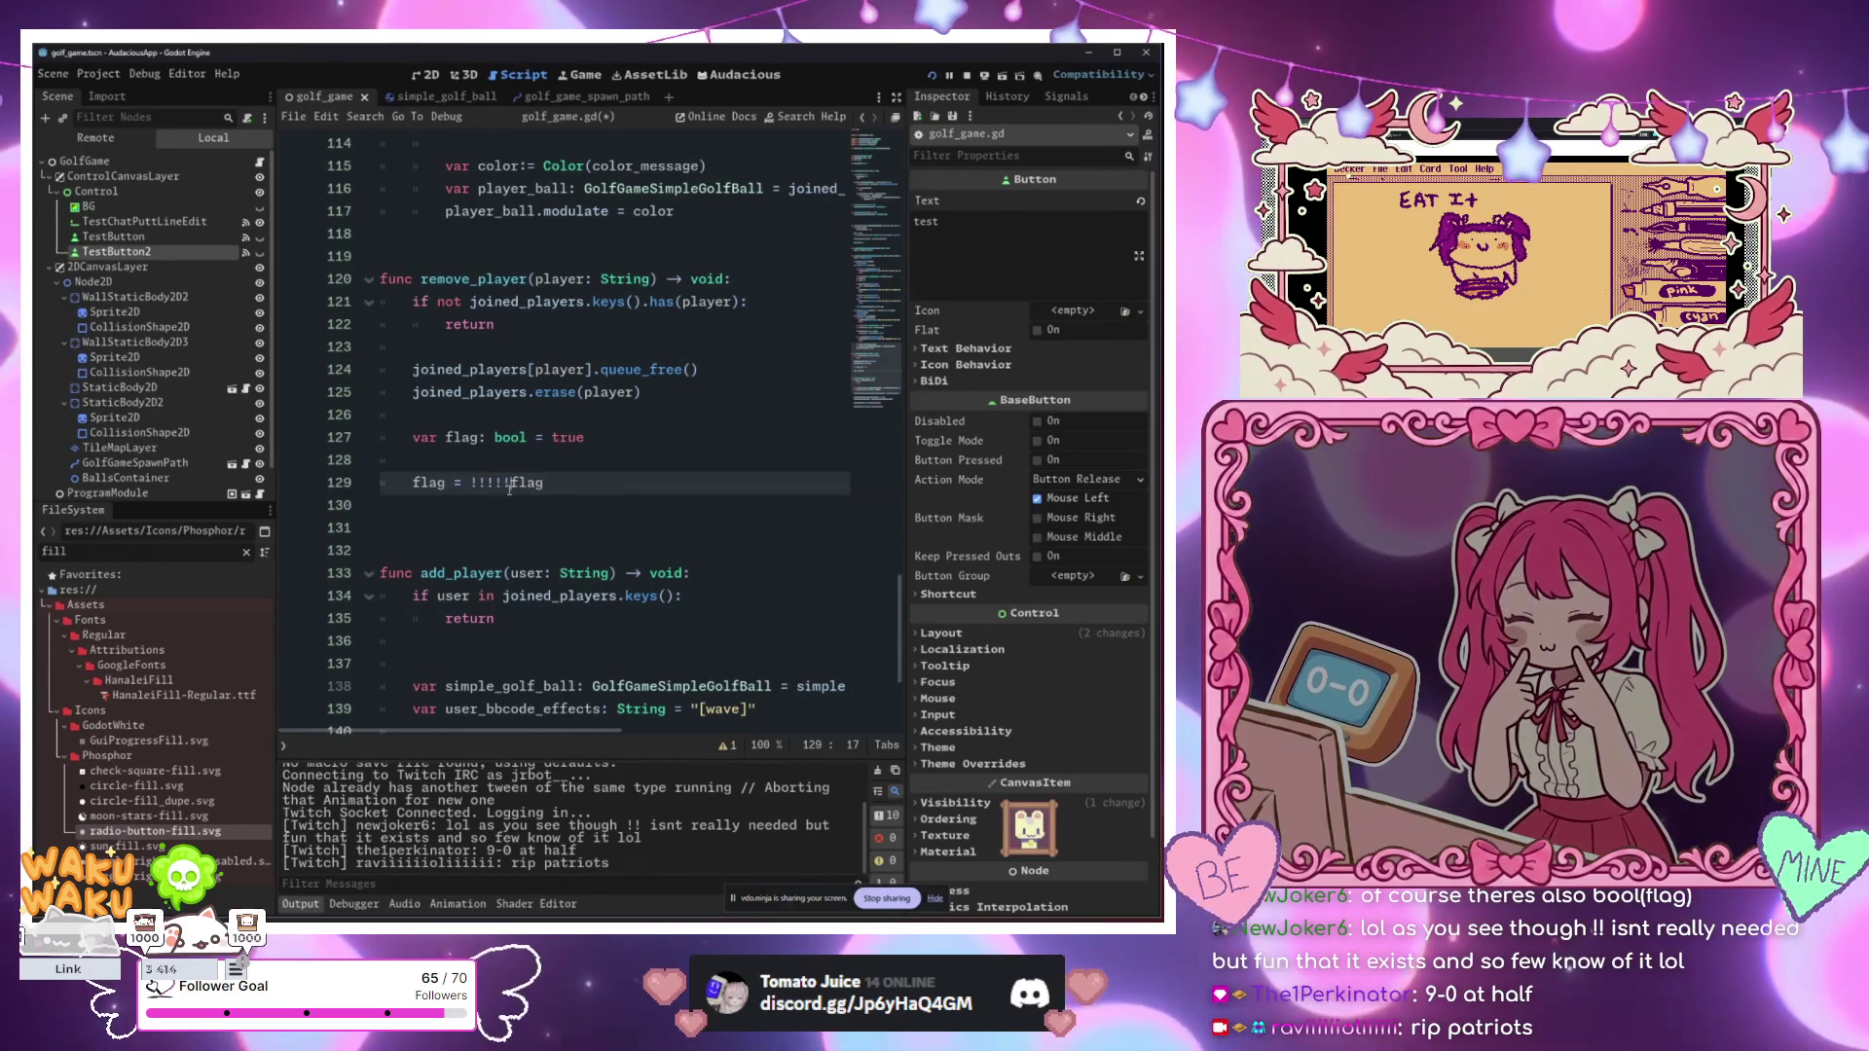
double_click(512, 483)
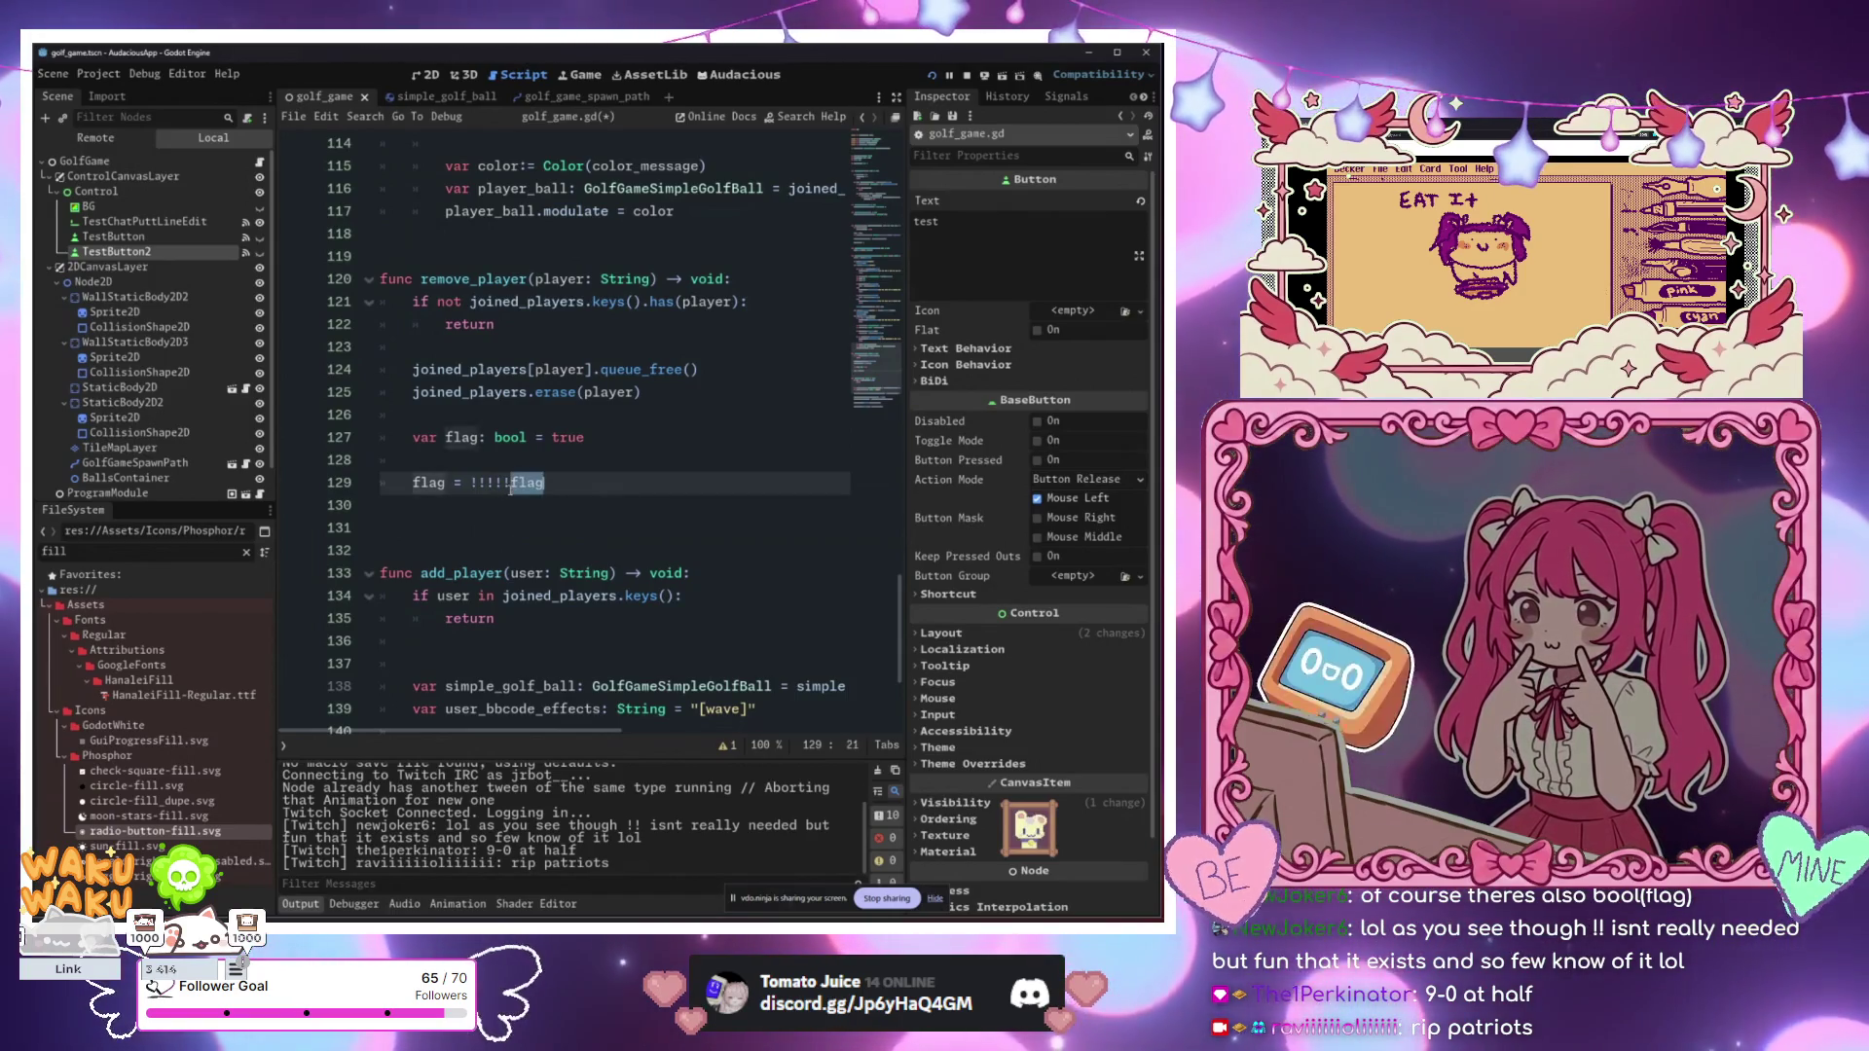
click(535, 483)
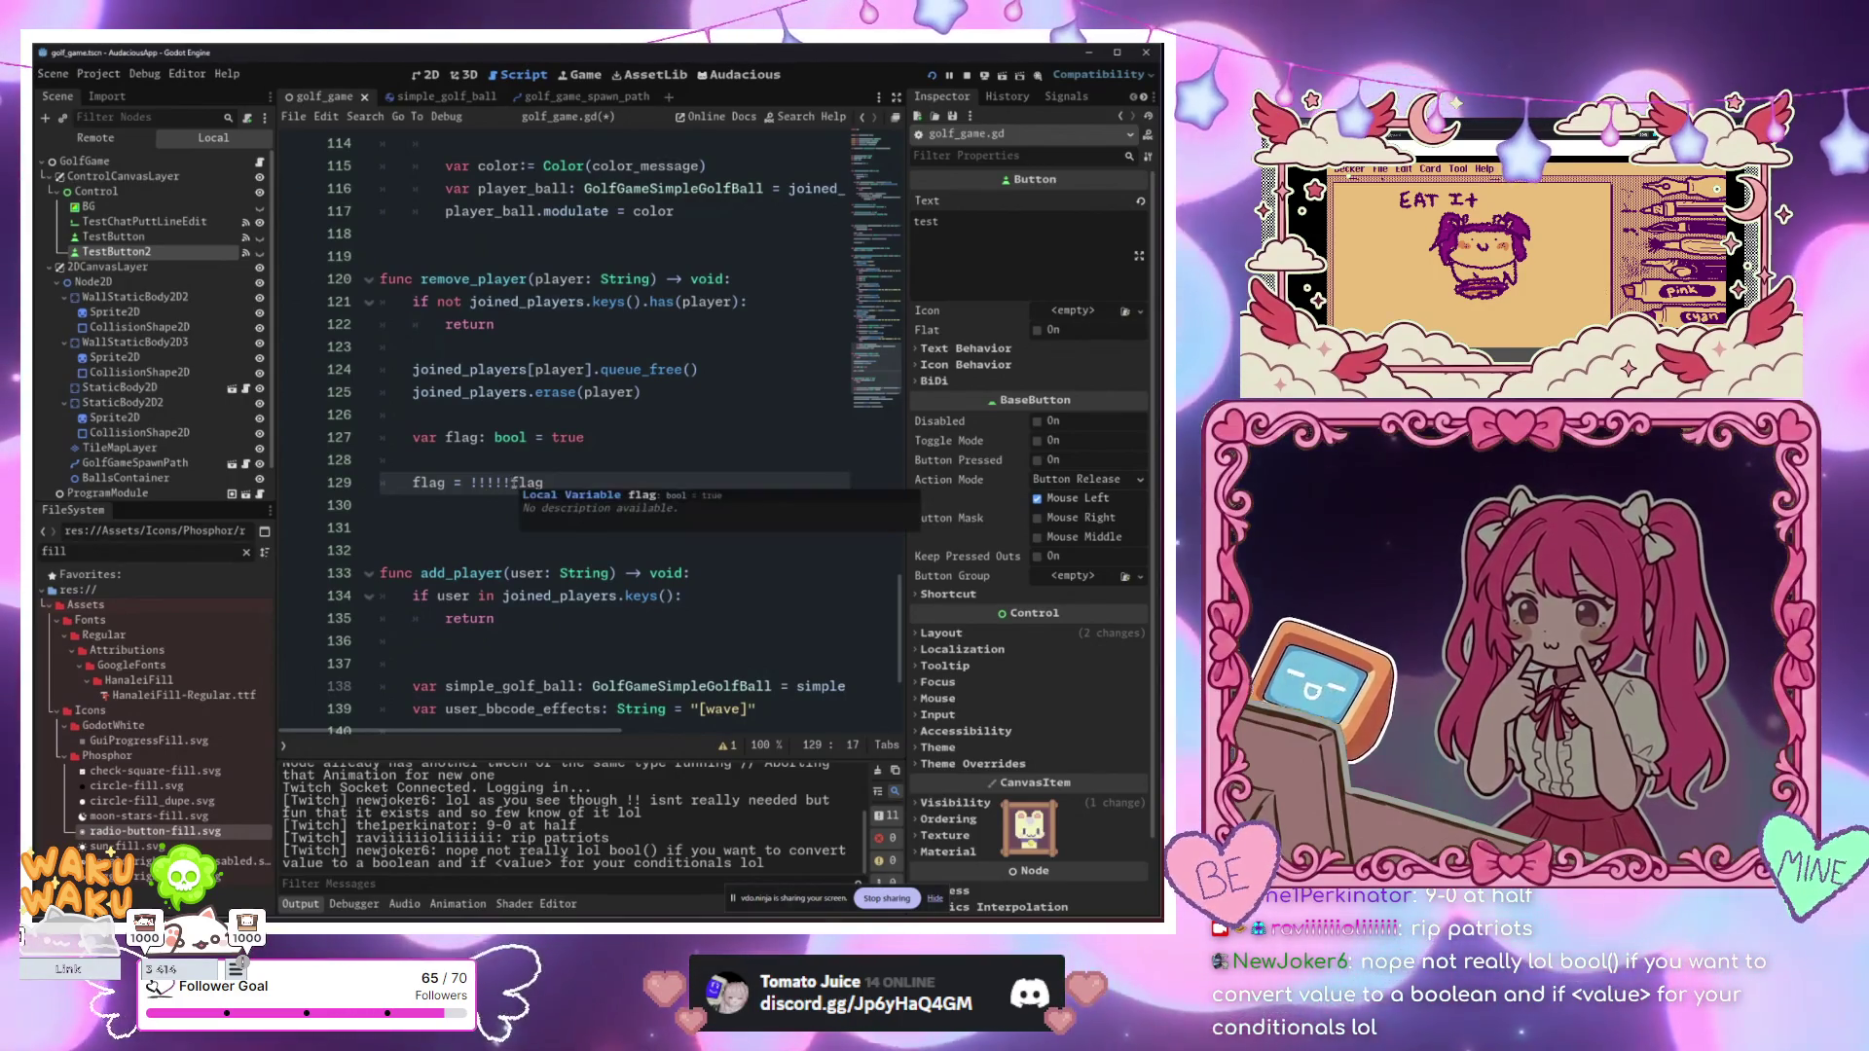
key(ctrl+s)
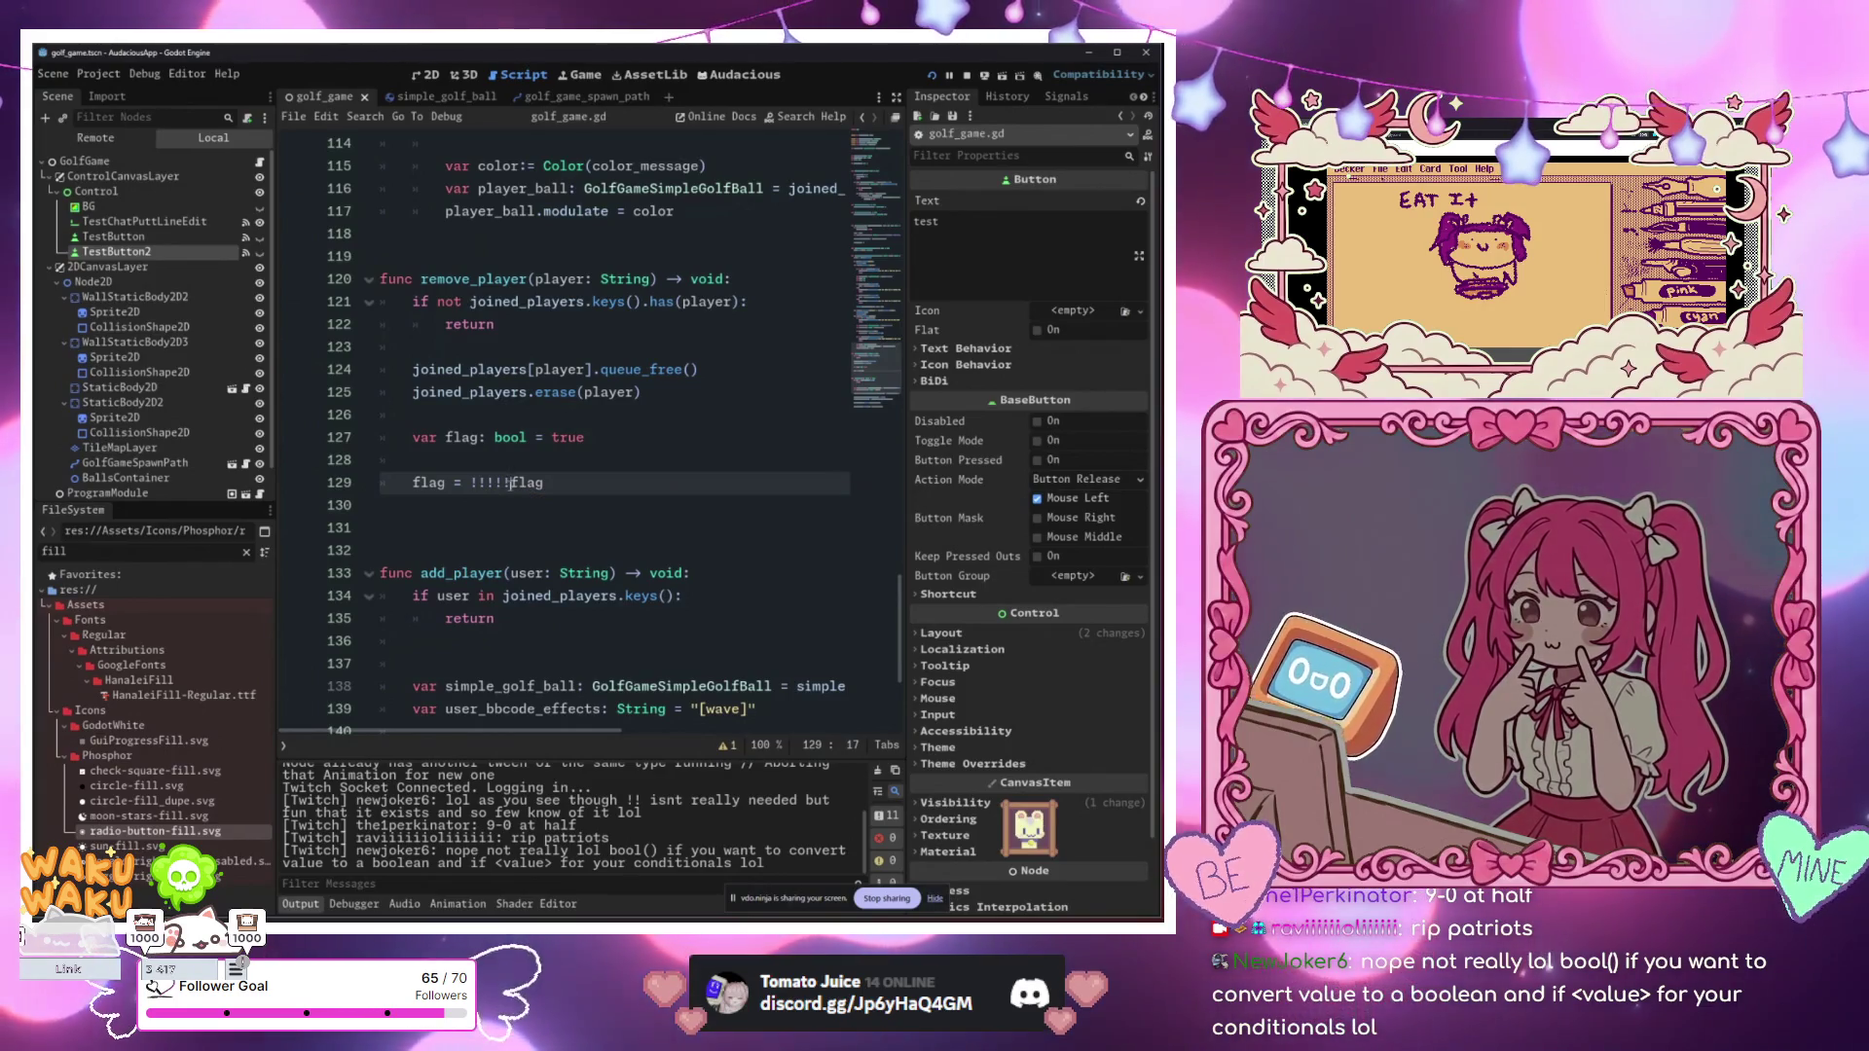
Step: Strip the extra exclamation marks so line 129 reads flag = !flag
scroll(645, 499, up, 1)
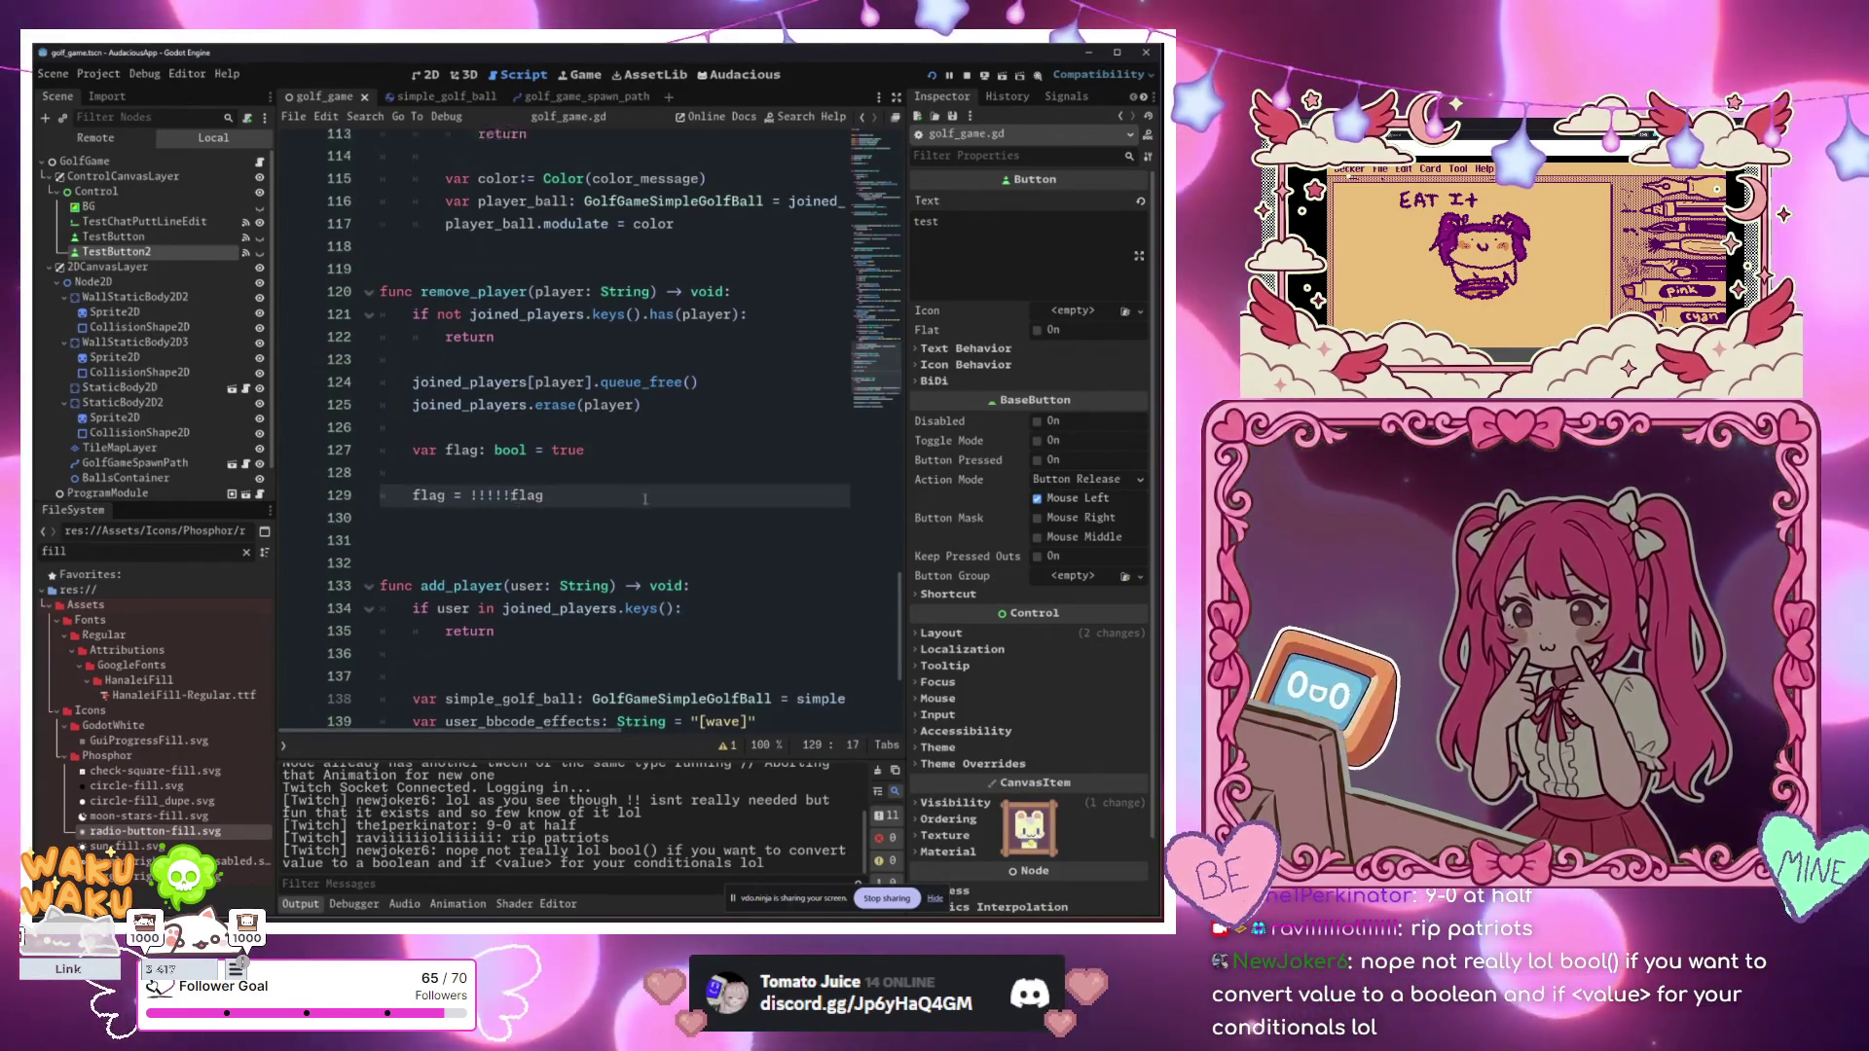
scroll(644, 499, up, 2)
scroll(584, 487, down, 3)
click(515, 480)
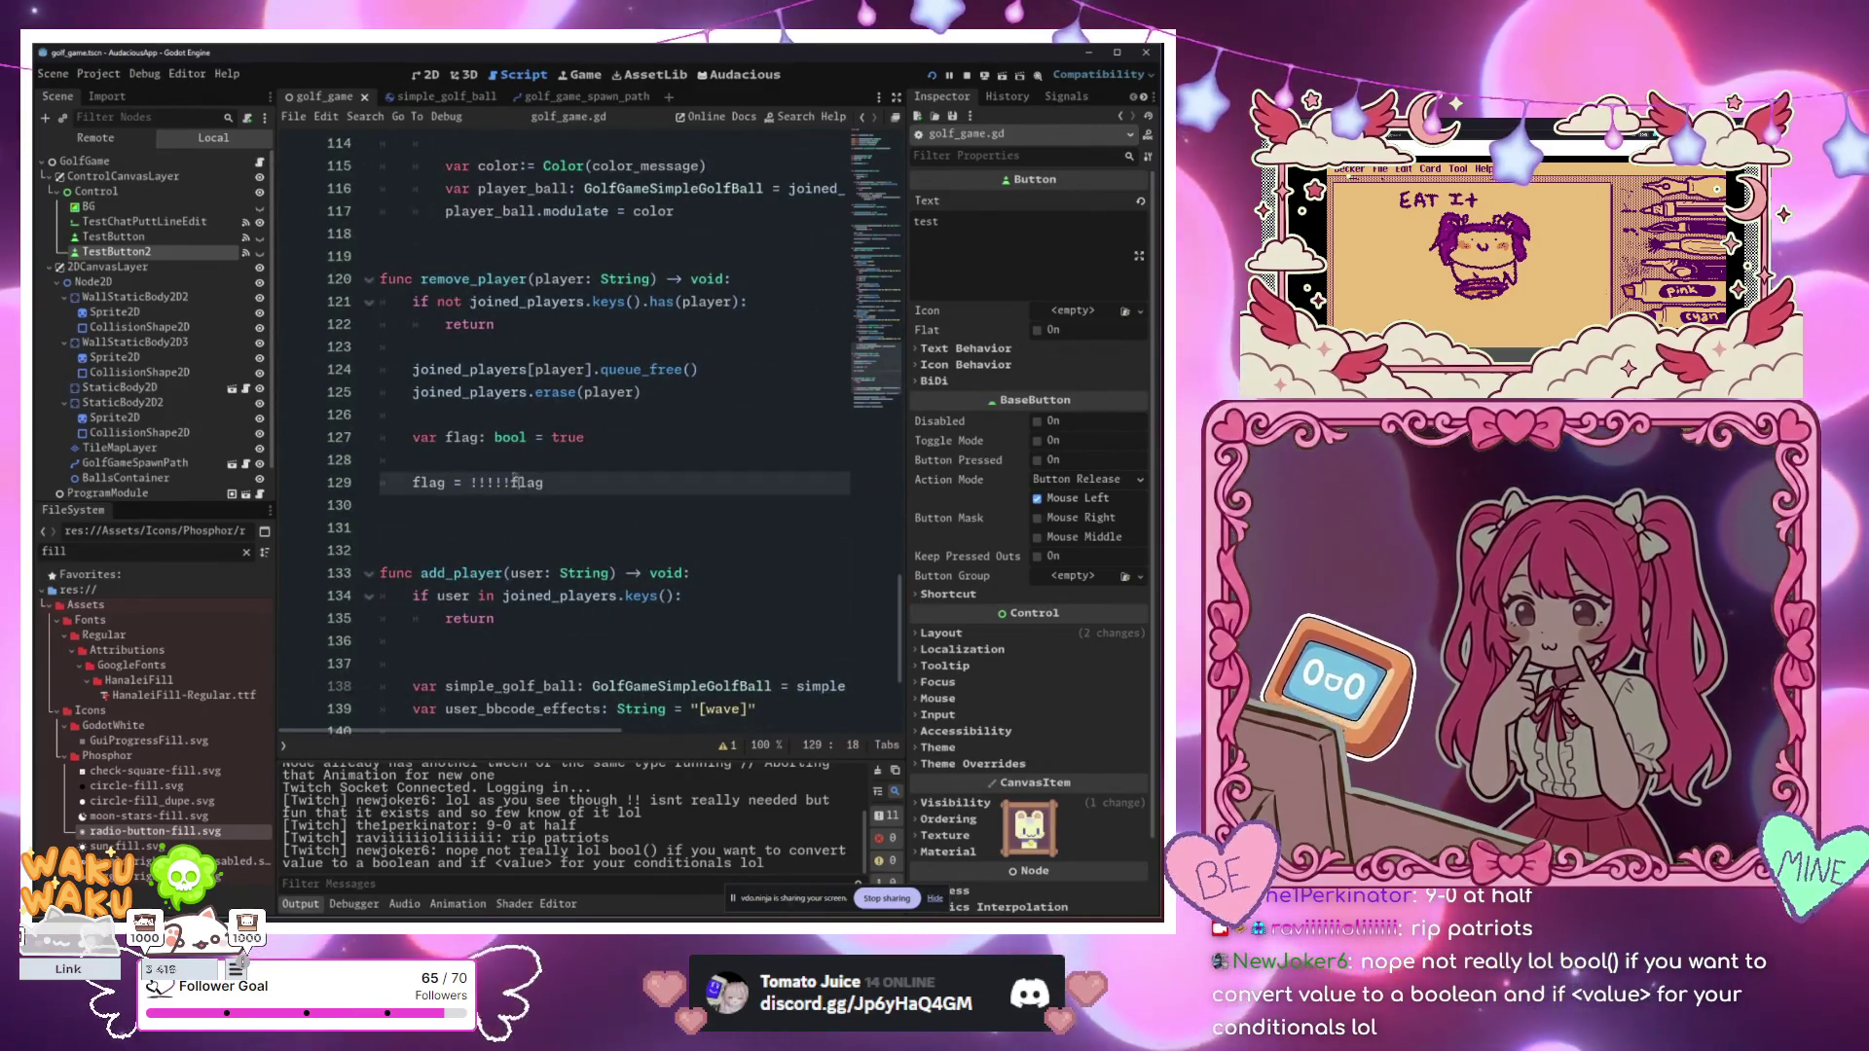
key(Left)
key(BackSpace)
key(BackSpace)
key(BackSpace)
text(!!!!)
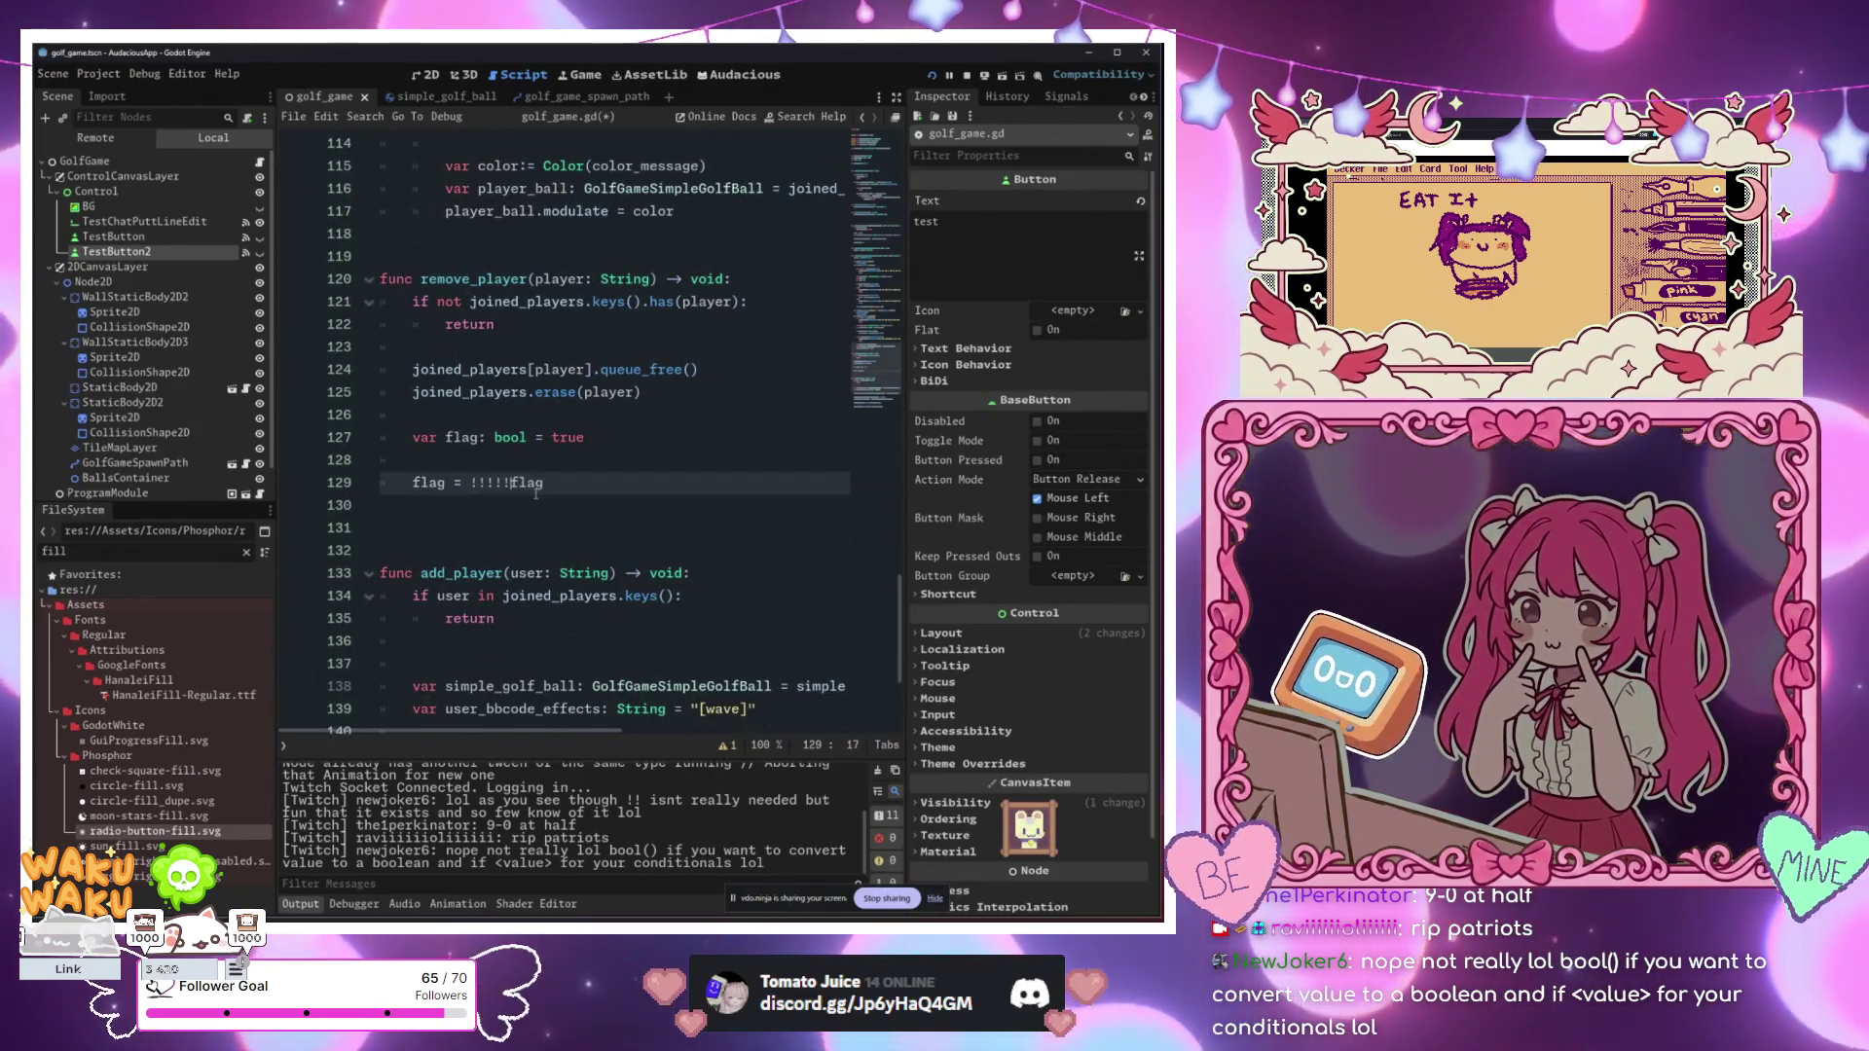
key(BackSpace)
key(BackSpace)
key(BackSpace)
click(578, 487)
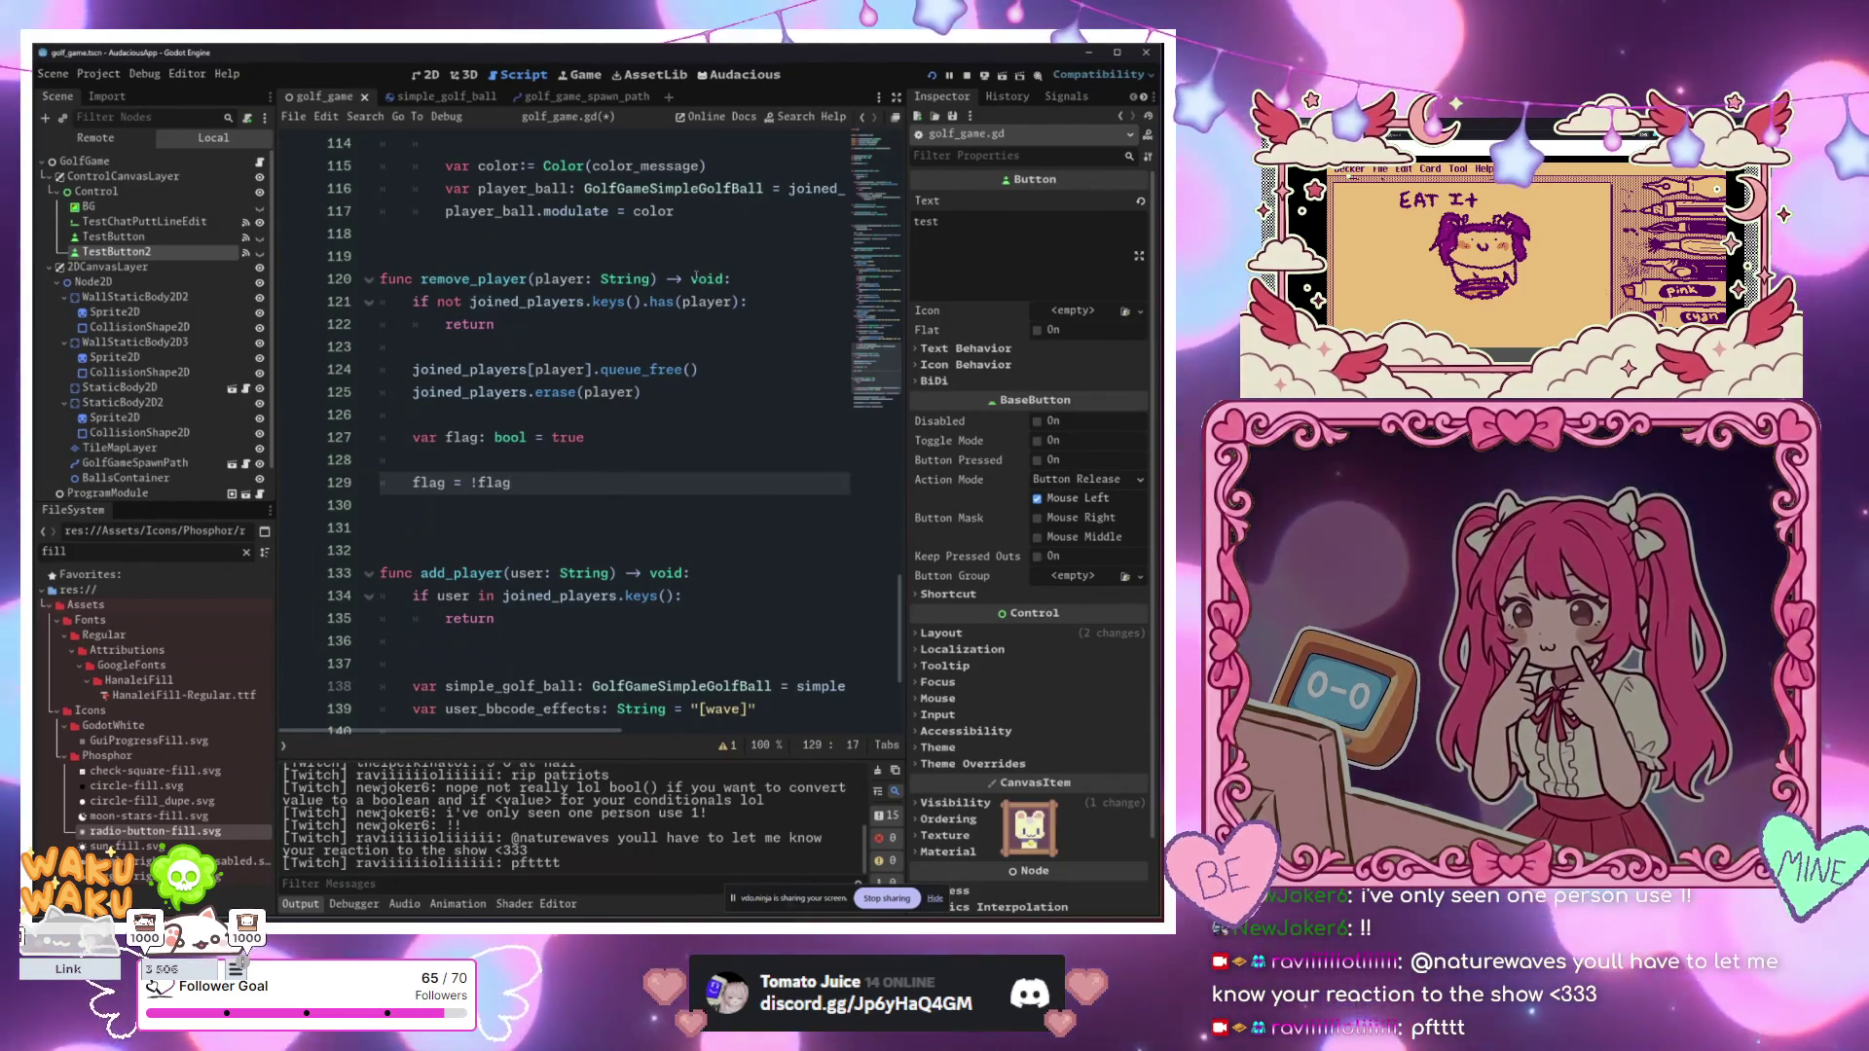
Step: Delete blank line 128 between var flag and the flag toggle
click(681, 324)
drag(604, 437, 669, 459)
key(Down)
key(Down)
key(Down)
key(Up)
key(Up)
key(Up)
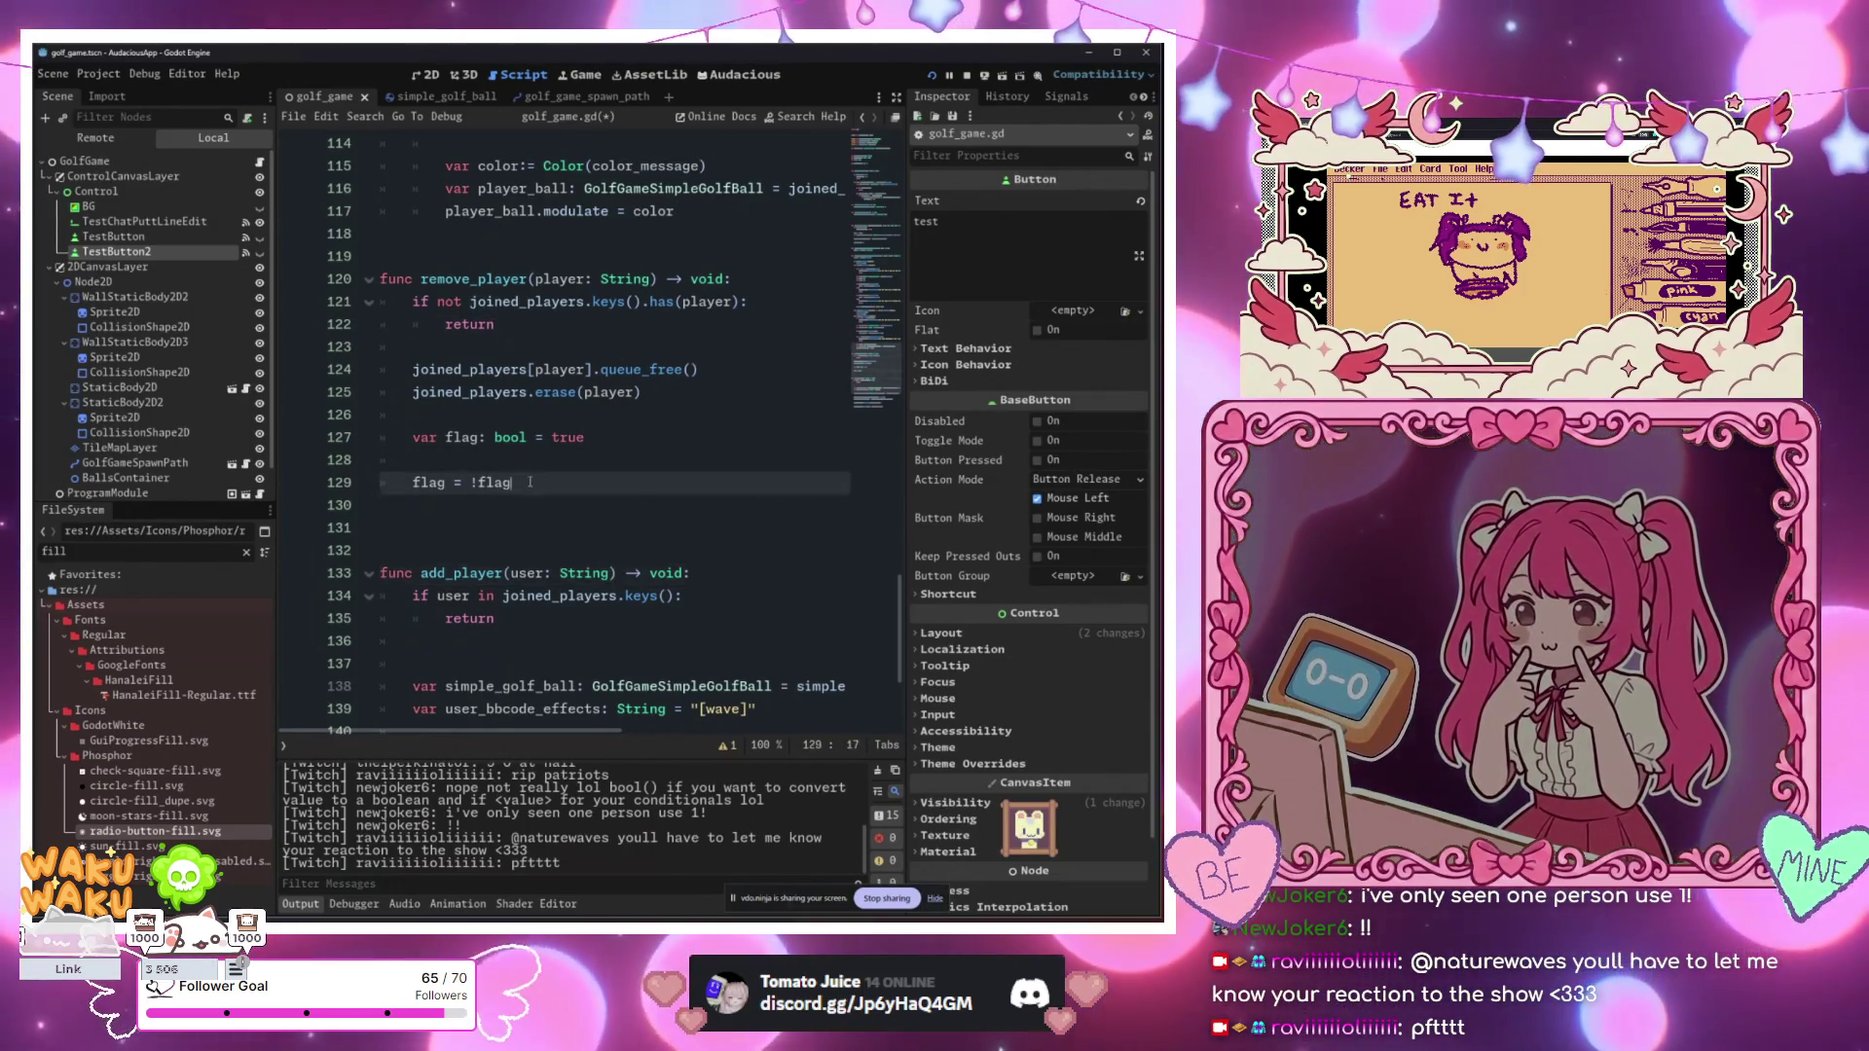
key(Down)
key(Up)
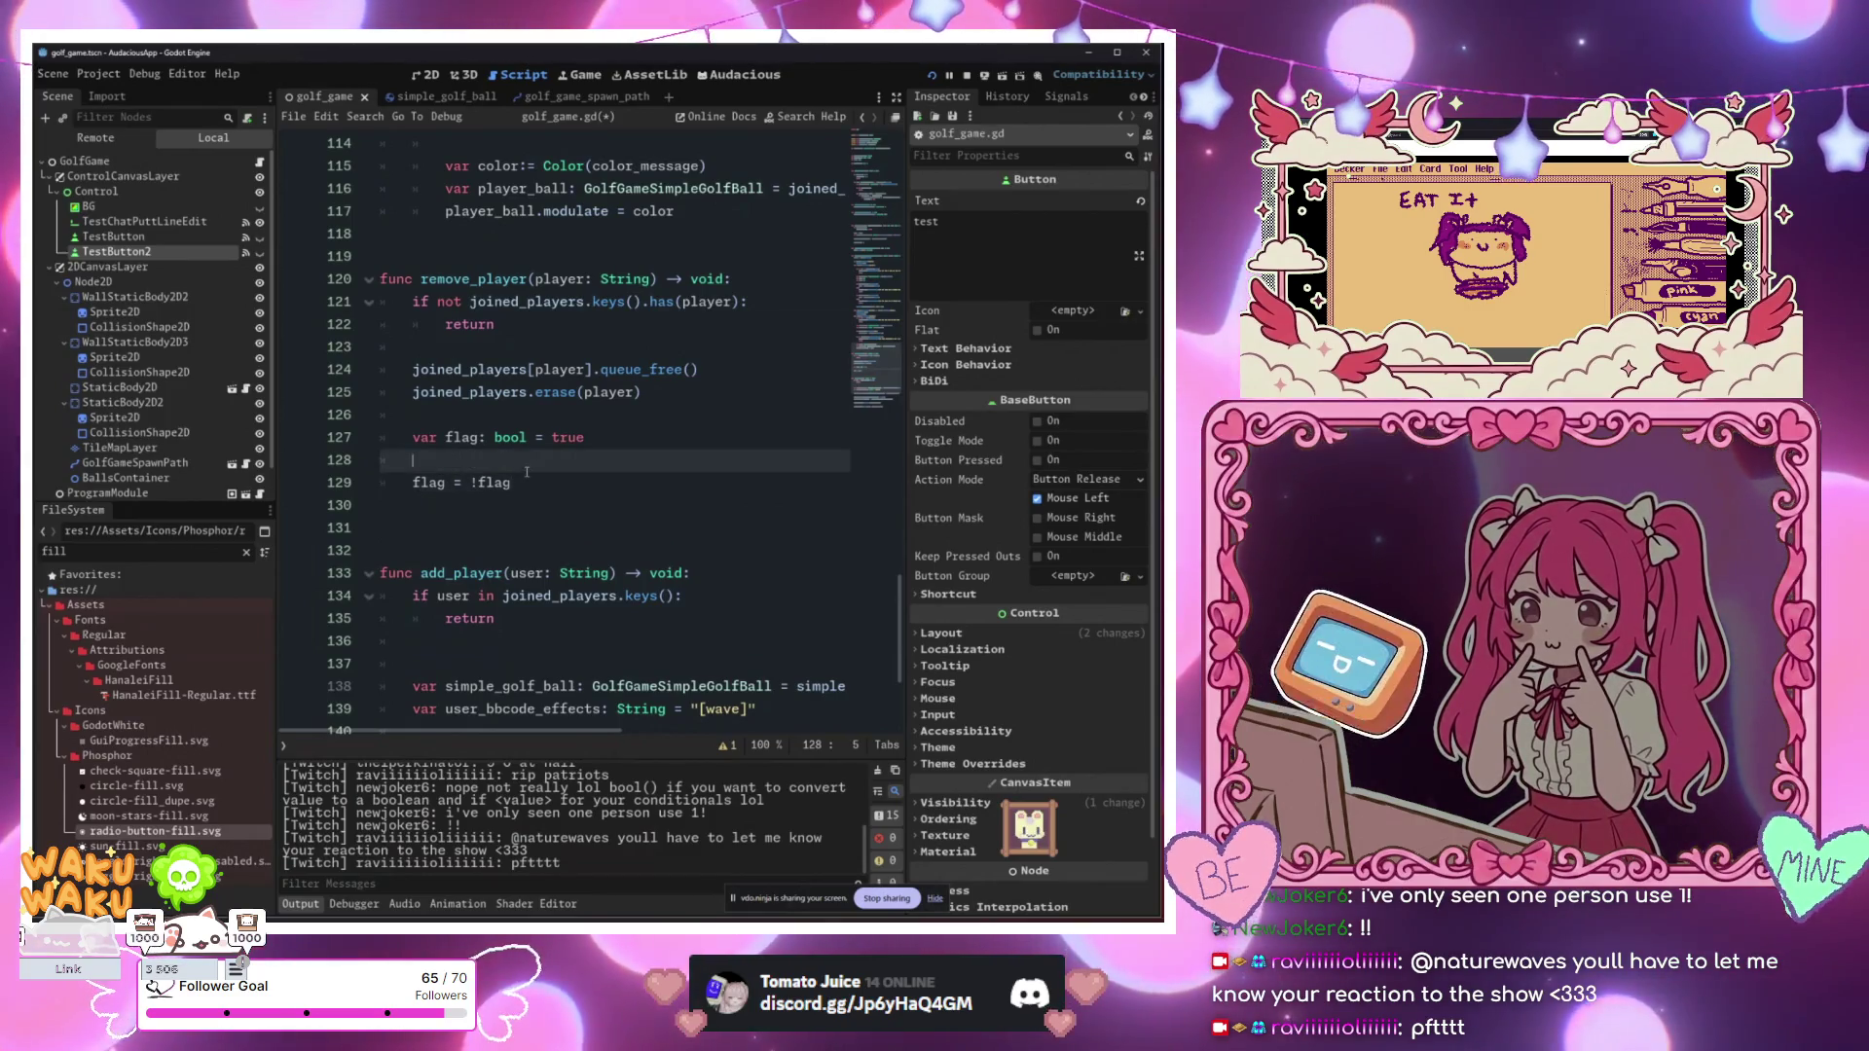
key(BackSpace)
key(BackSpace)
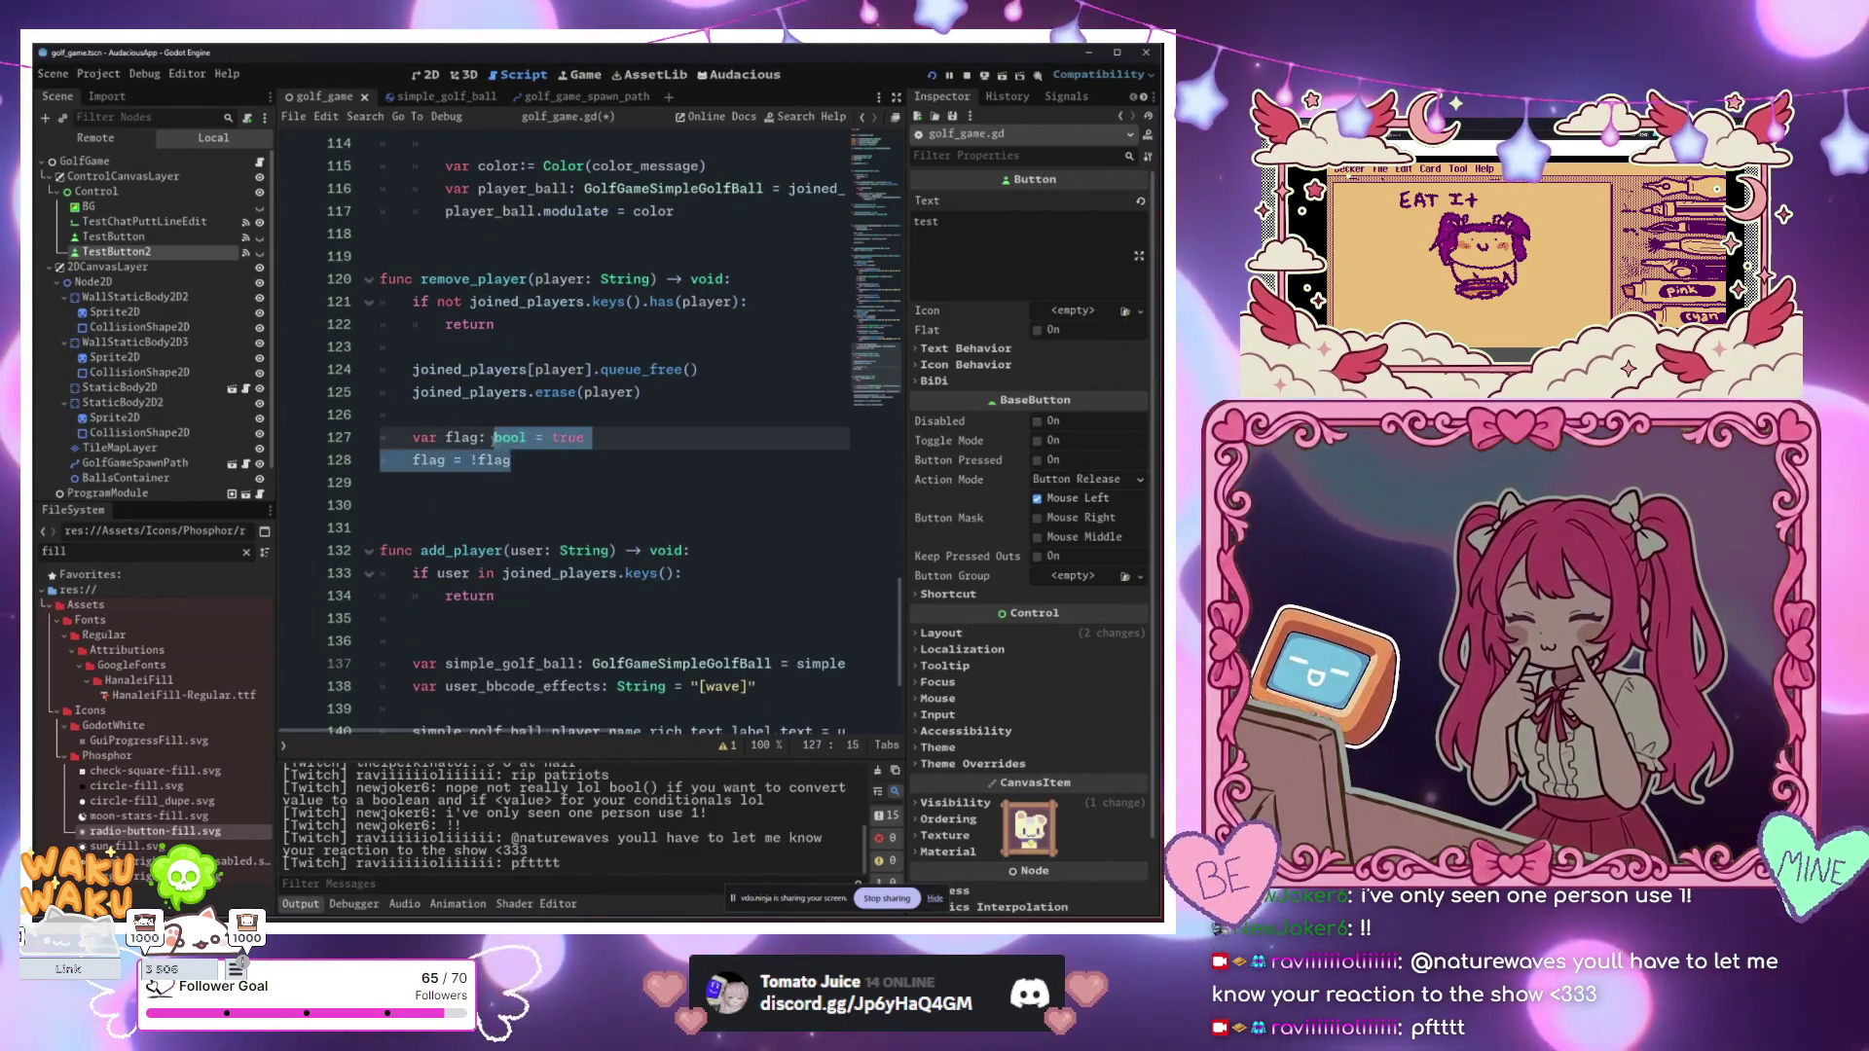
key(Up)
Step: Glance at the simple_golf_ball and terrain_static_body_2d scripts, then return to golf_game.gd
scroll(516, 209, up, 15)
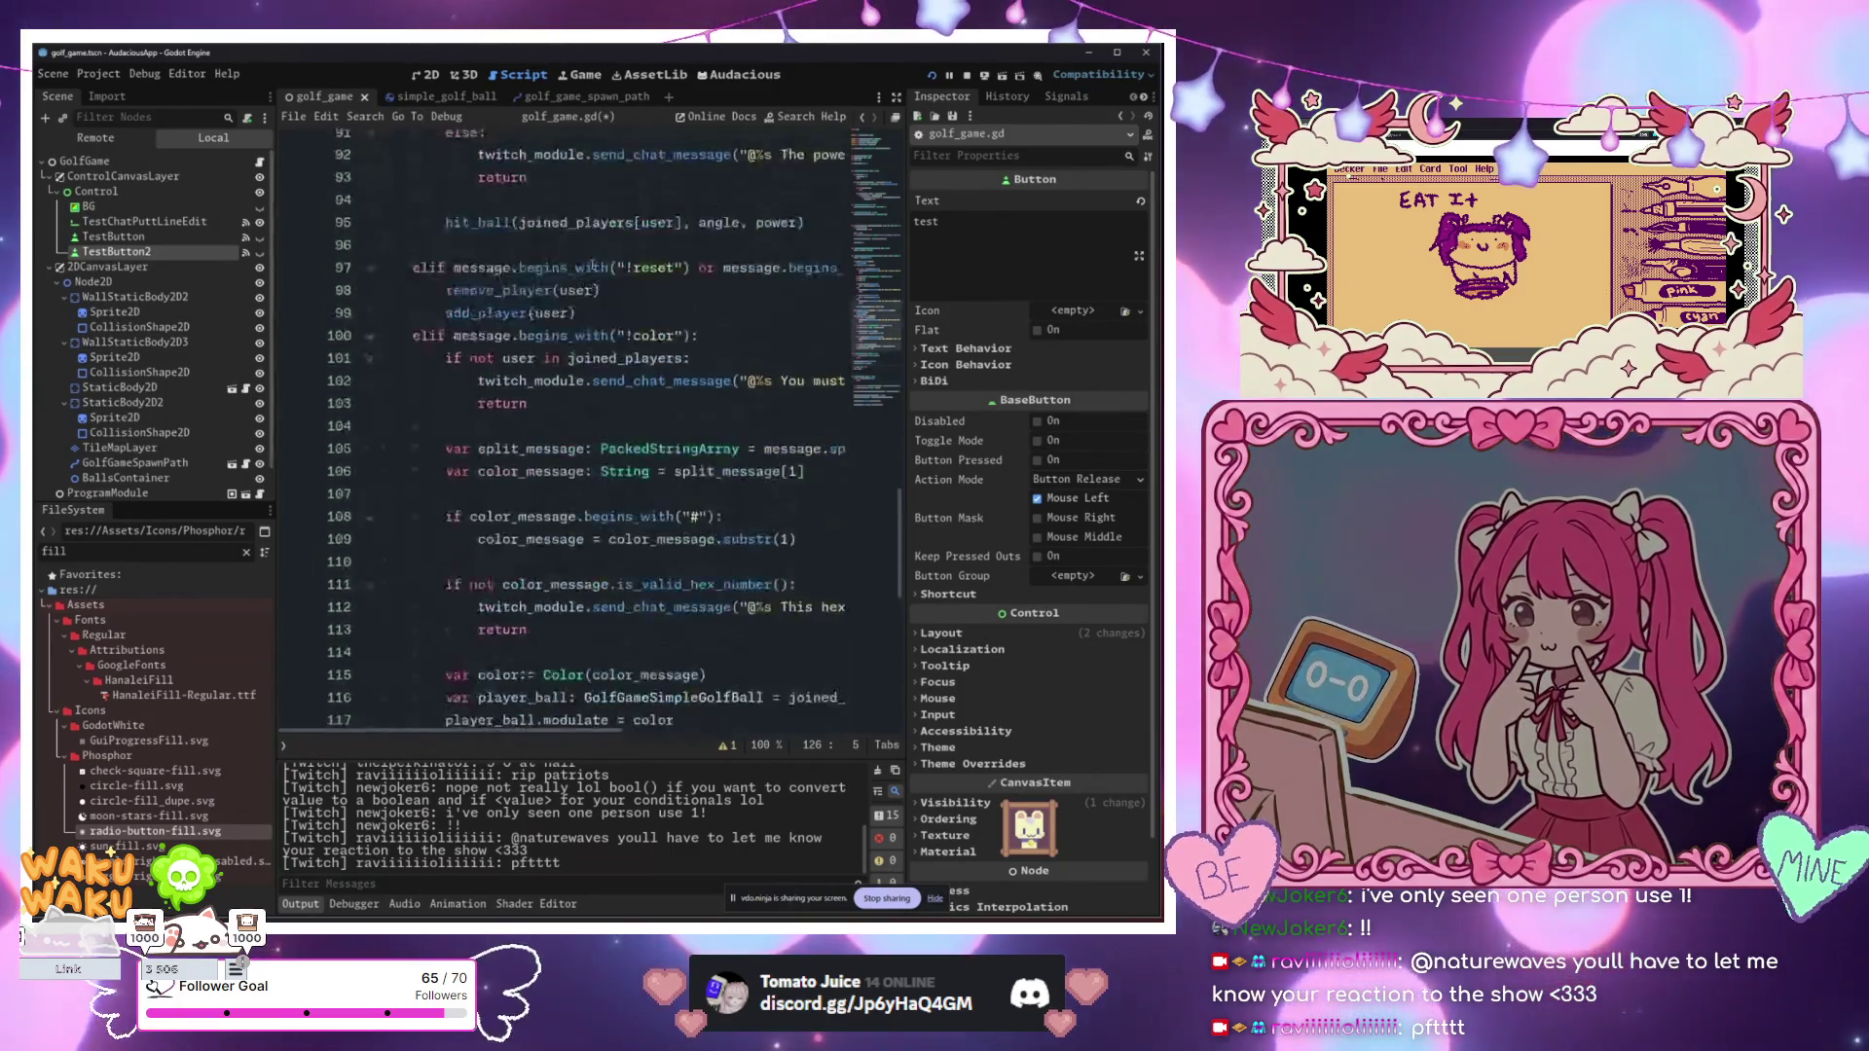
scroll(592, 265, up, 2)
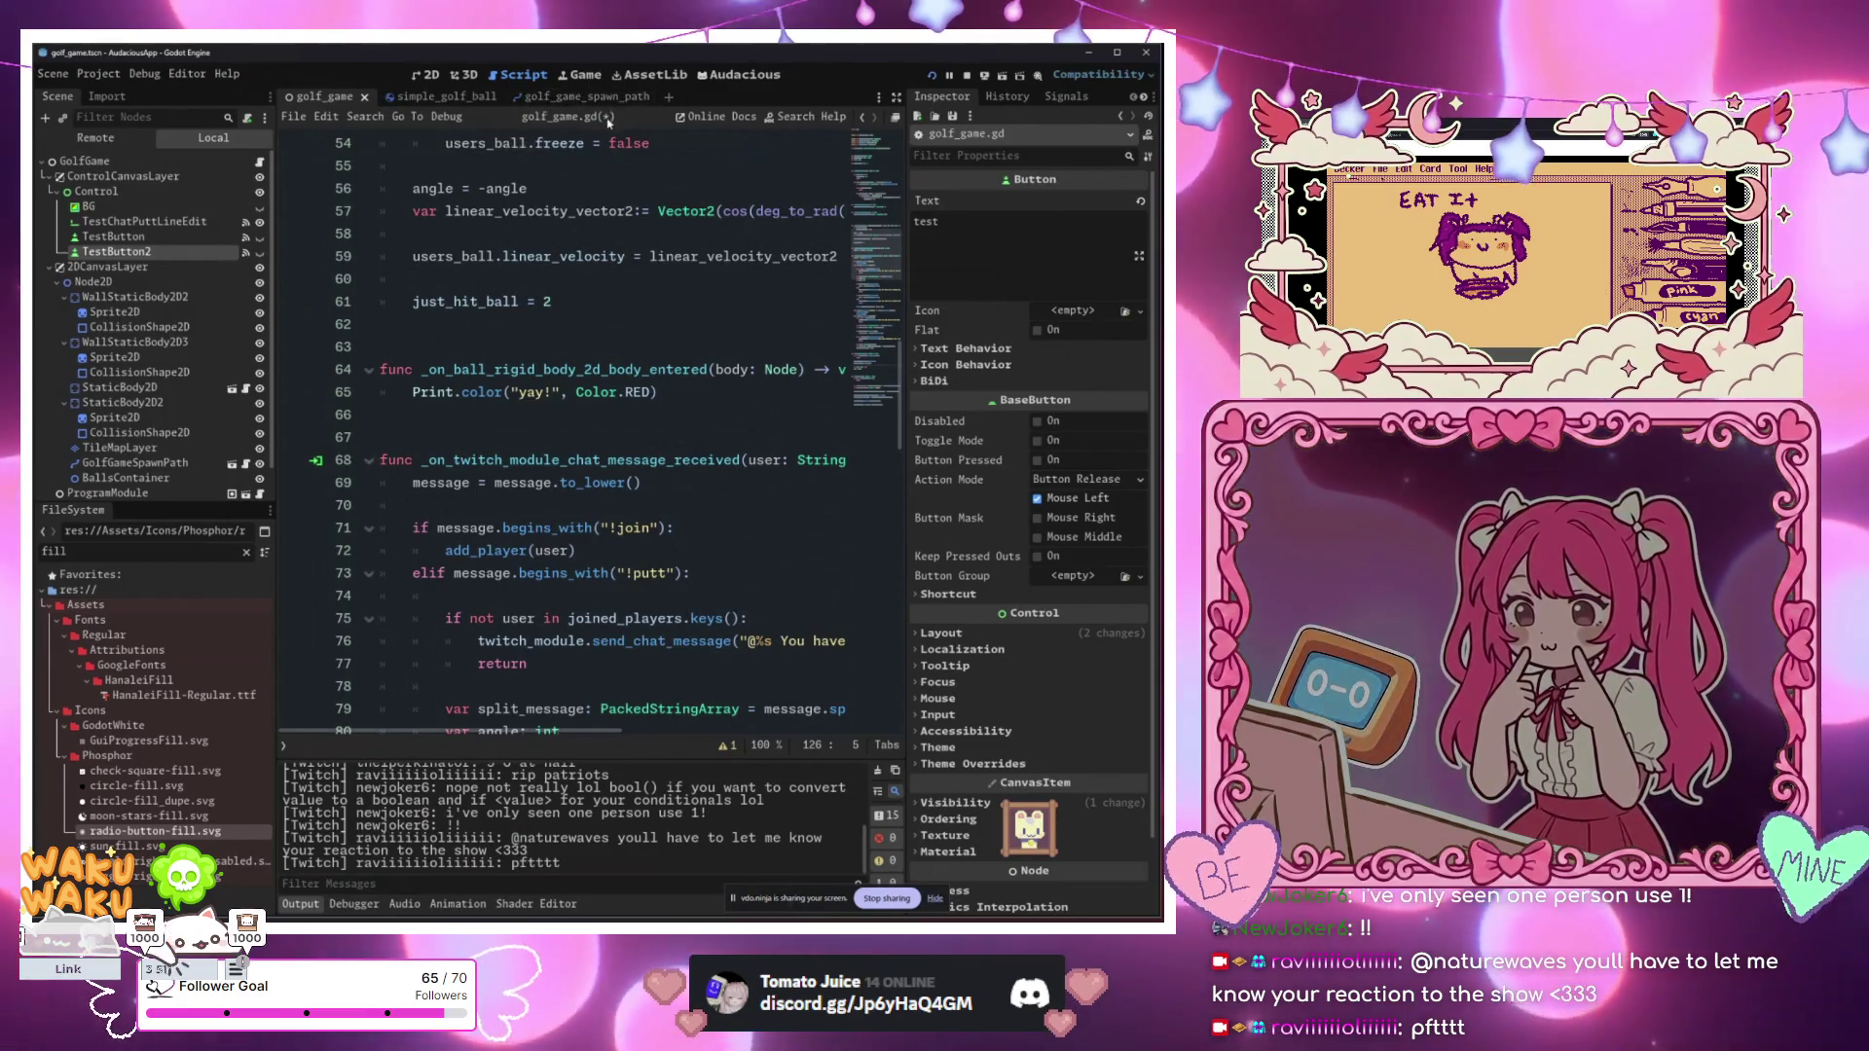
click(441, 96)
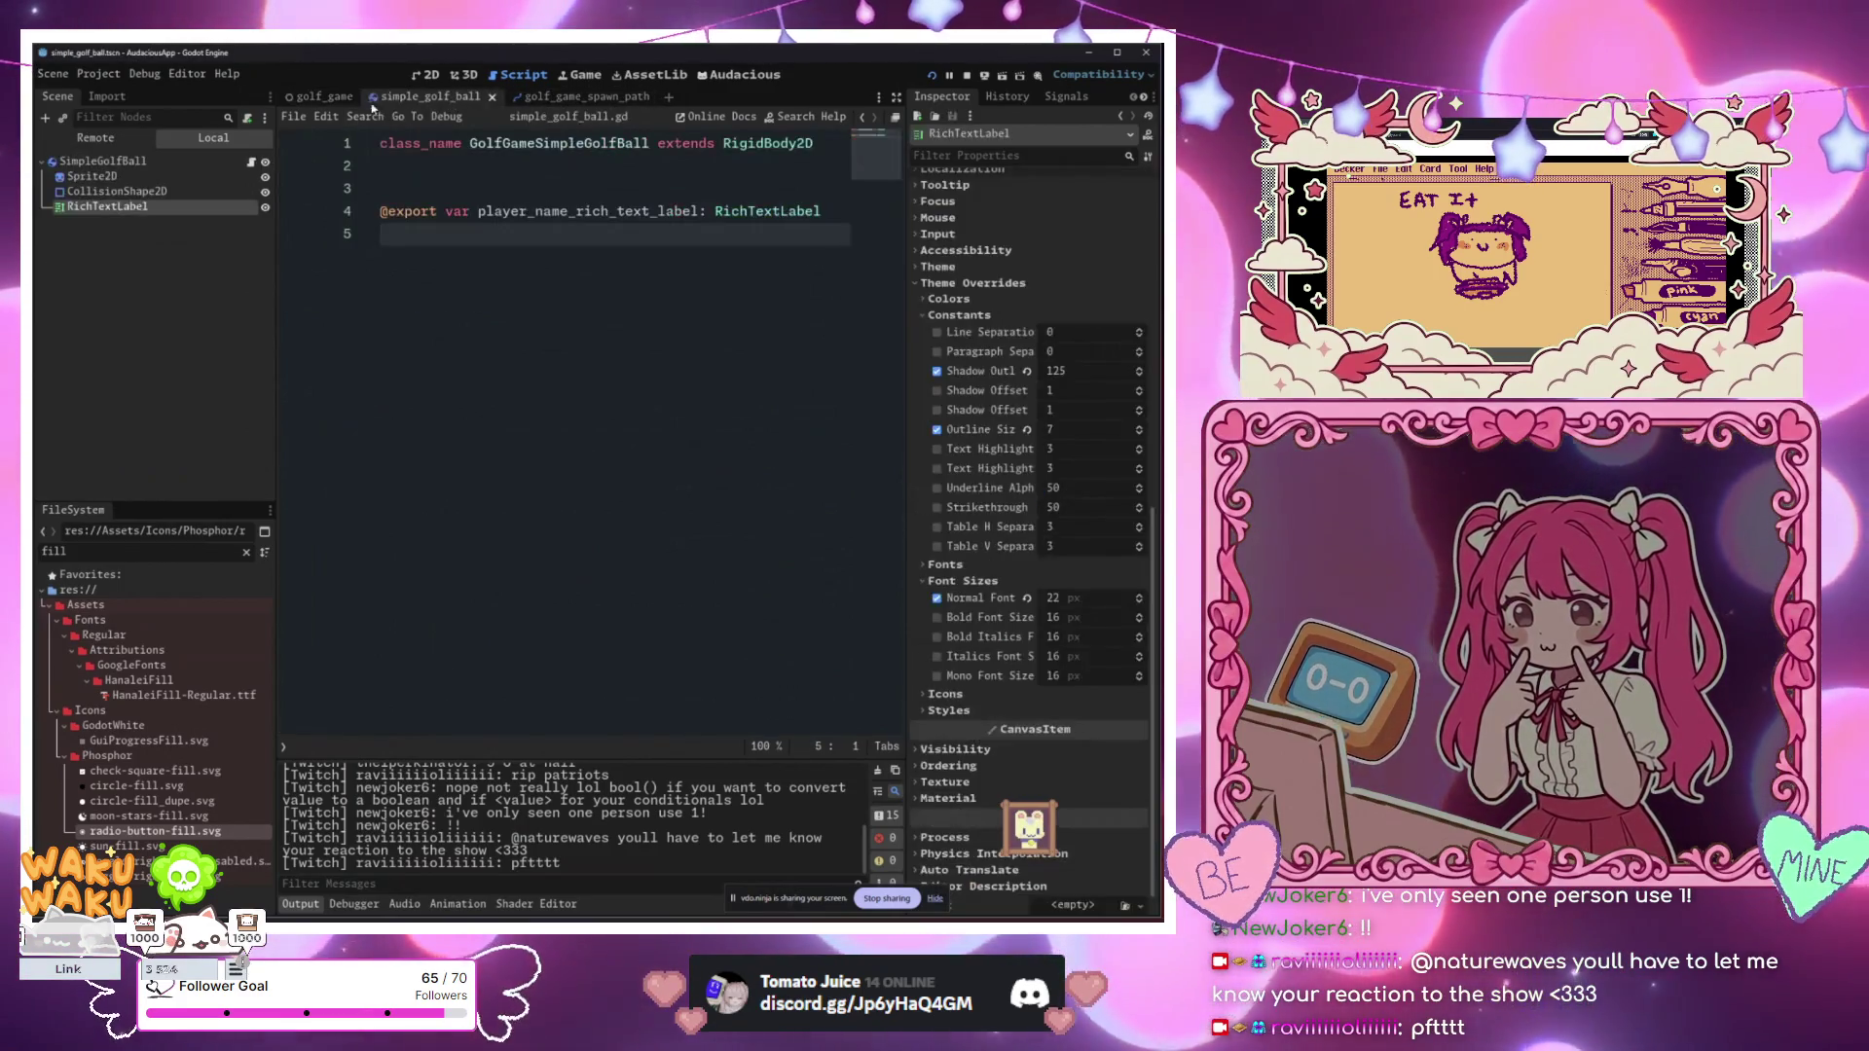
click(324, 96)
click(536, 212)
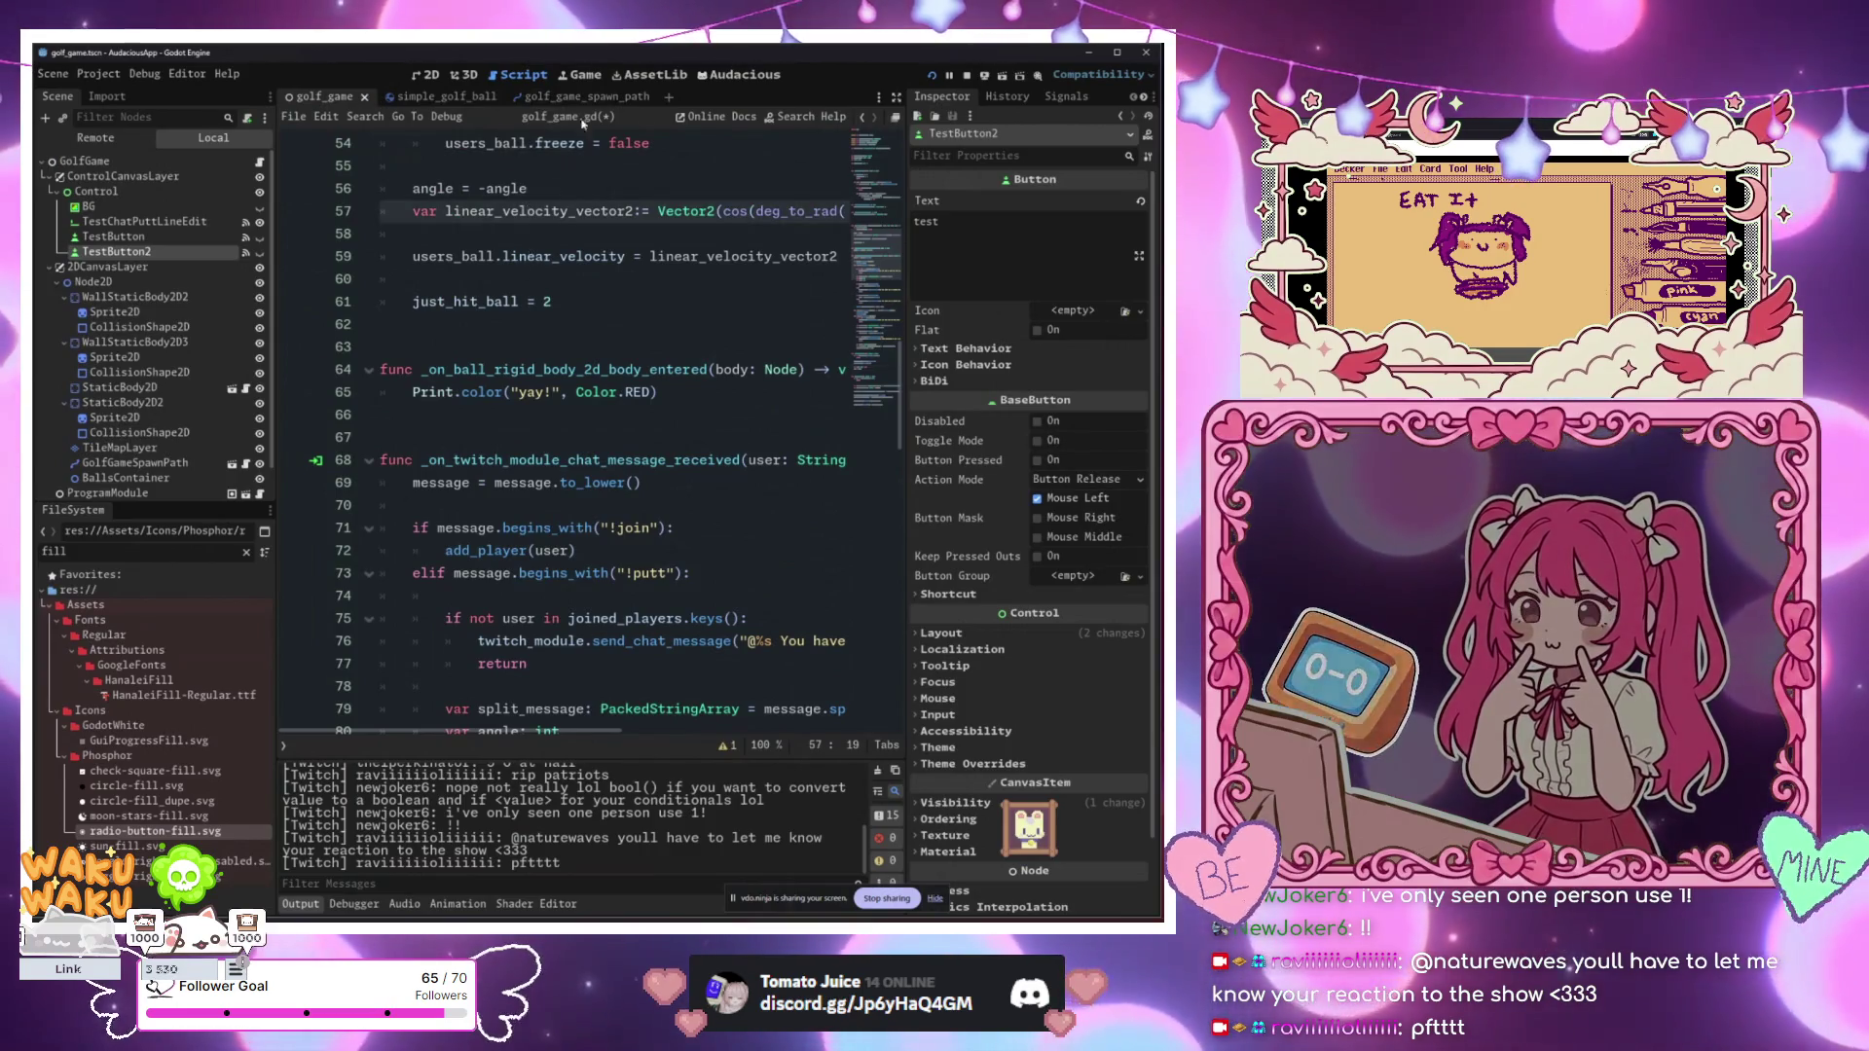
click(245, 387)
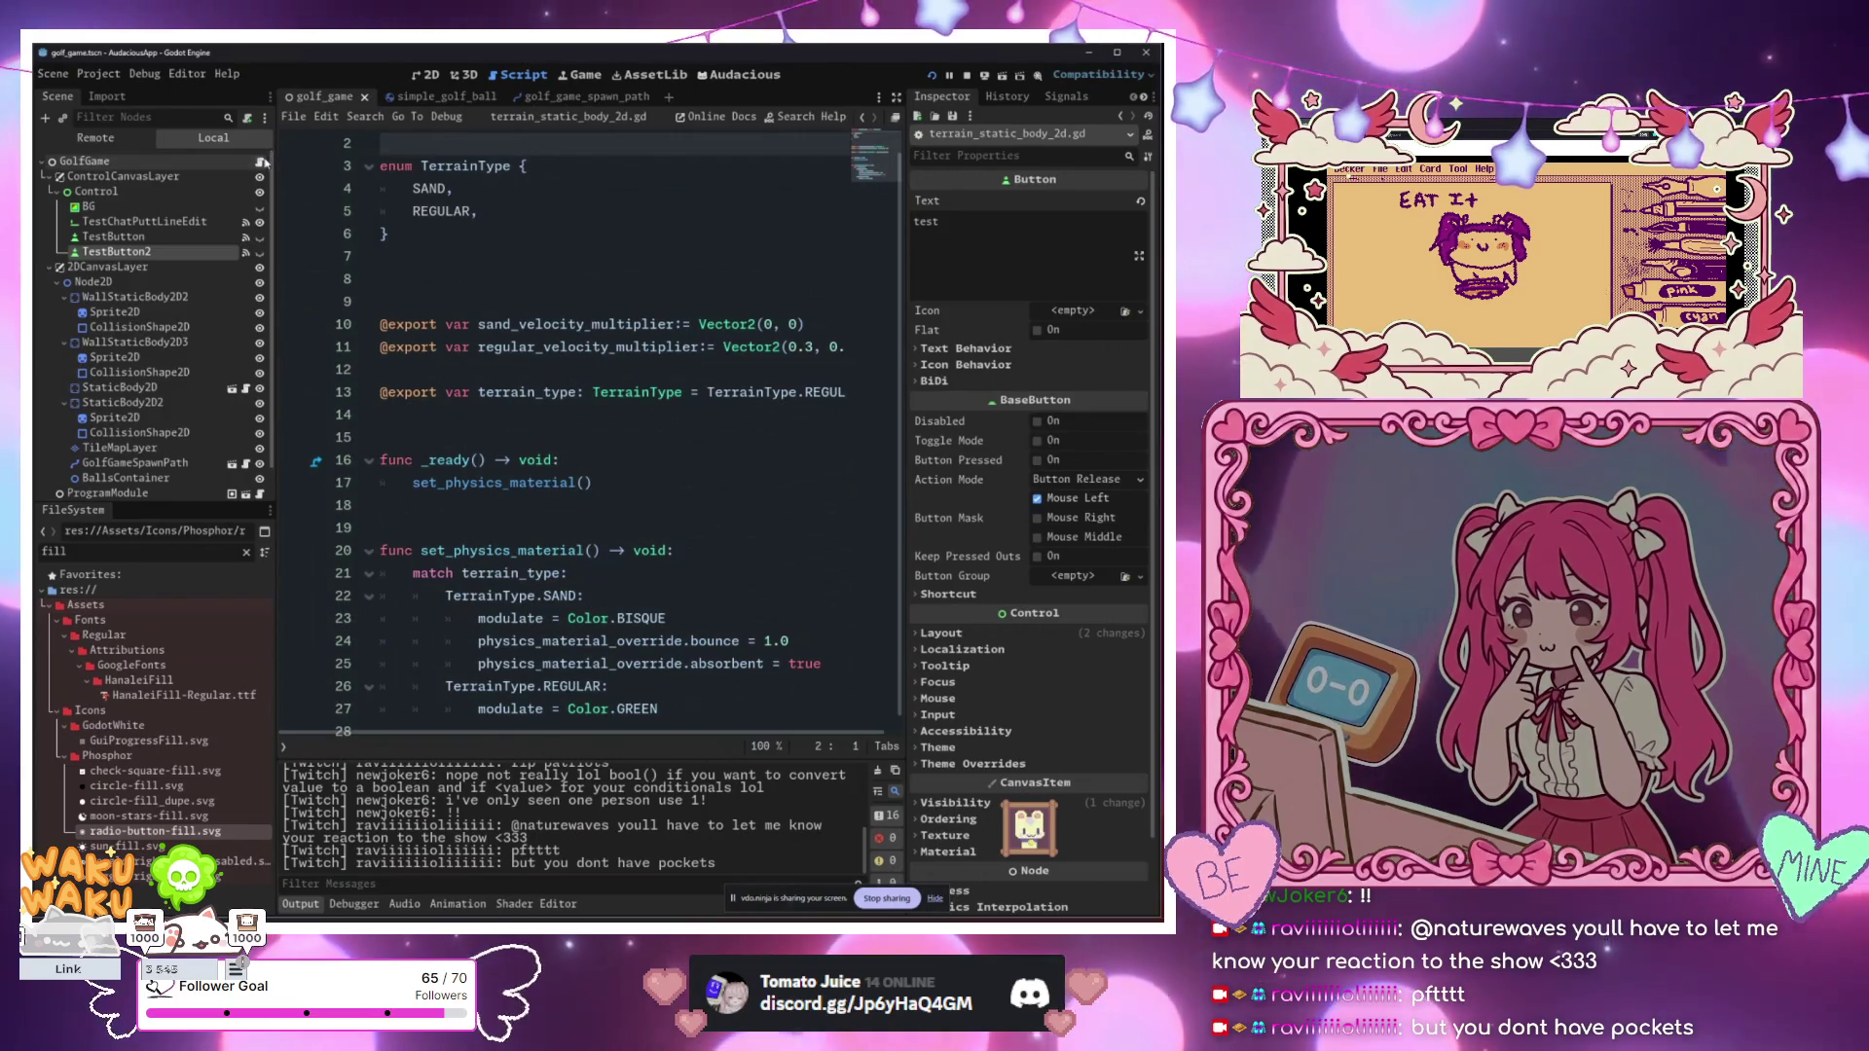
click(261, 162)
click(603, 348)
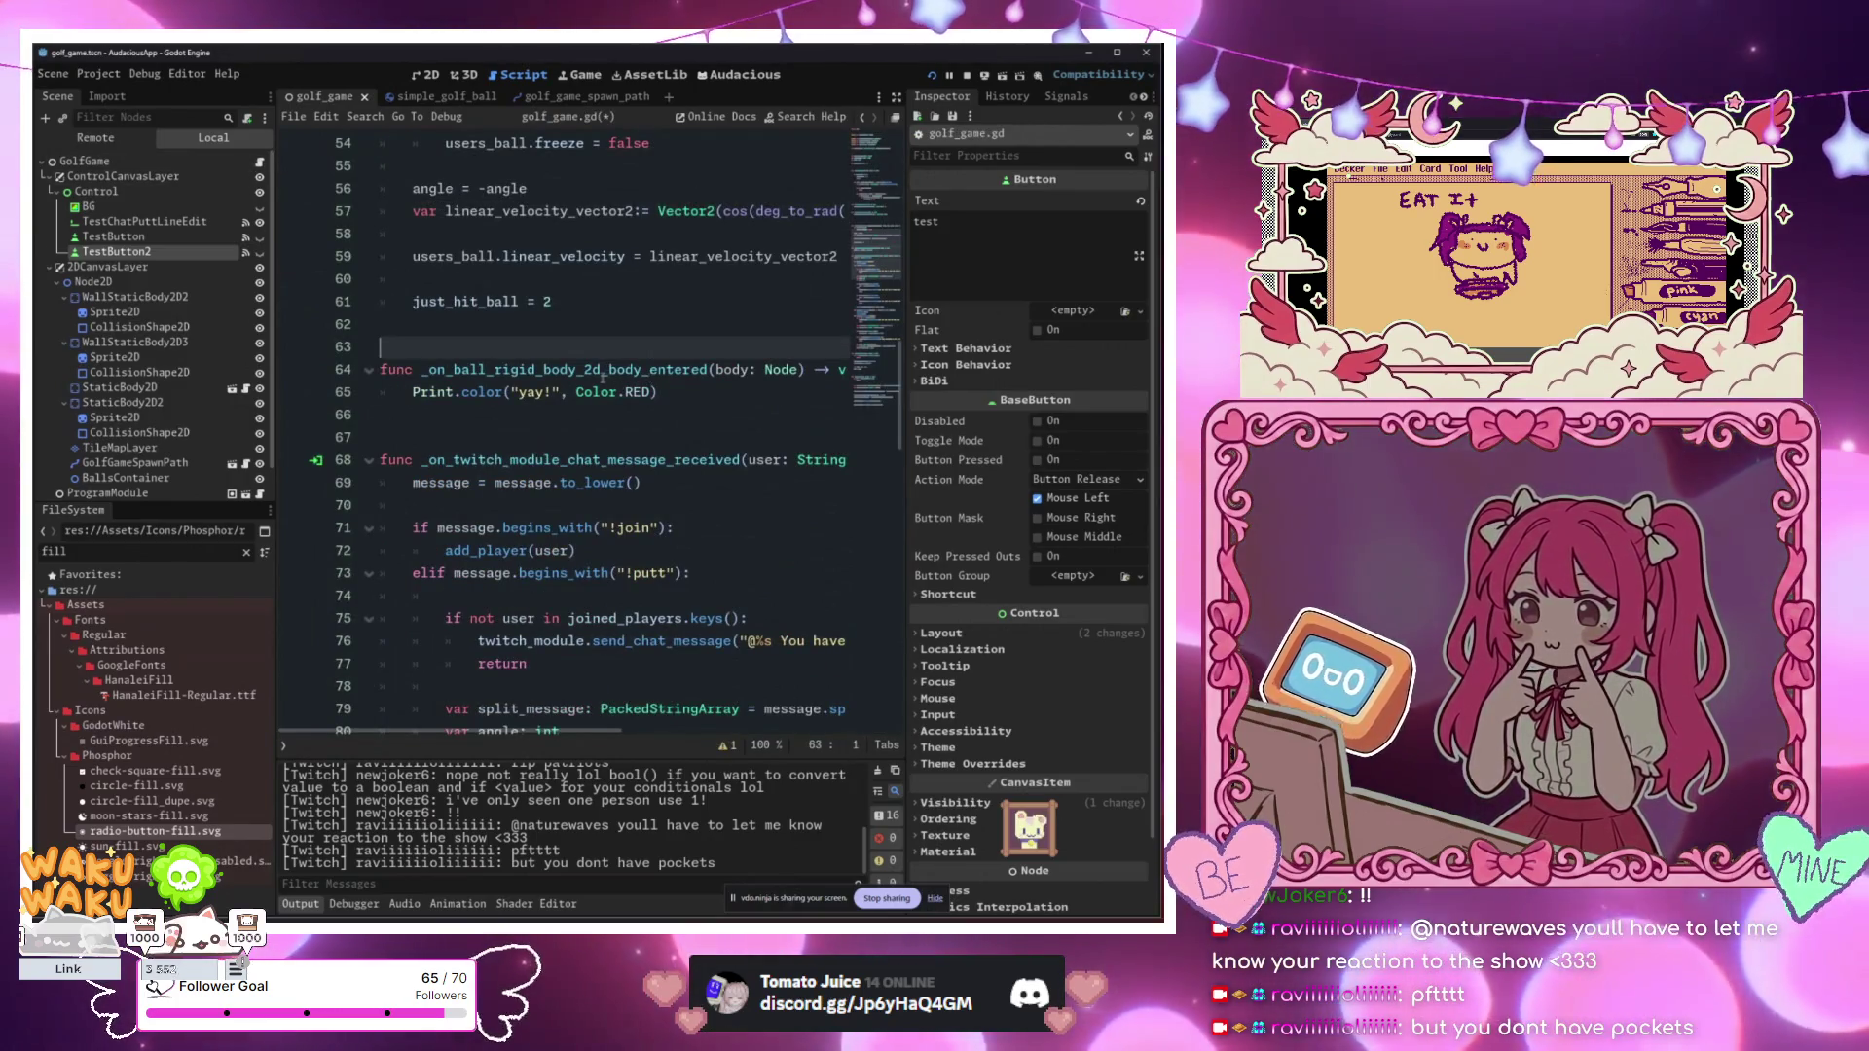
Step: Run the golf game project to test the changes
click(584, 302)
scroll(601, 337, down, 4)
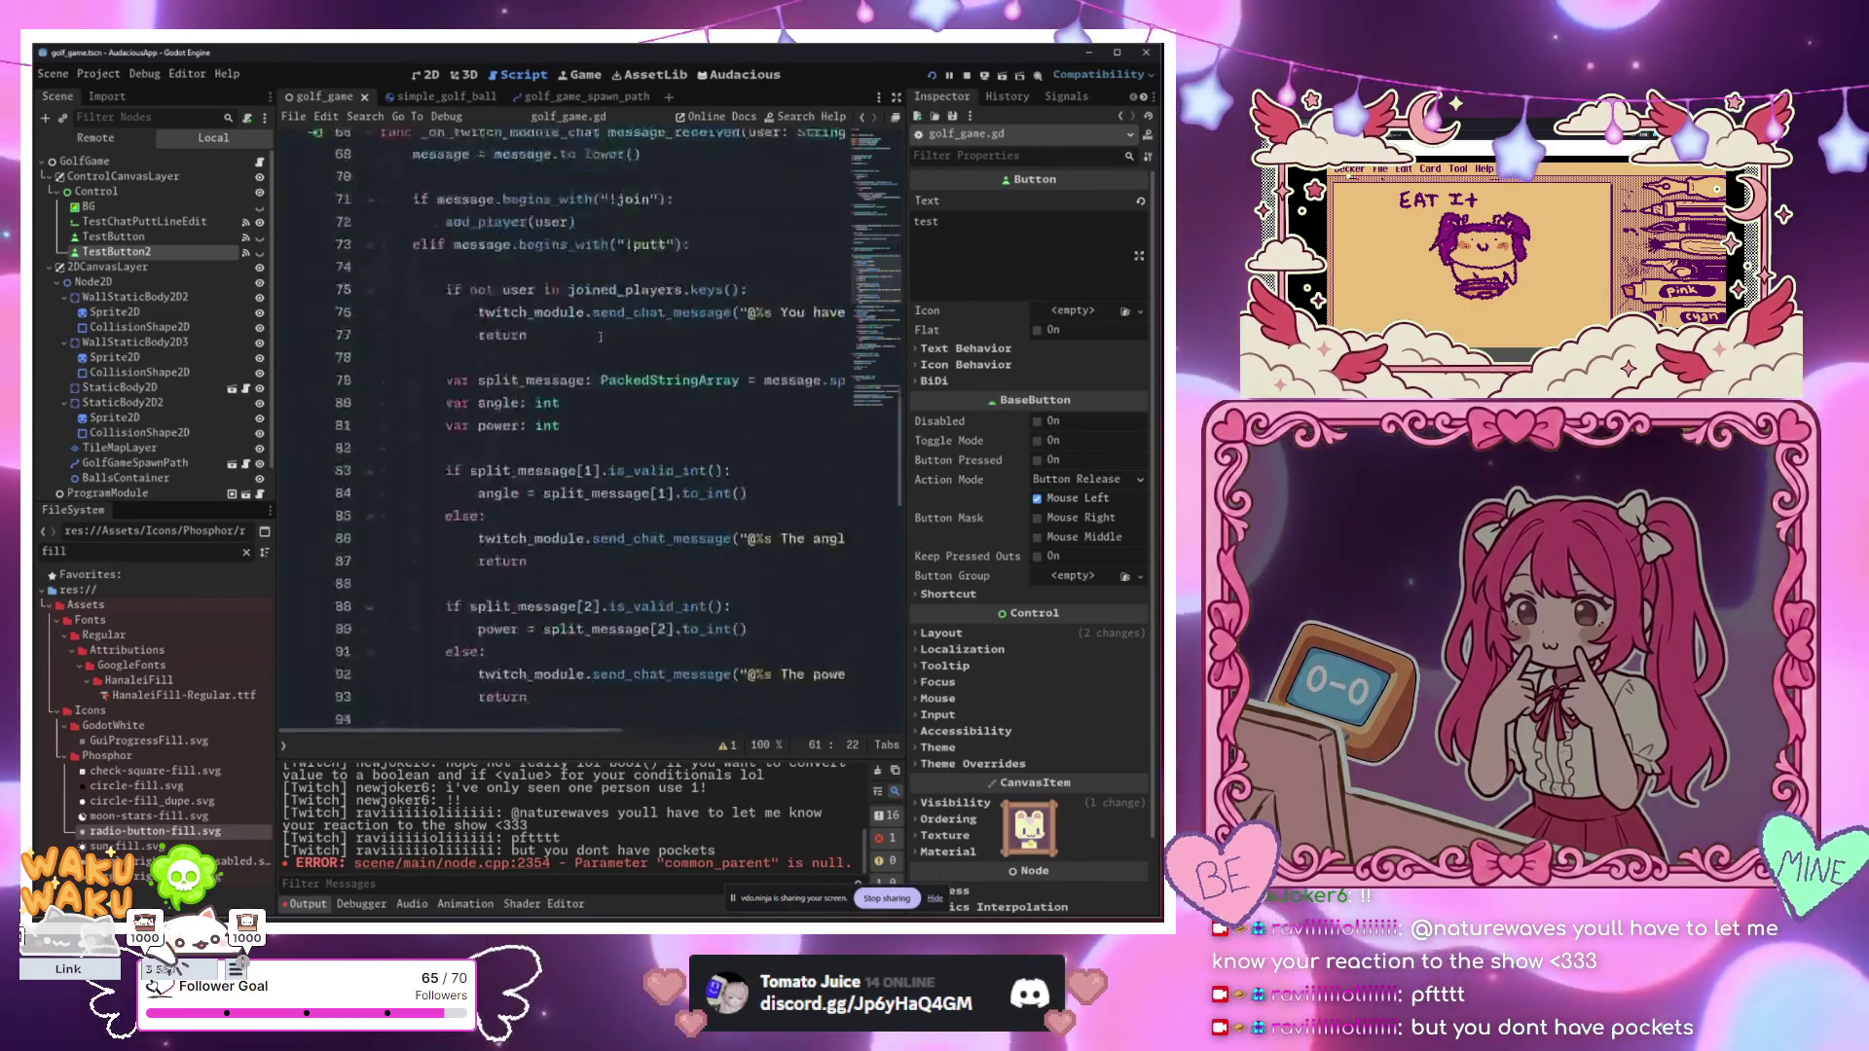
scroll(601, 337, down, 5)
click(708, 224)
scroll(708, 220, up, 9)
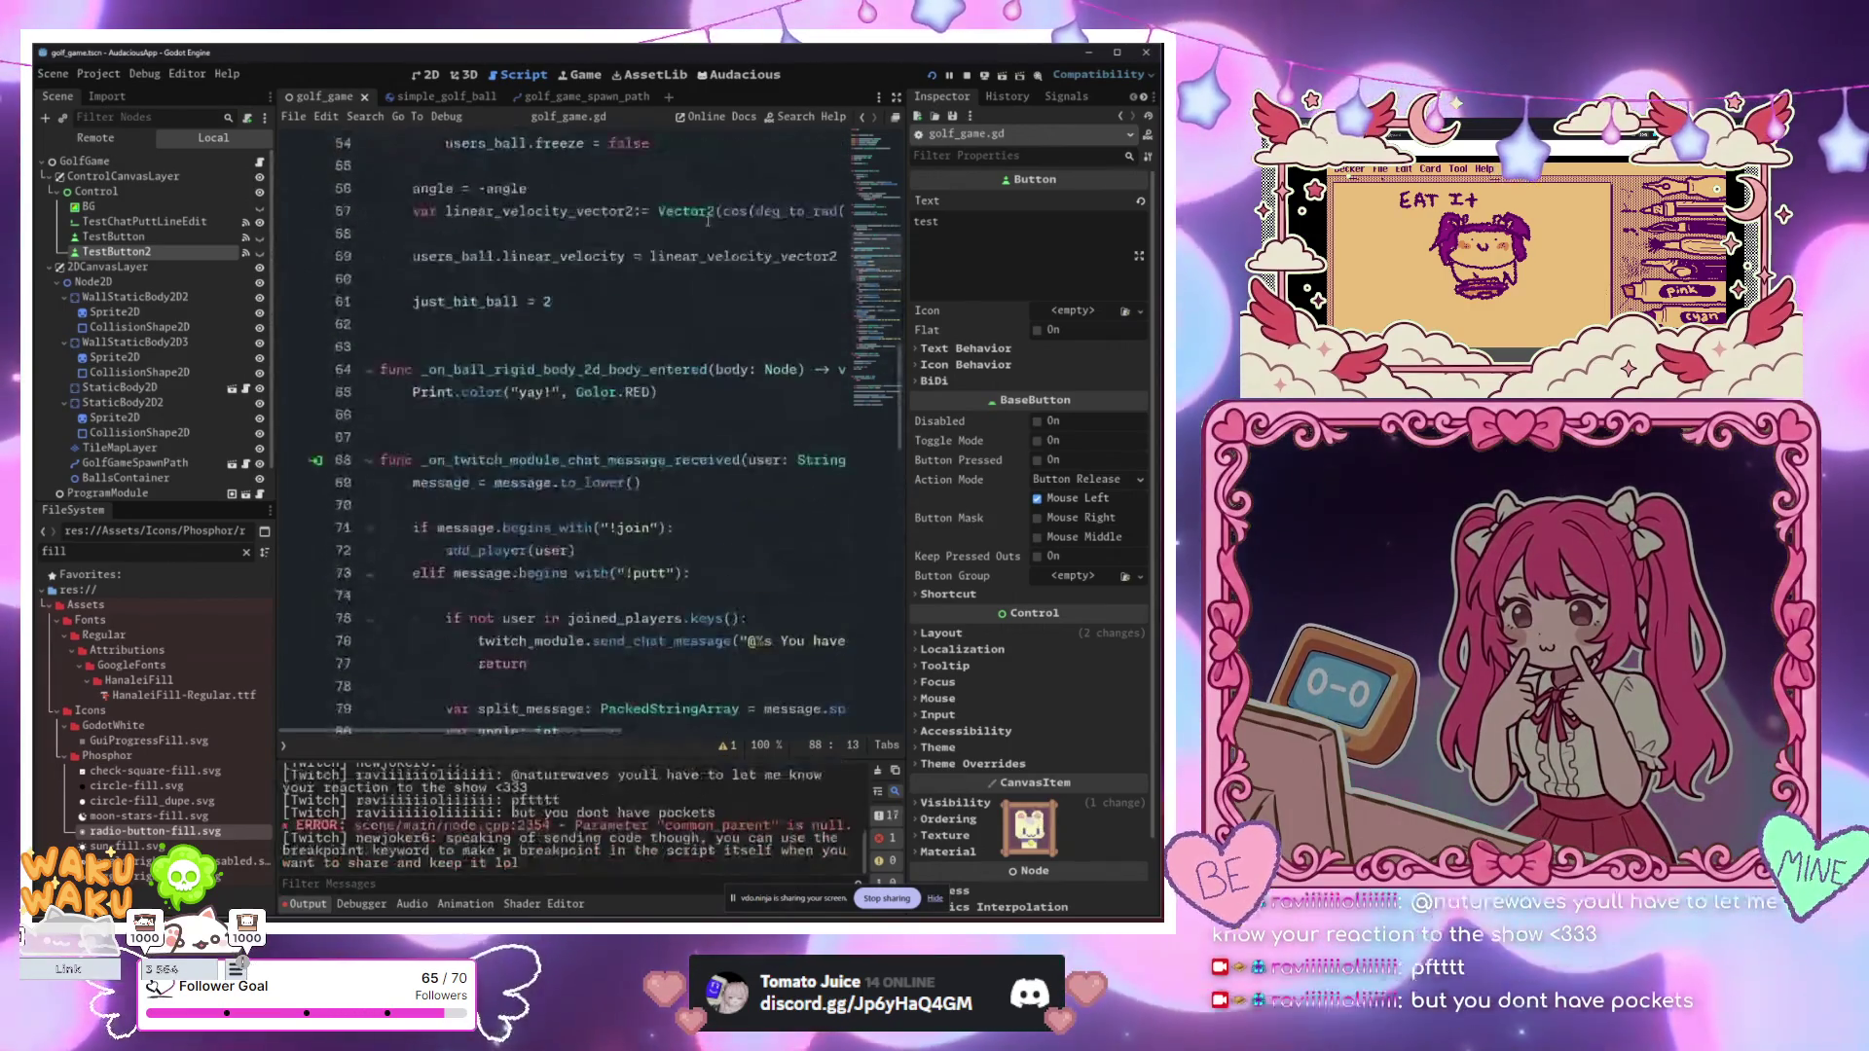
click(705, 233)
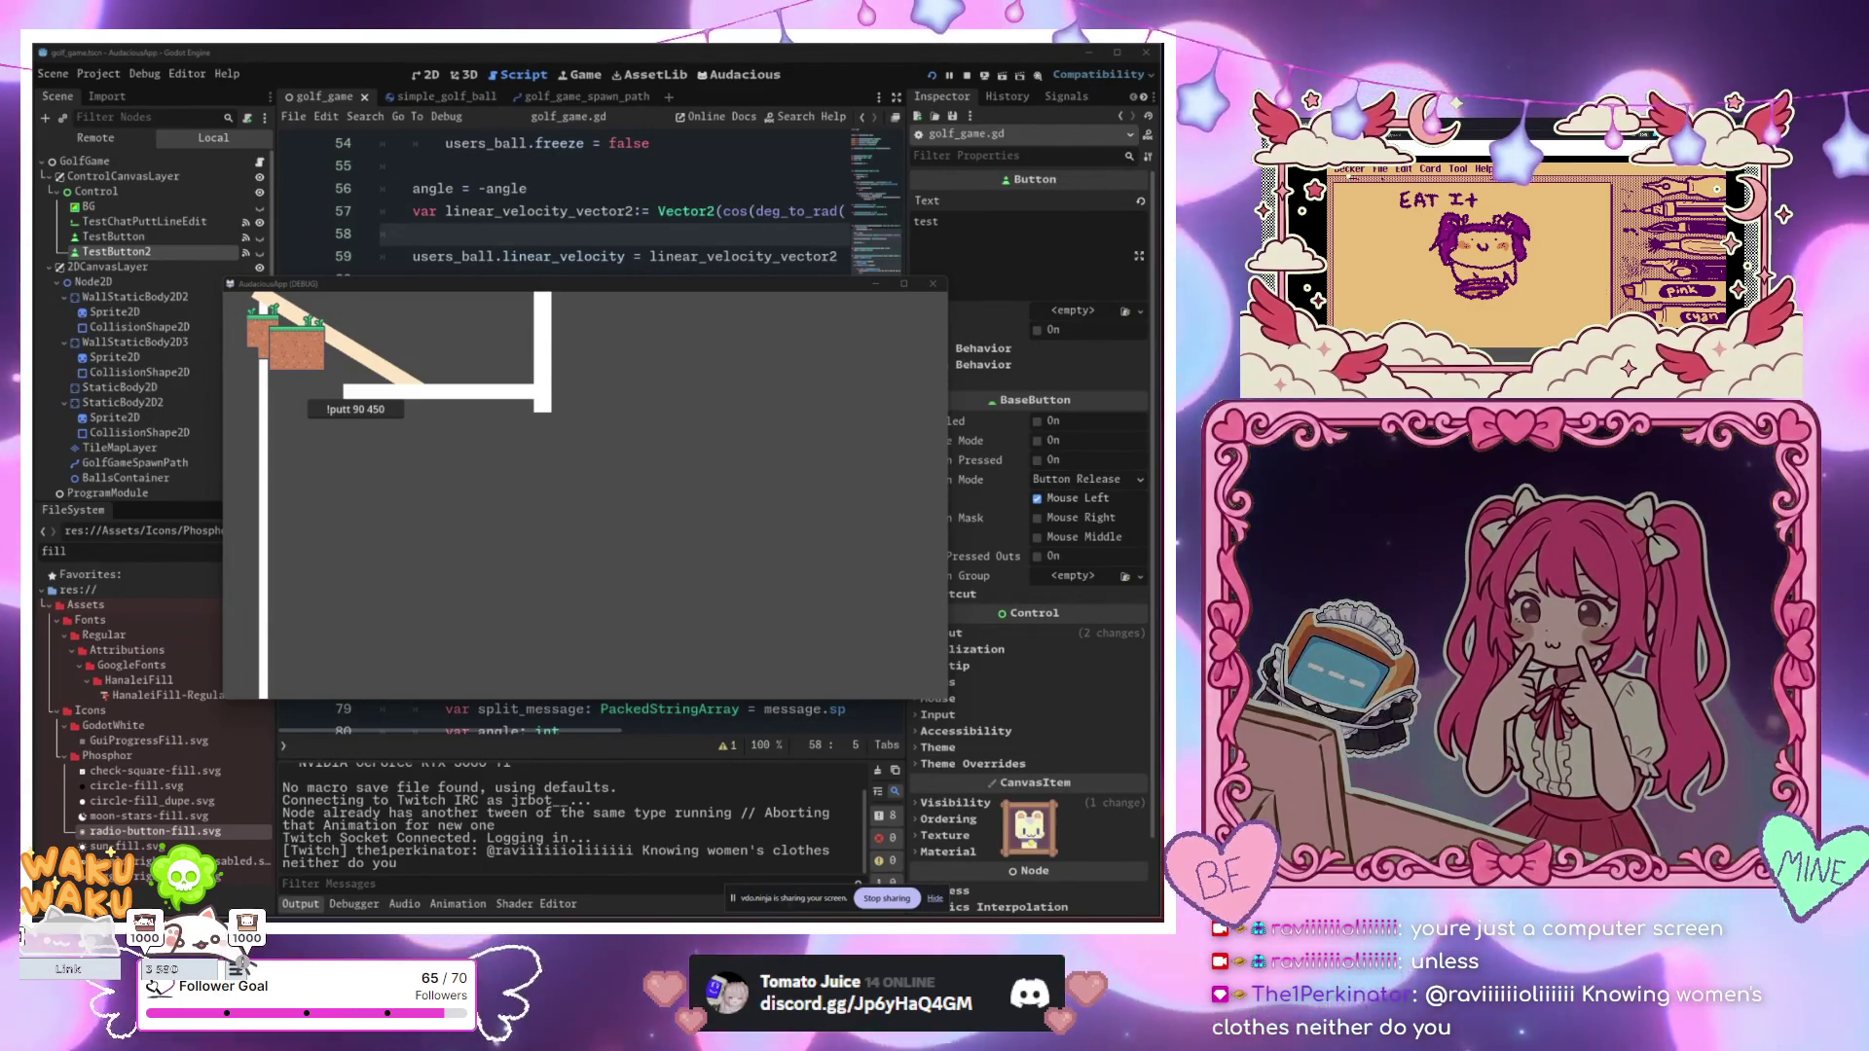
Step: Stop the game, add a breakpoint line below Print.color on line 66, and save
click(711, 211)
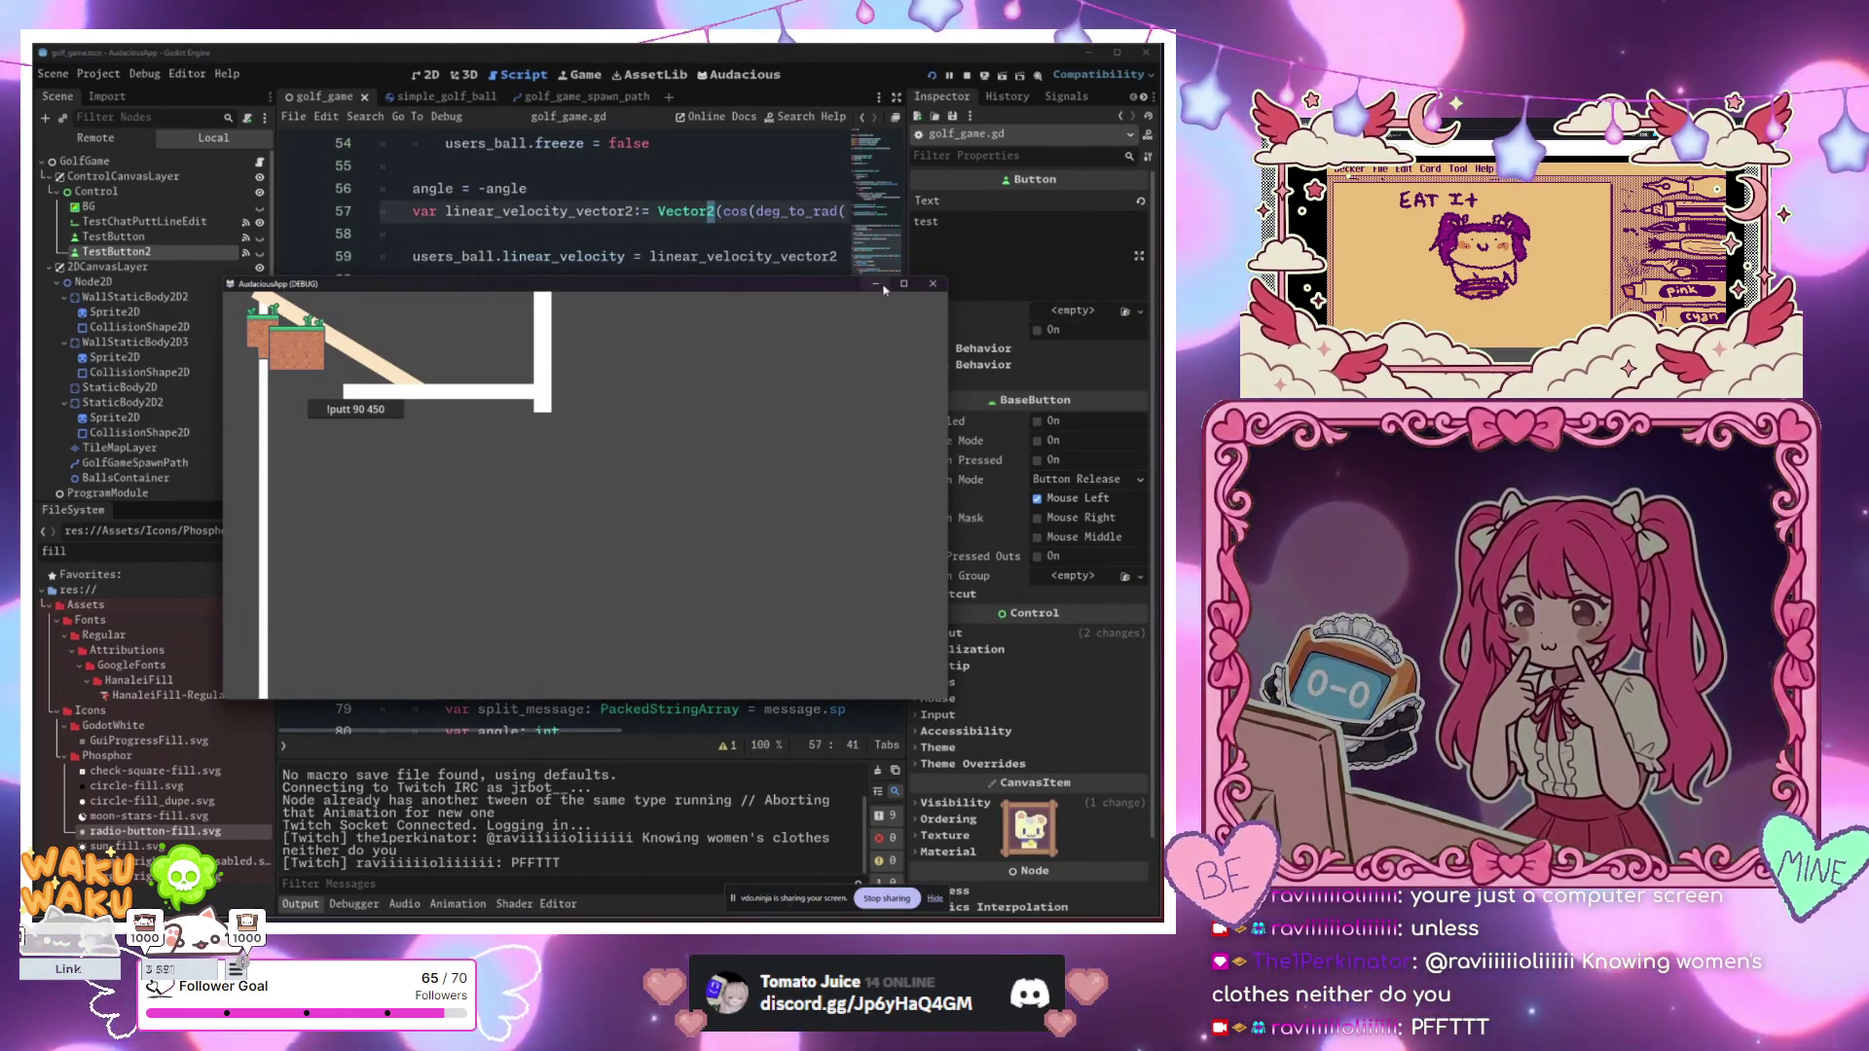
key(F8)
click(716, 391)
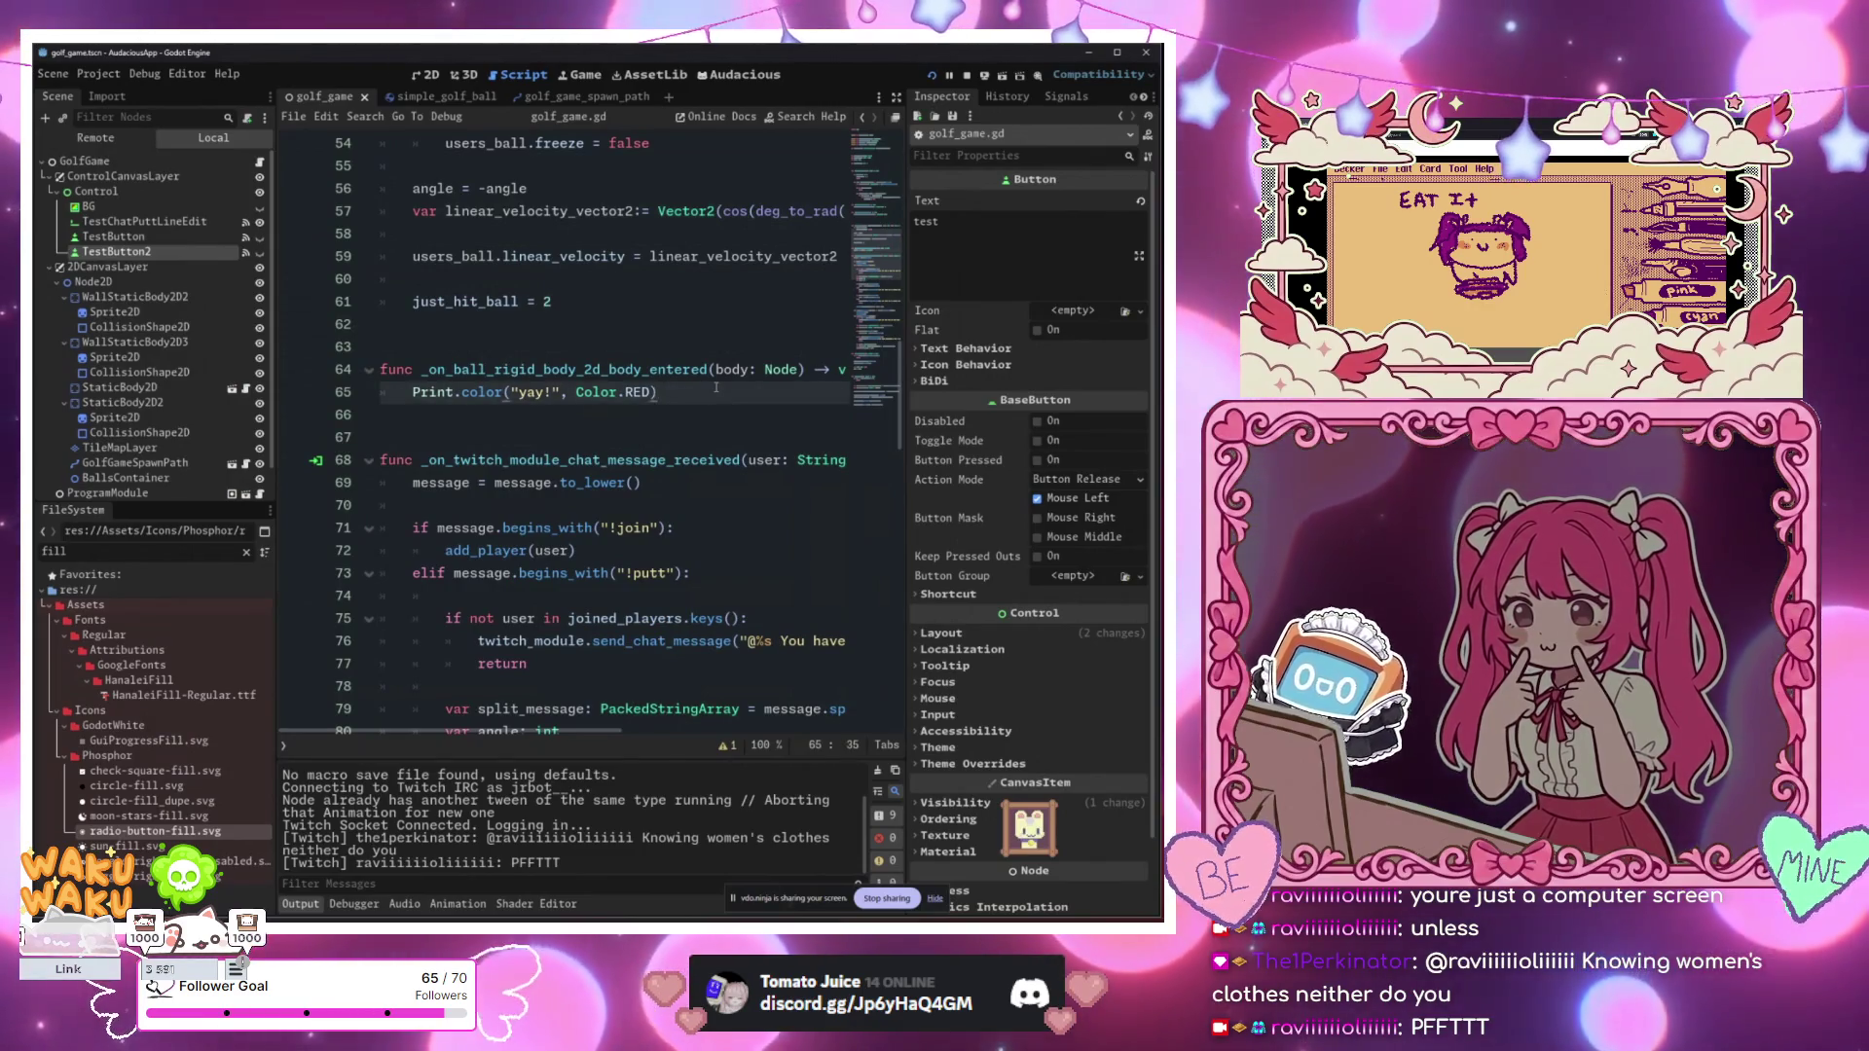
key(Return)
text(breakpoint)
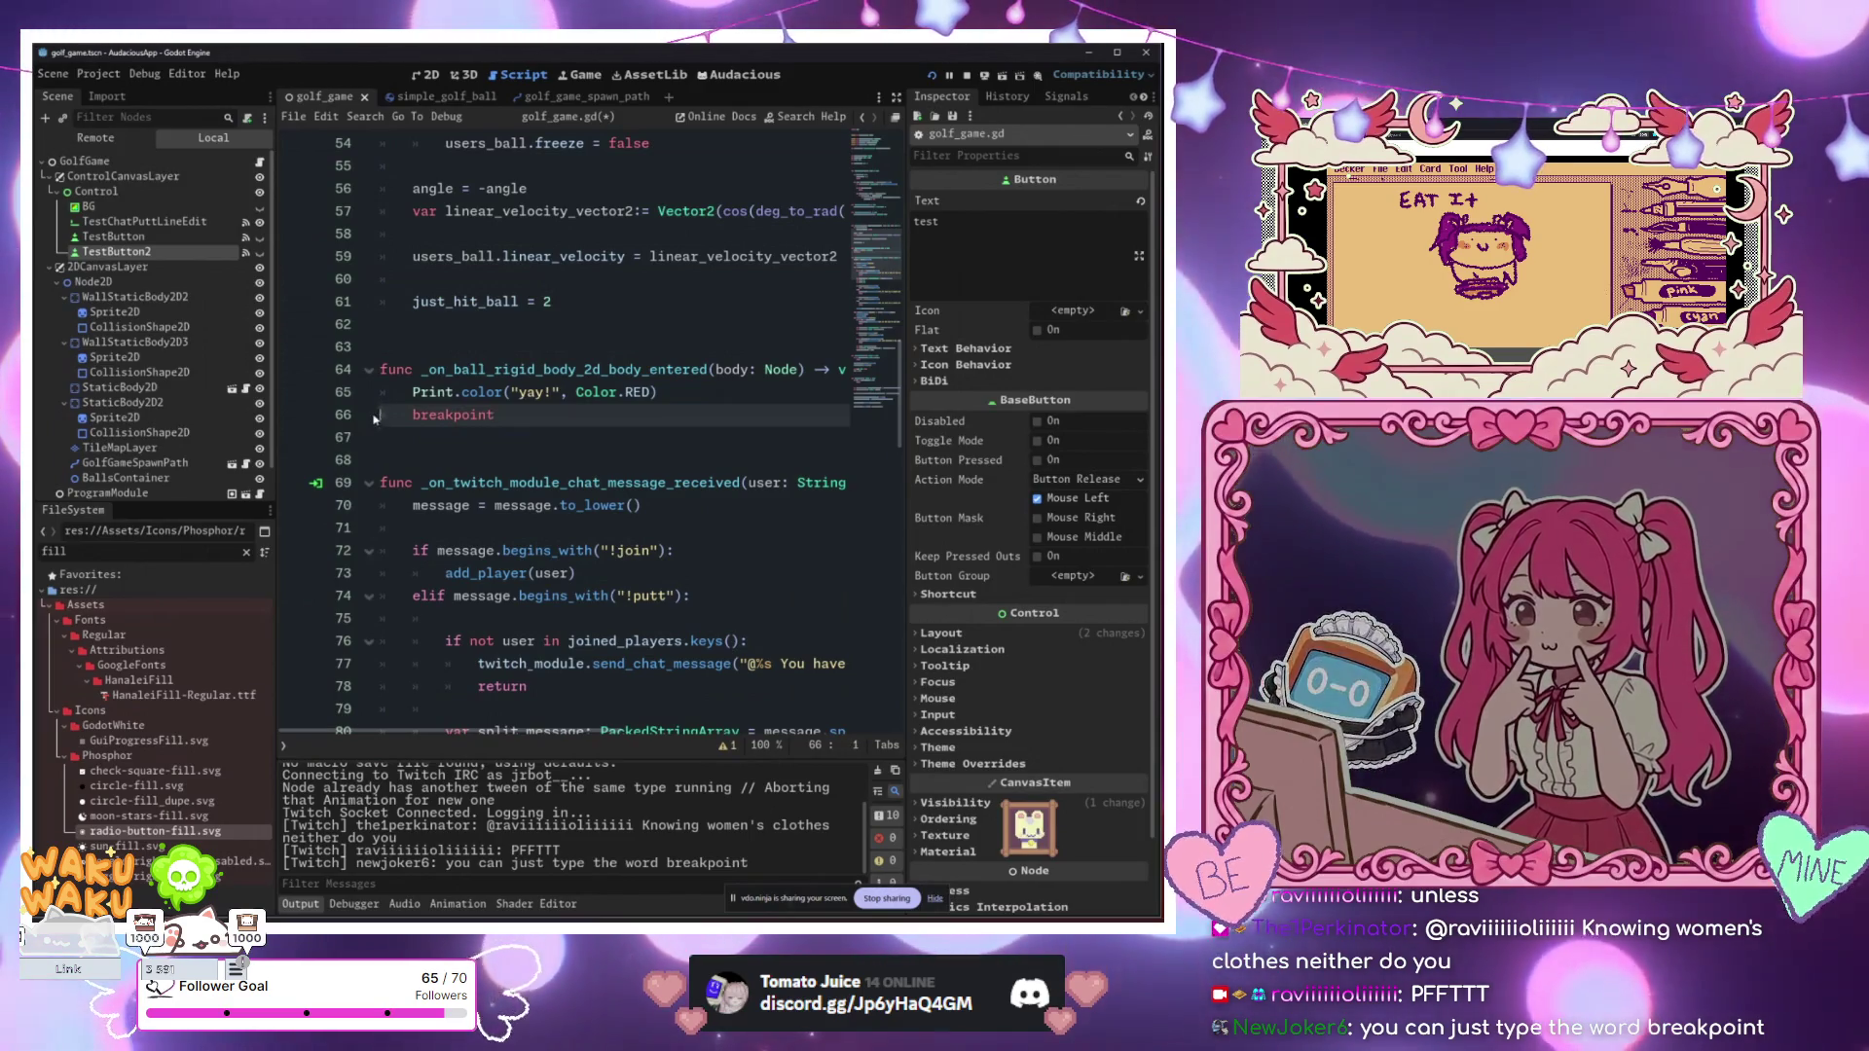
key(Up)
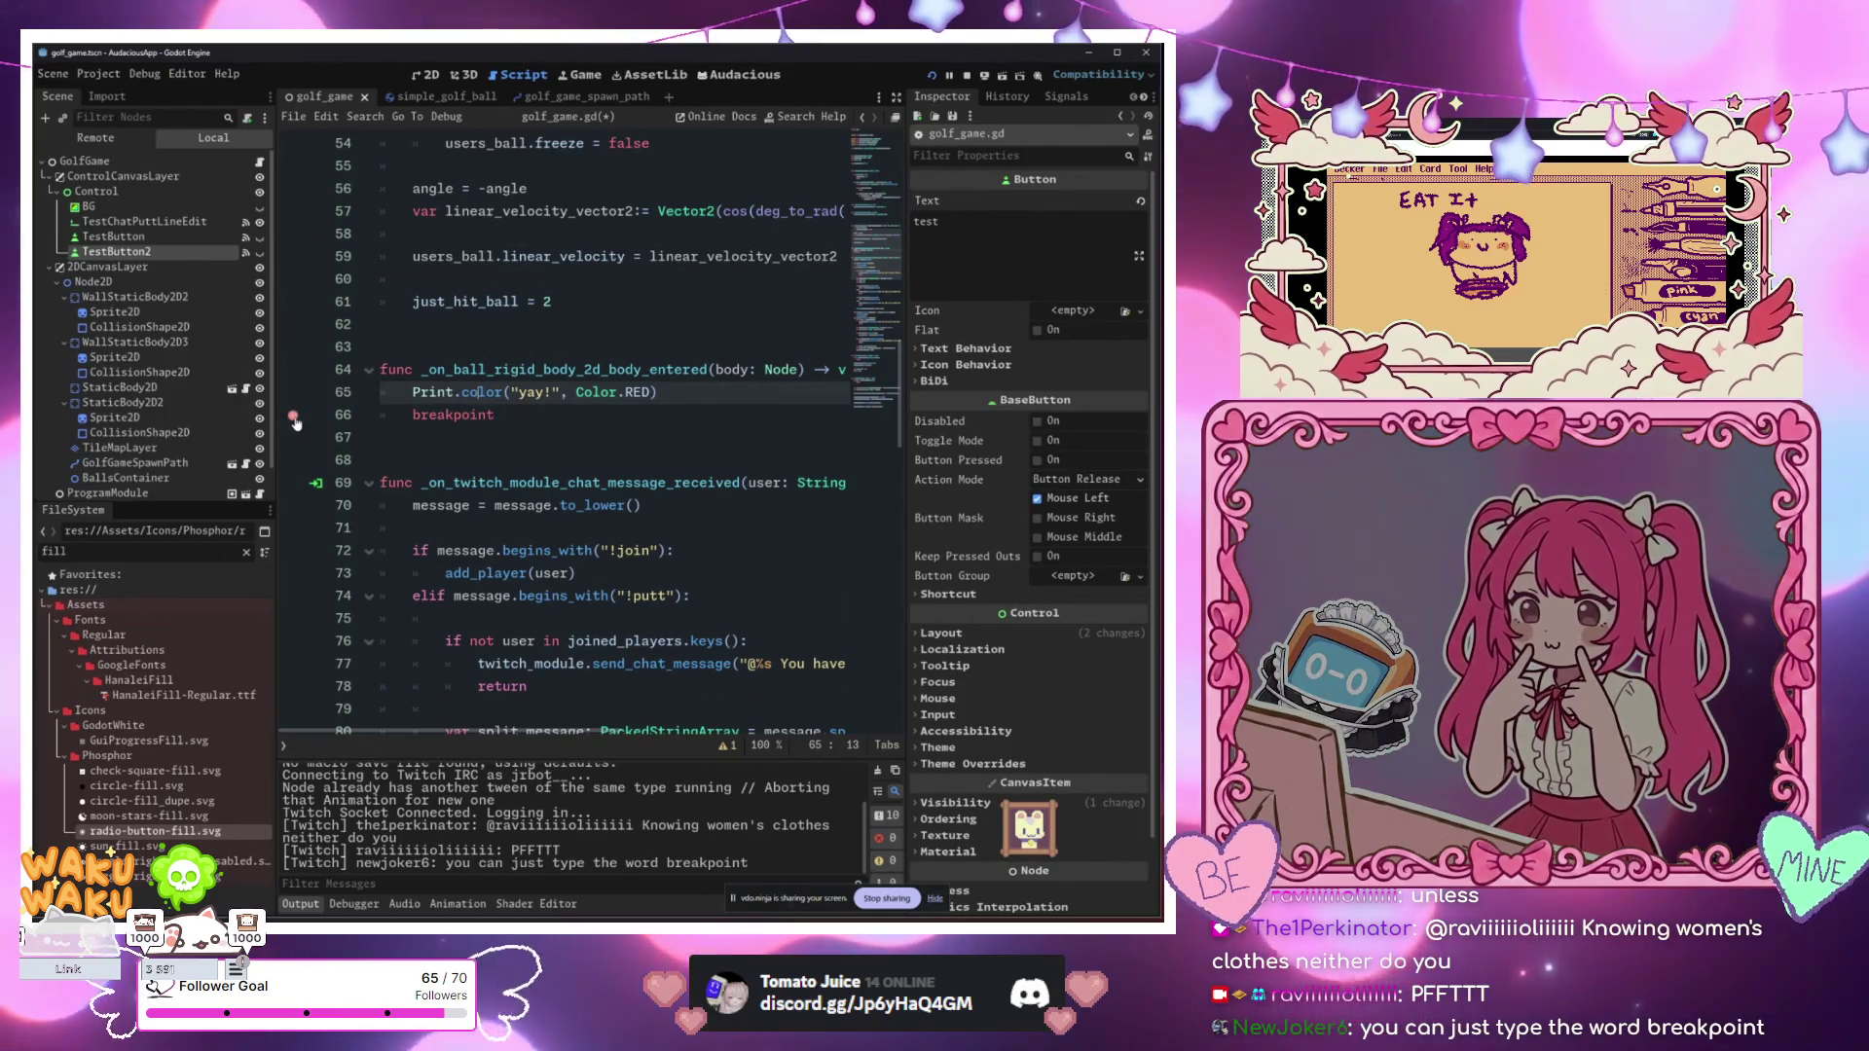
key(ctrl+s)
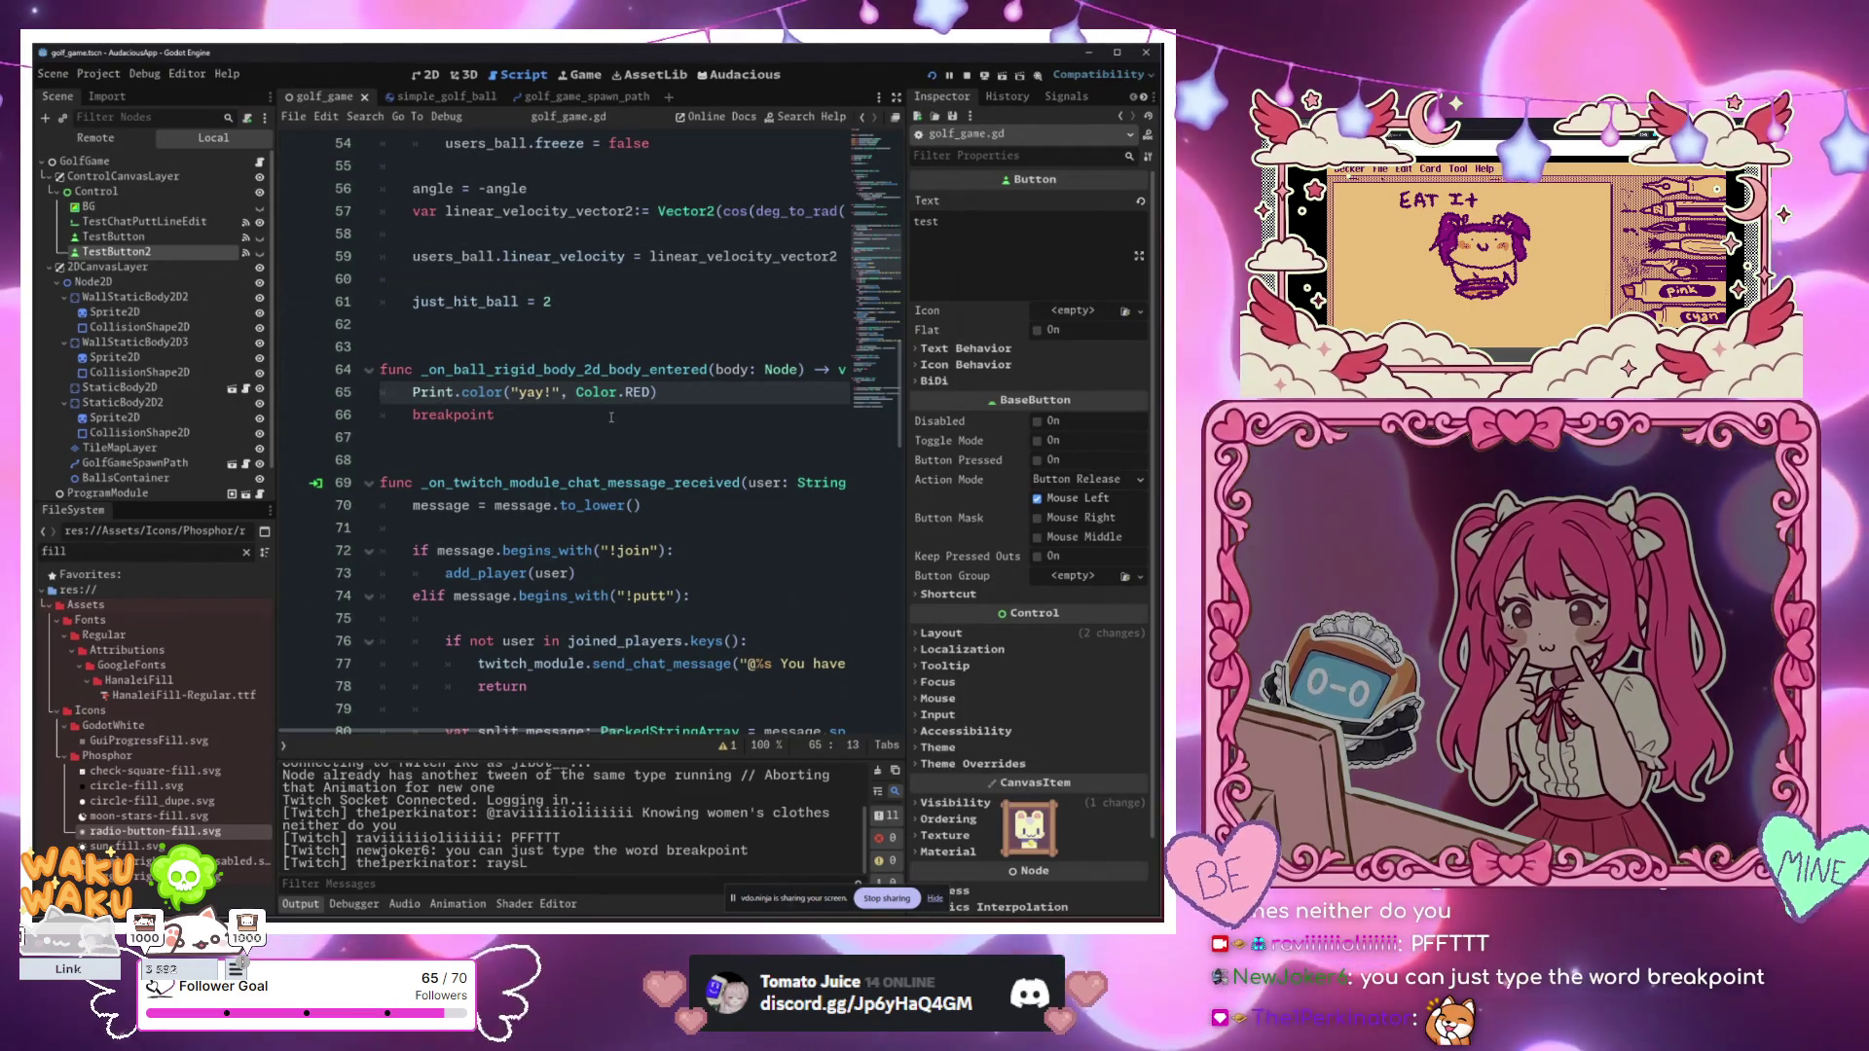
Step: Remove the line-66 breakpoint and add a _ready() -> void function containing breakpoint
click(533, 421)
key(BackSpace)
scroll(489, 467, up, 12)
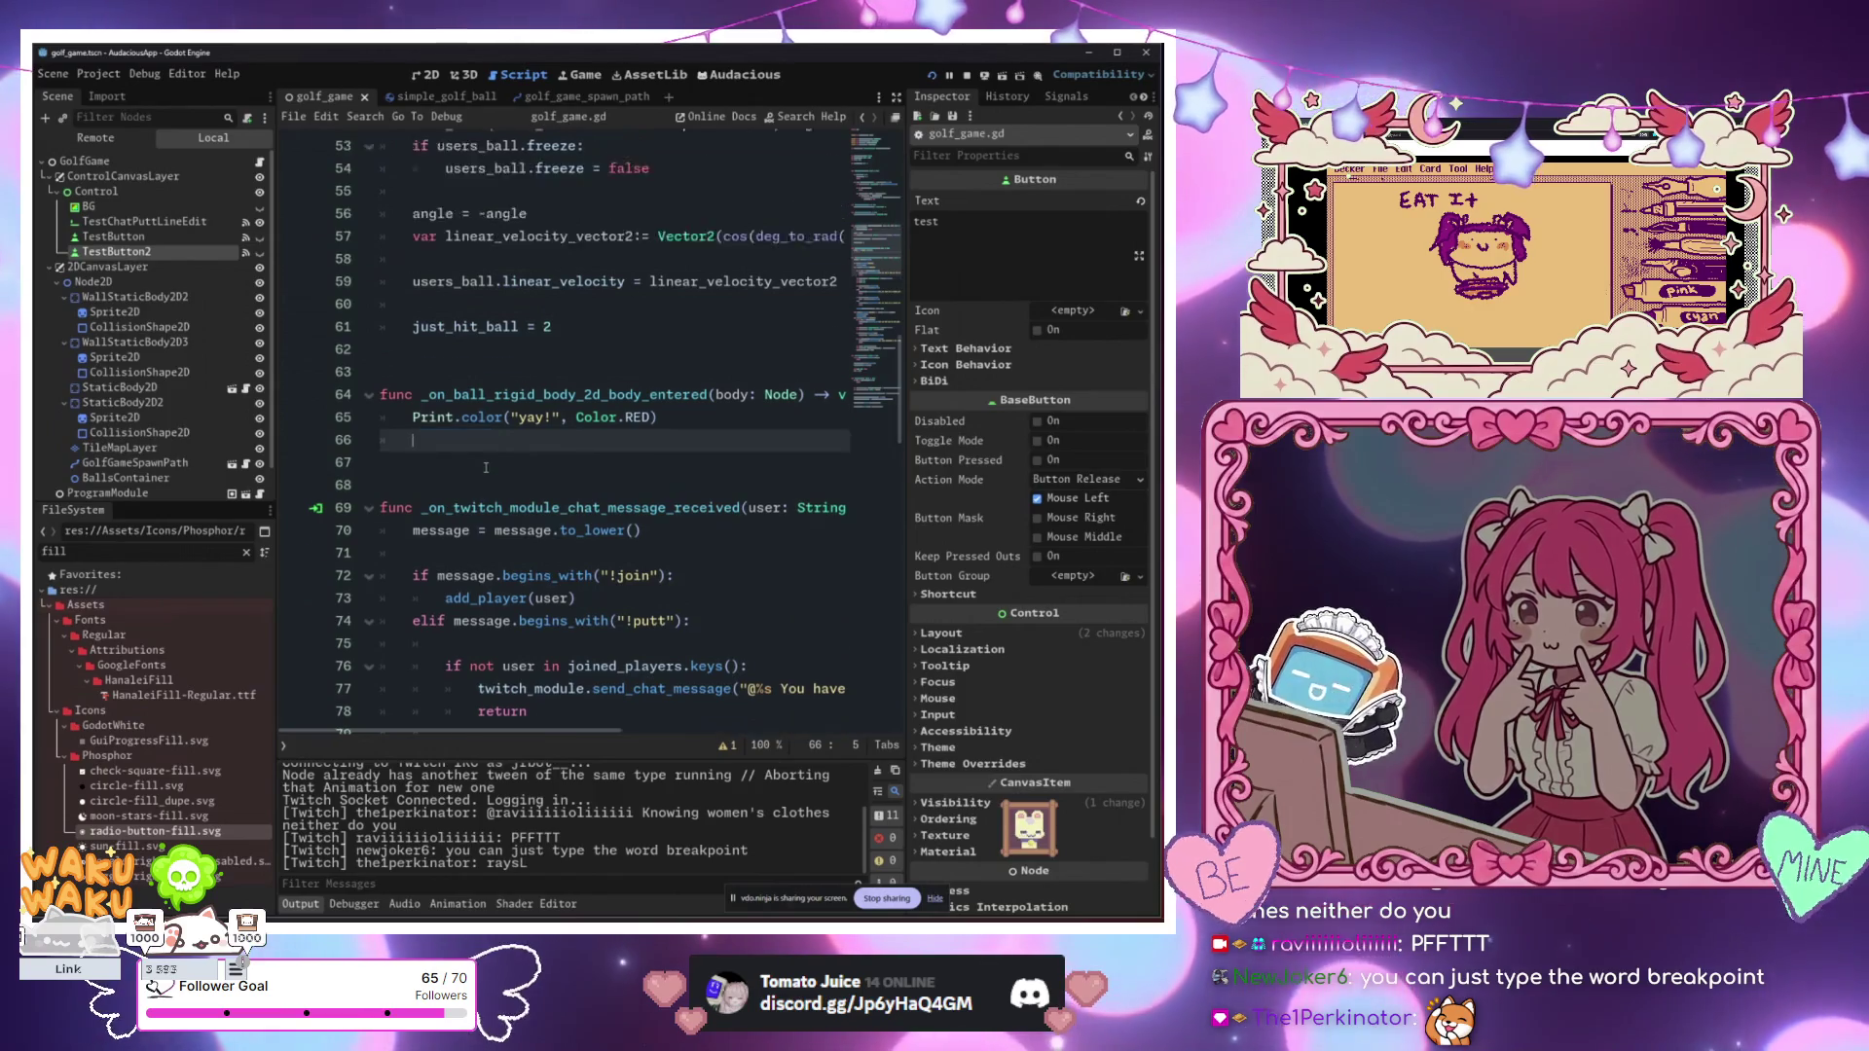
scroll(489, 468, up, 5)
click(576, 551)
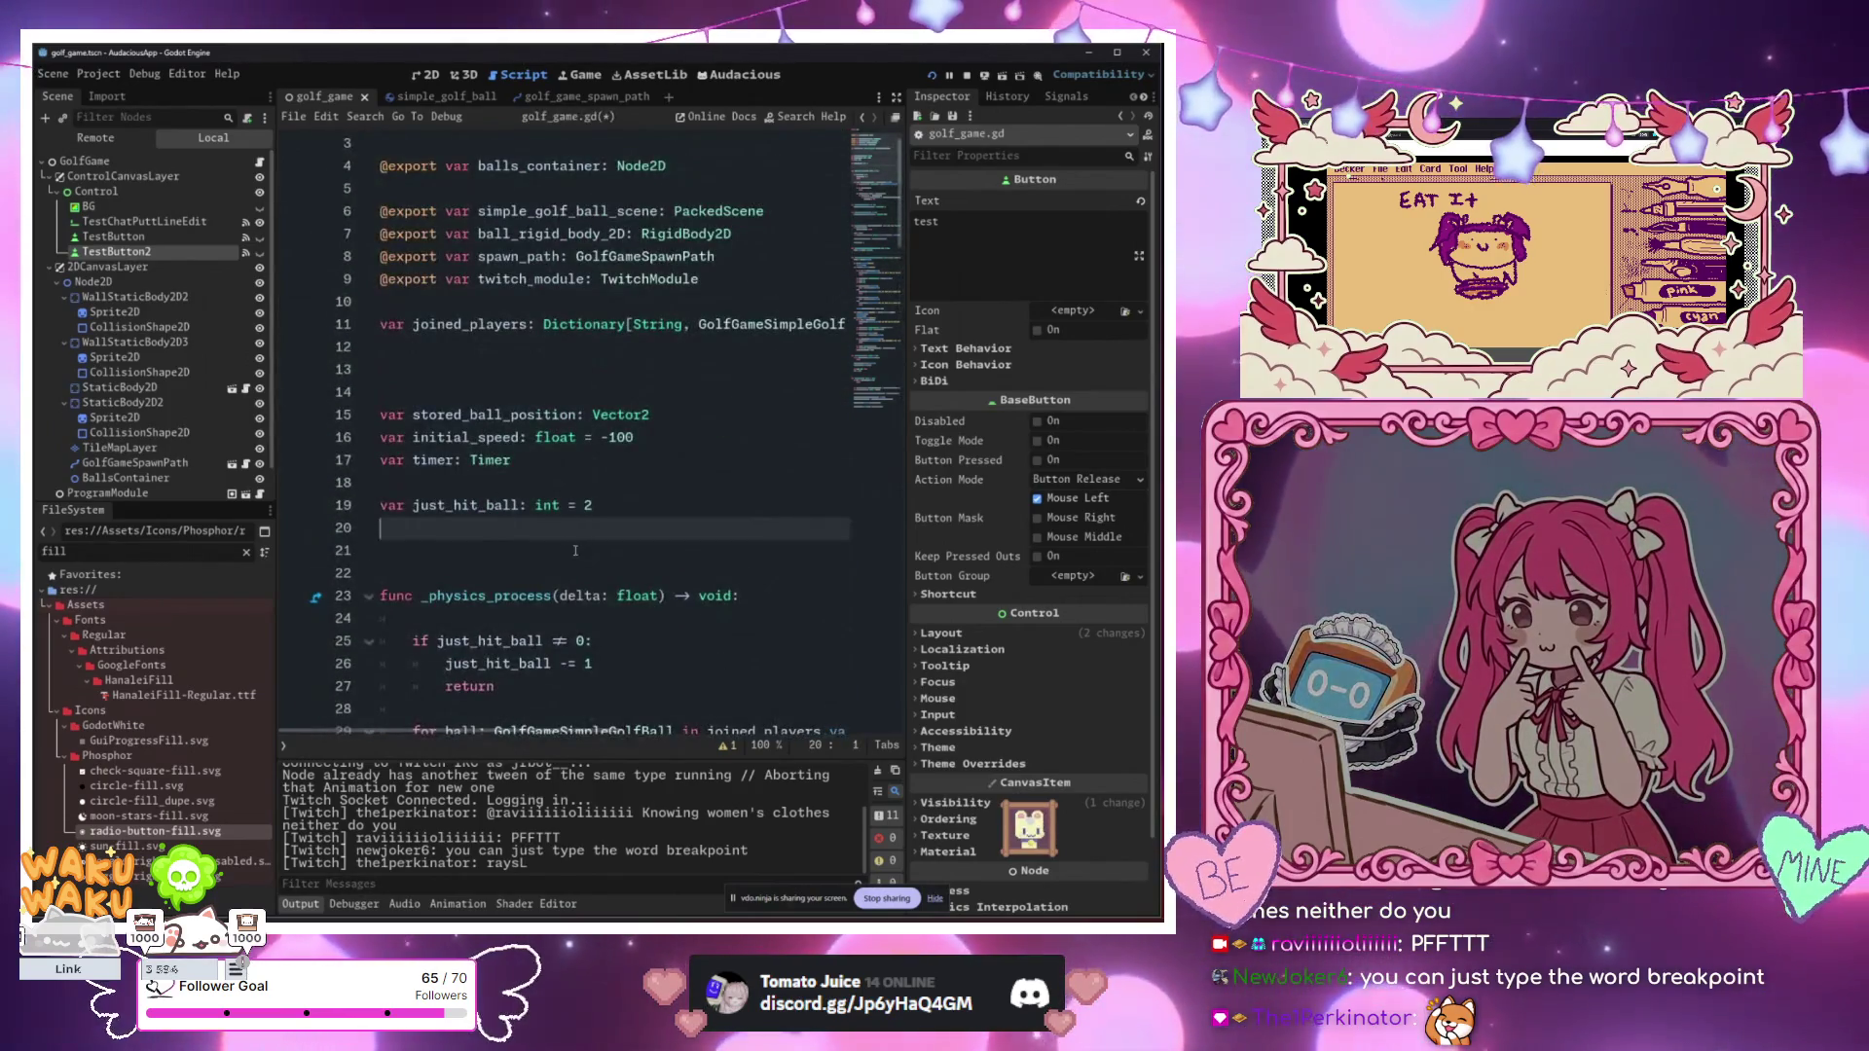
key(Return)
key(Return)
key(Up)
text(func _re)
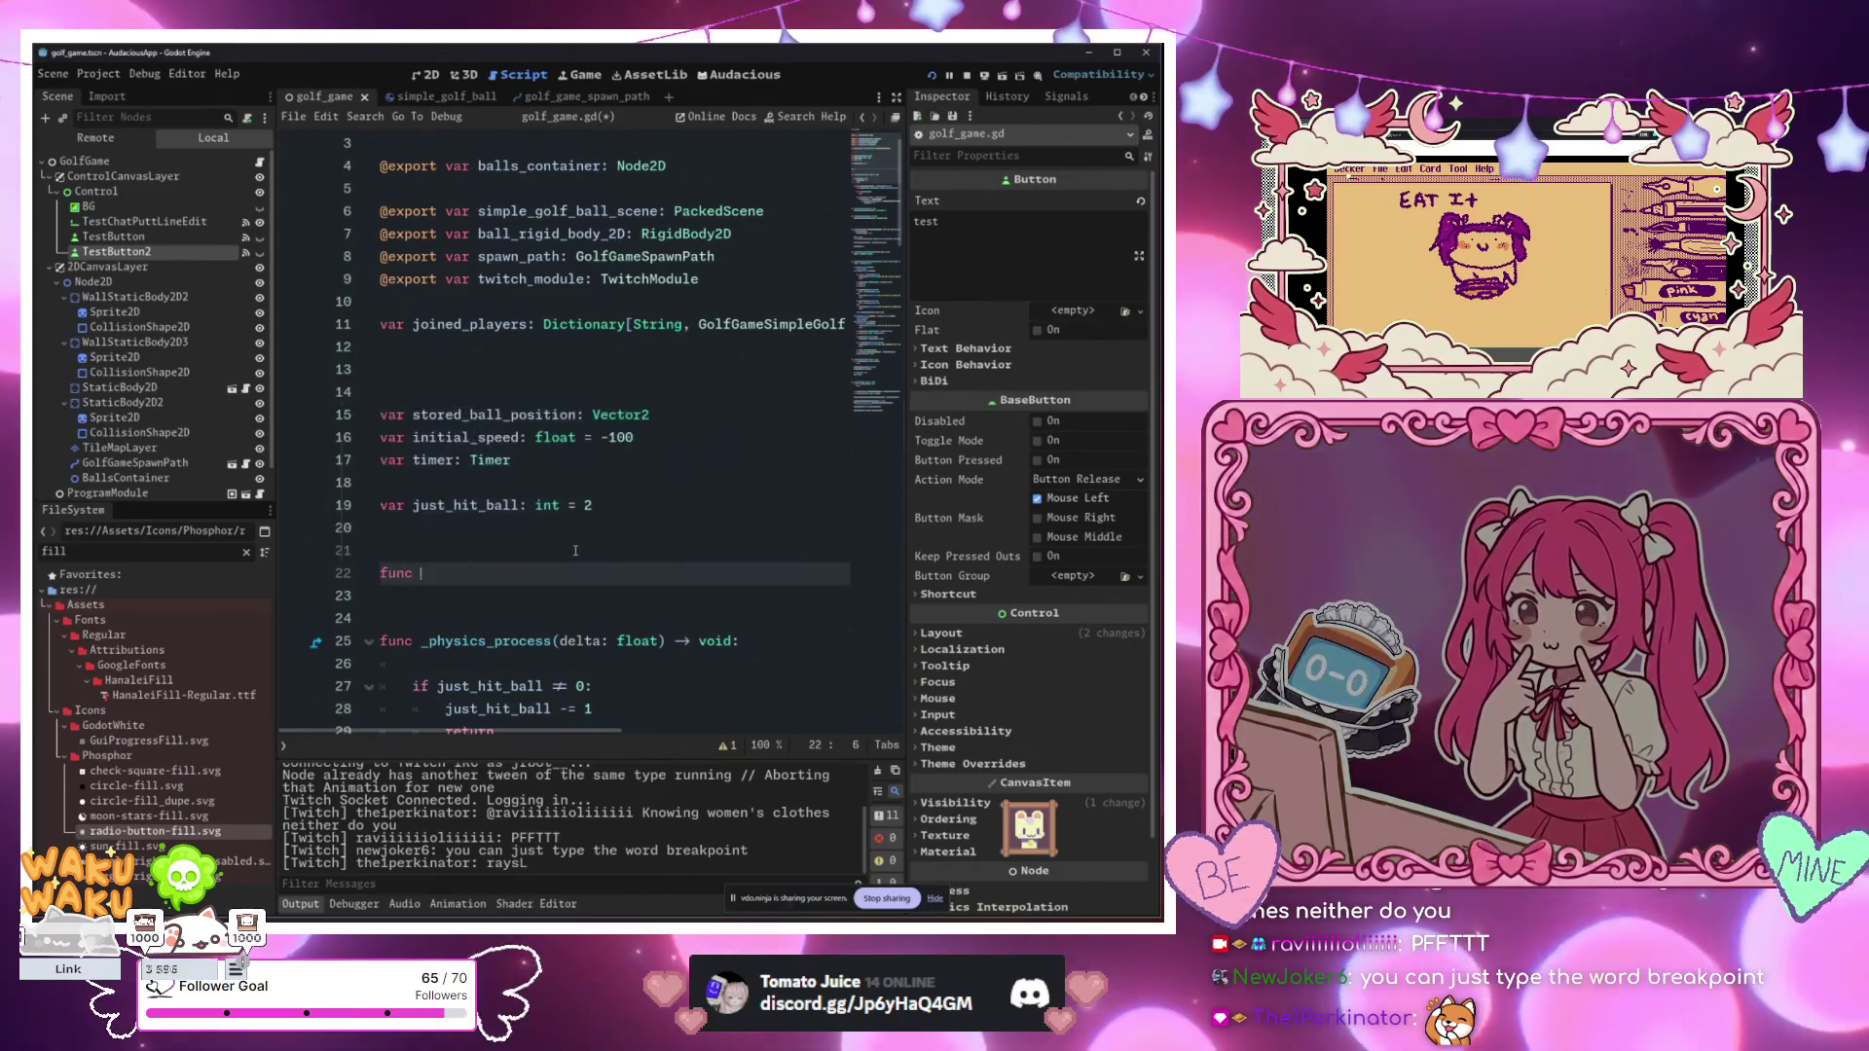
key(Return)
key(Return)
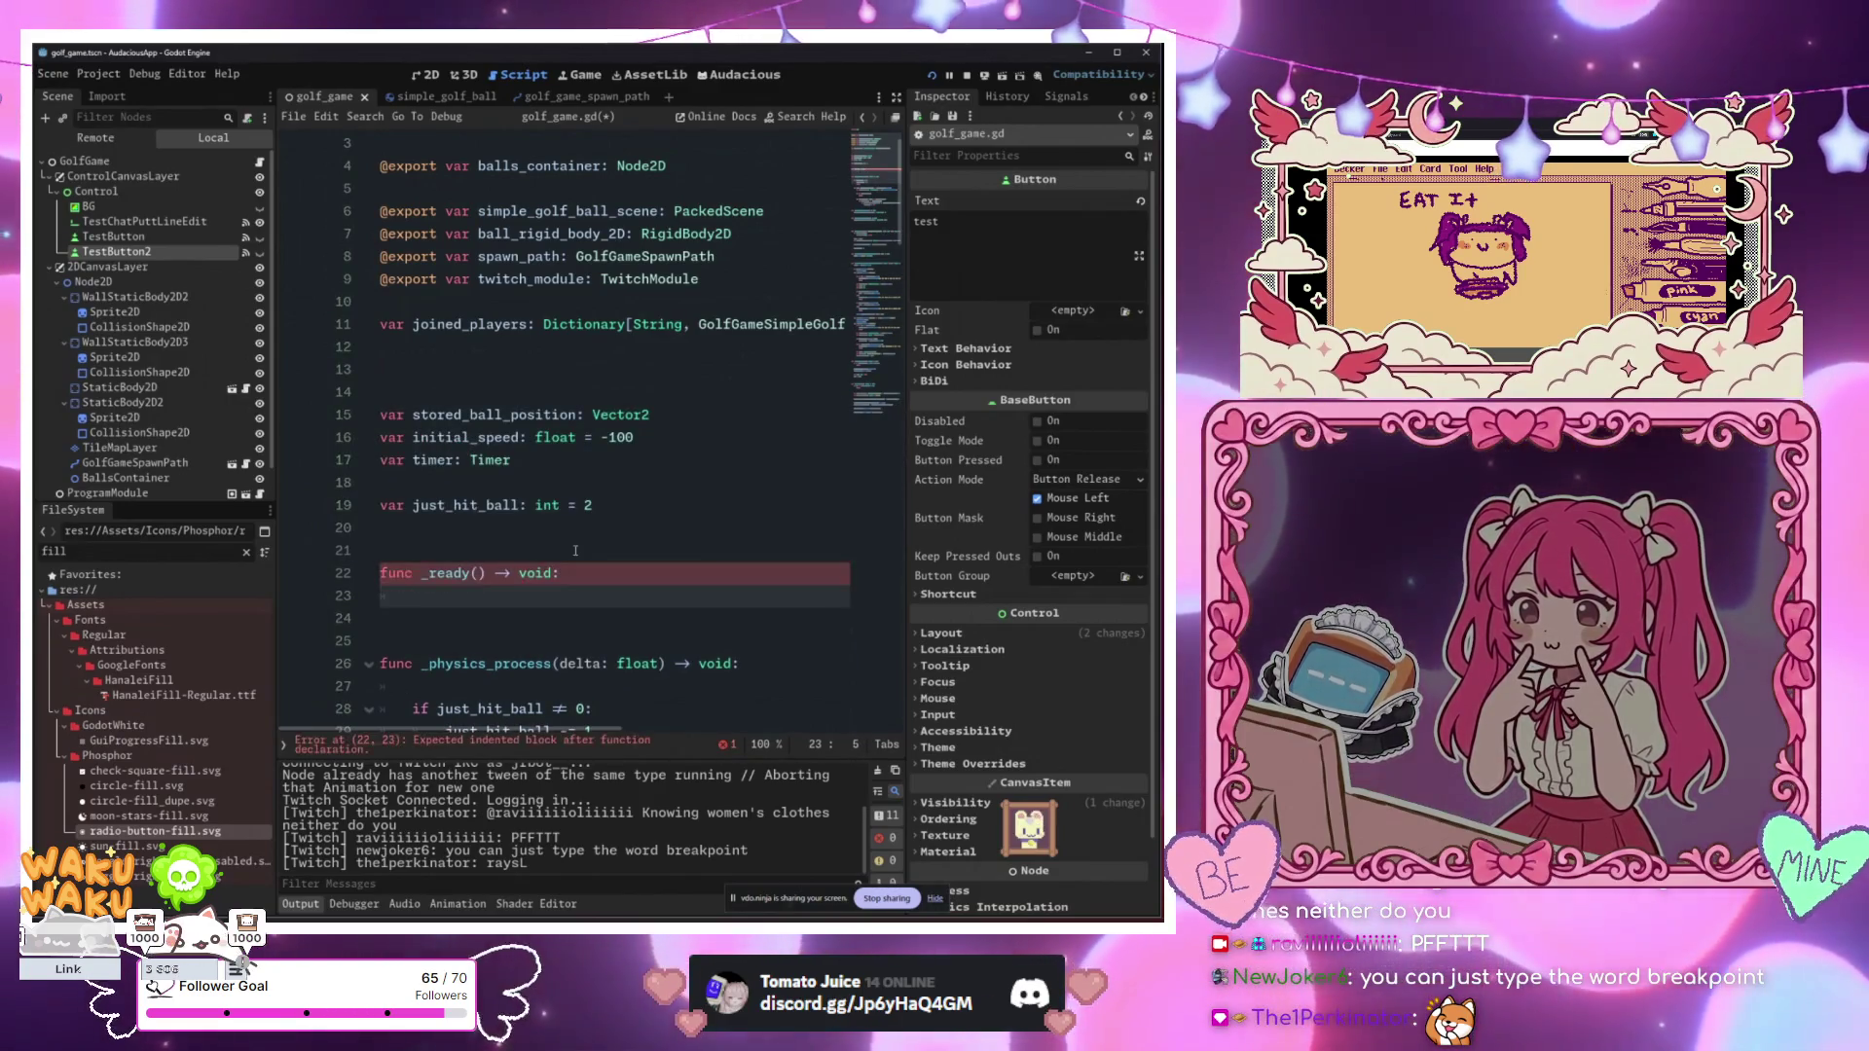
text(breakpoint)
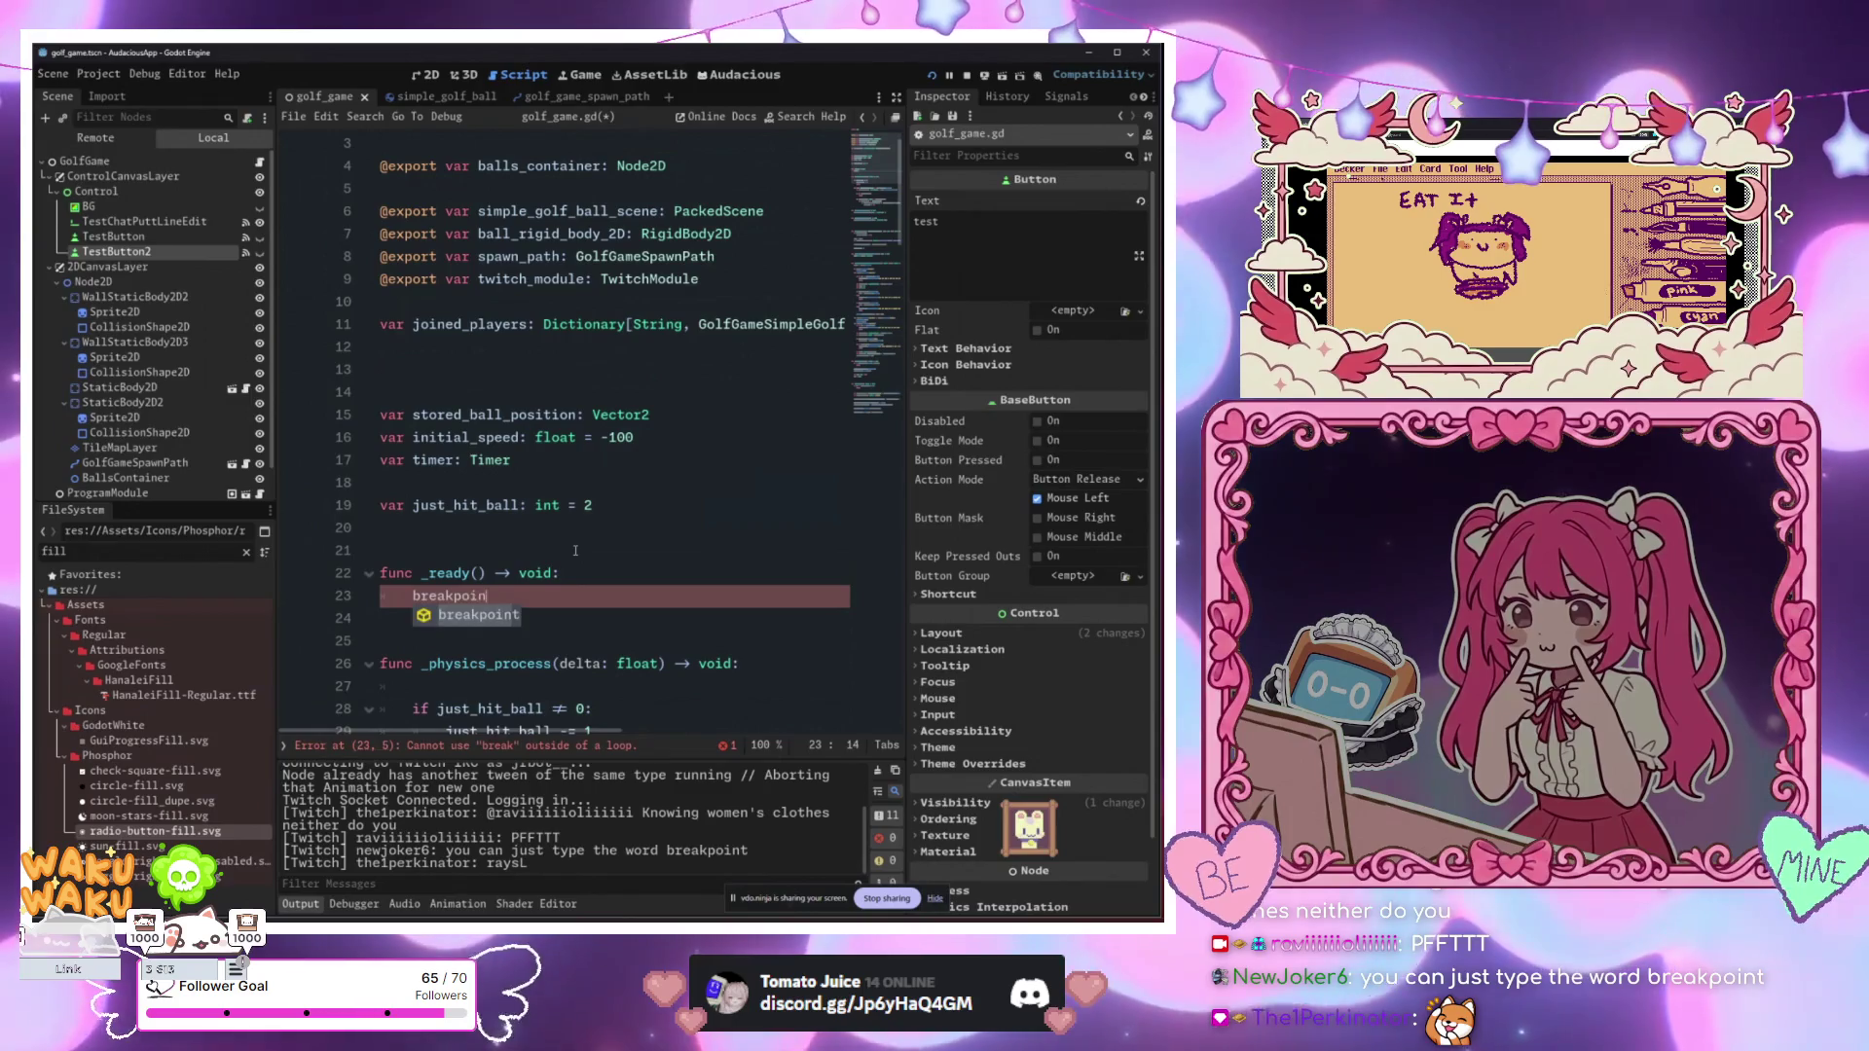
click(575, 551)
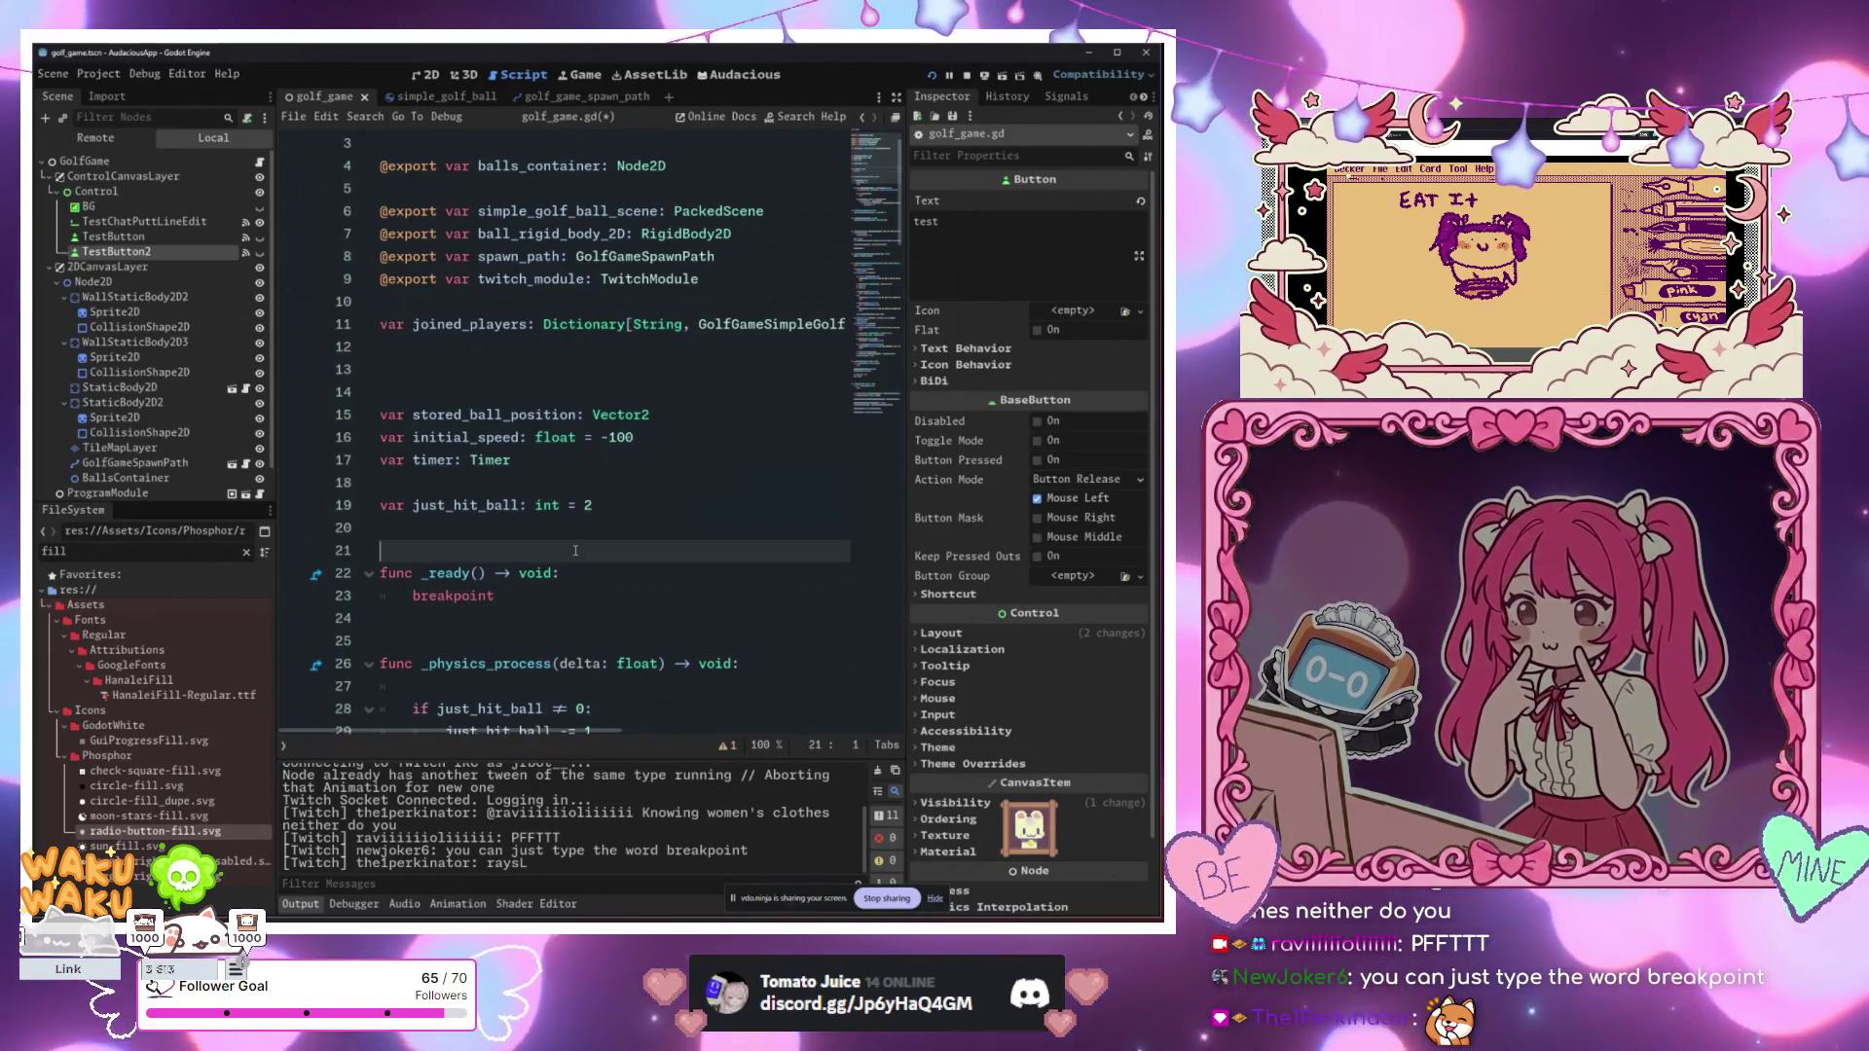
Step: Run the game with F5, then replace the breakpoint in _ready with pass
key(F5)
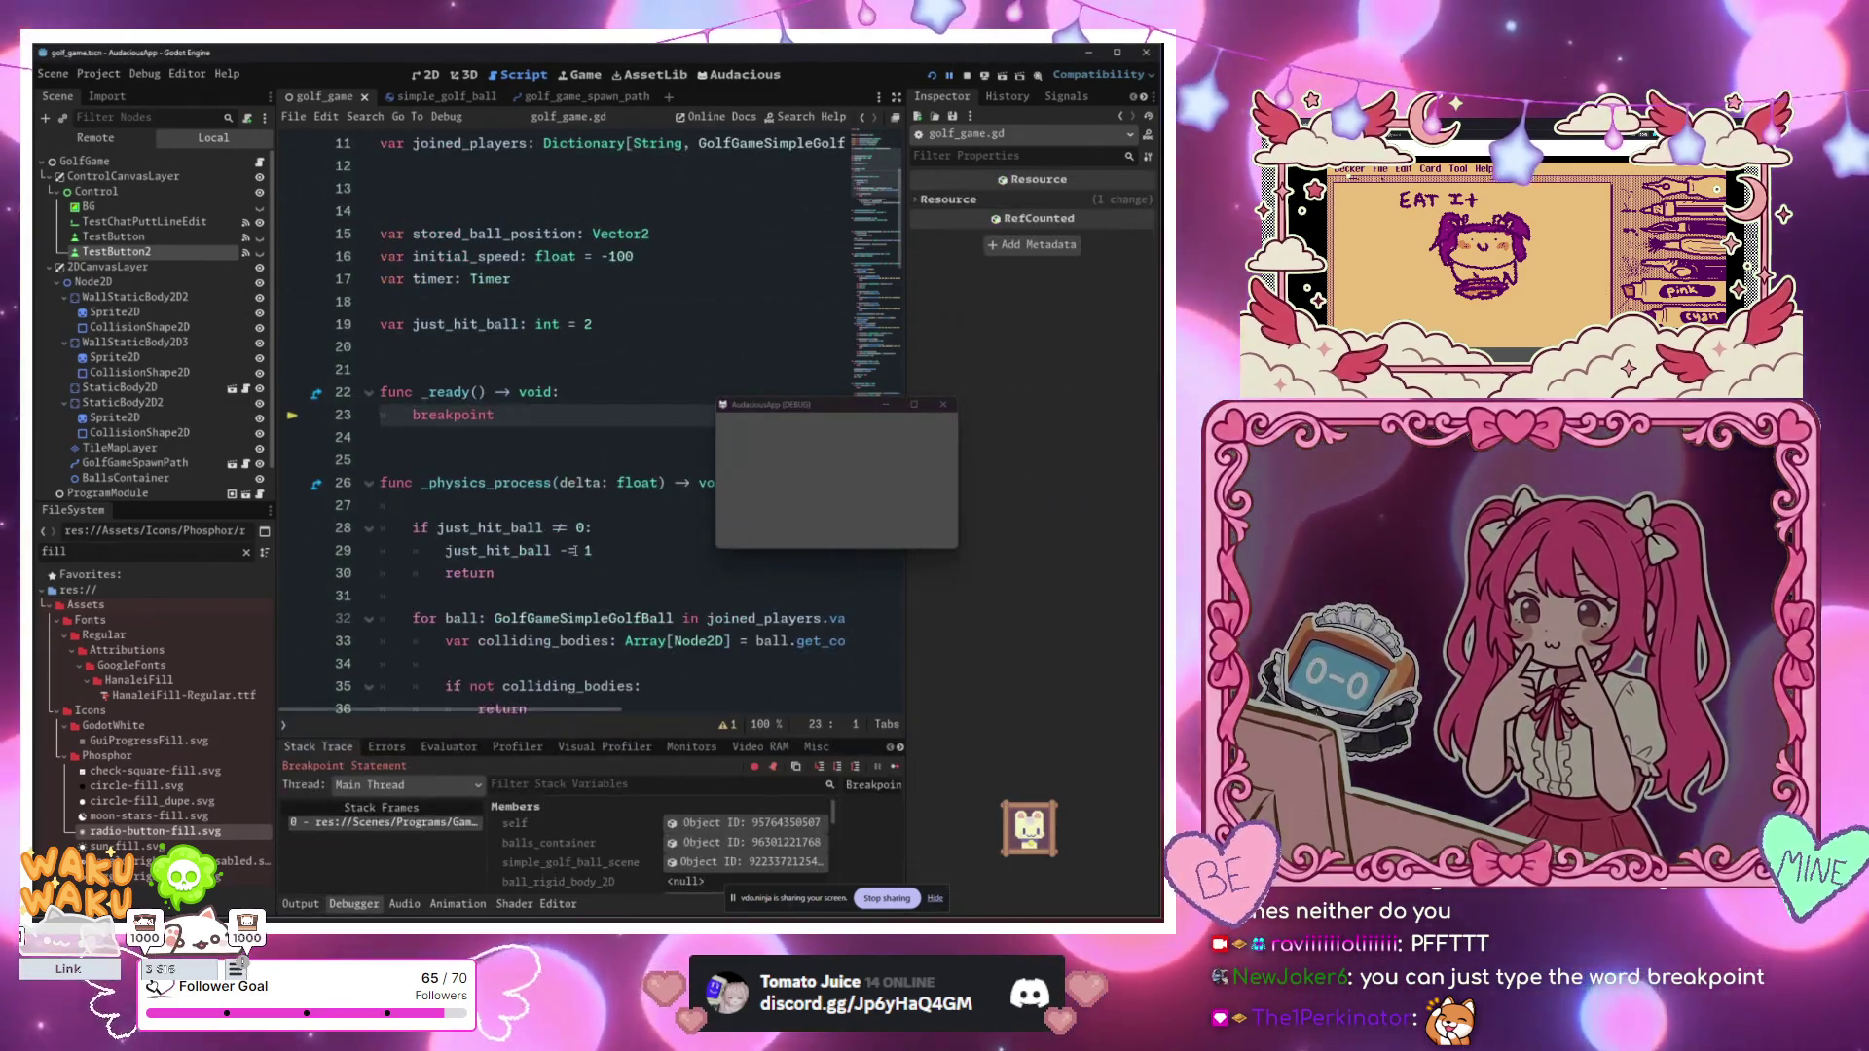
click(552, 479)
drag(495, 414, 462, 415)
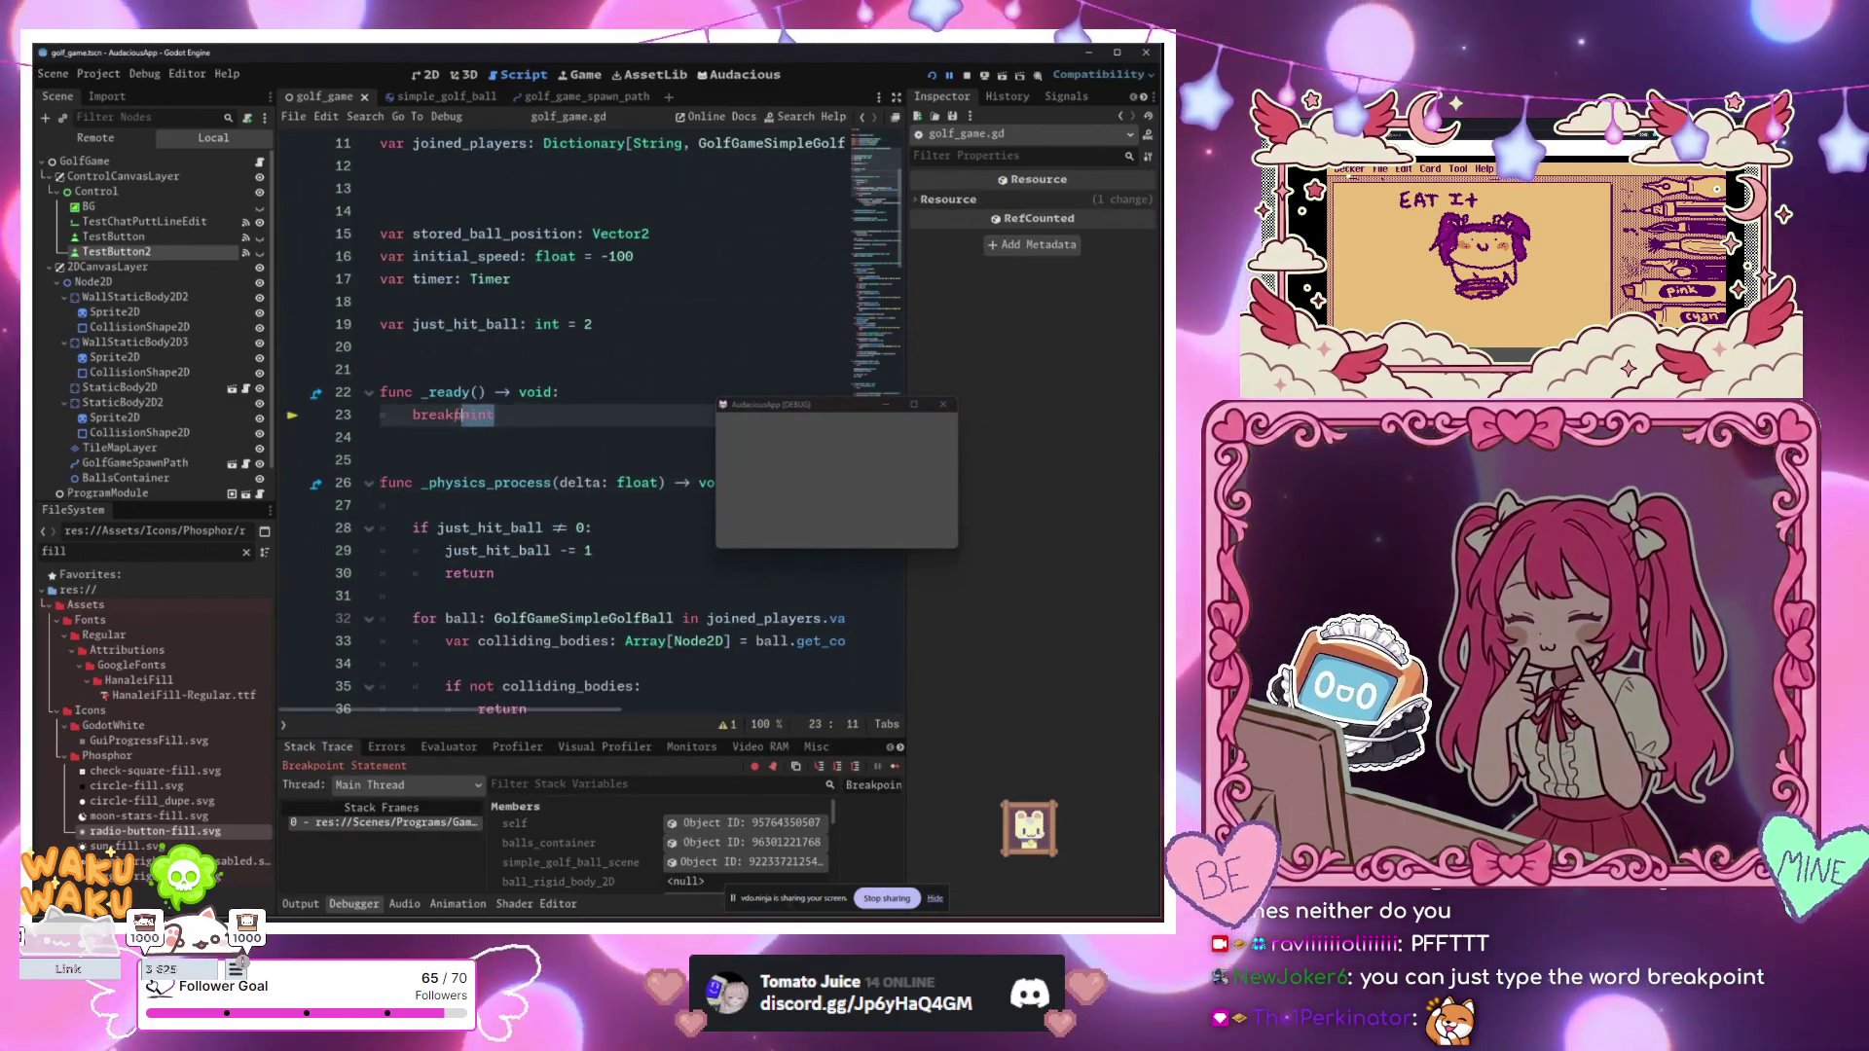
text(pass)
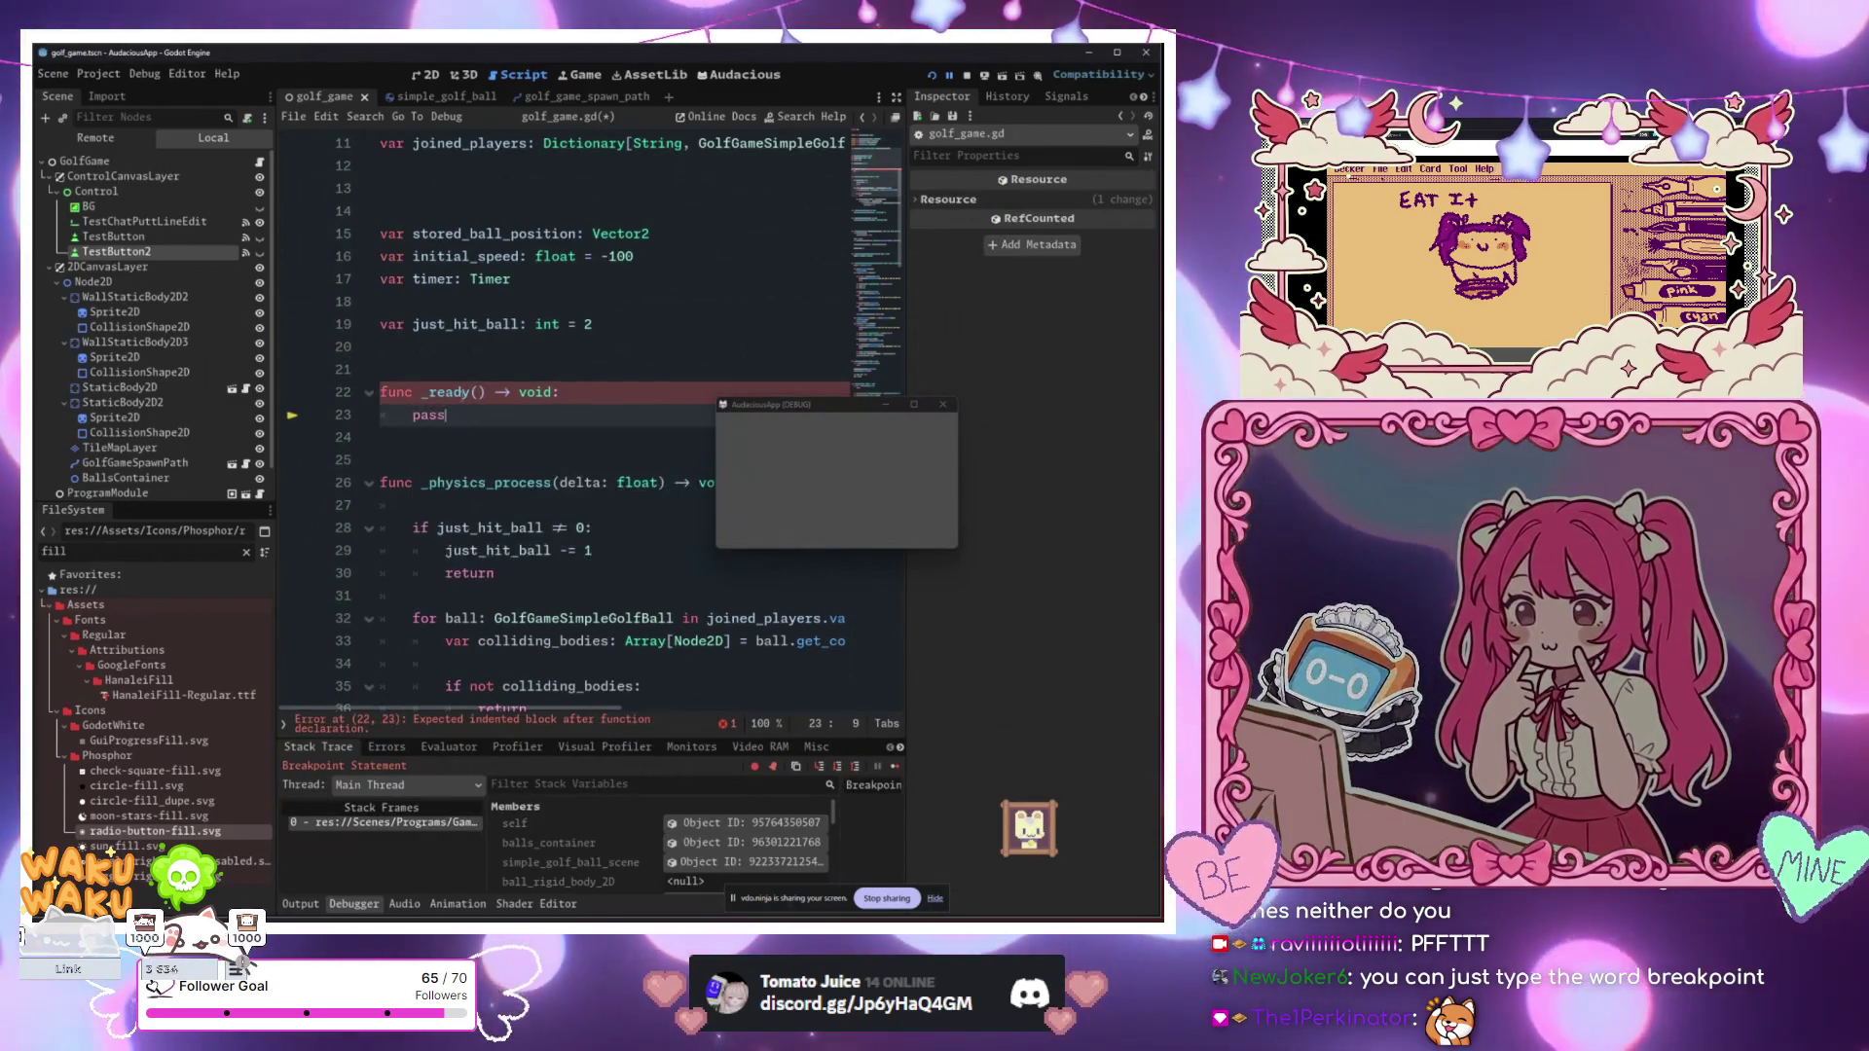
click(621, 404)
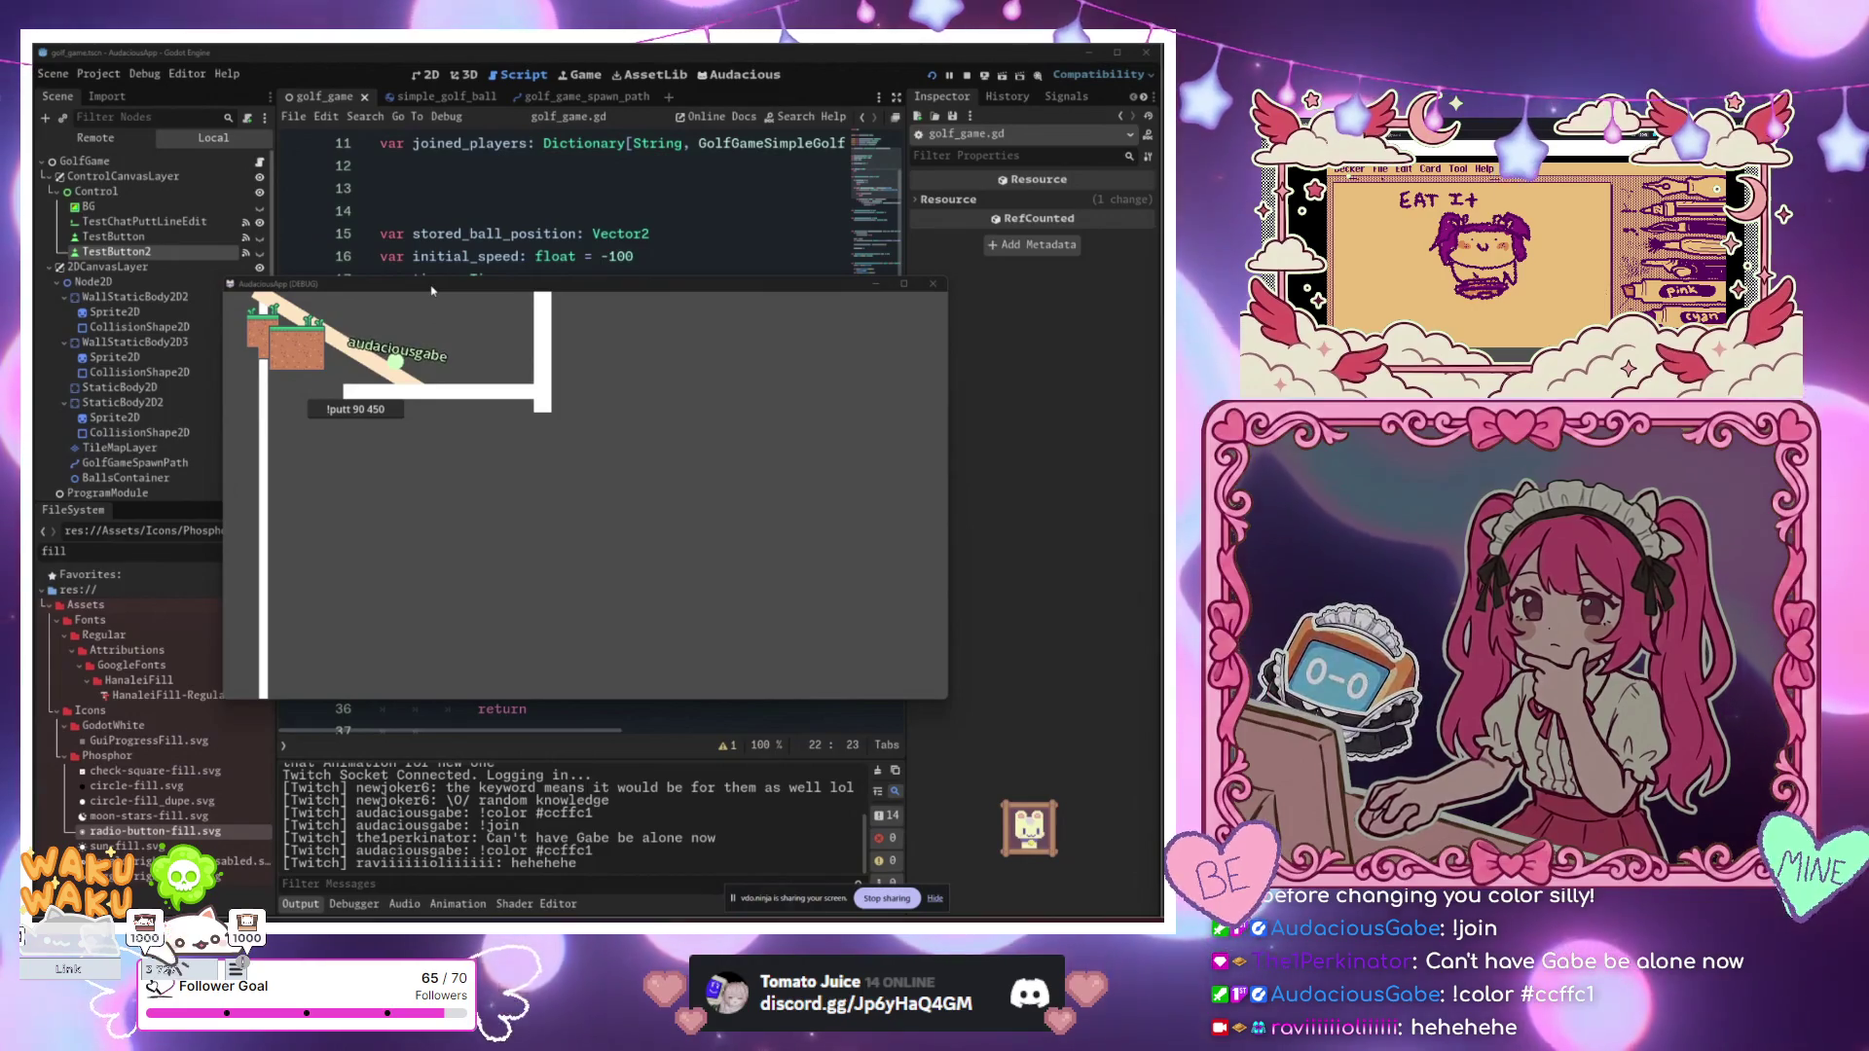
Step: Move the game window aside and show the simple_golf_ball scene in the 2D workspace
mouse_move(432, 290)
mouse_down()
mouse_move(576, 205)
mouse_move(478, 296)
mouse_up()
click(447, 97)
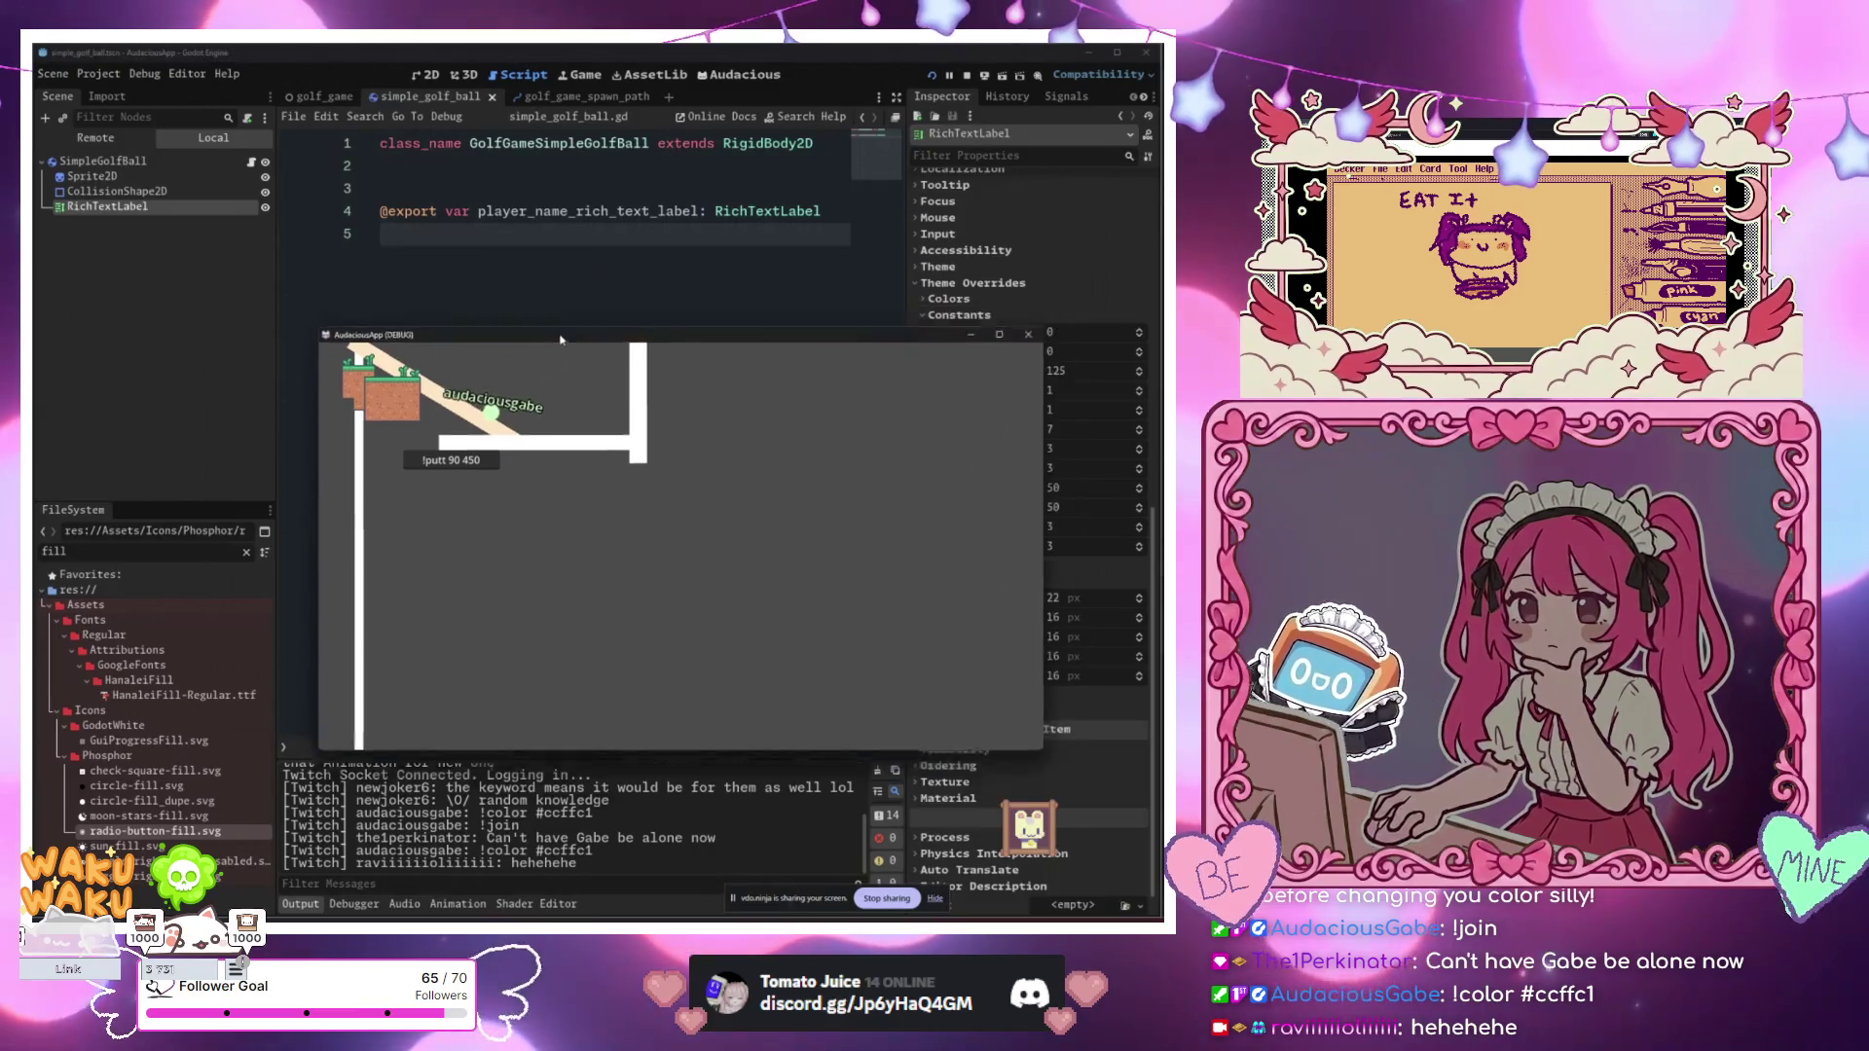
drag(681, 313, 599, 469)
click(426, 74)
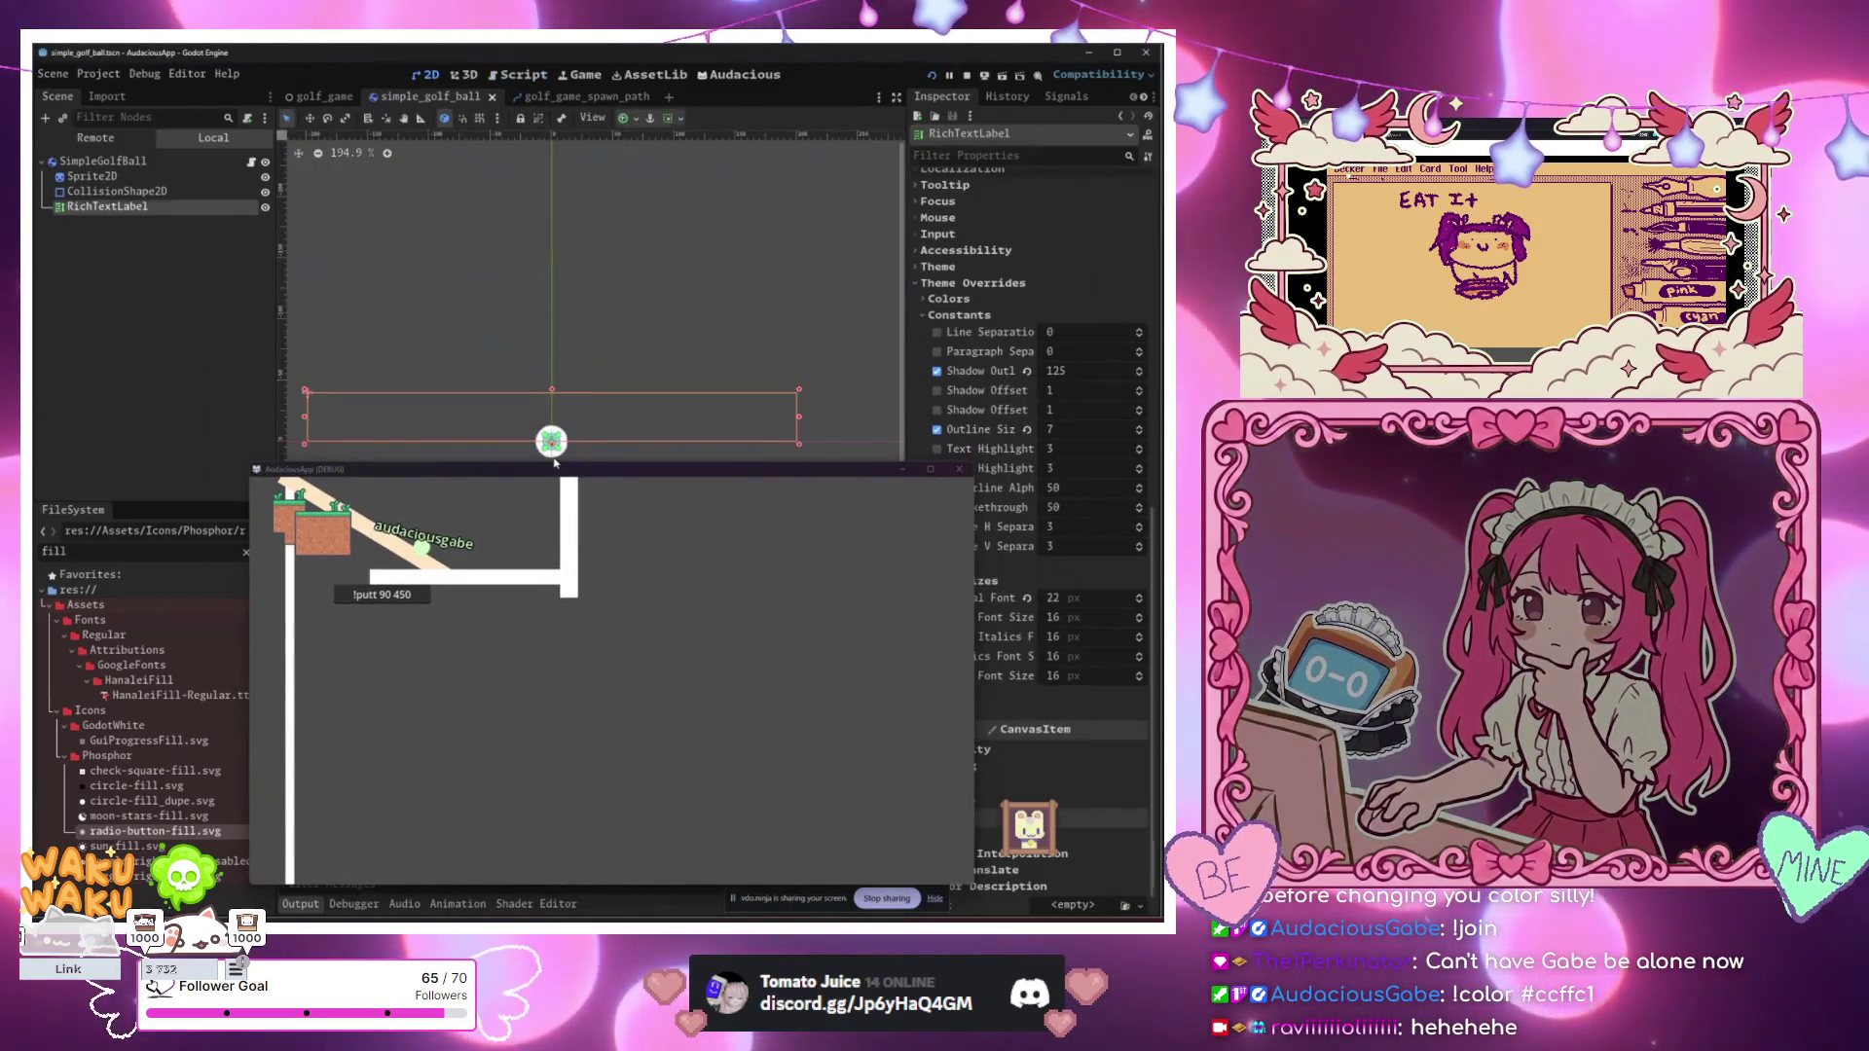
Step: Select CollisionShape2D and frame the ball's circular collision shape in the 2D viewport
click(551, 454)
scroll(580, 435, up, 15)
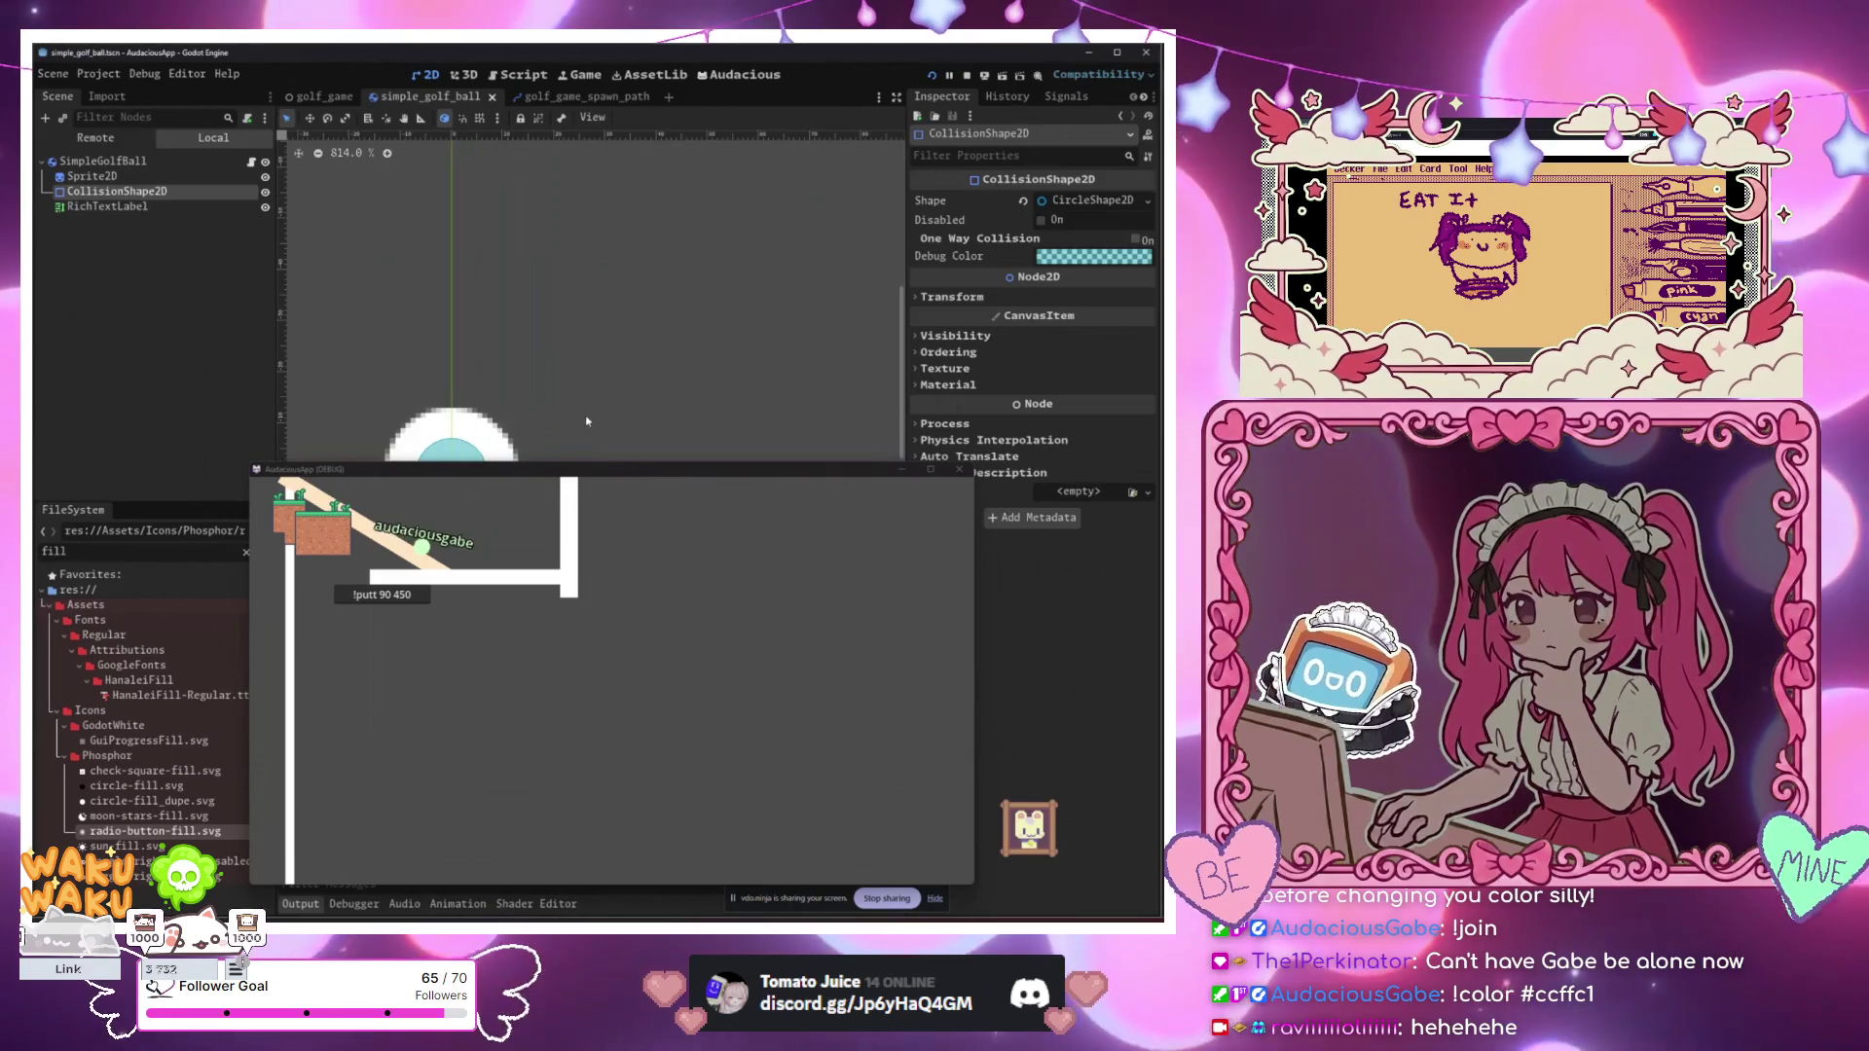
key(f)
scroll(779, 263, down, 7)
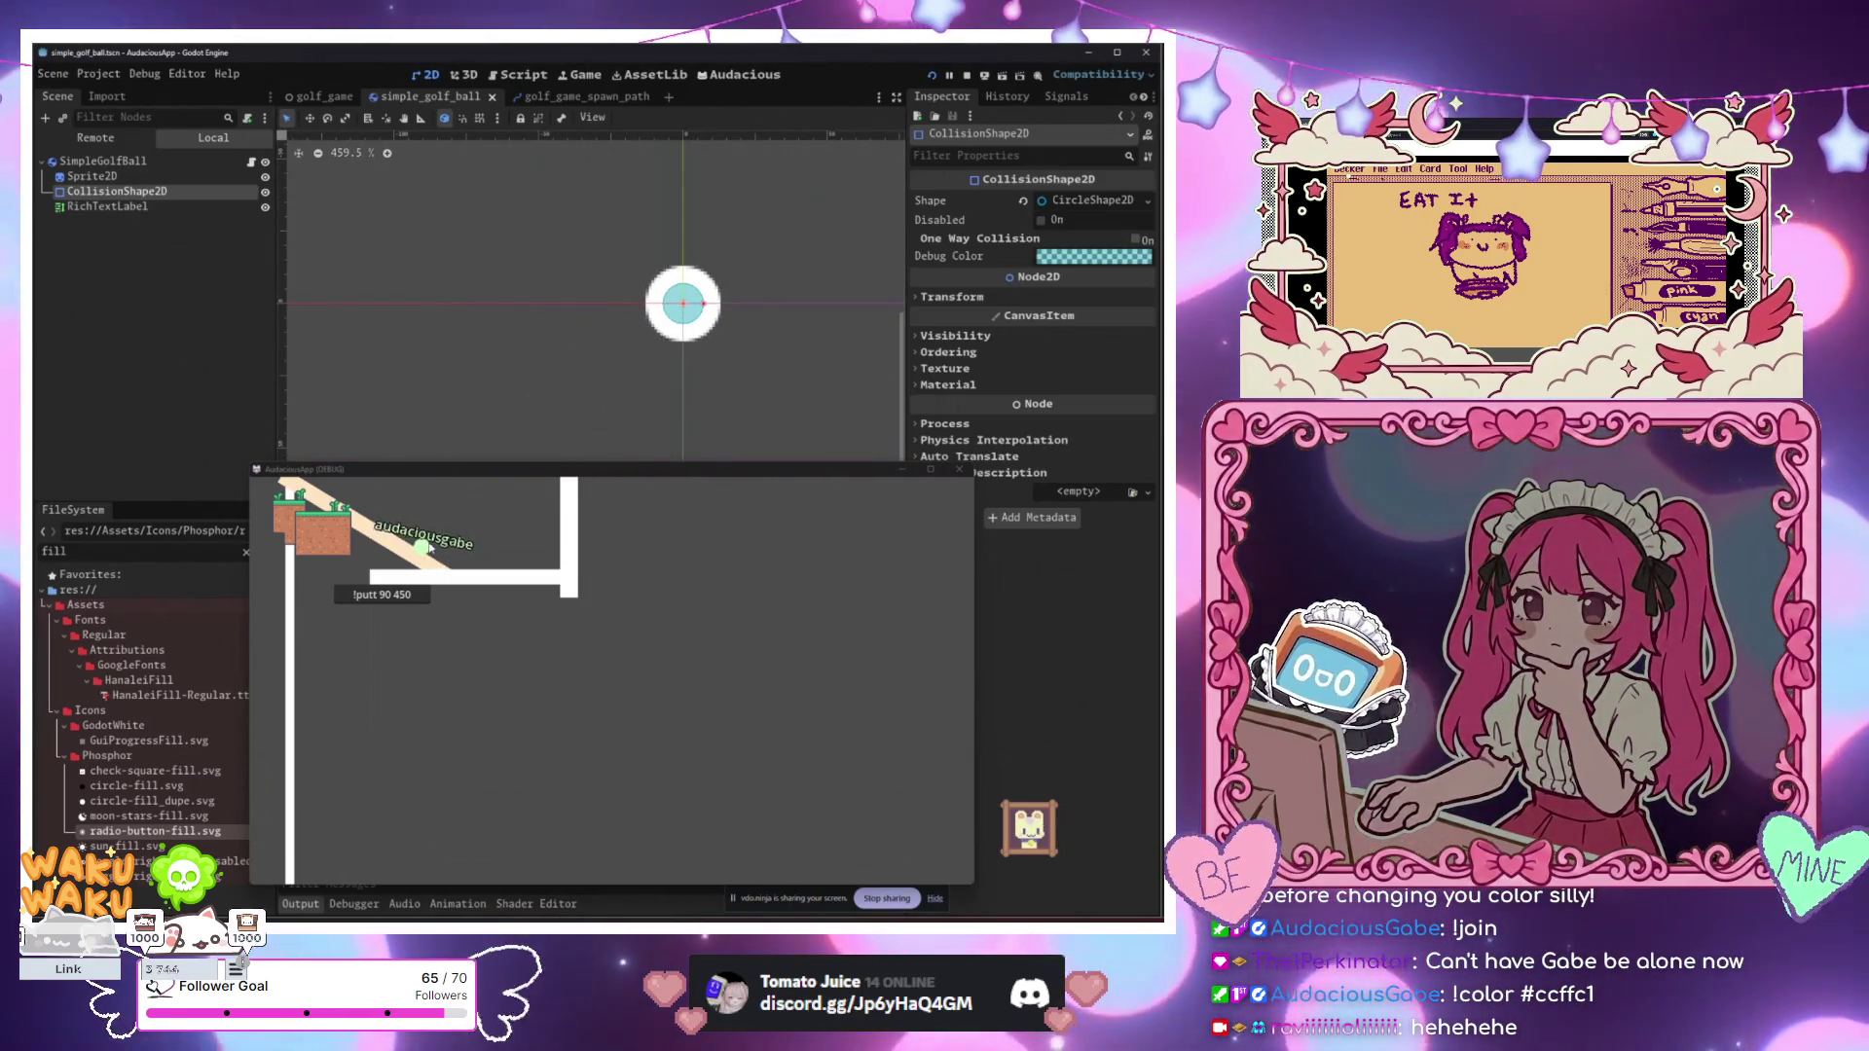
drag(459, 471, 450, 210)
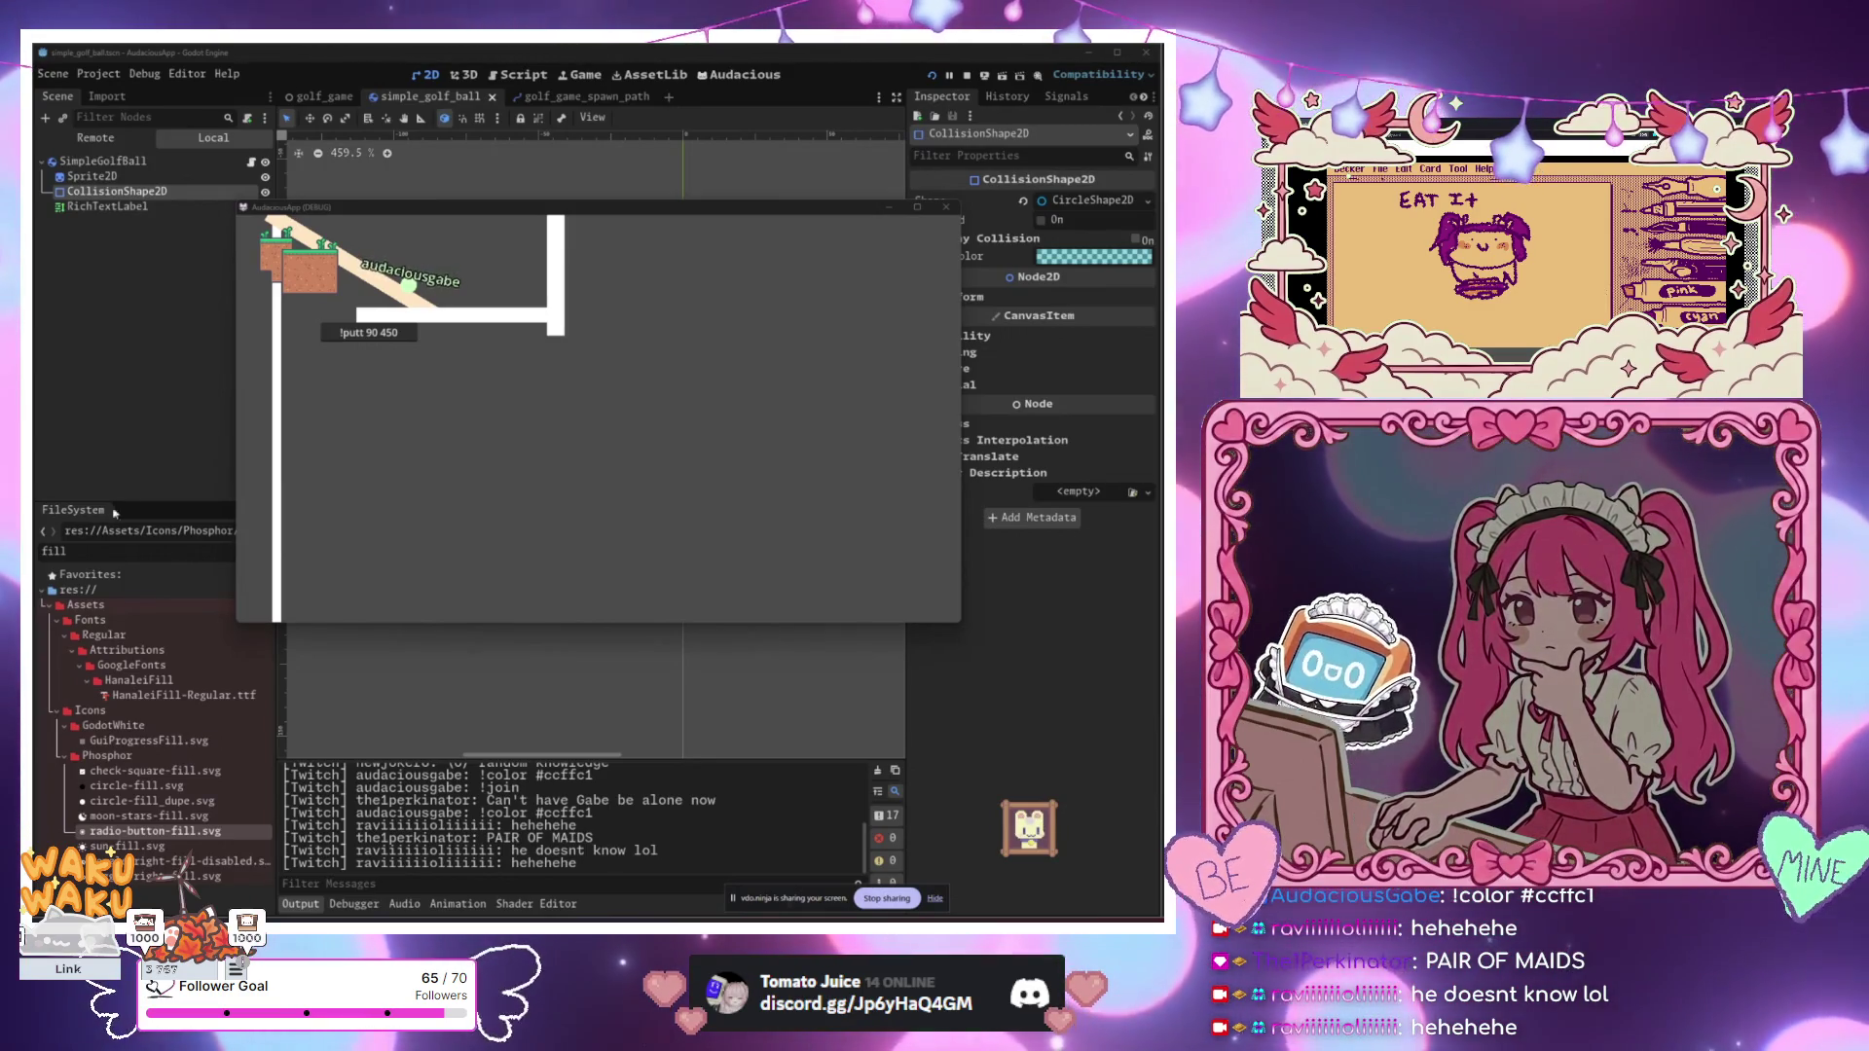
click(557, 382)
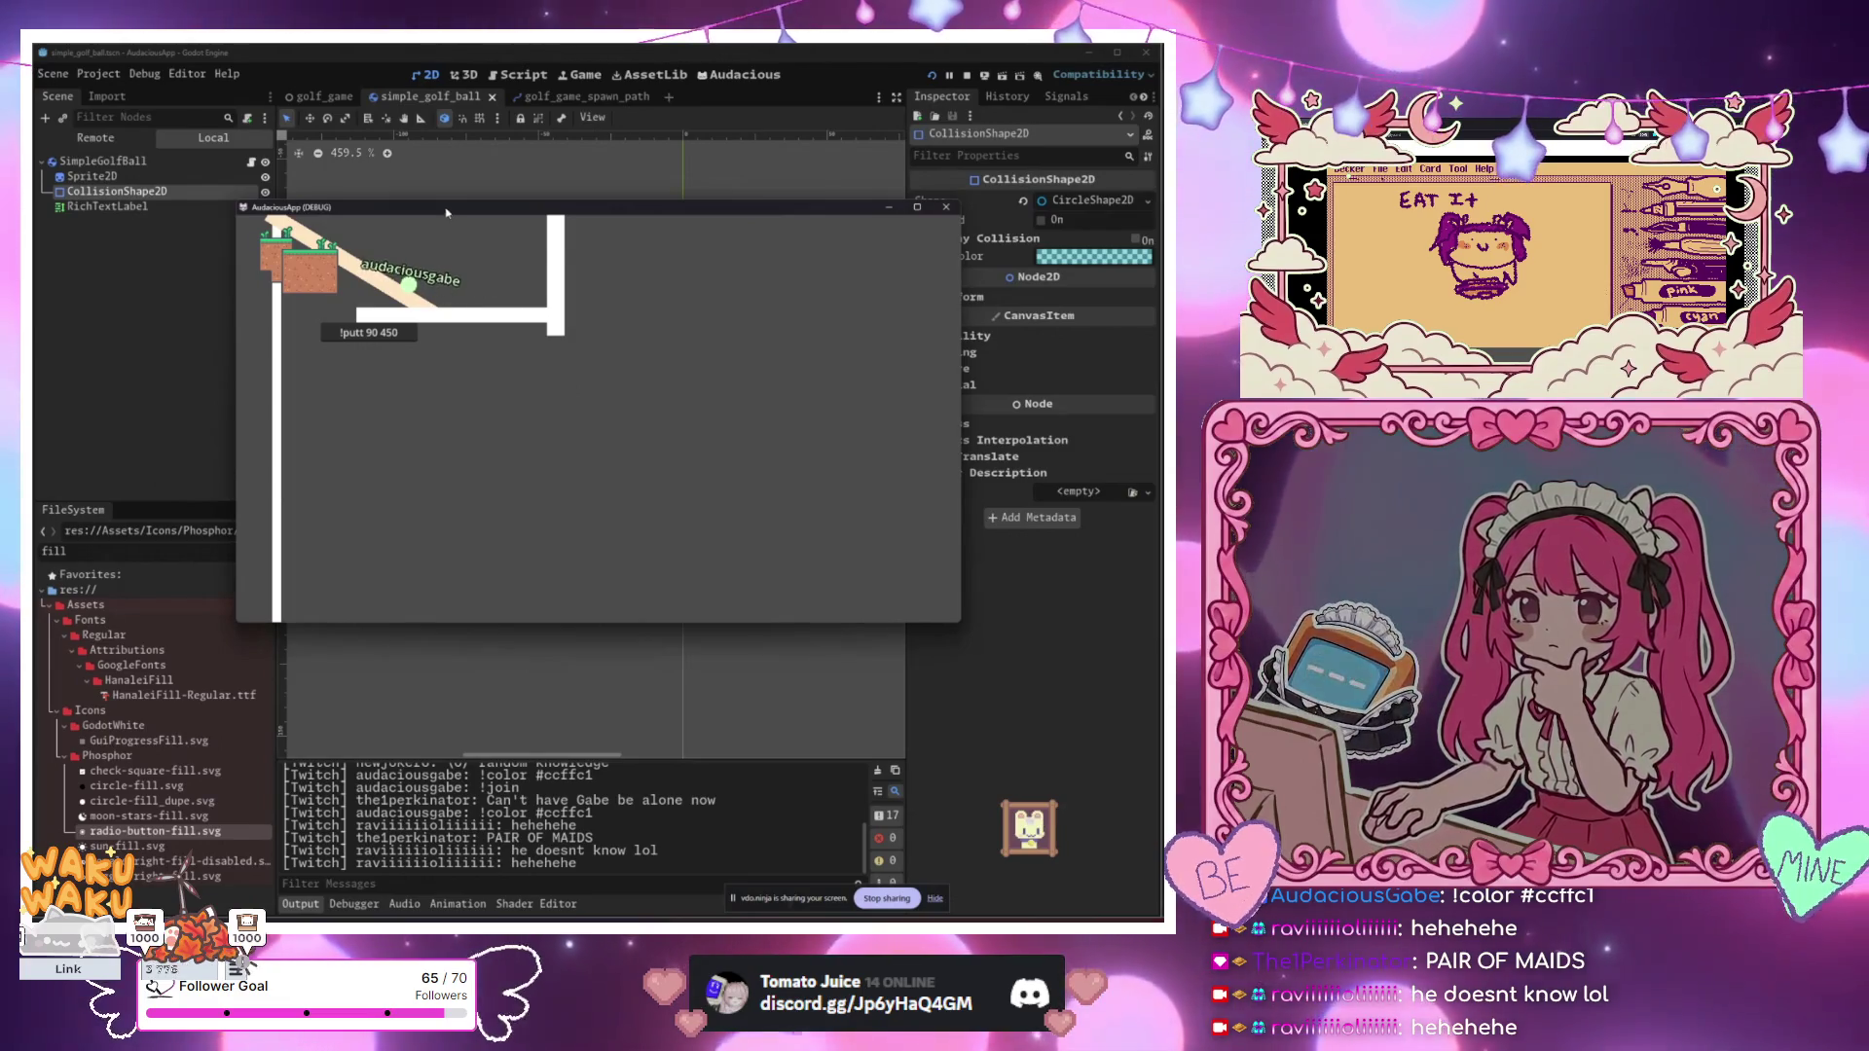
Step: Set the ball's Sprite2D Transform scale to 0.525 on both axes
drag(447, 212, 350, 368)
click(113, 178)
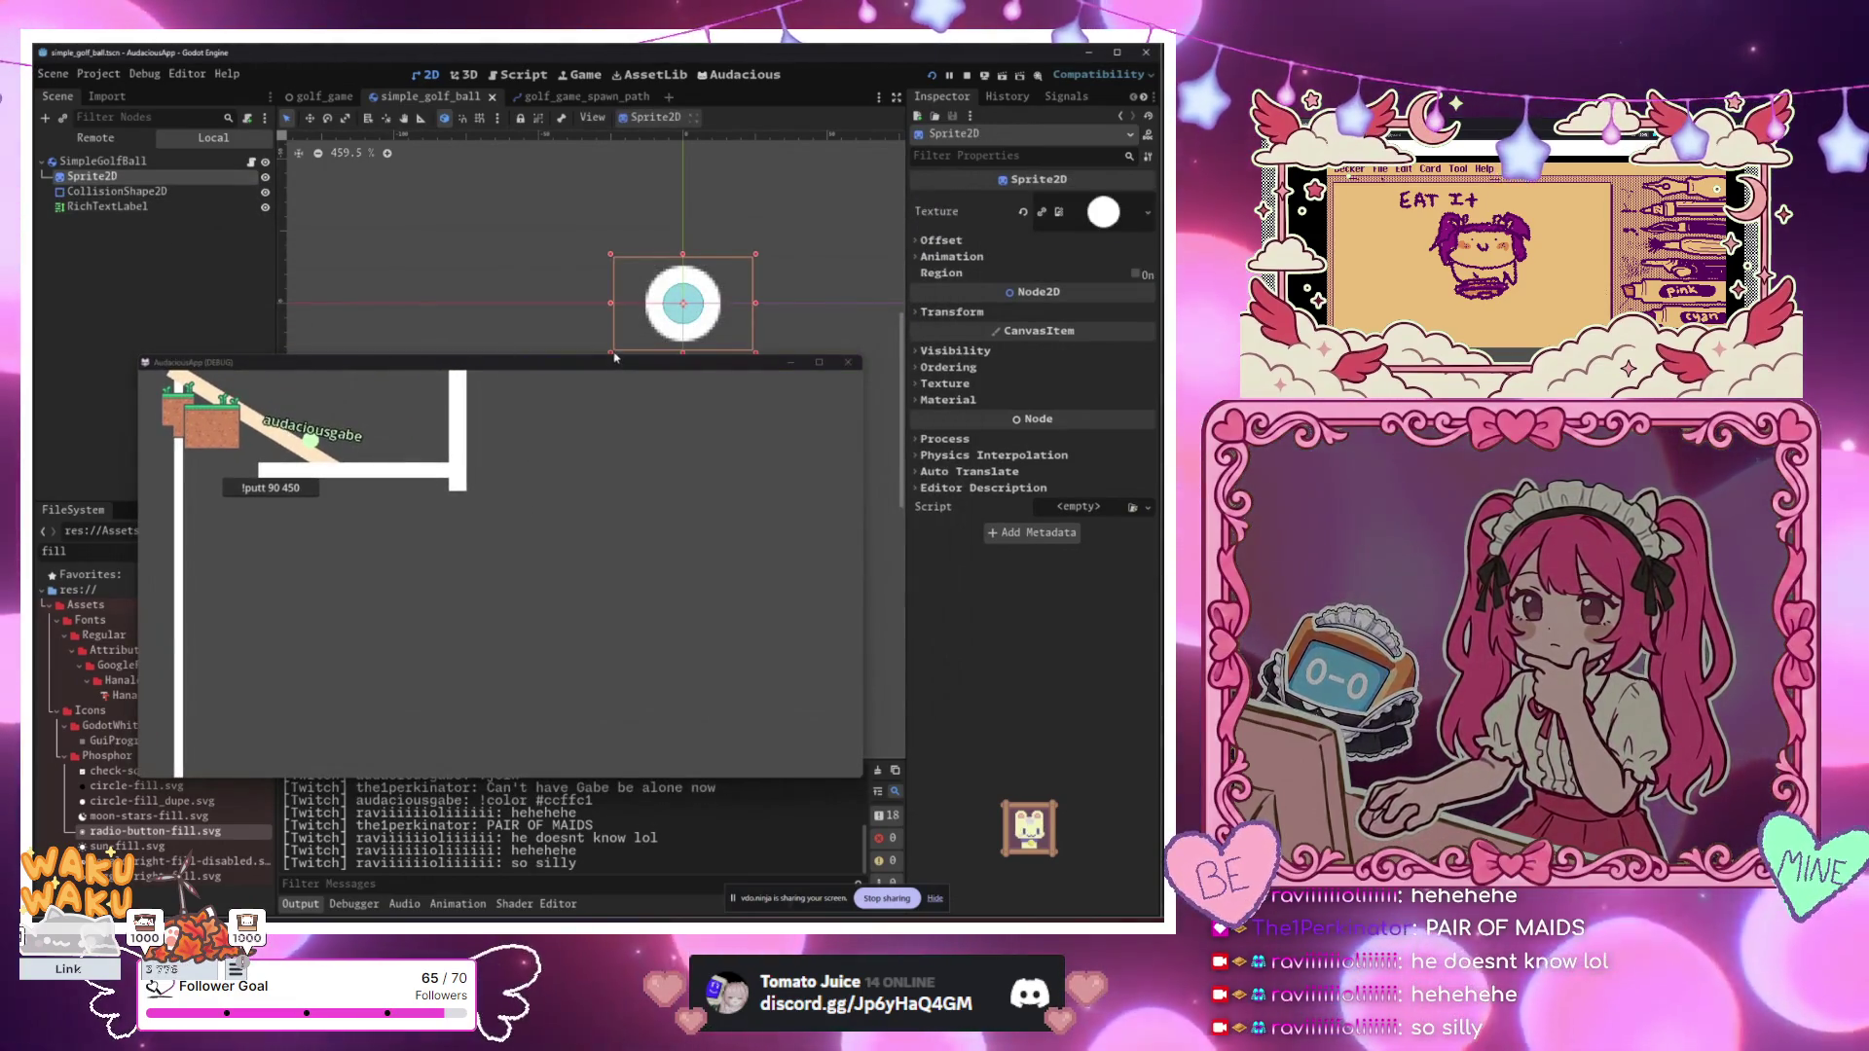
mouse_move(615, 358)
mouse_down()
mouse_move(497, 286)
mouse_move(533, 405)
mouse_move(619, 431)
mouse_up()
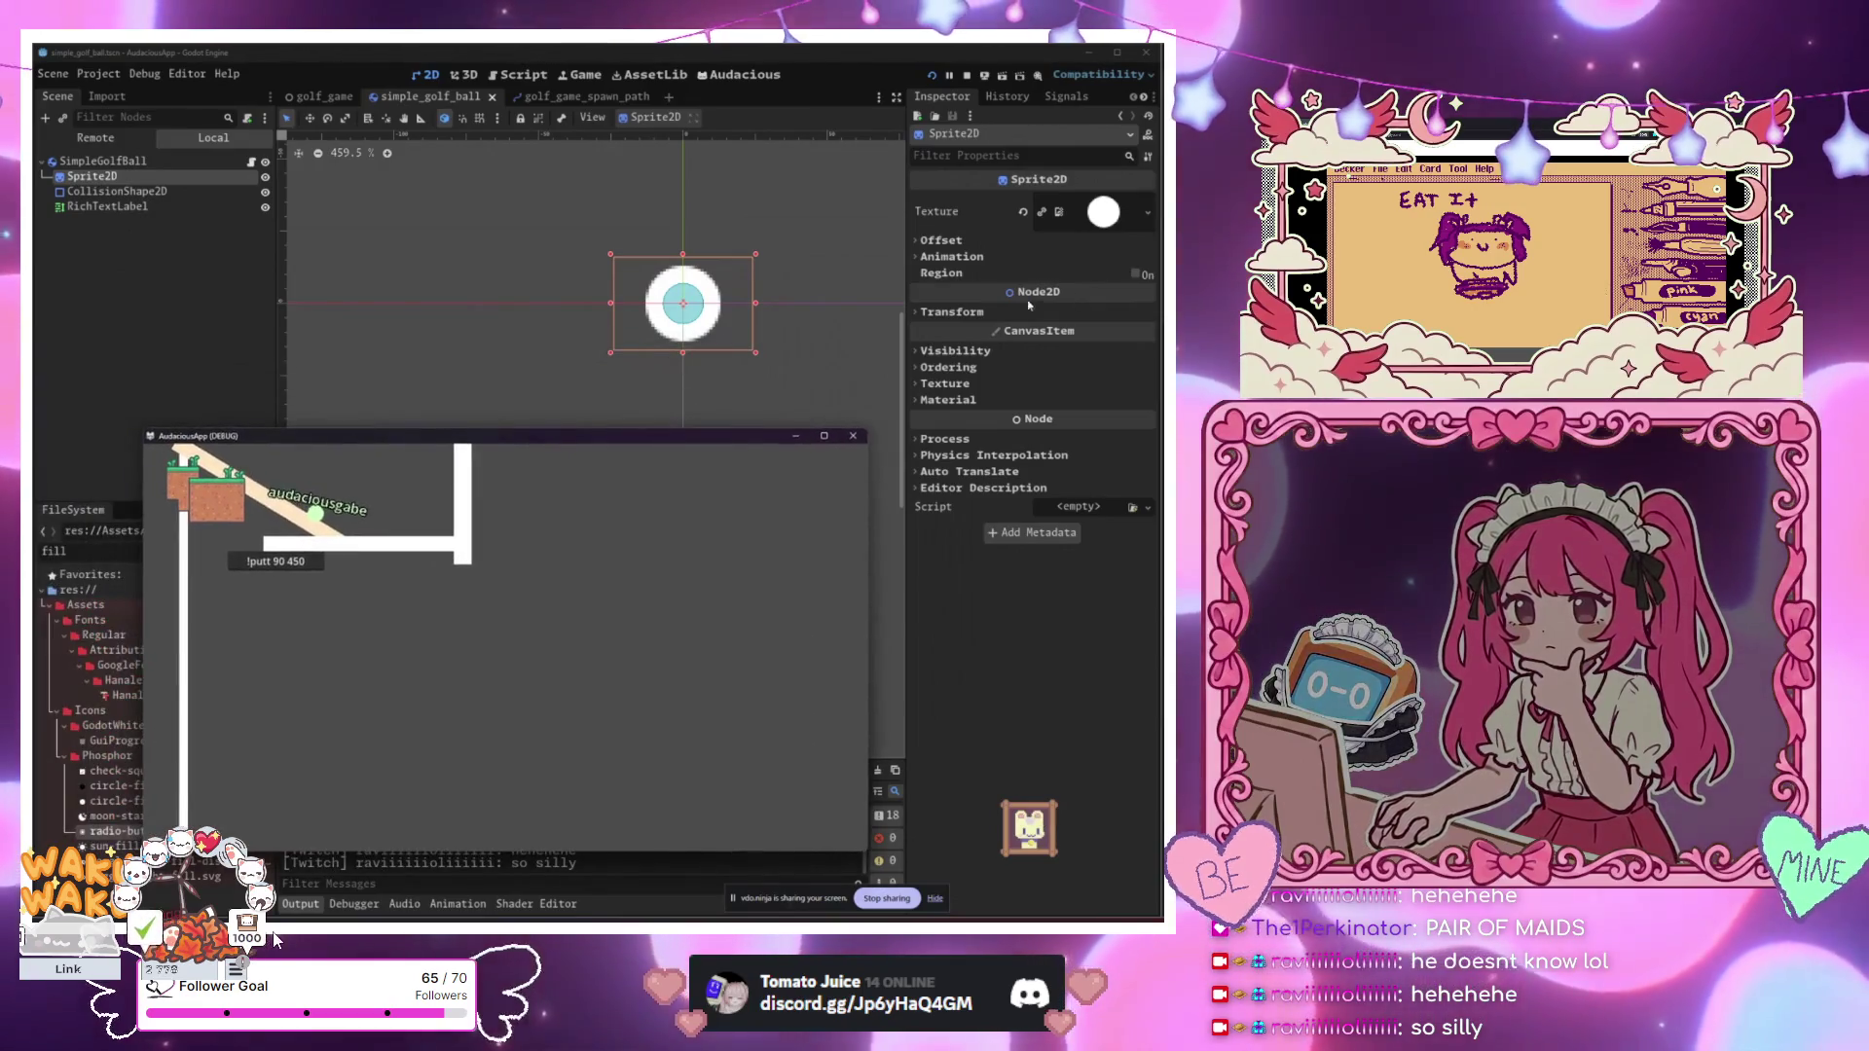
click(1030, 312)
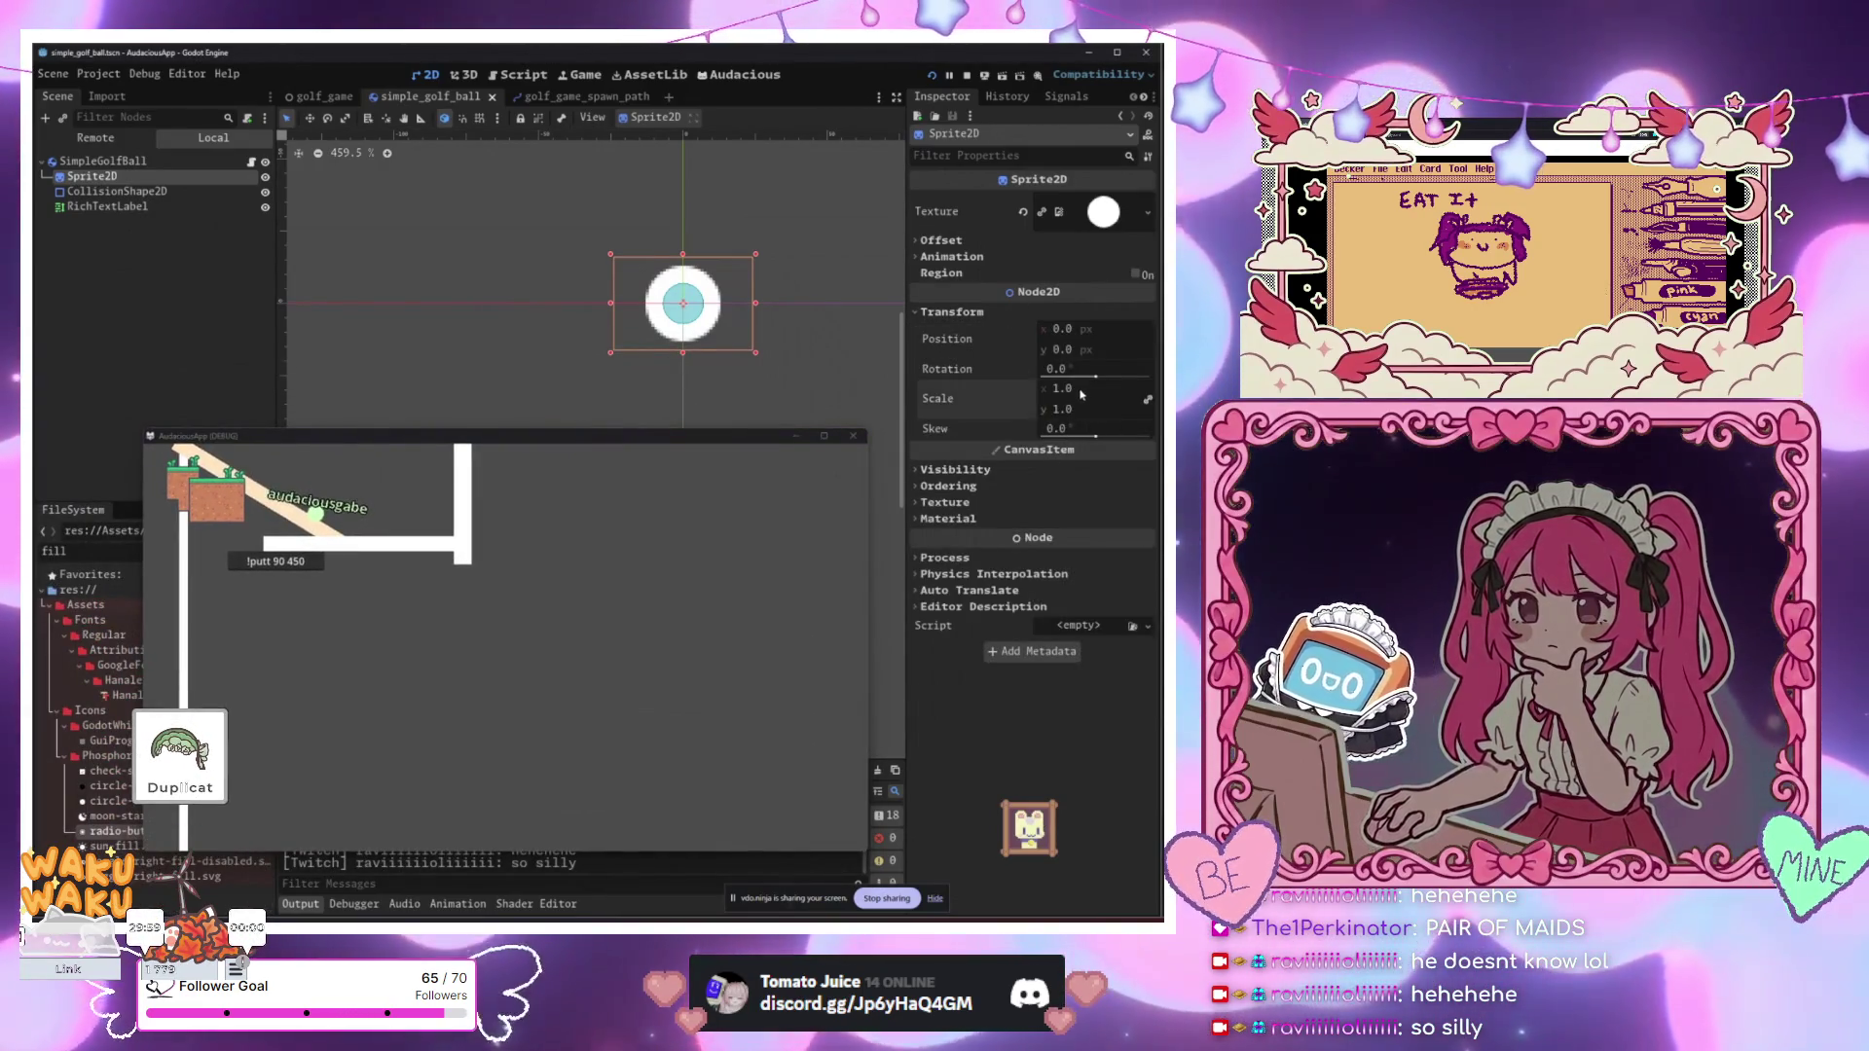
drag(1080, 393, 1029, 393)
scroll(644, 325, up, 5)
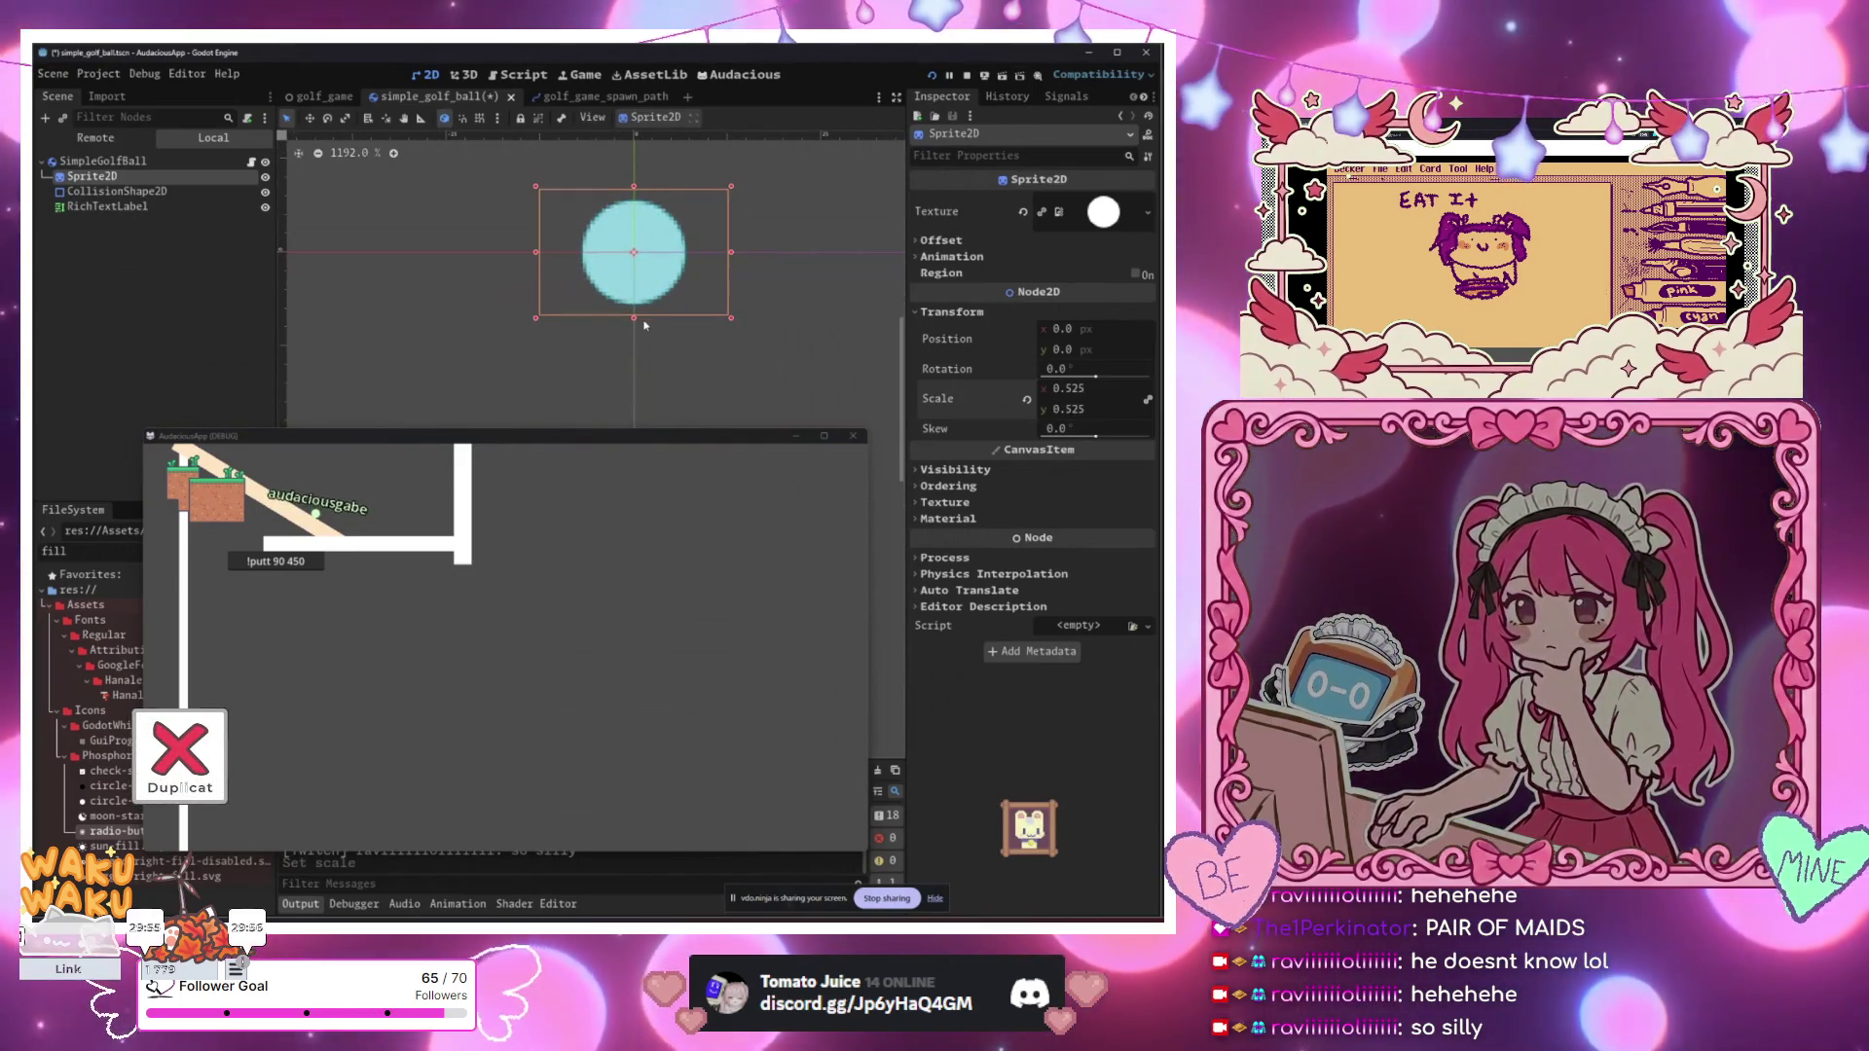
drag(360, 437, 476, 297)
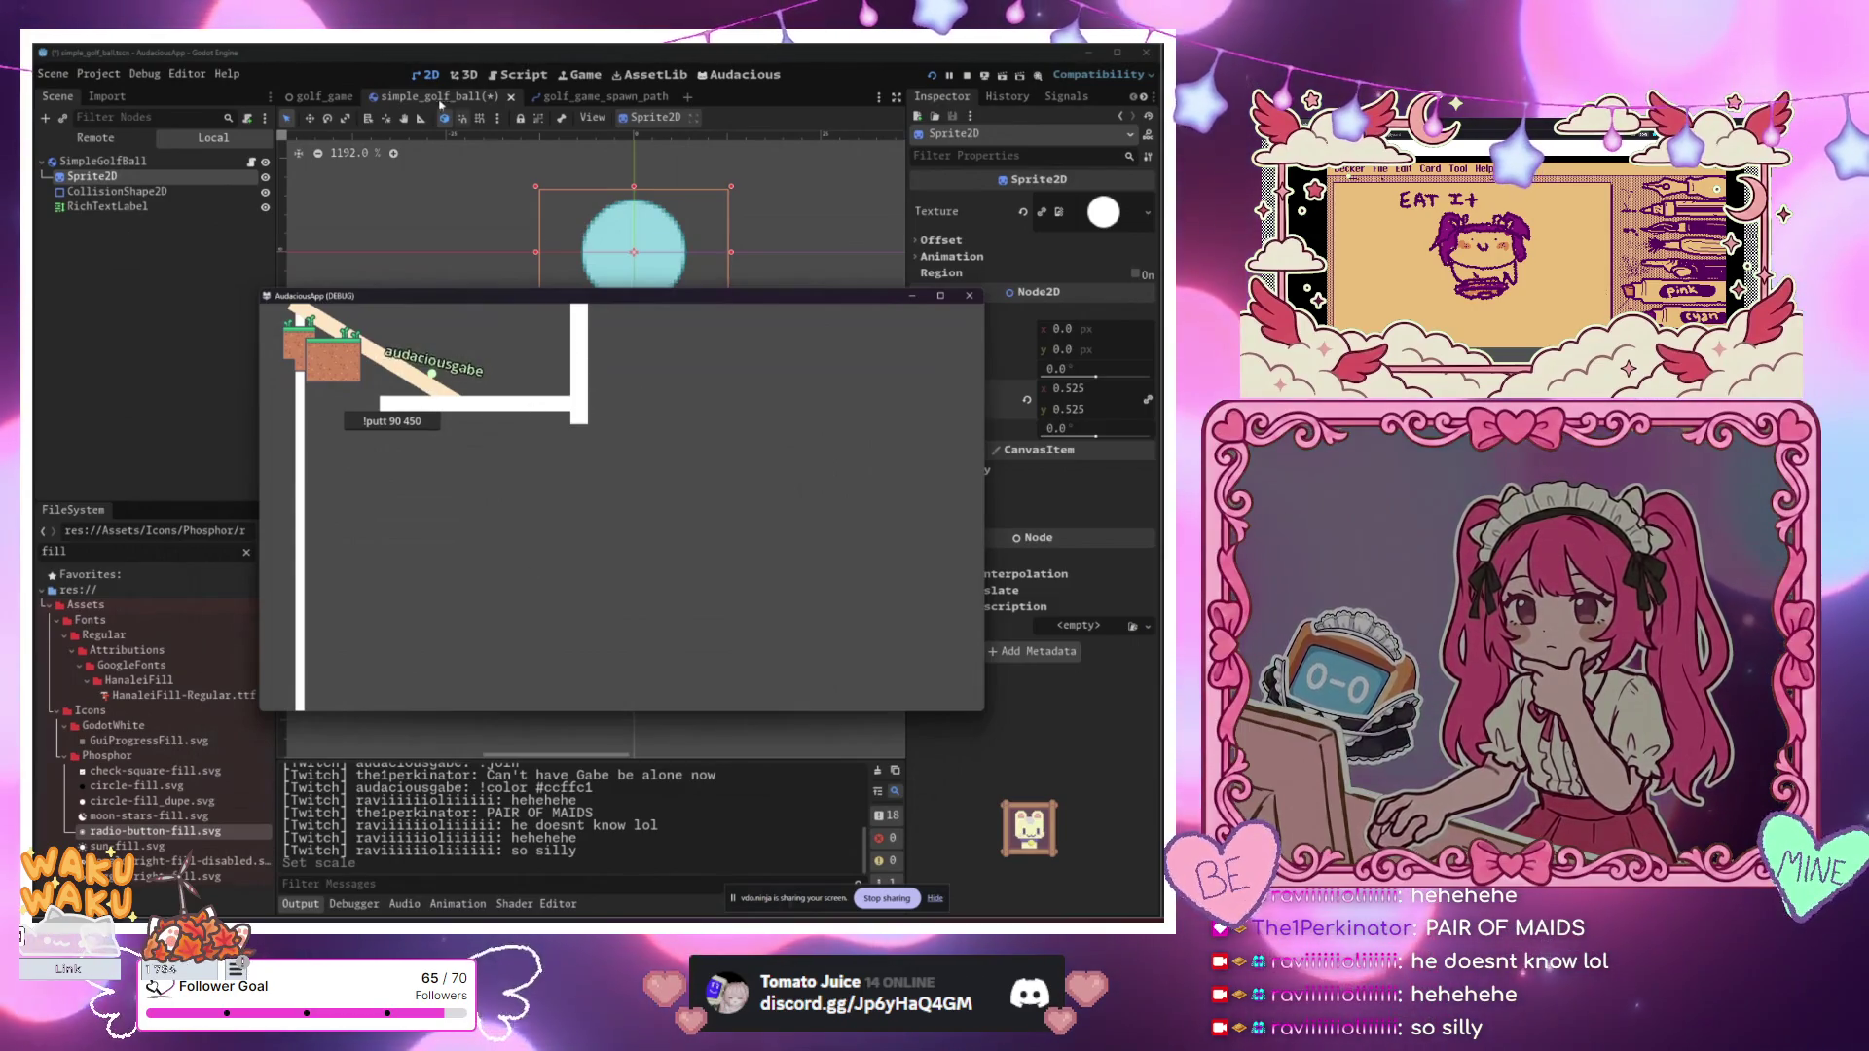
mouse_move(581, 301)
mouse_down()
mouse_move(433, 269)
mouse_move(614, 261)
mouse_up()
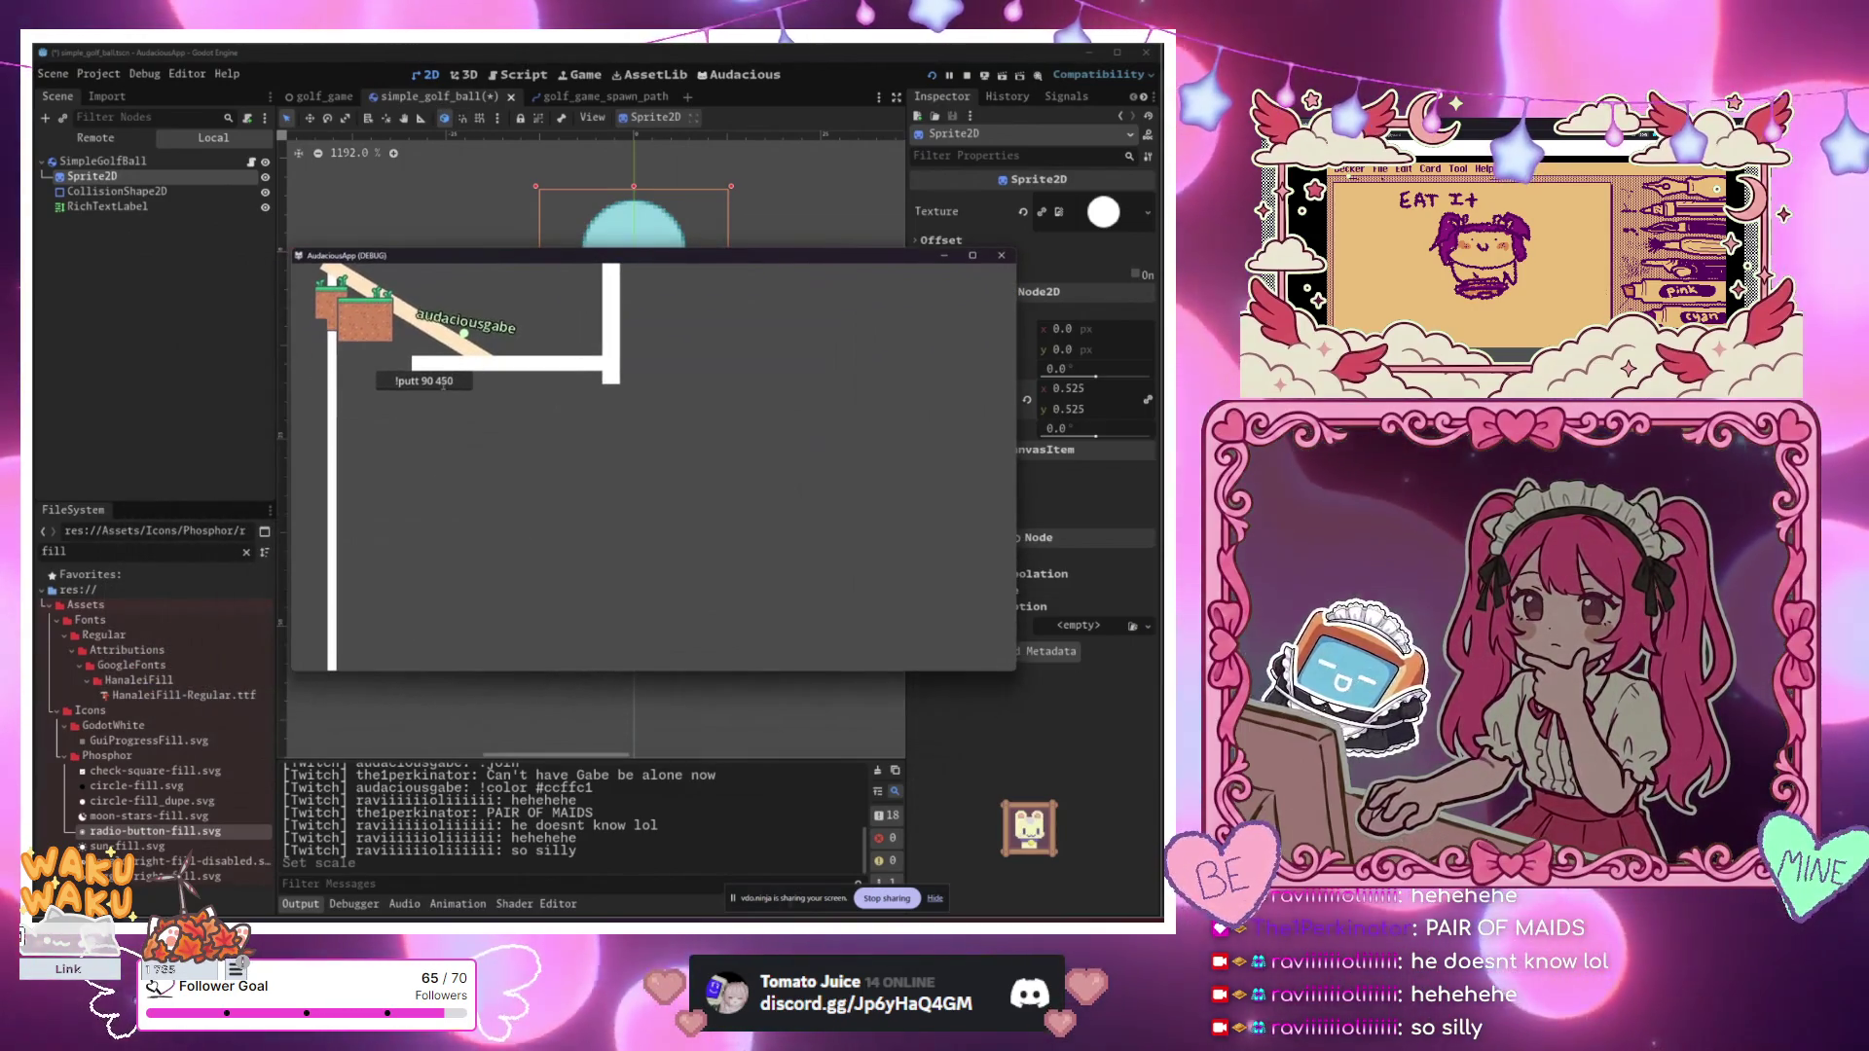
Step: In the golf_game scene, hide TestChatPuttLineEdit, then inspect the BG and Control nodes
click(310, 96)
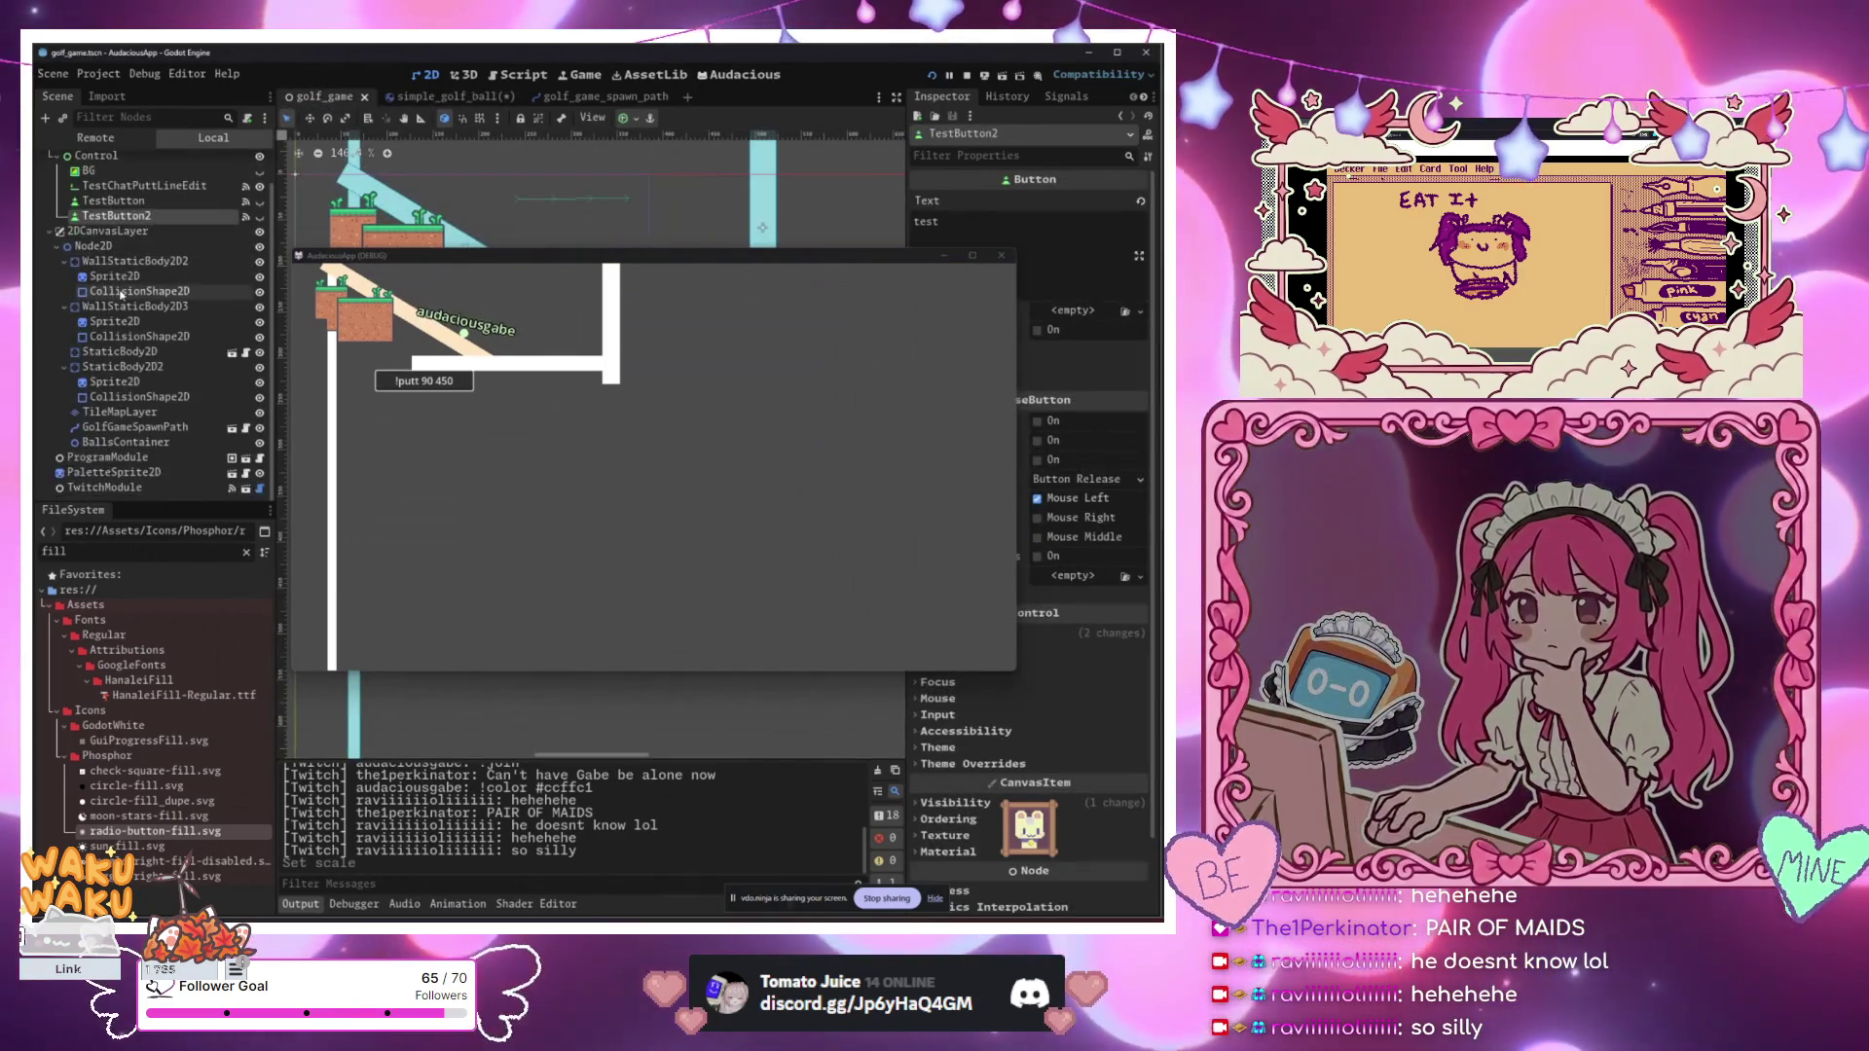
click(259, 222)
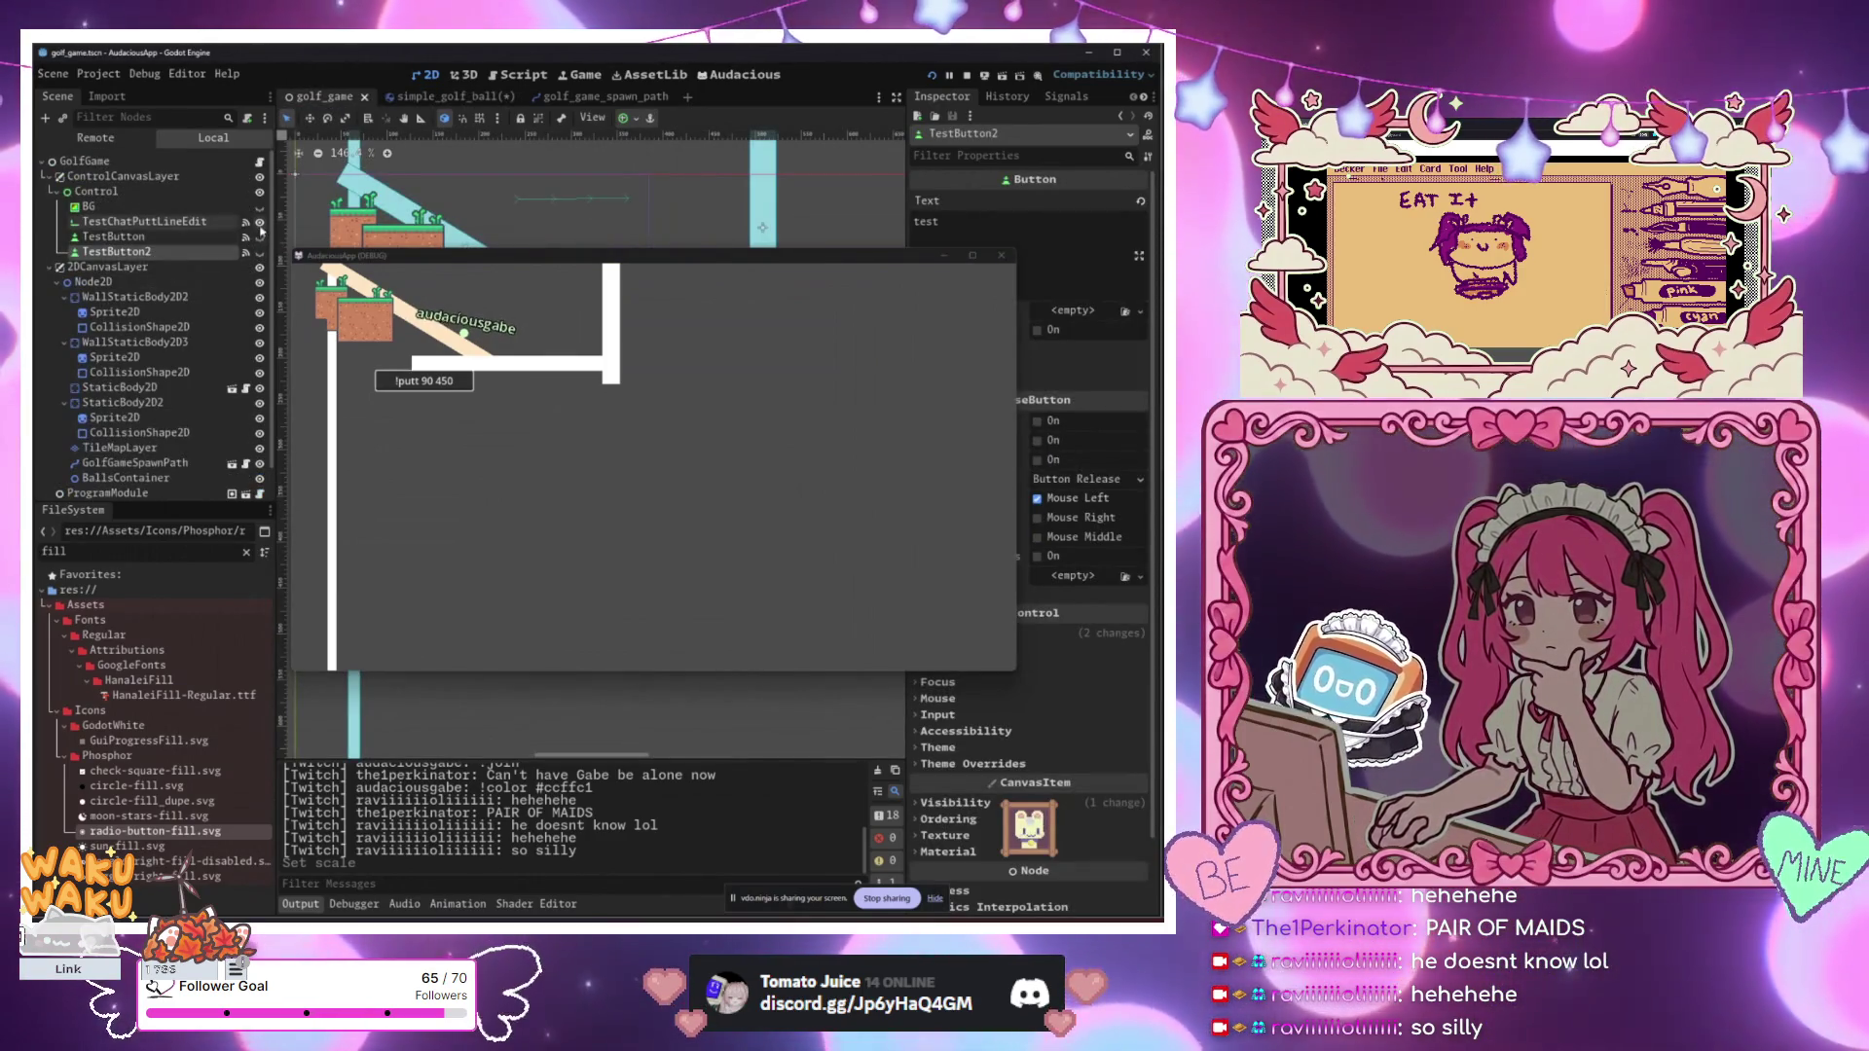
click(202, 208)
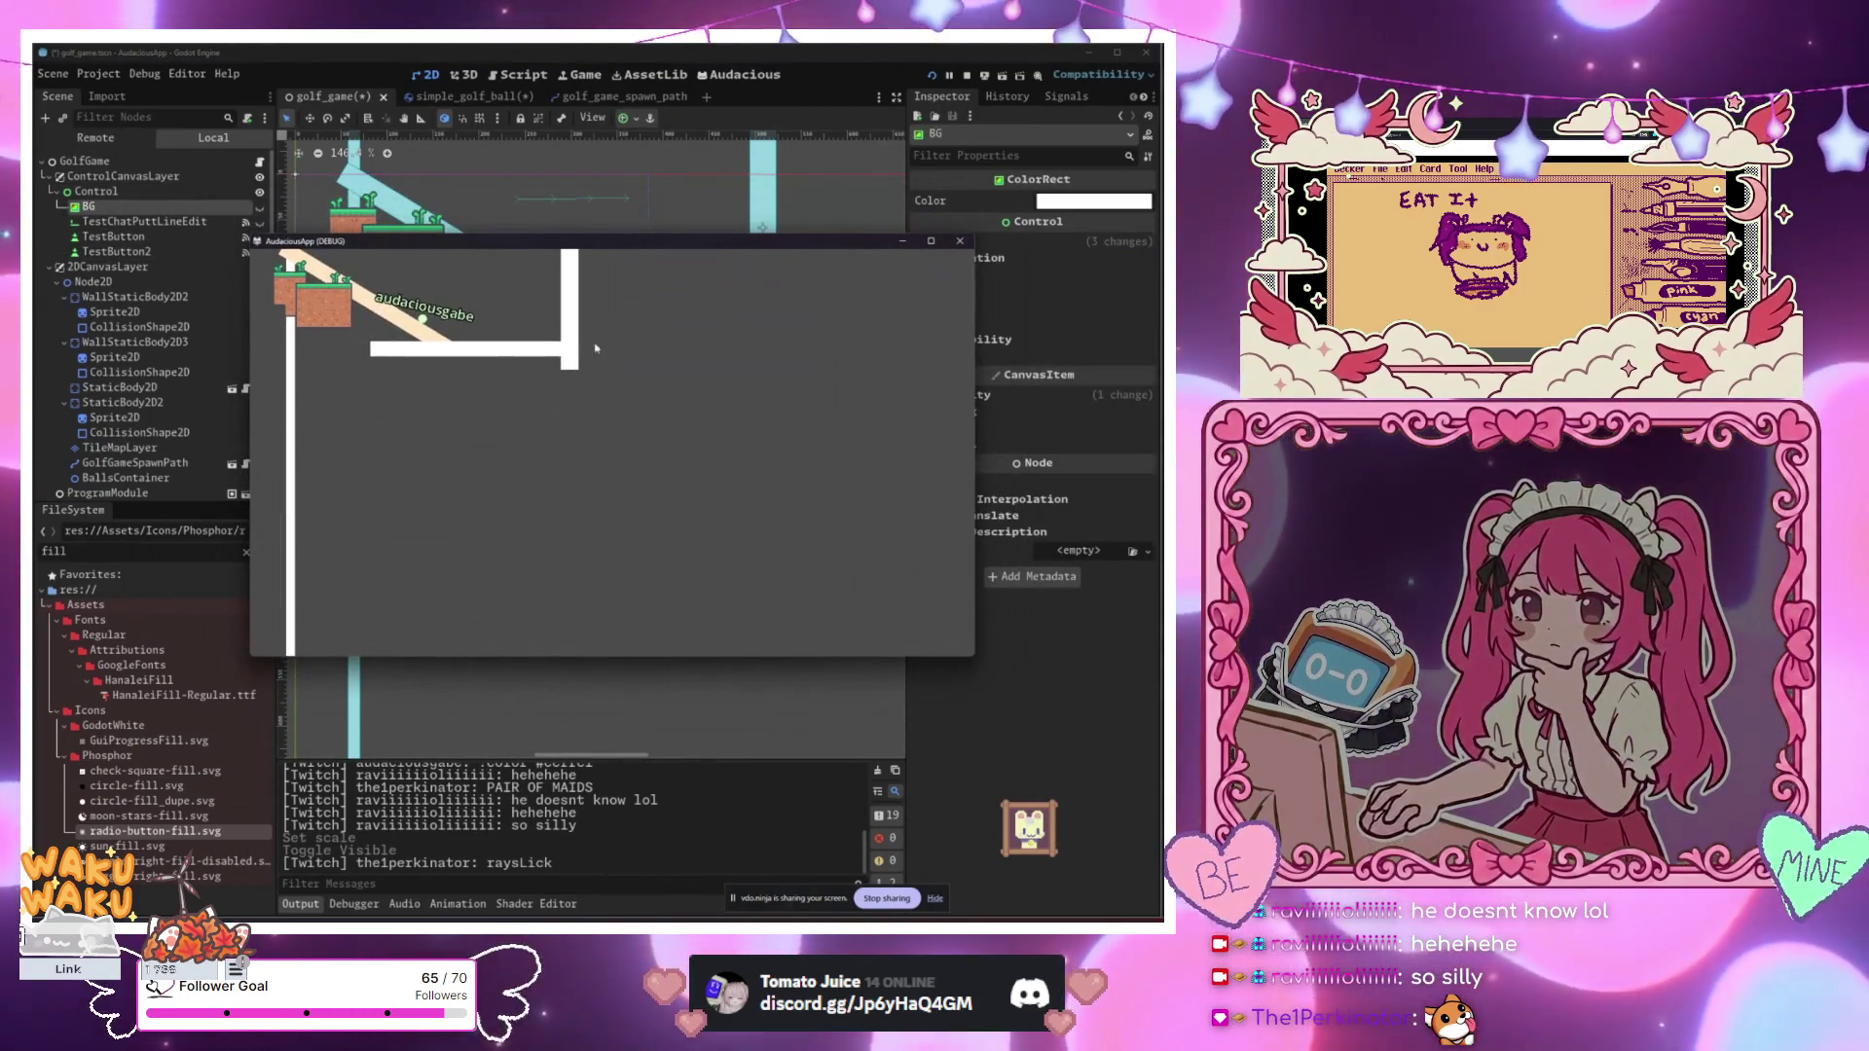
click(809, 274)
scroll(809, 274, down, 2)
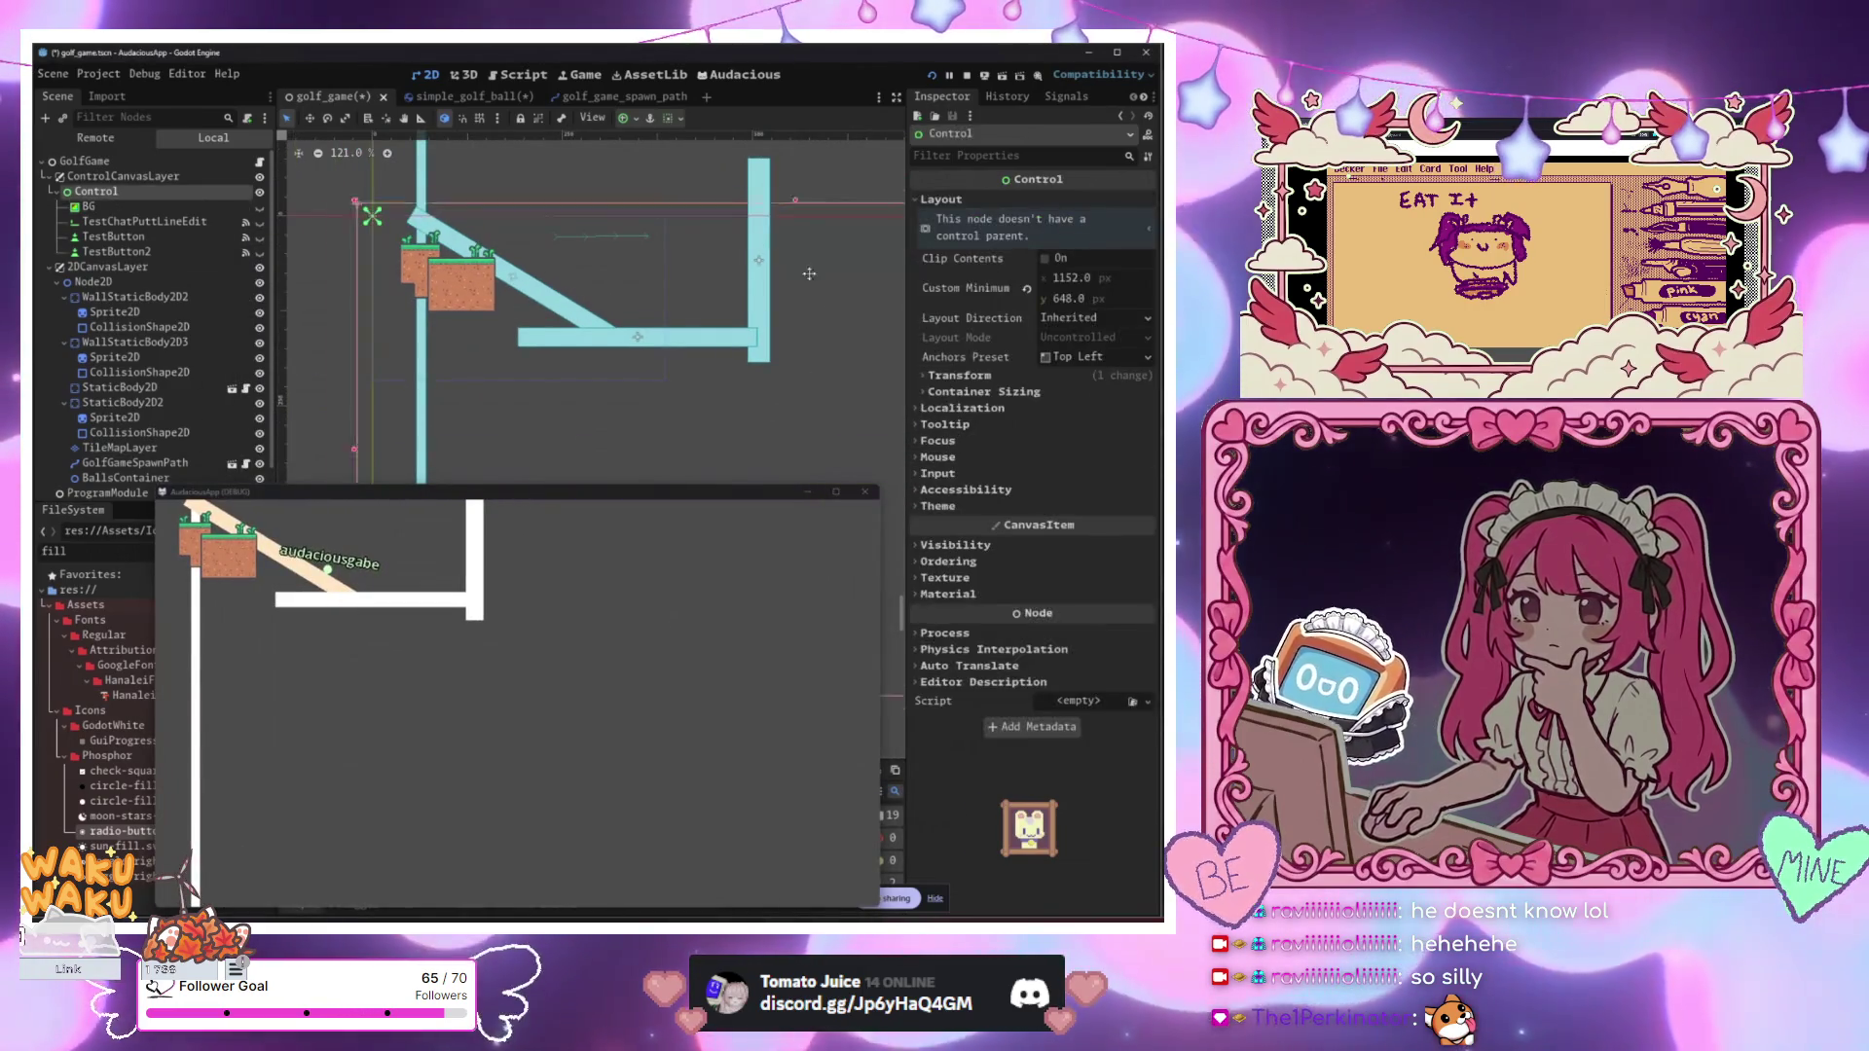
scroll(622, 179, down, 3)
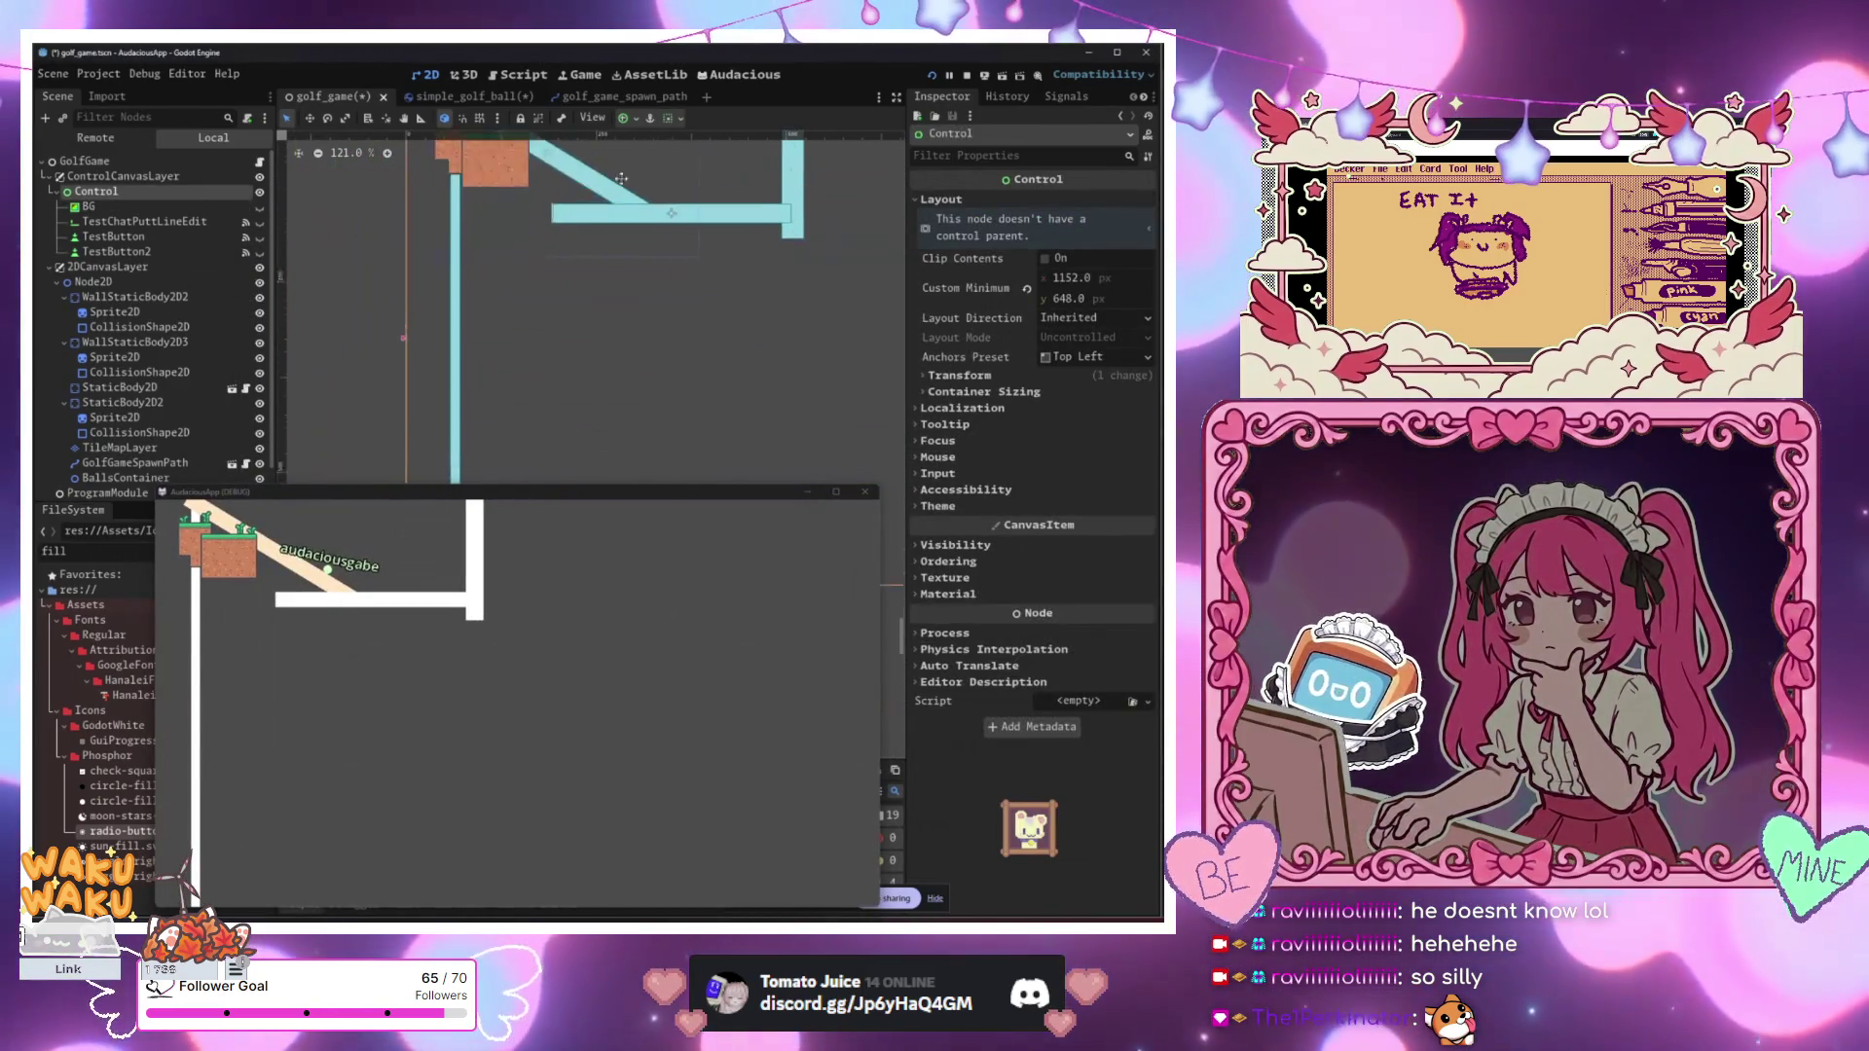
scroll(382, 295, down, 4)
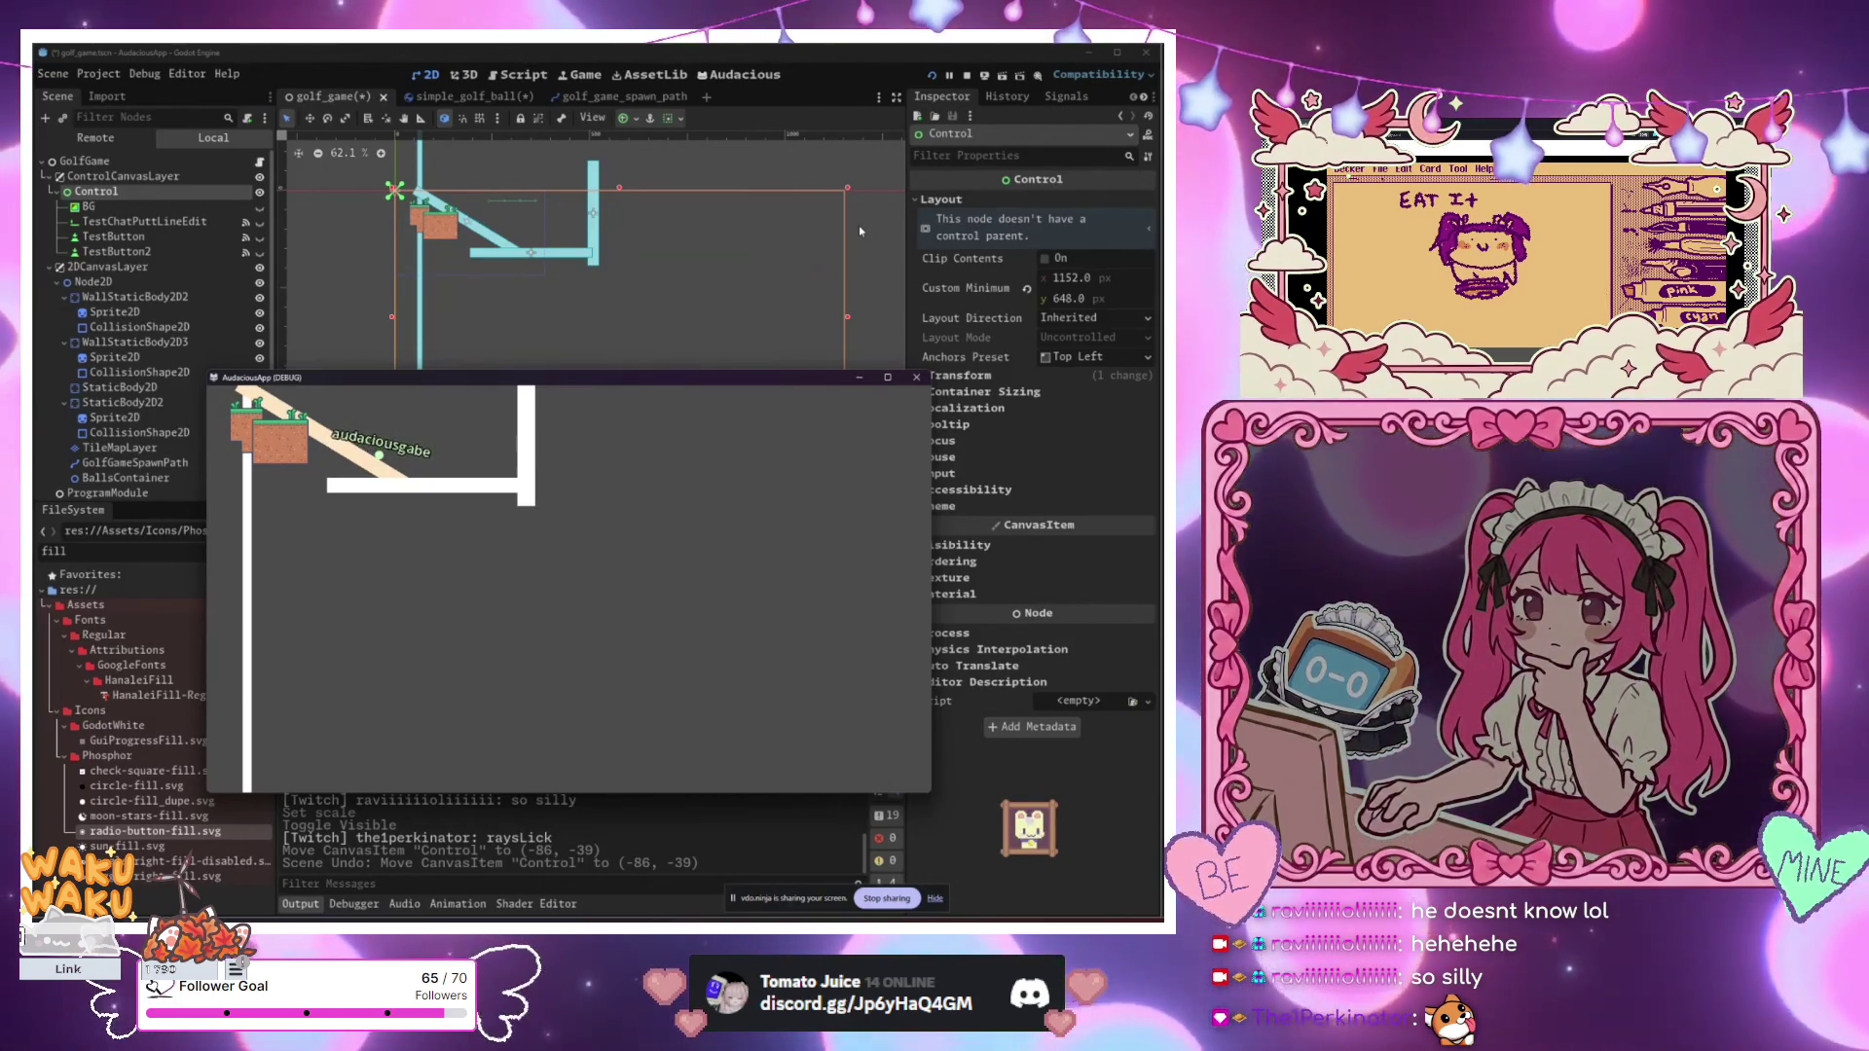
click(329, 294)
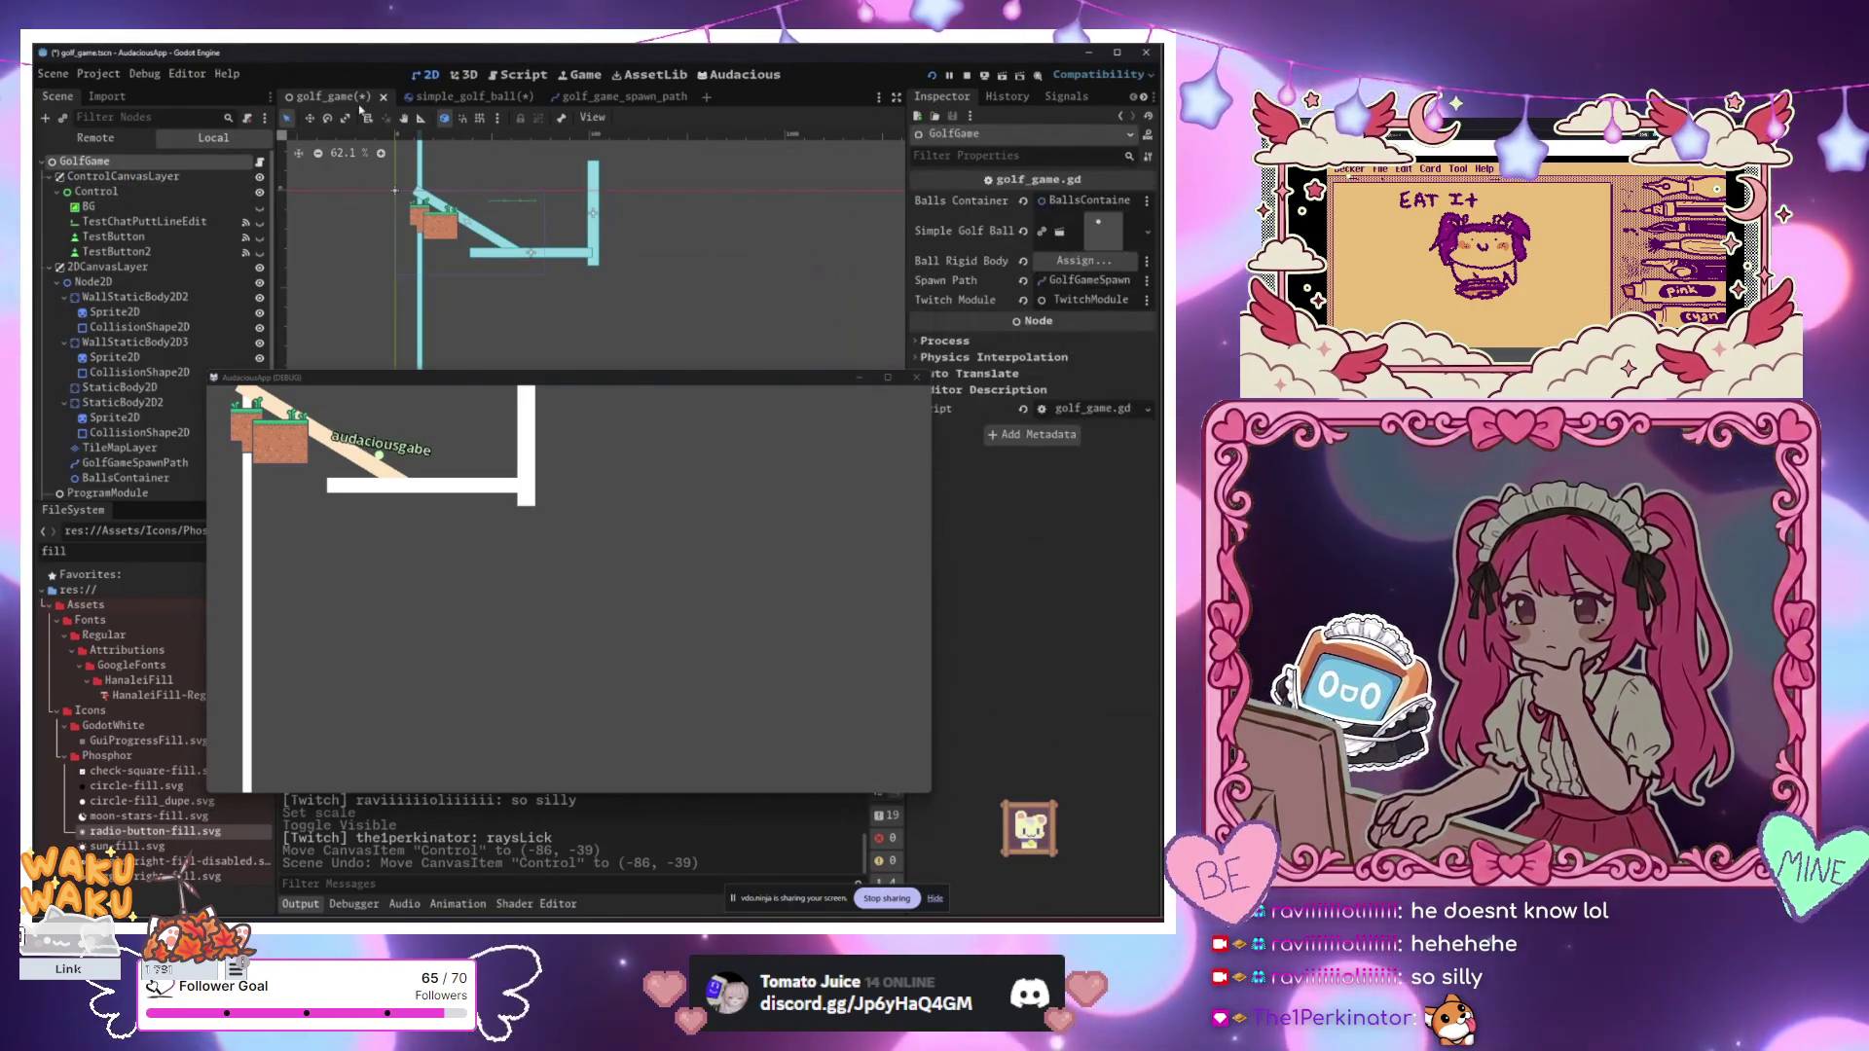
Step: Stop the game and add a StaticBody2D child under Node2D via the 'stat' search
key(F8)
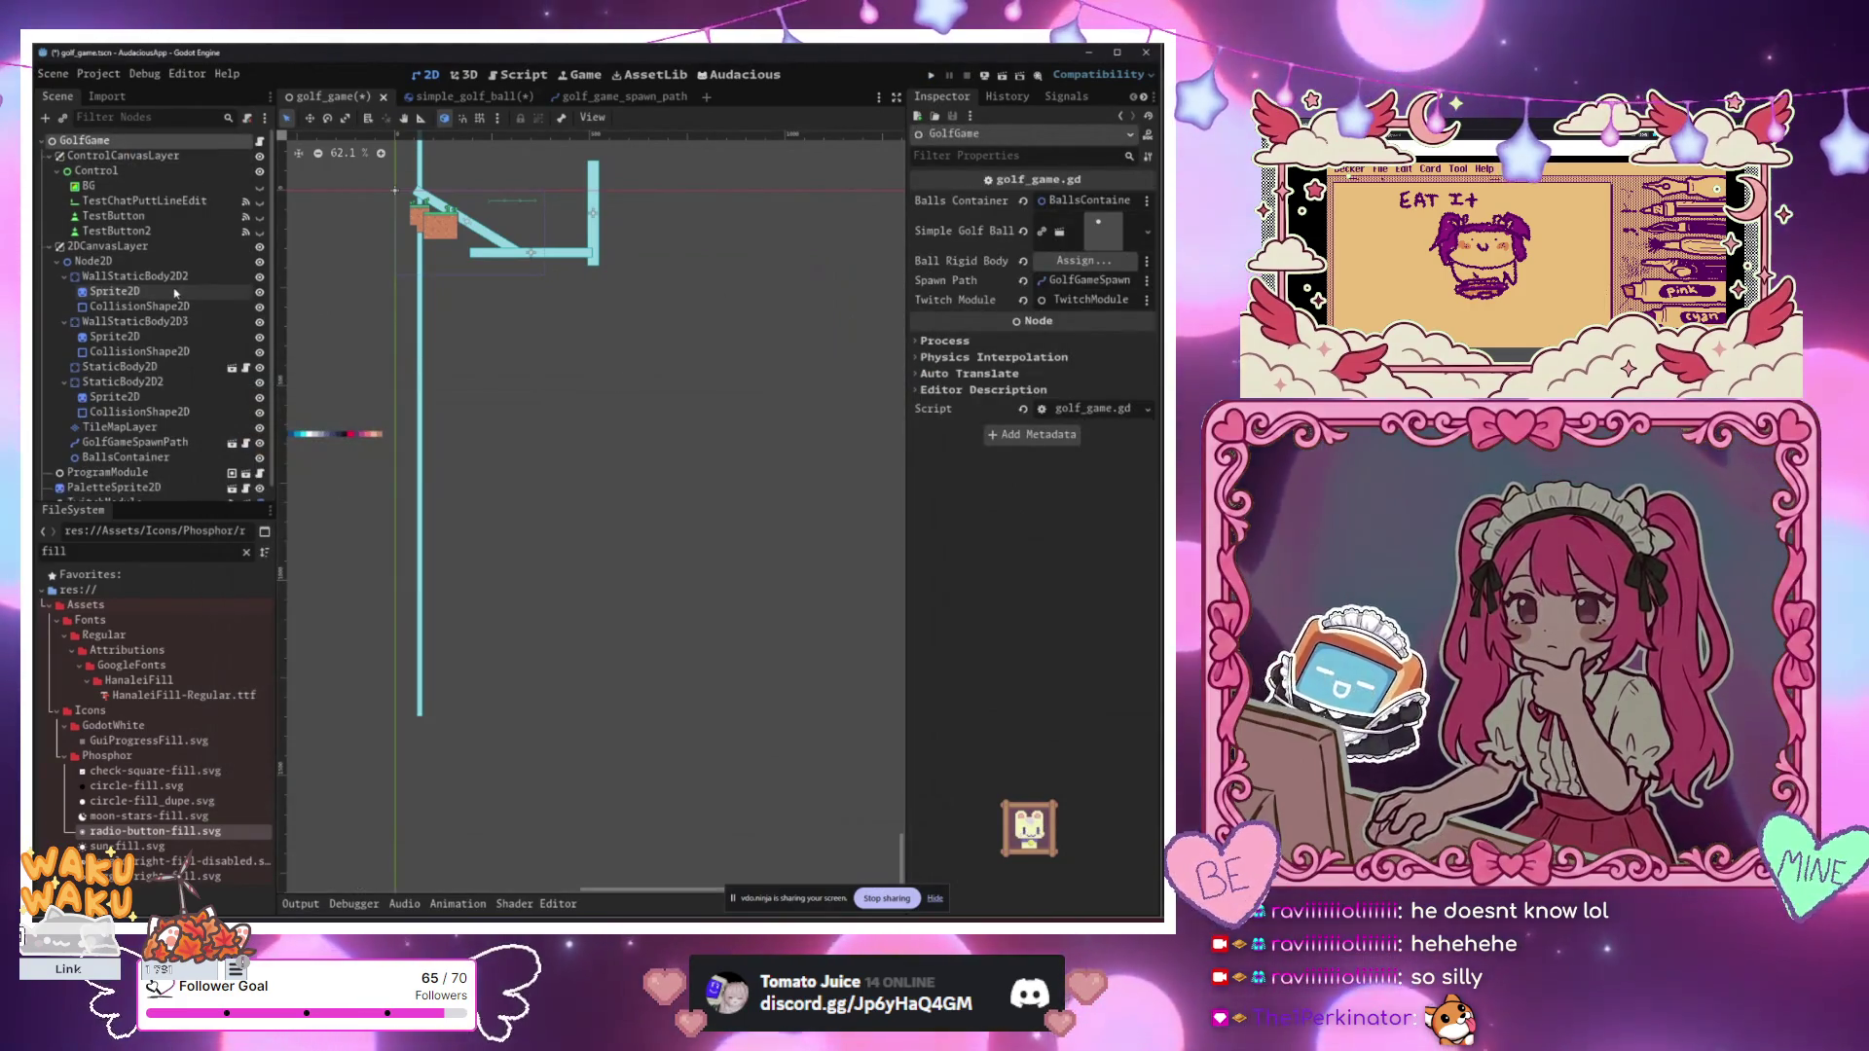
click(164, 263)
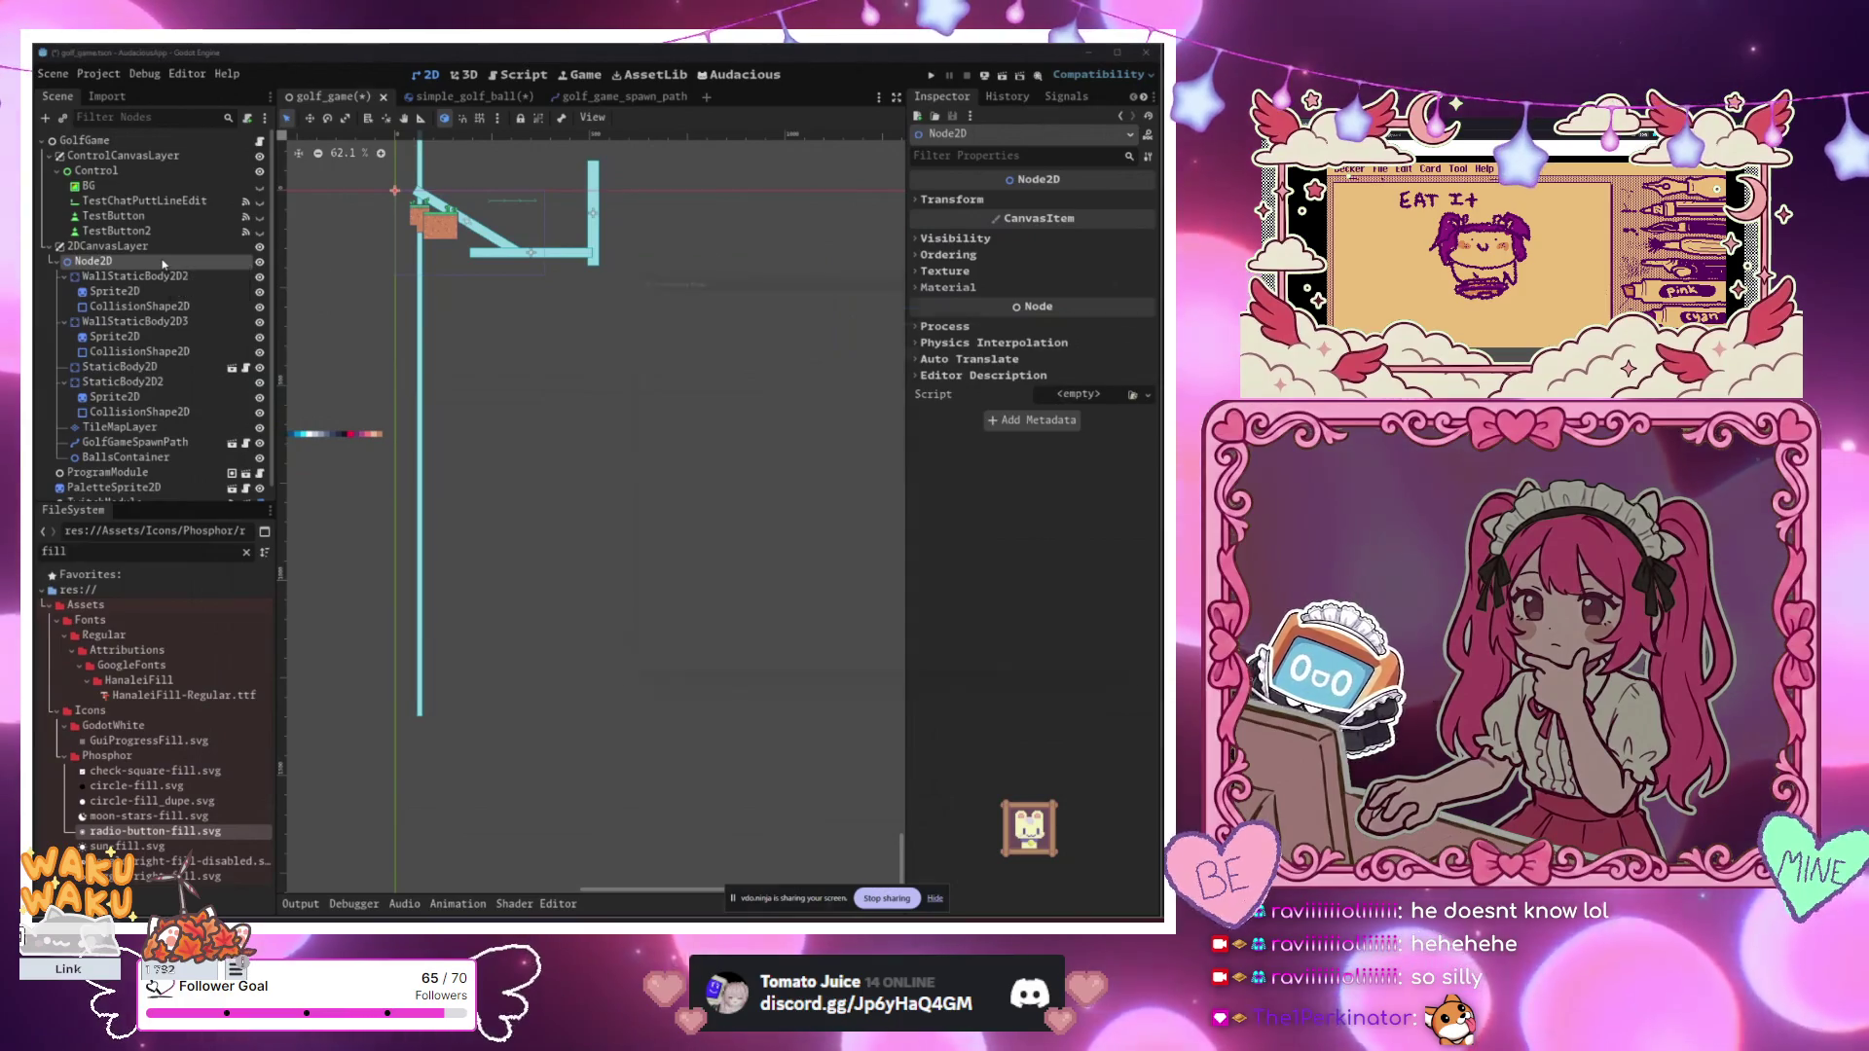
key(ctrl+a)
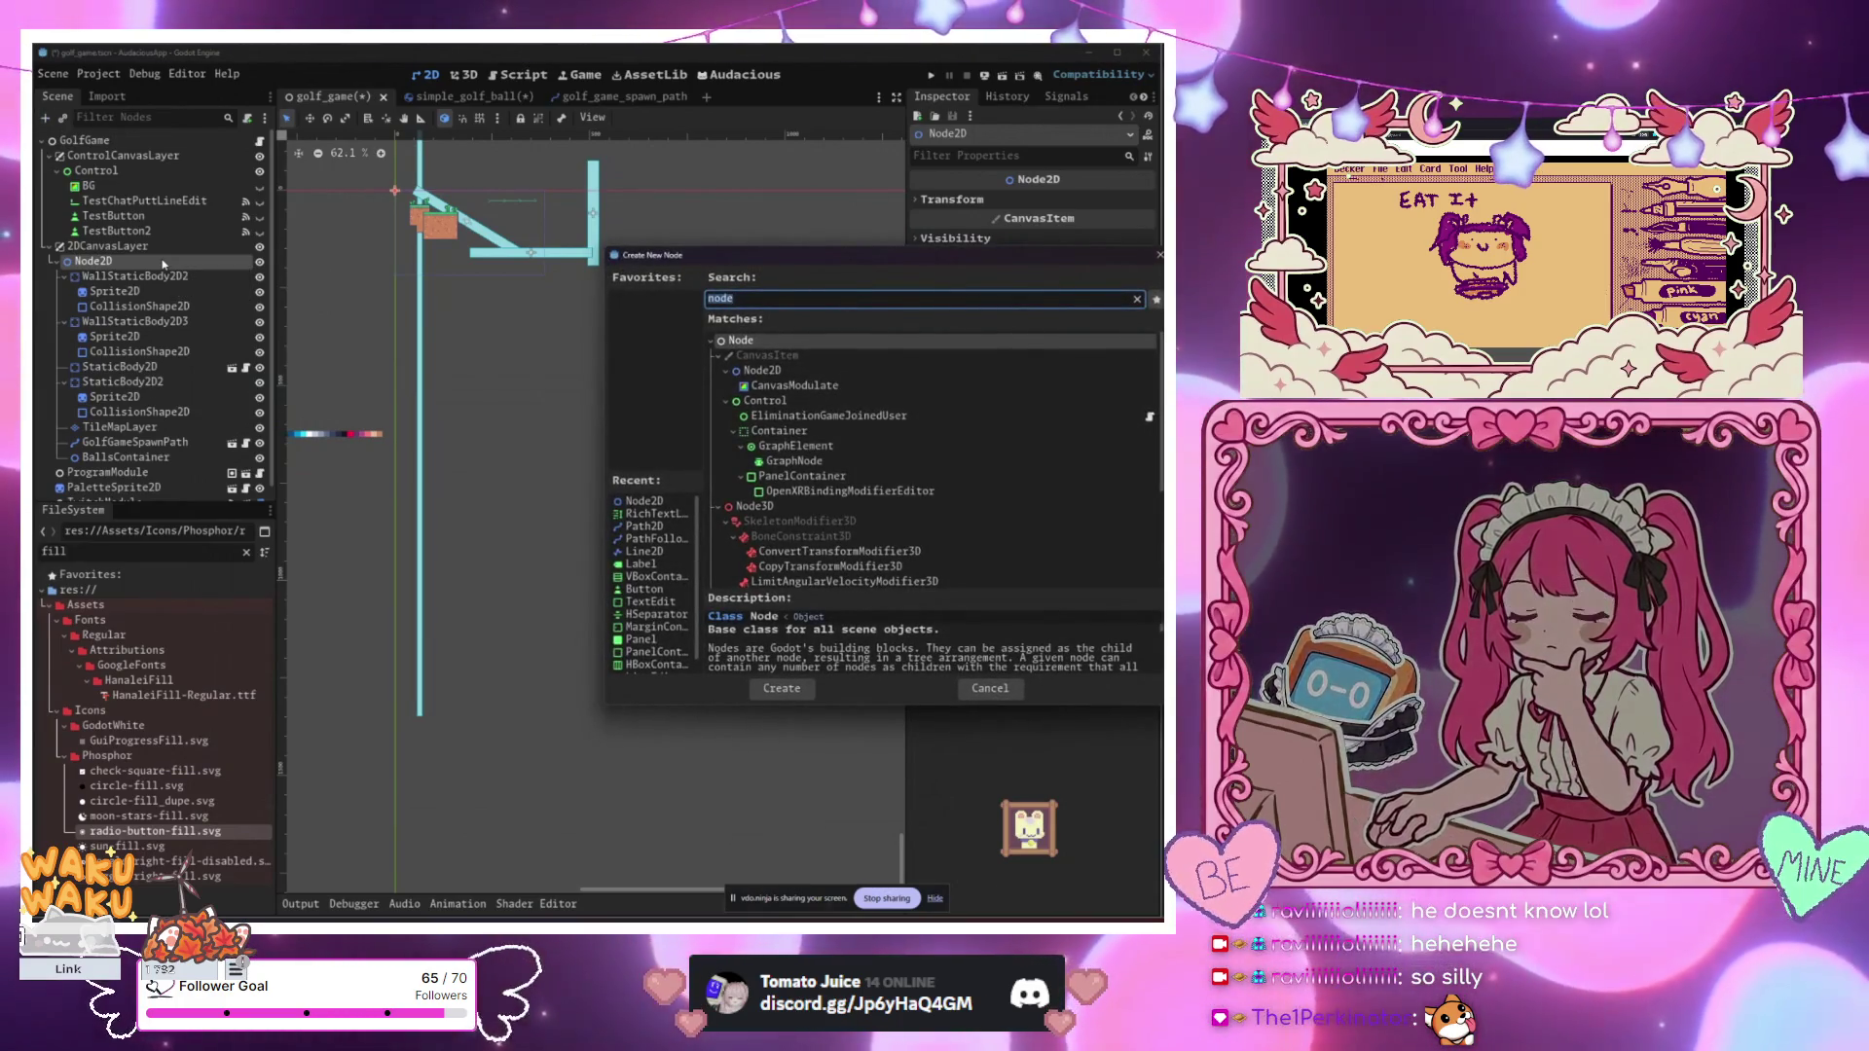
text(world)
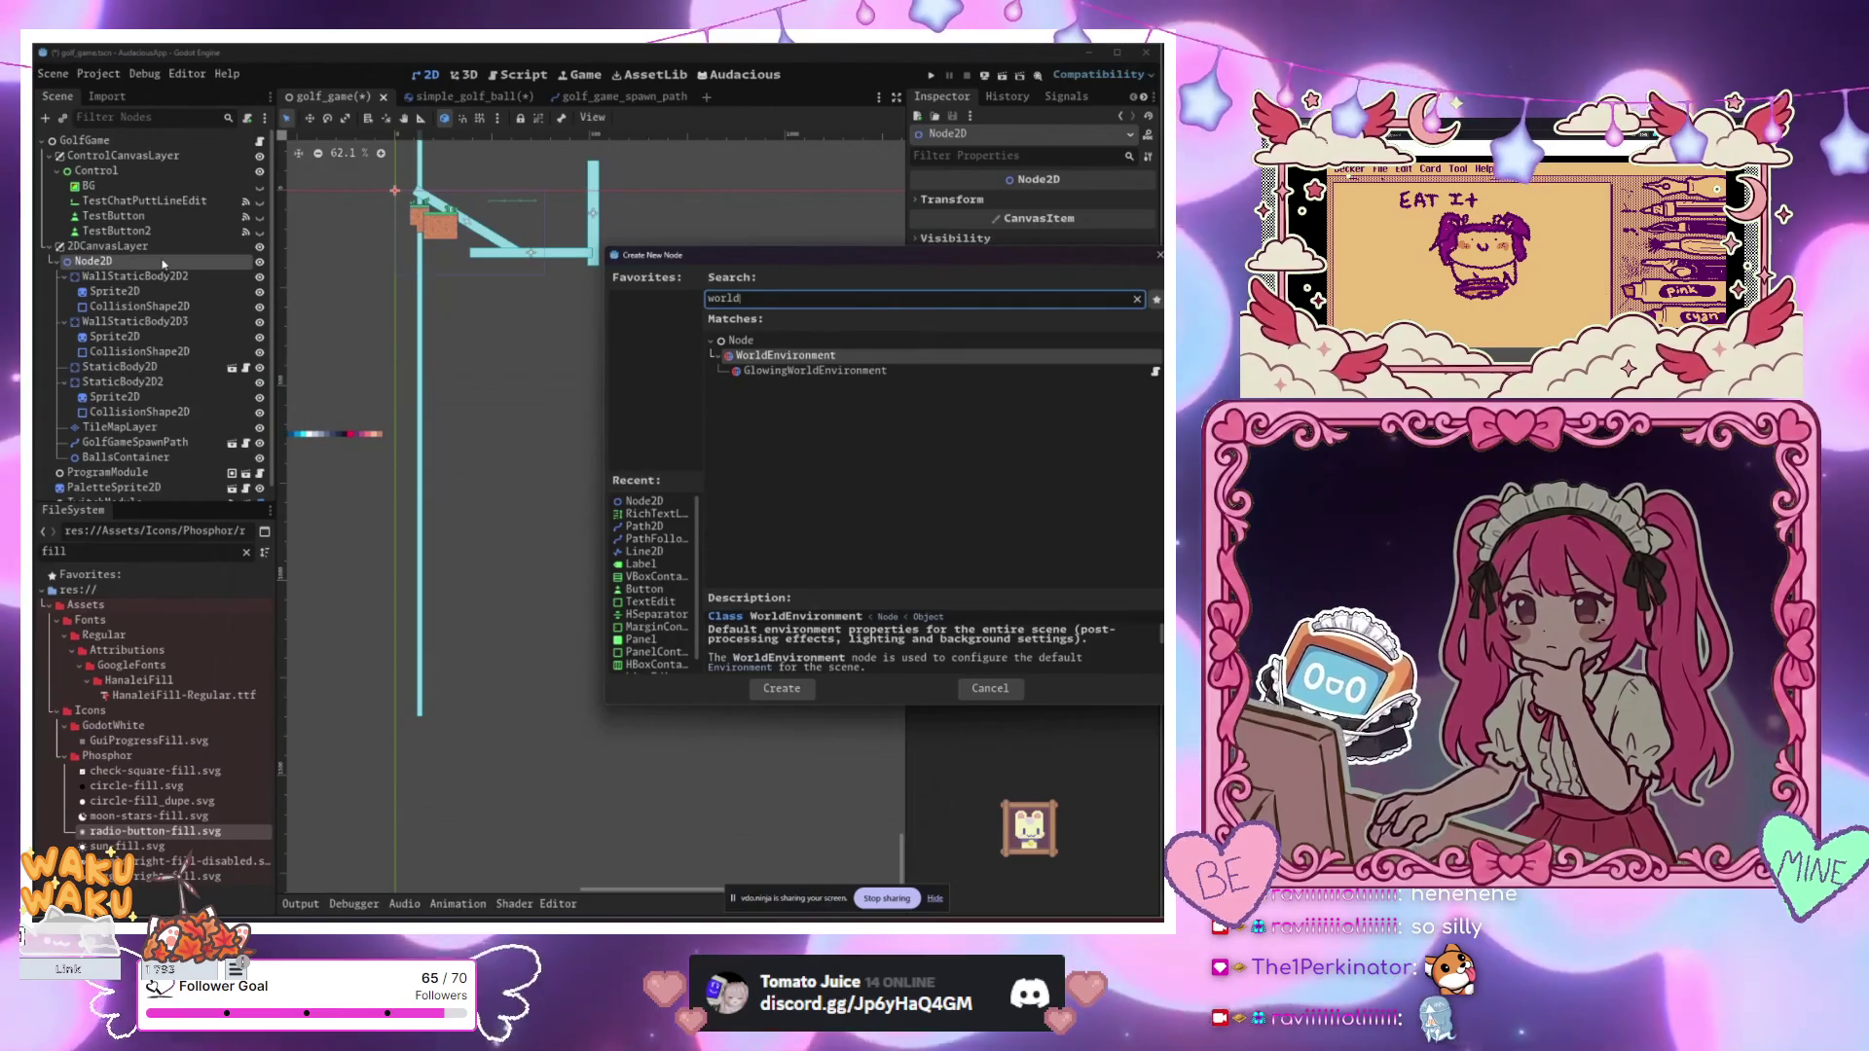
key(BackSpace)
key(BackSpace)
key(BackSpace)
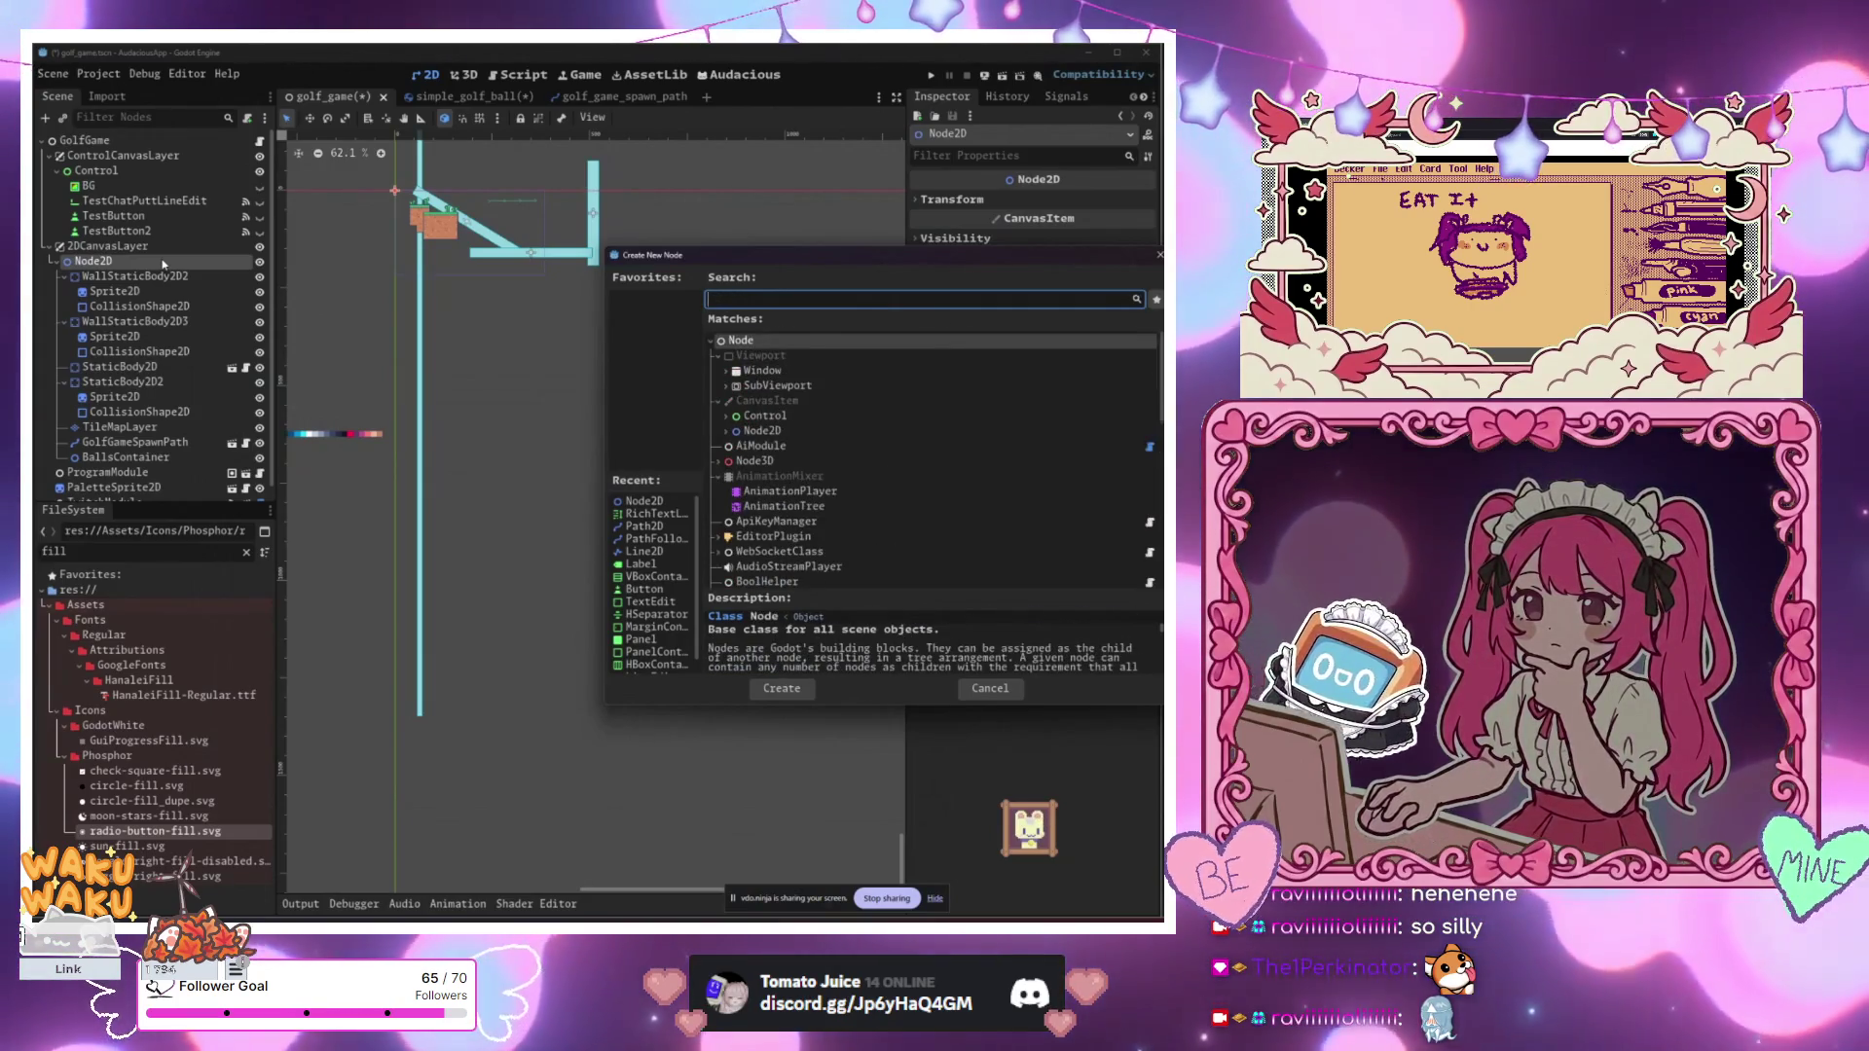
text(stat)
key(Return)
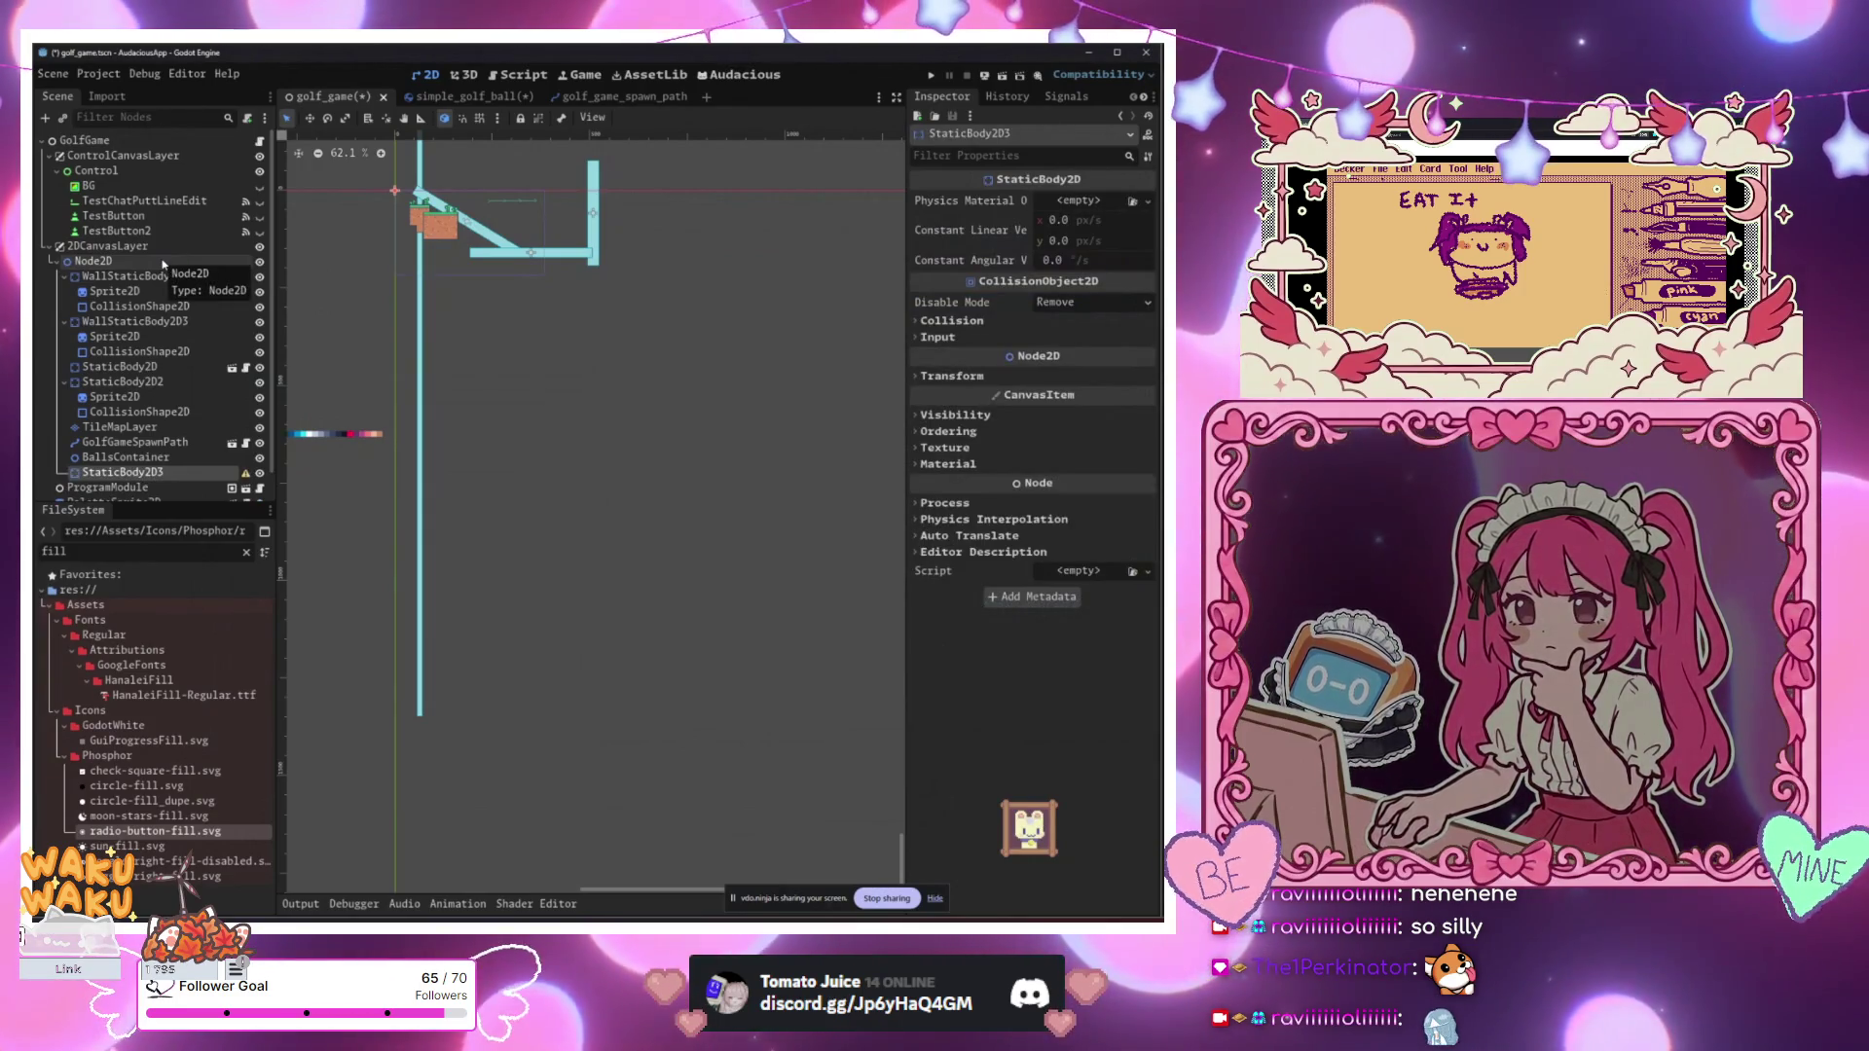
Step: Review StaticBody2D3 and the wall sprites, then search the documentation for 'world'
click(959, 321)
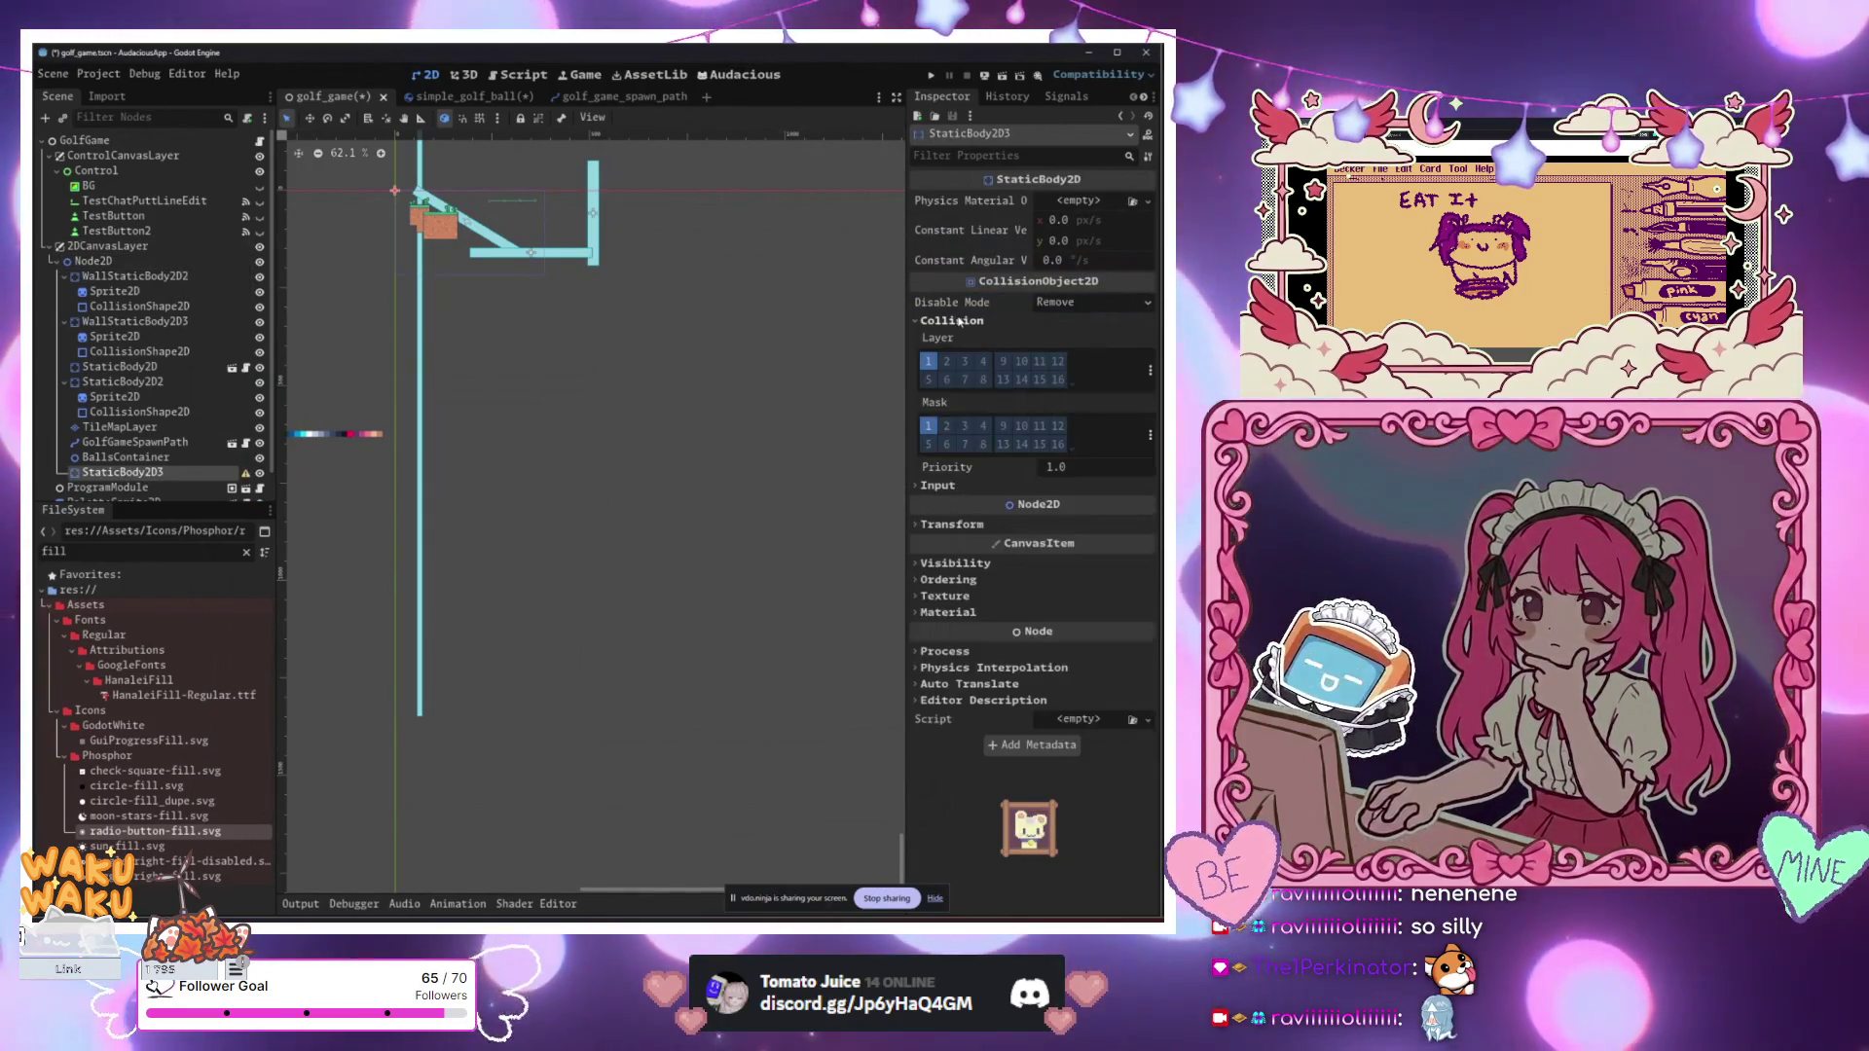
click(959, 321)
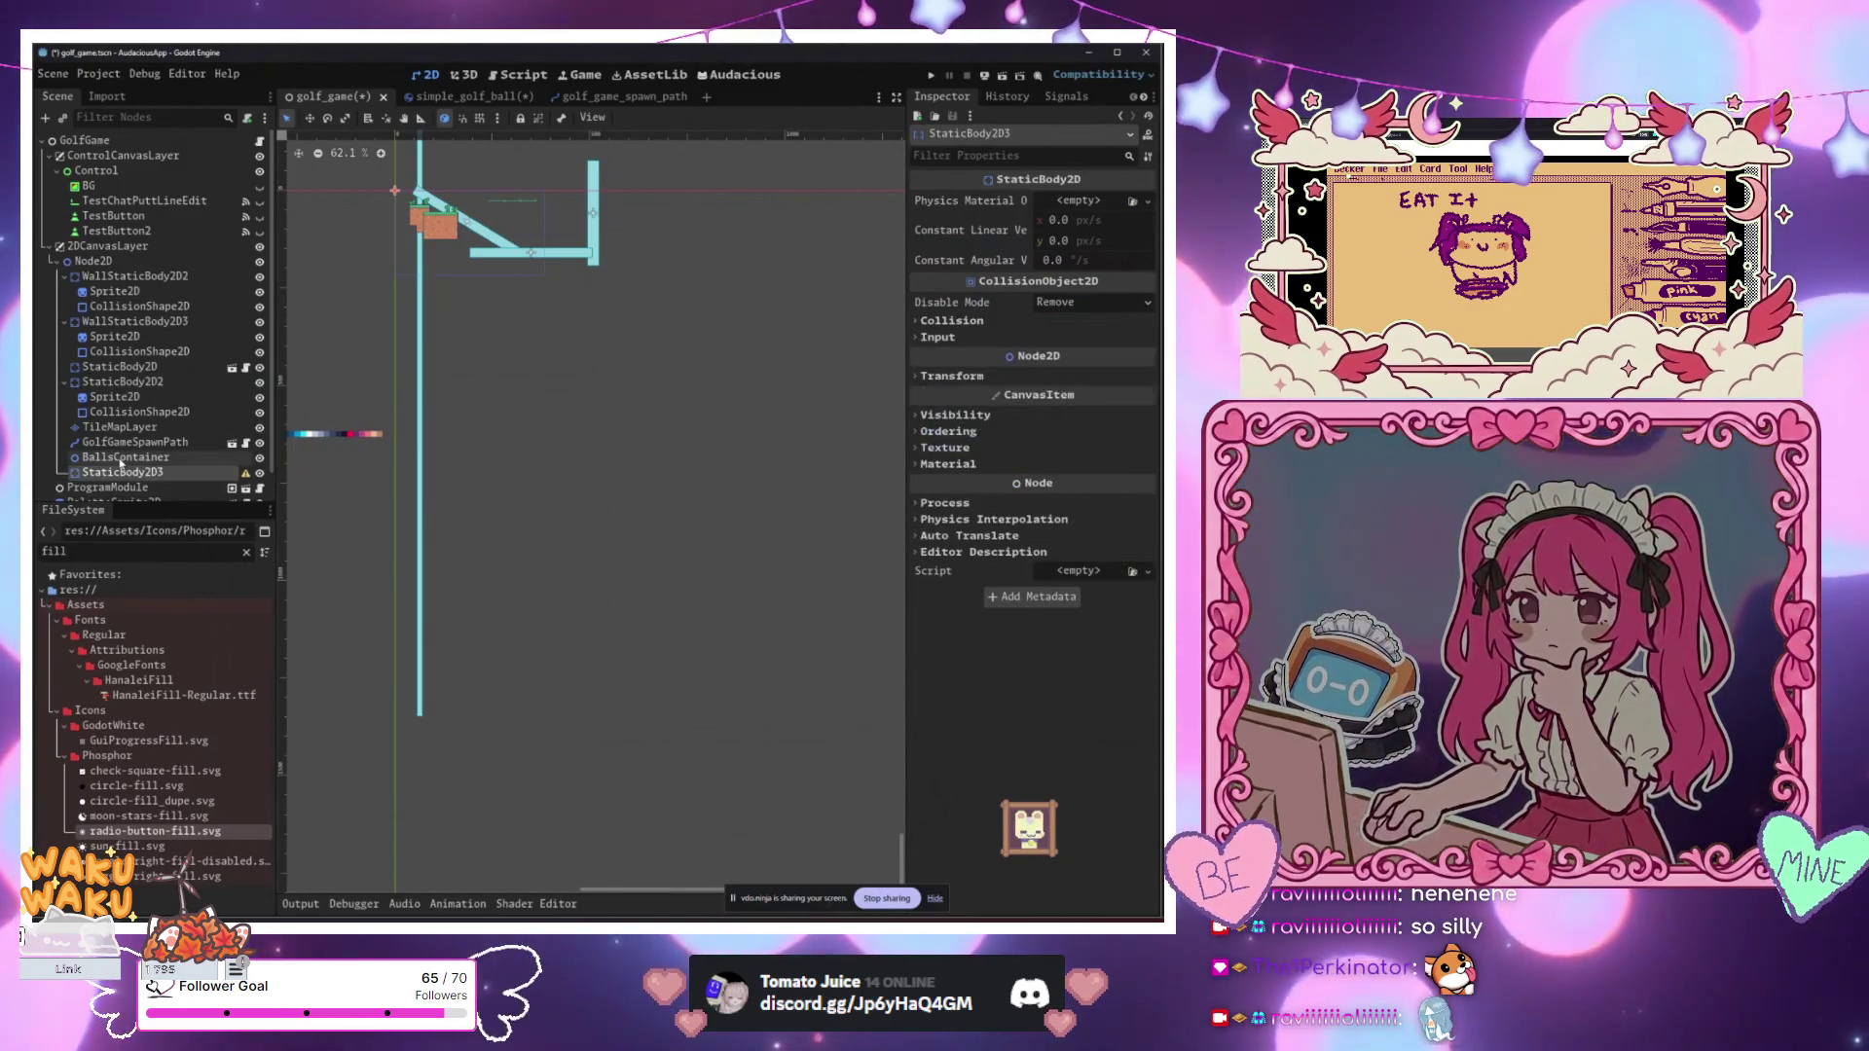
drag(121, 468, 135, 365)
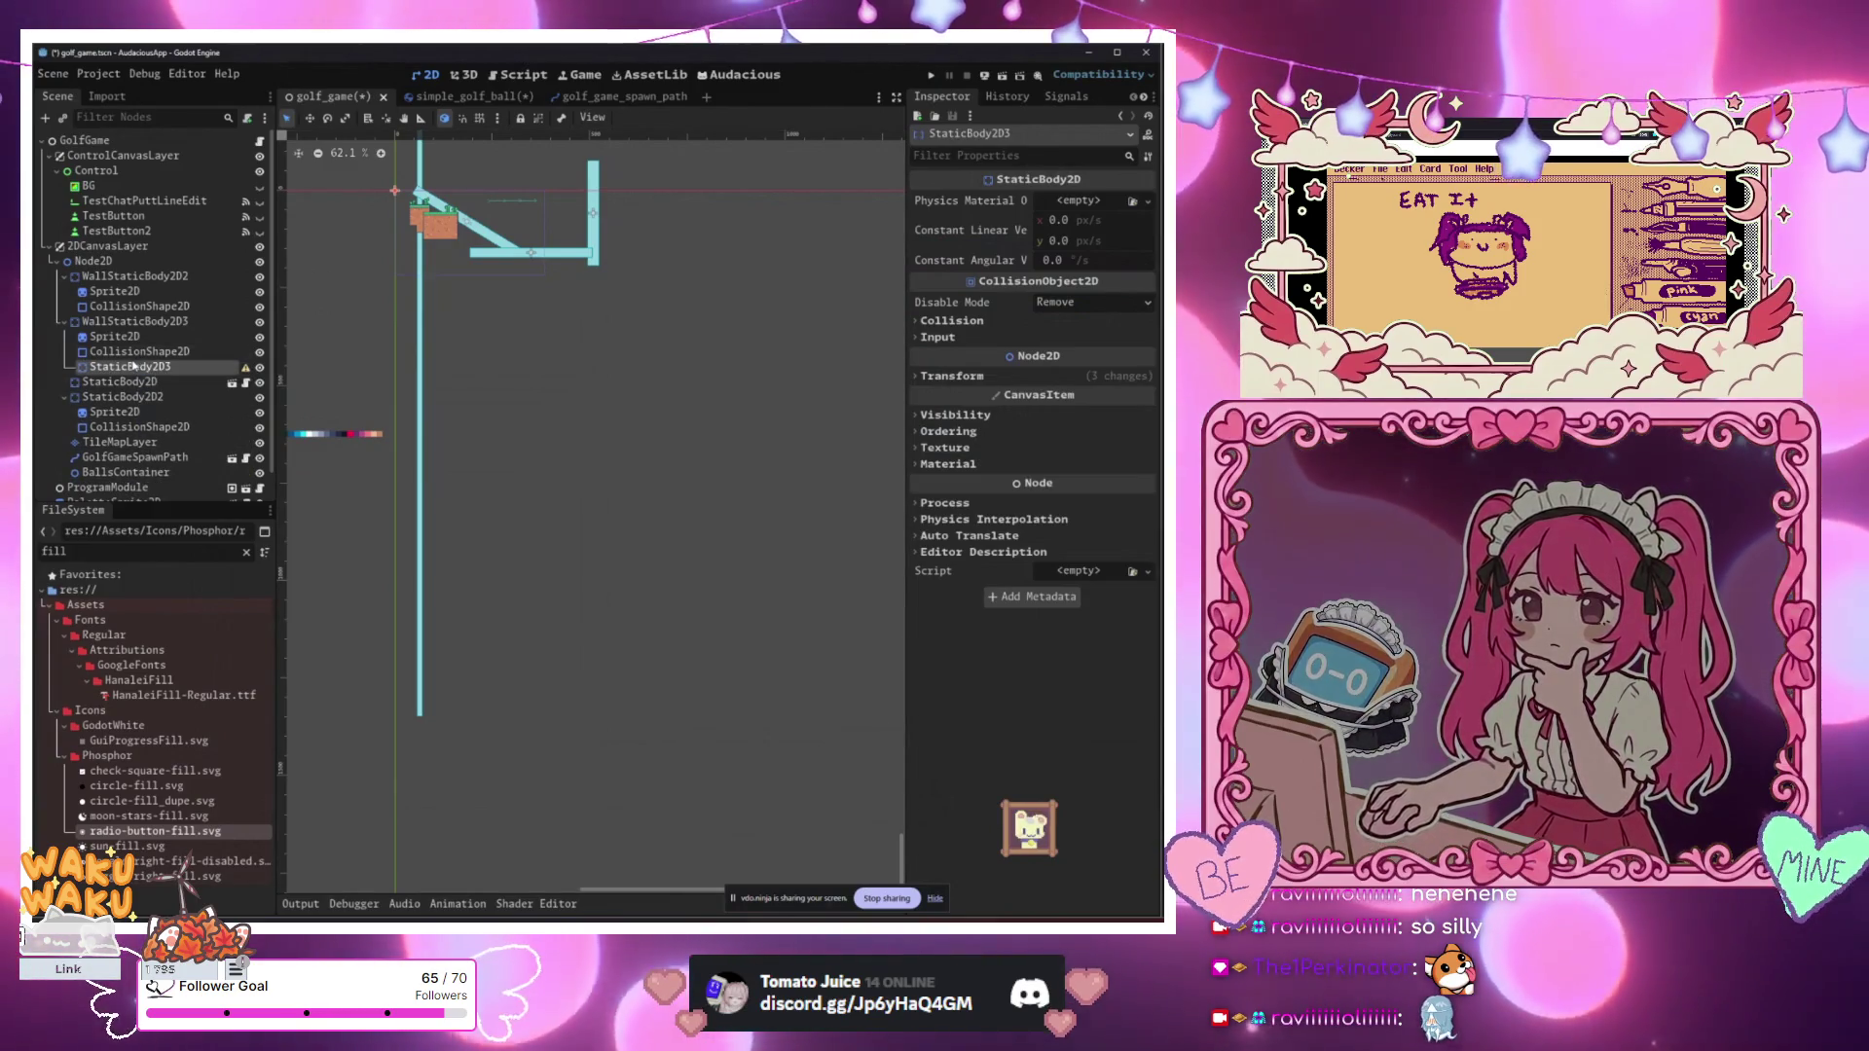
key(ctrl+z)
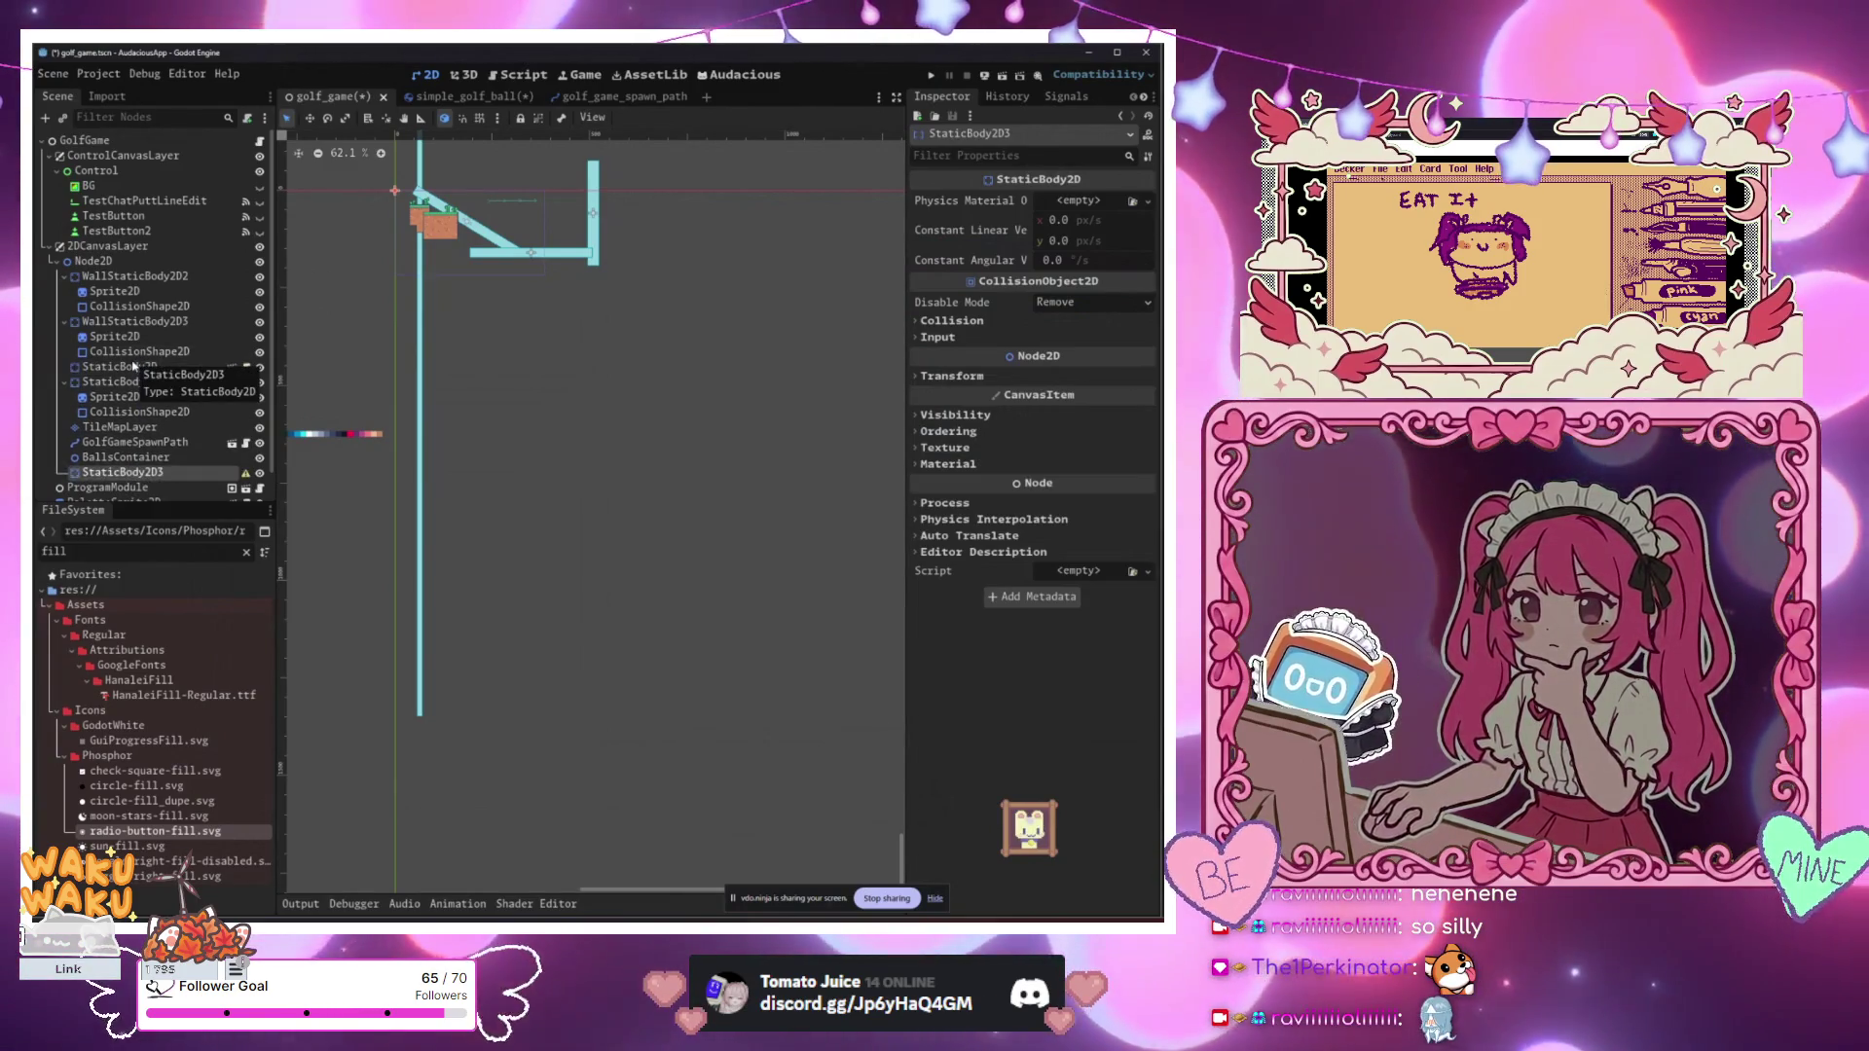
click(115, 291)
click(115, 337)
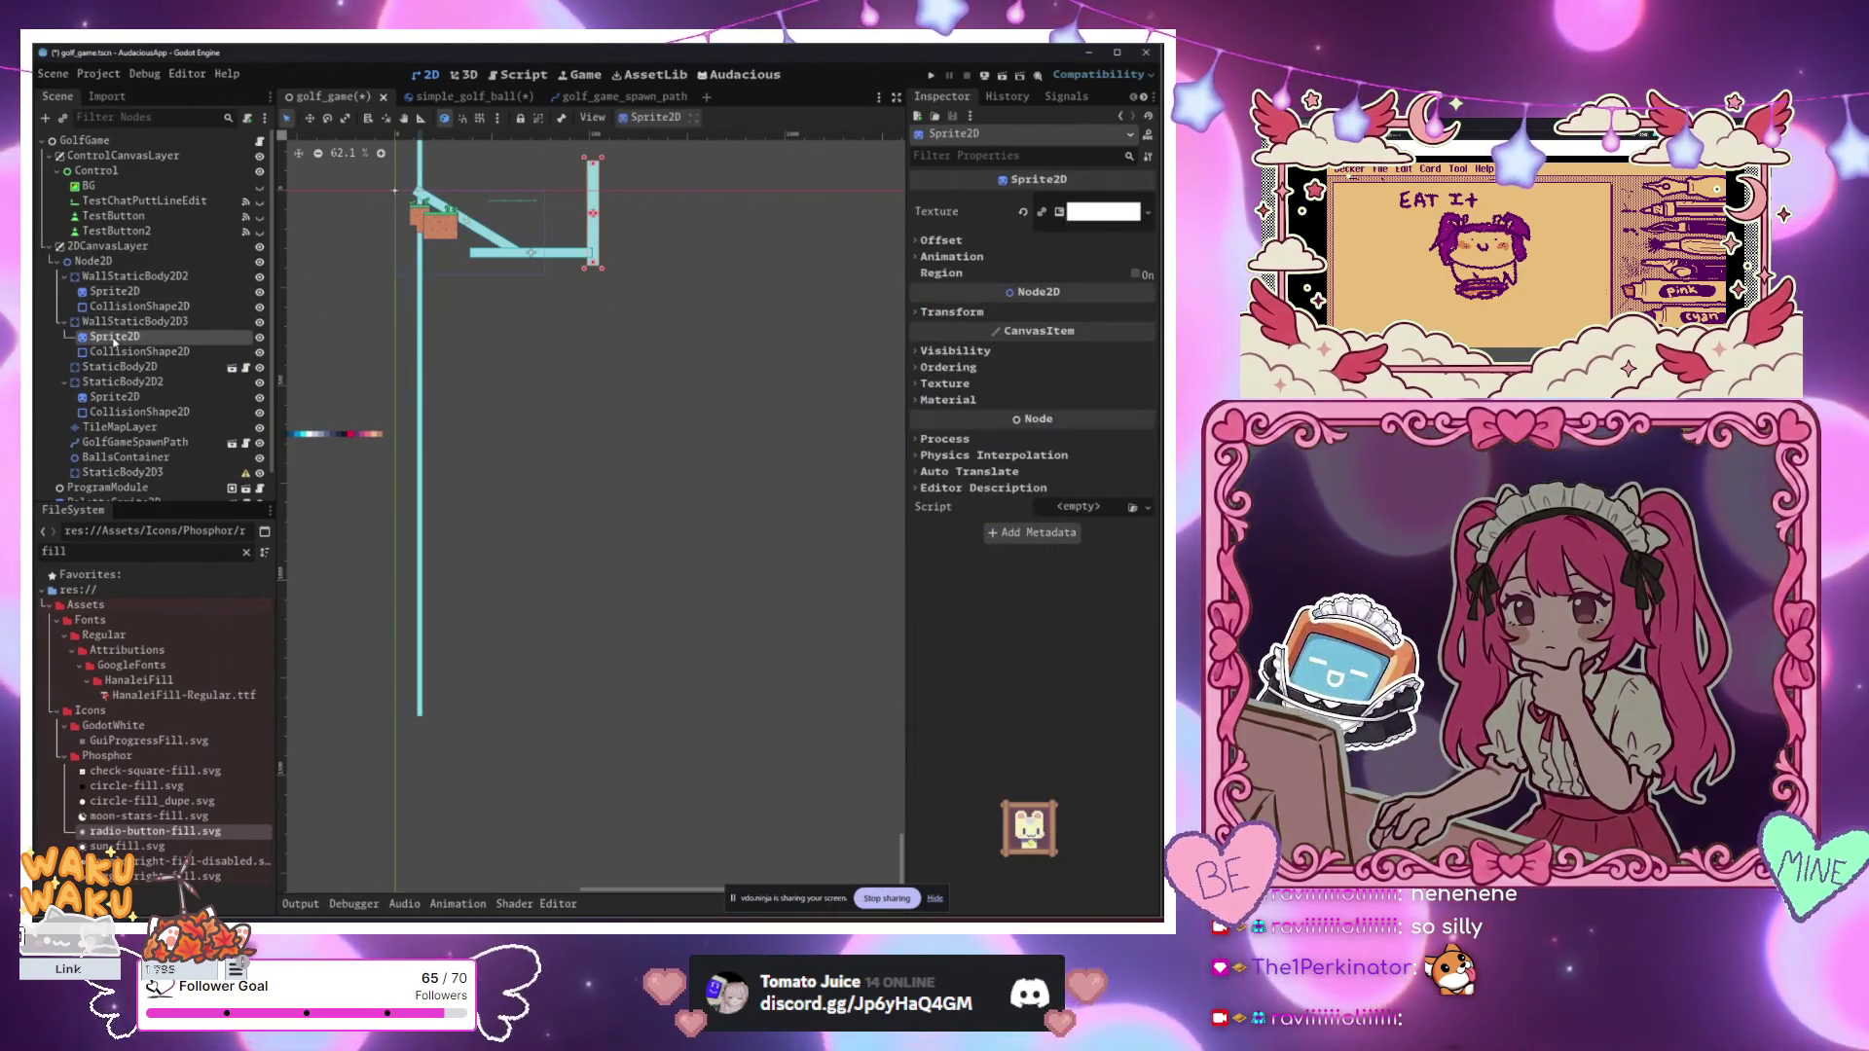
click(110, 263)
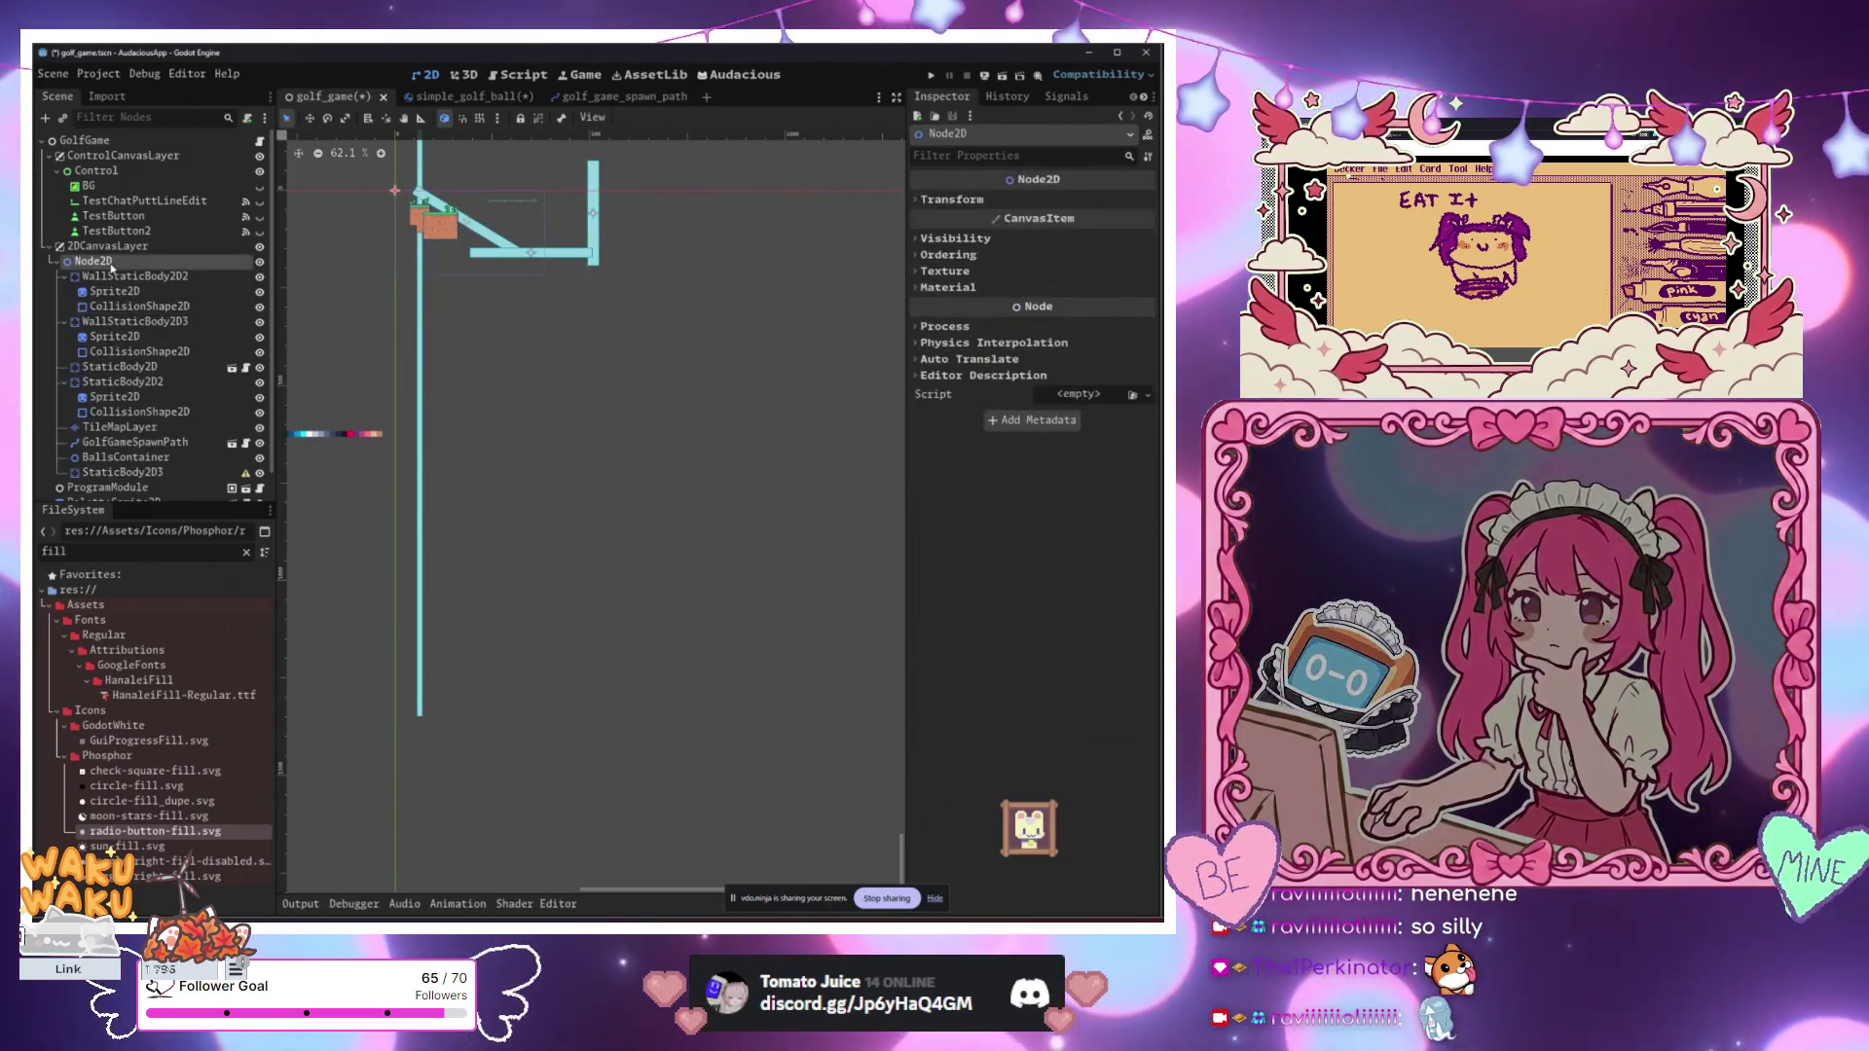
key(F1)
text(world)
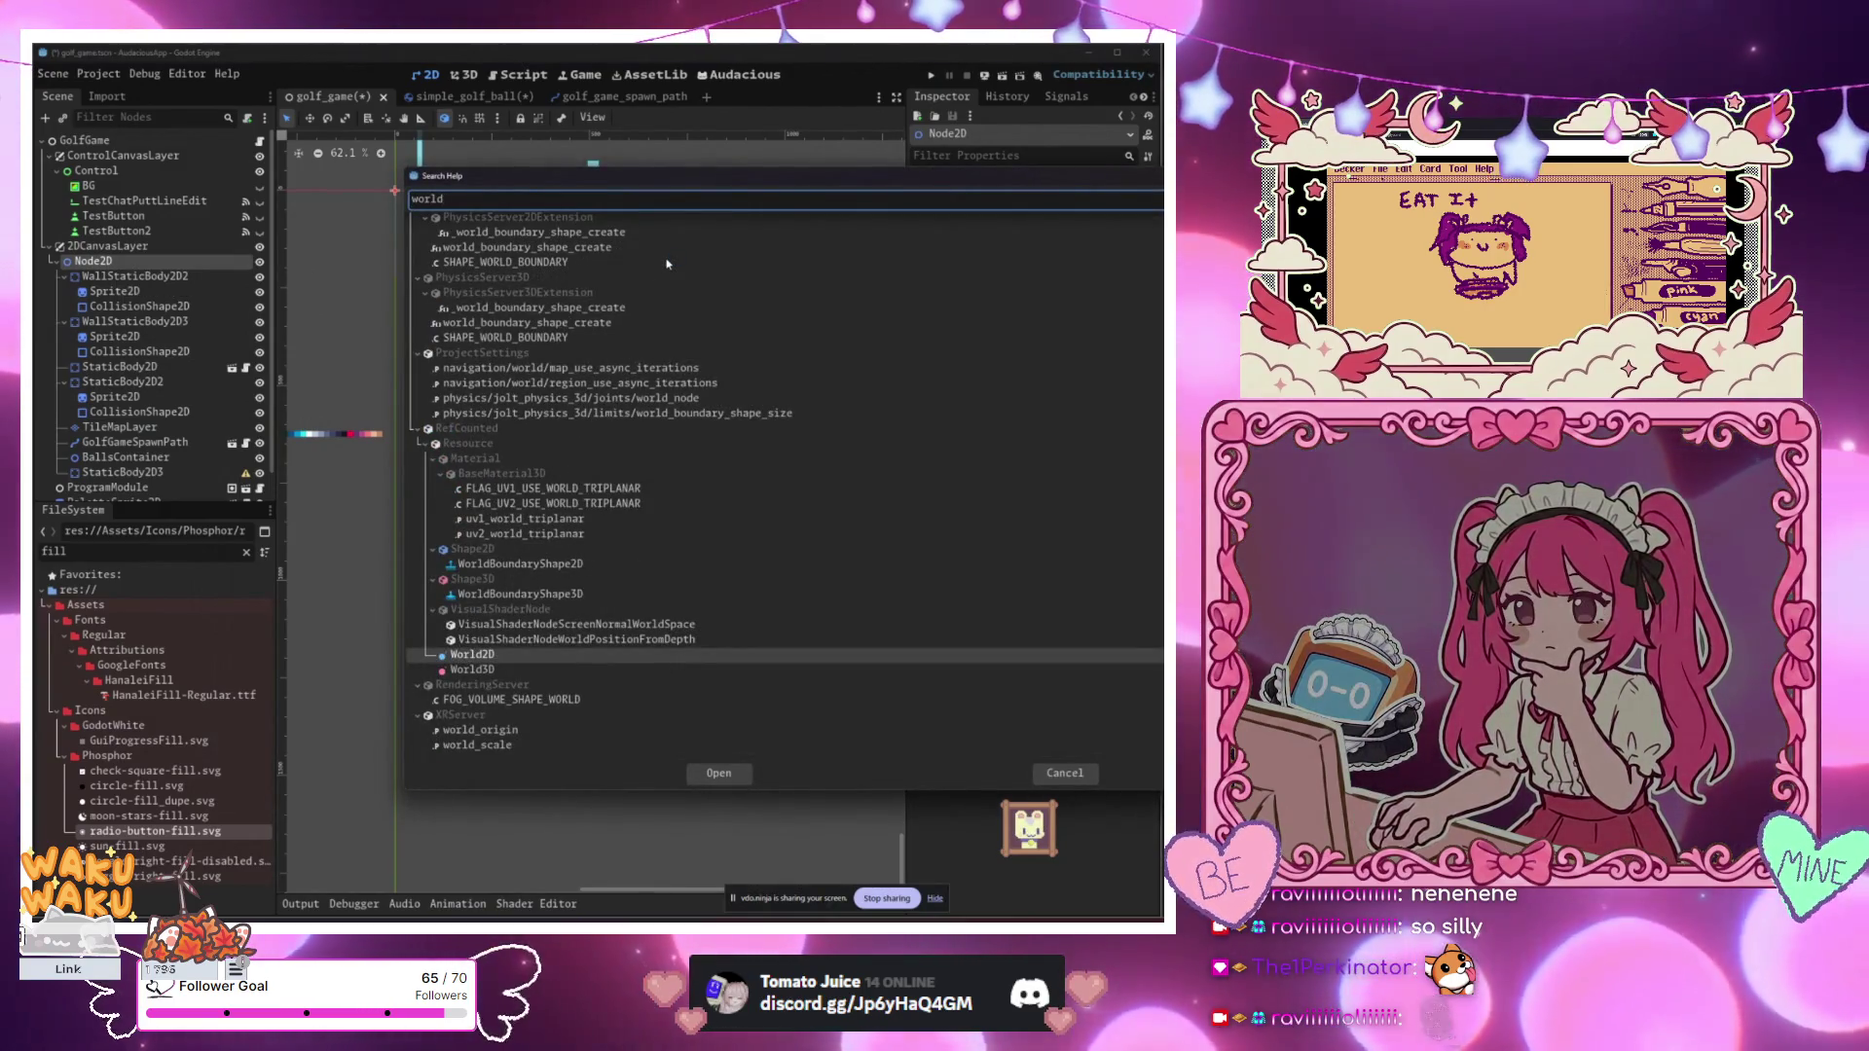
scroll(667, 263, up, 5)
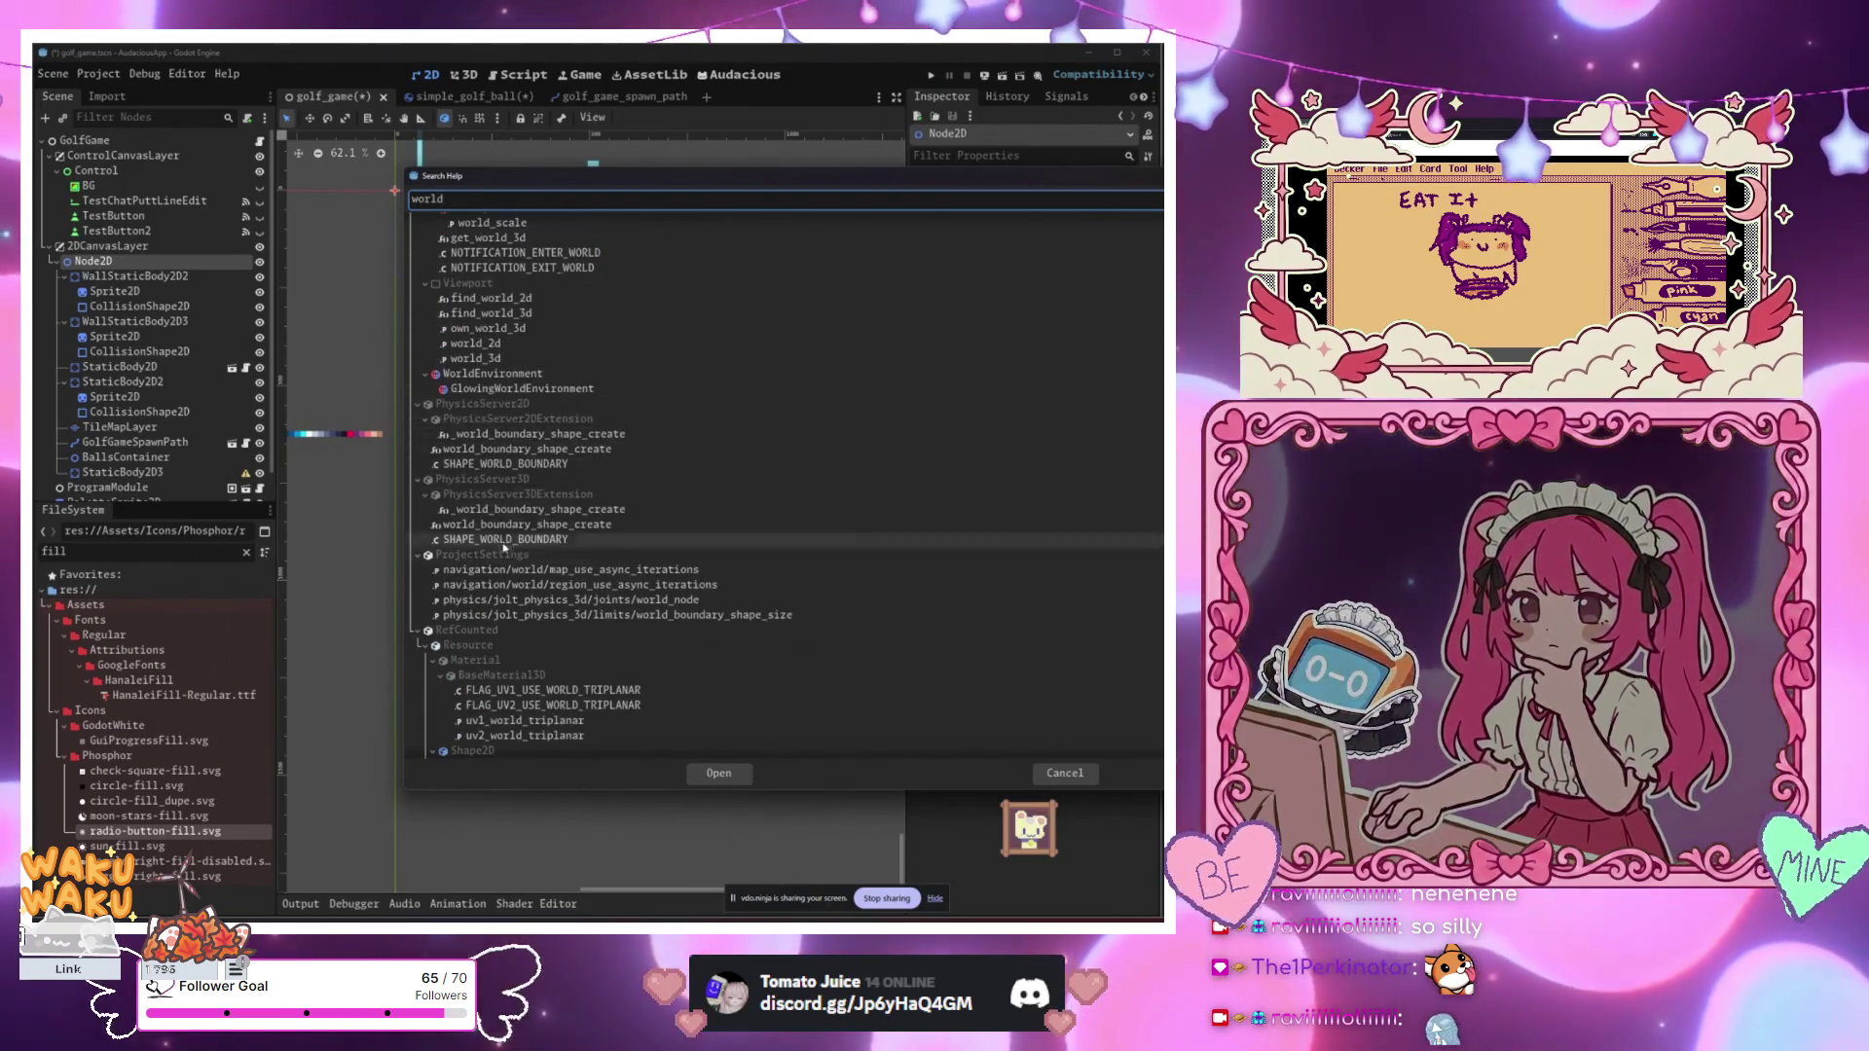
scroll(525, 580, down, 3)
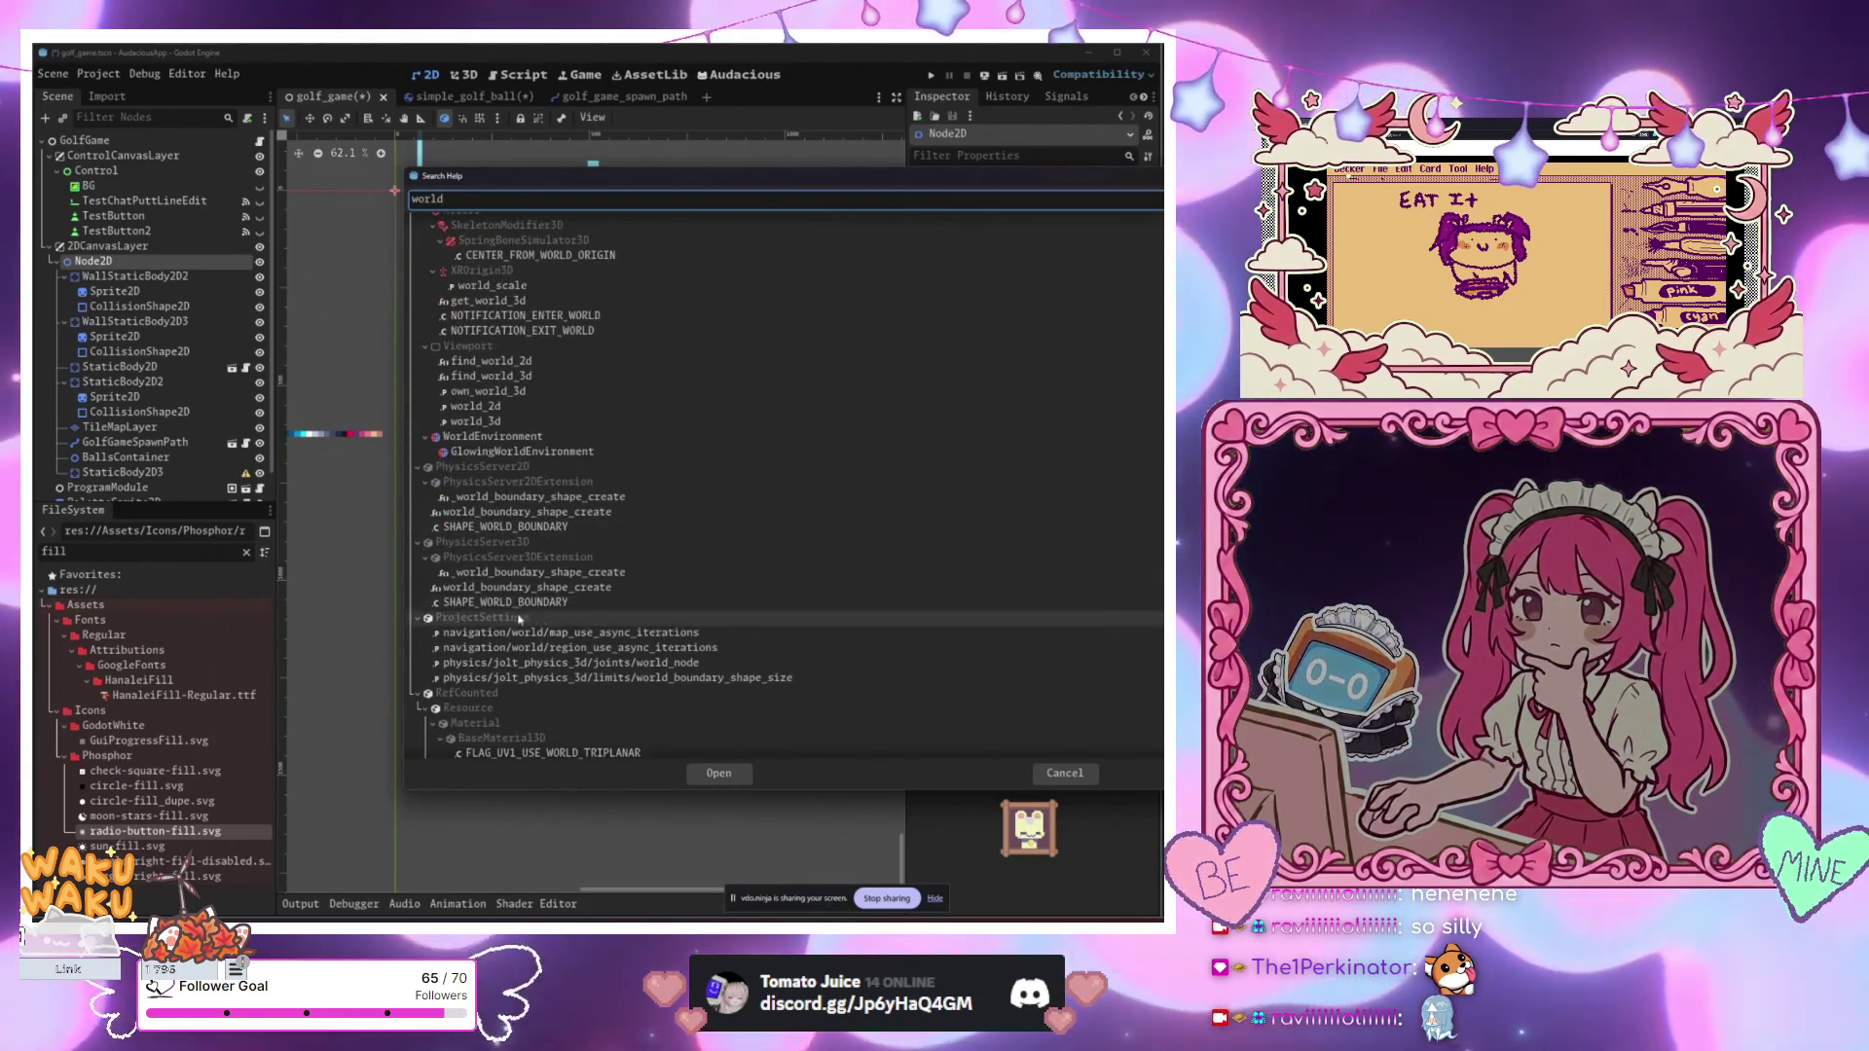
scroll(508, 521, down, 3)
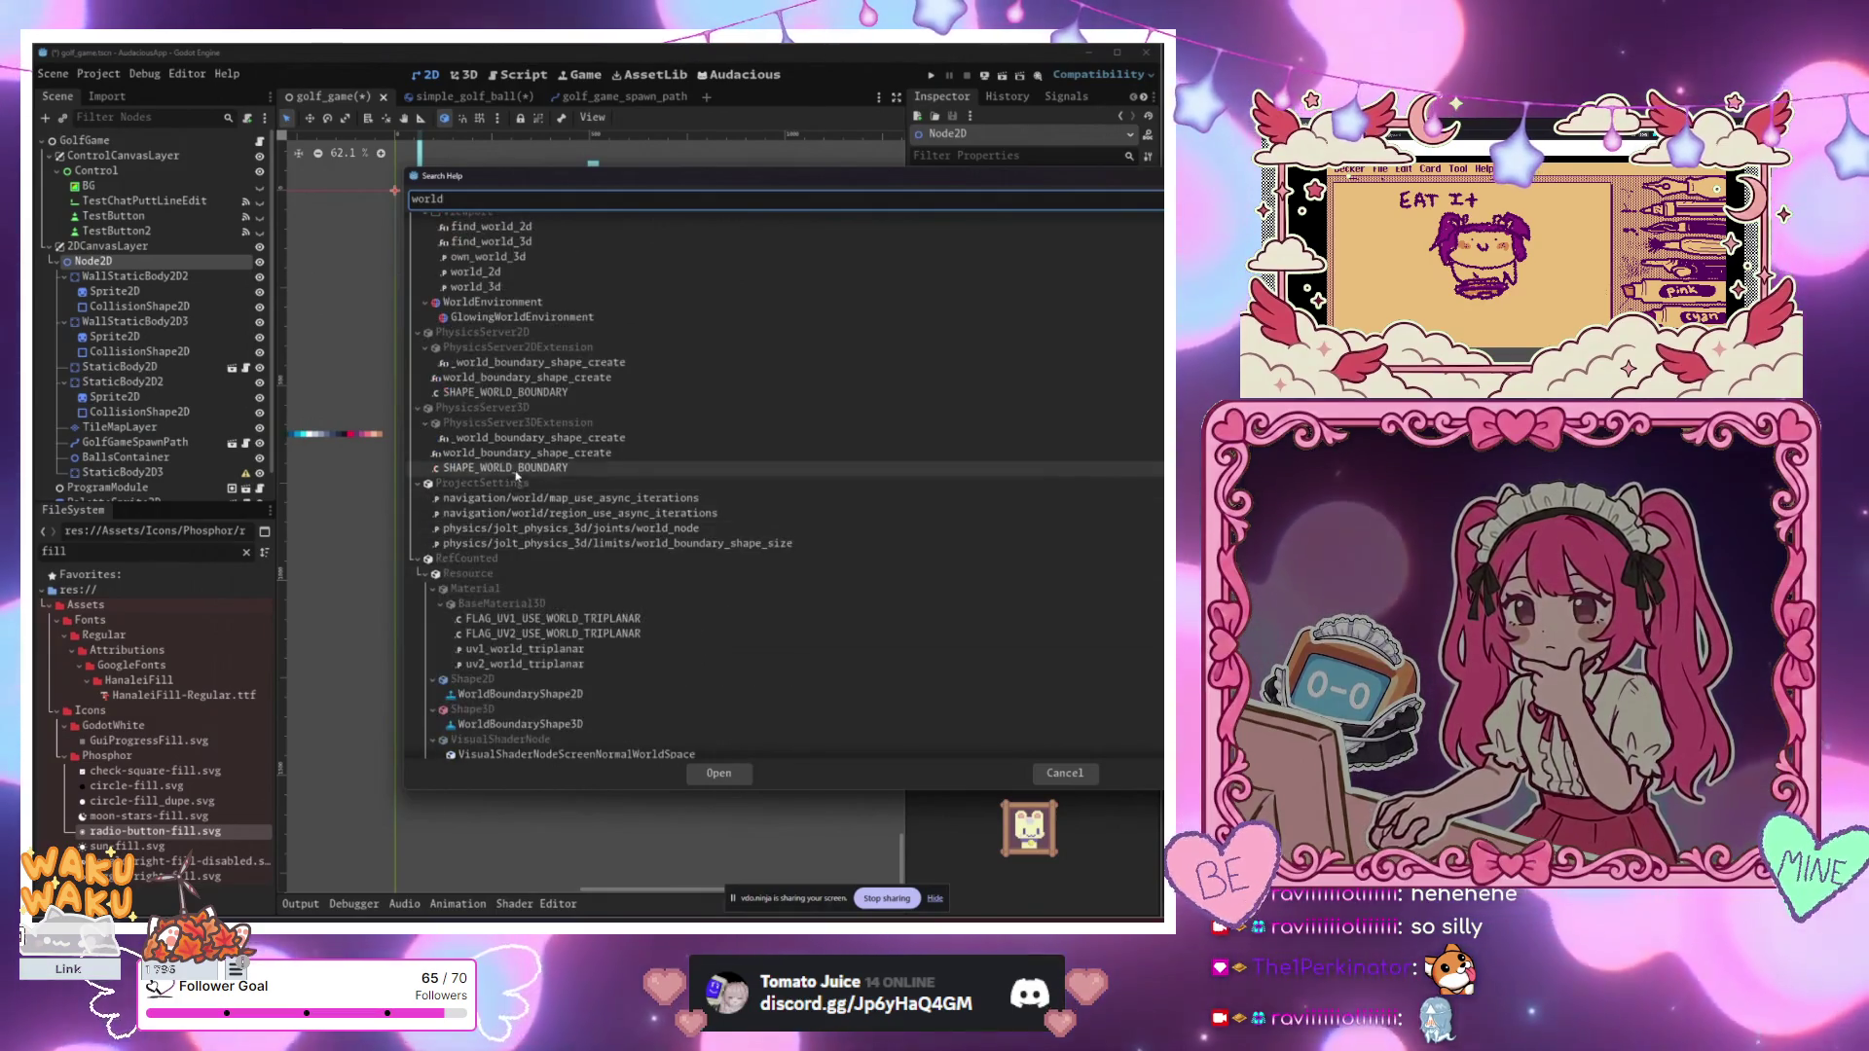
scroll(508, 521, down, 2)
scroll(518, 545, down, 1)
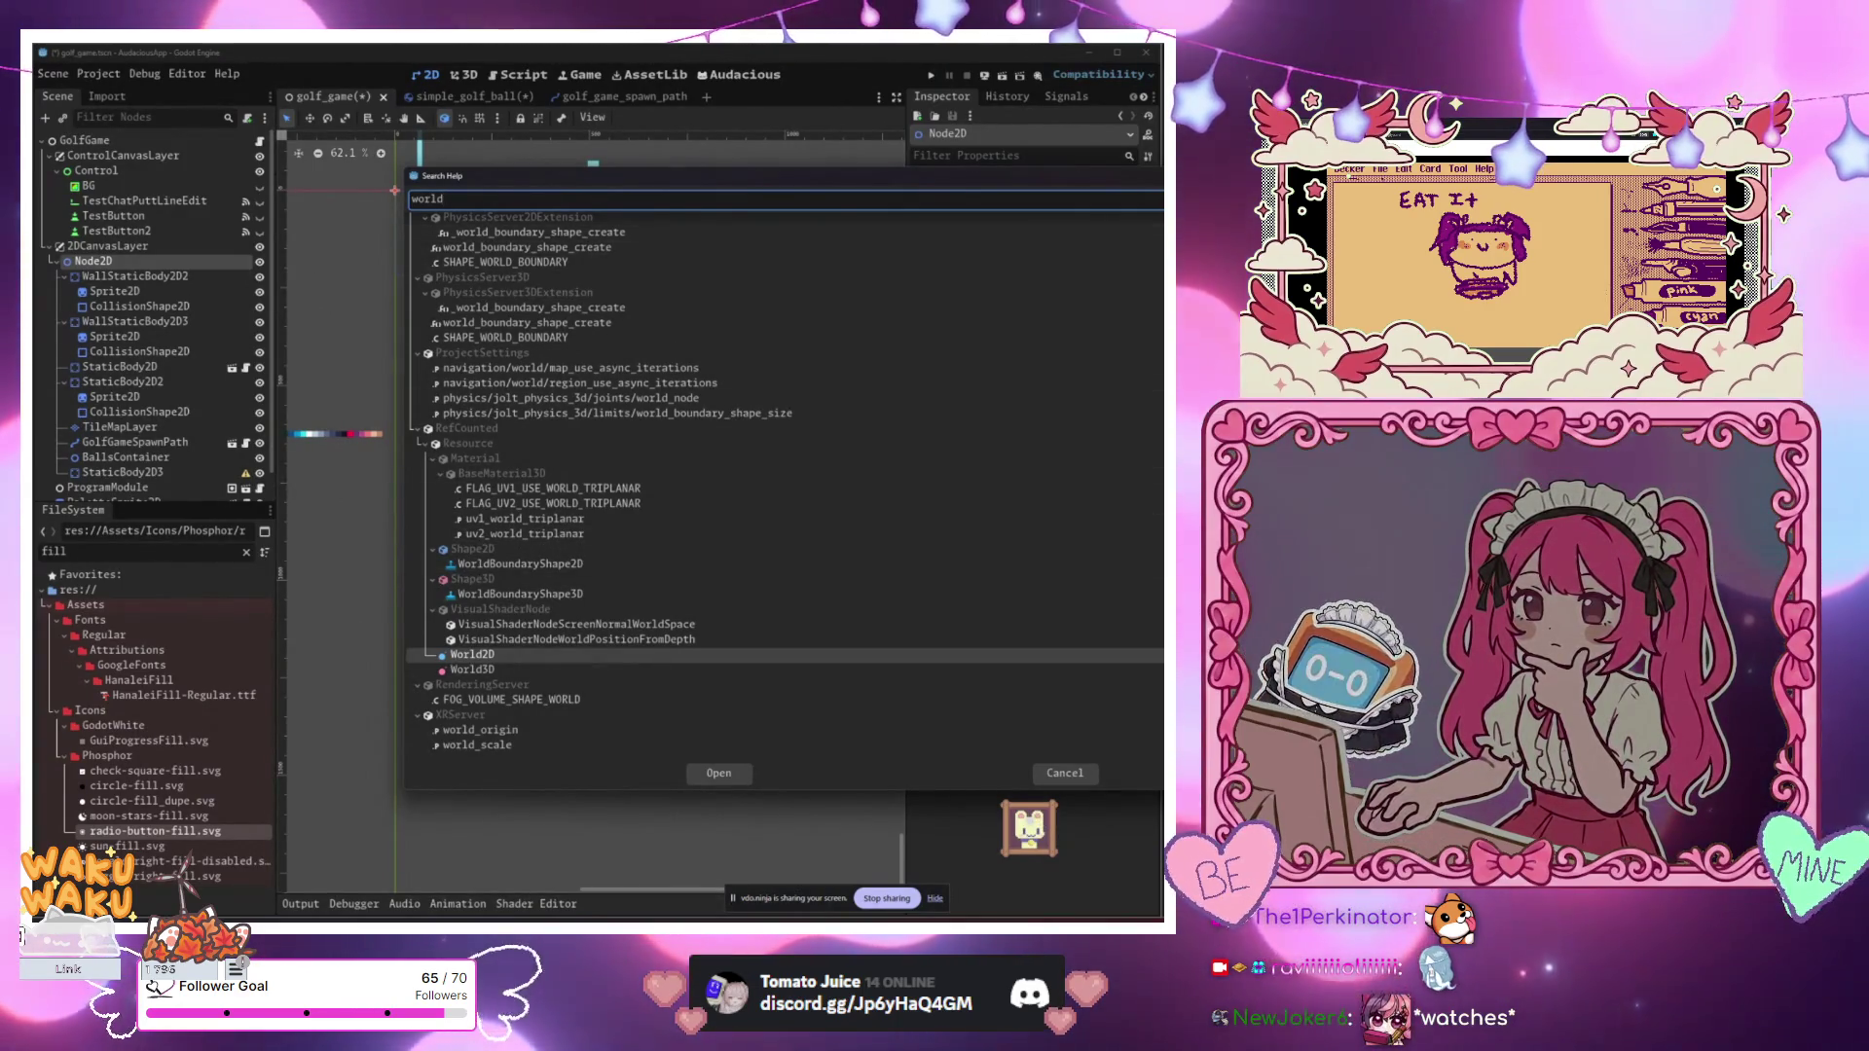
key(Escape)
click(133, 449)
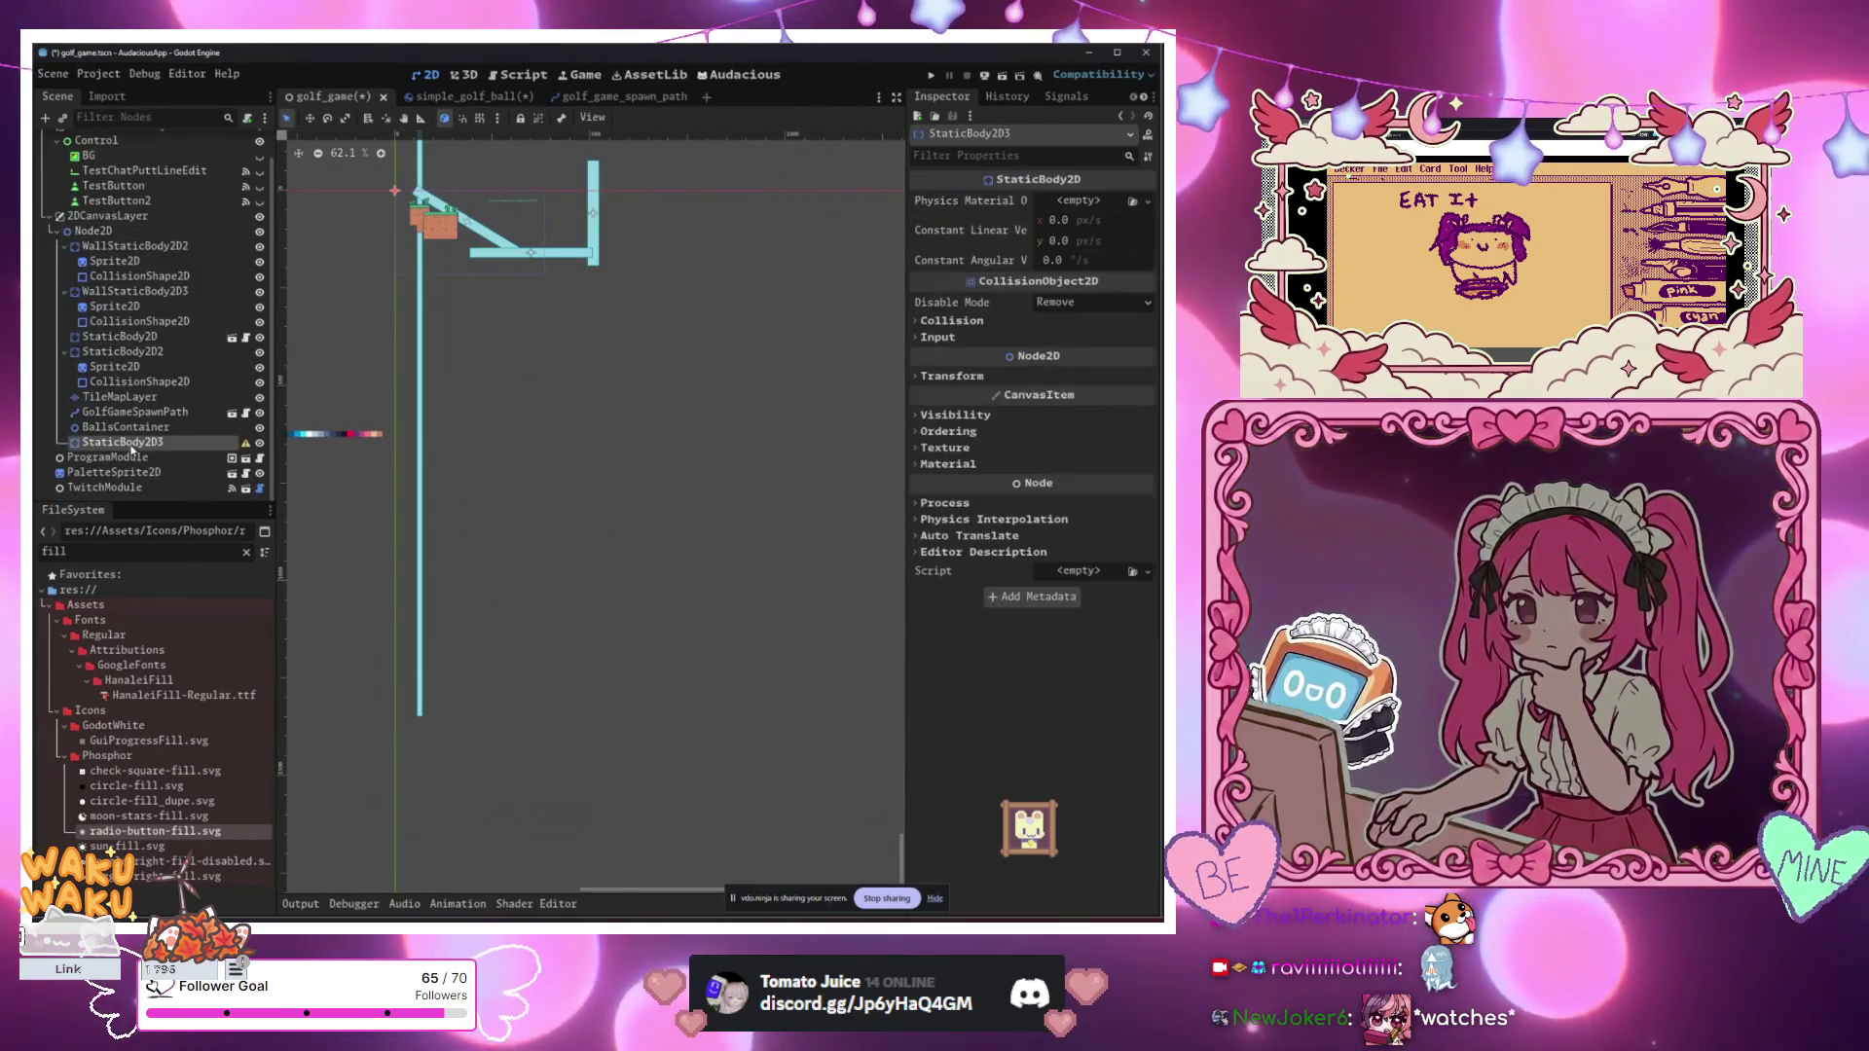
Step: Rename the StaticBody2D3 node under Node2D to WorldBoundaryBottom
double_click(185, 443)
text(WorldBound)
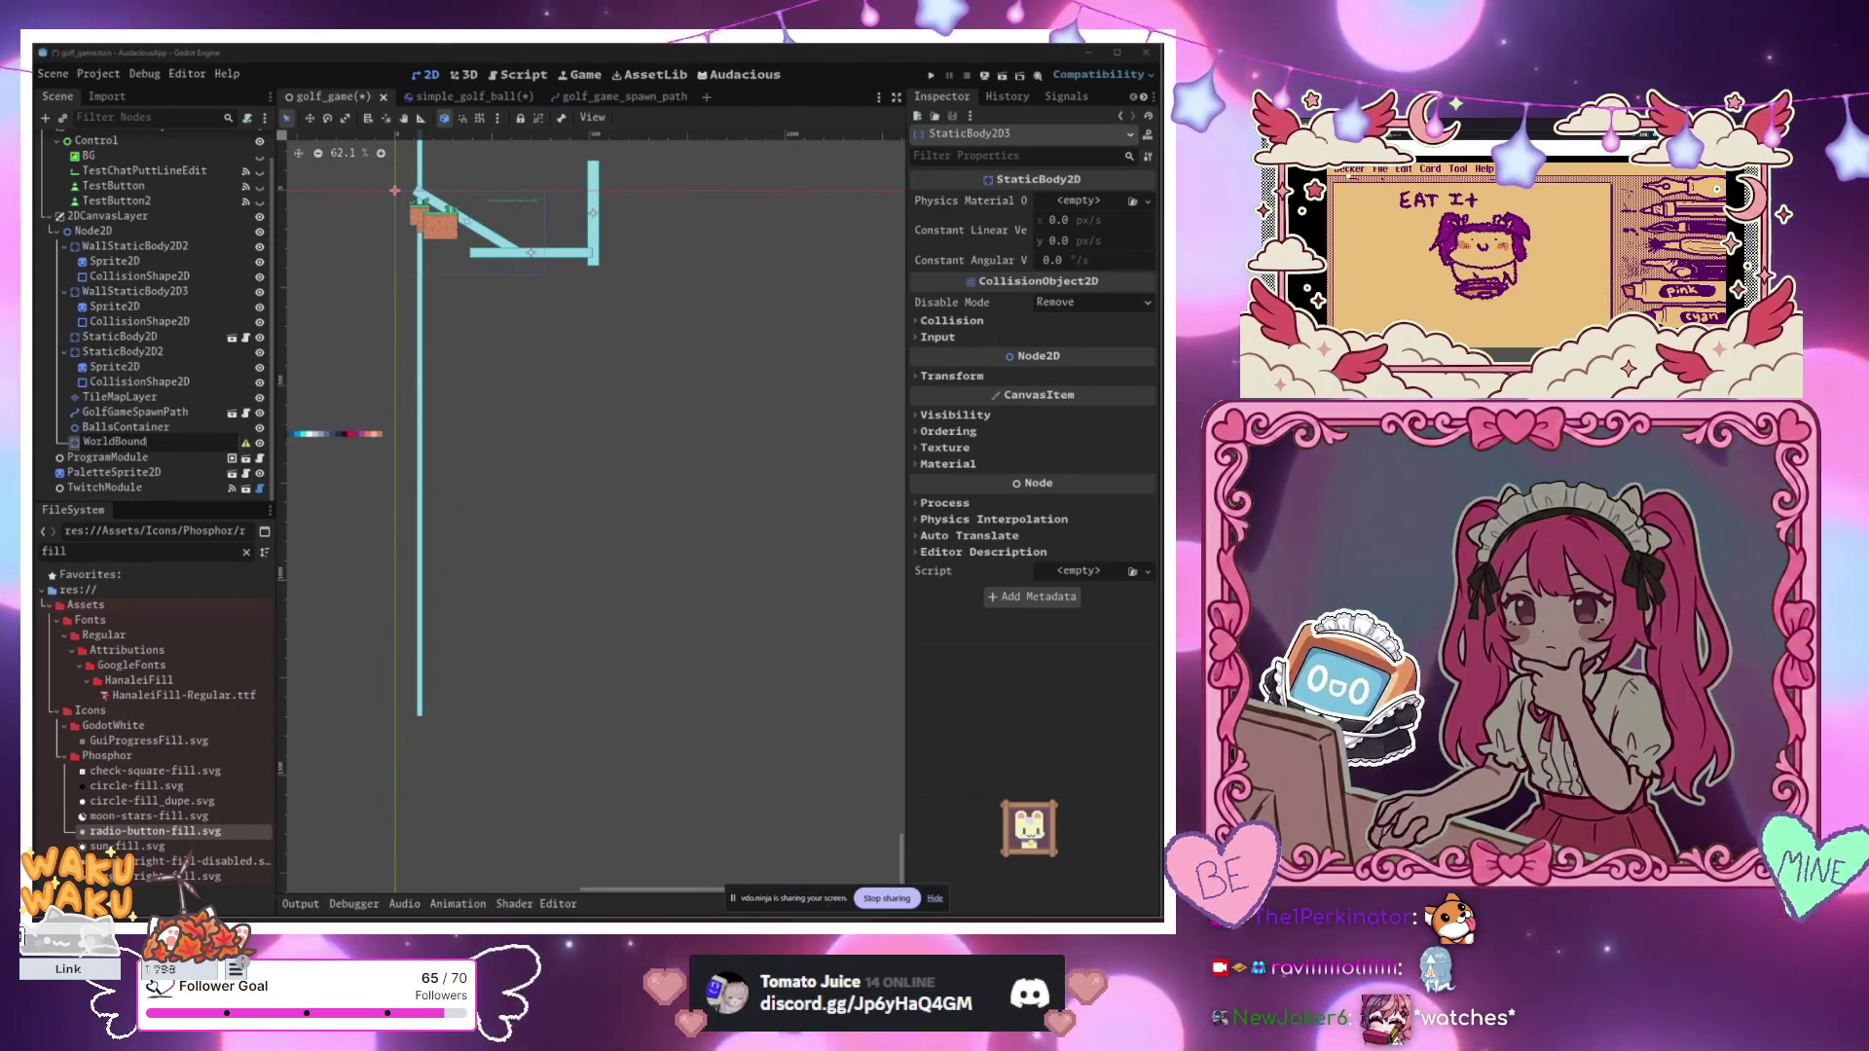
click(114, 442)
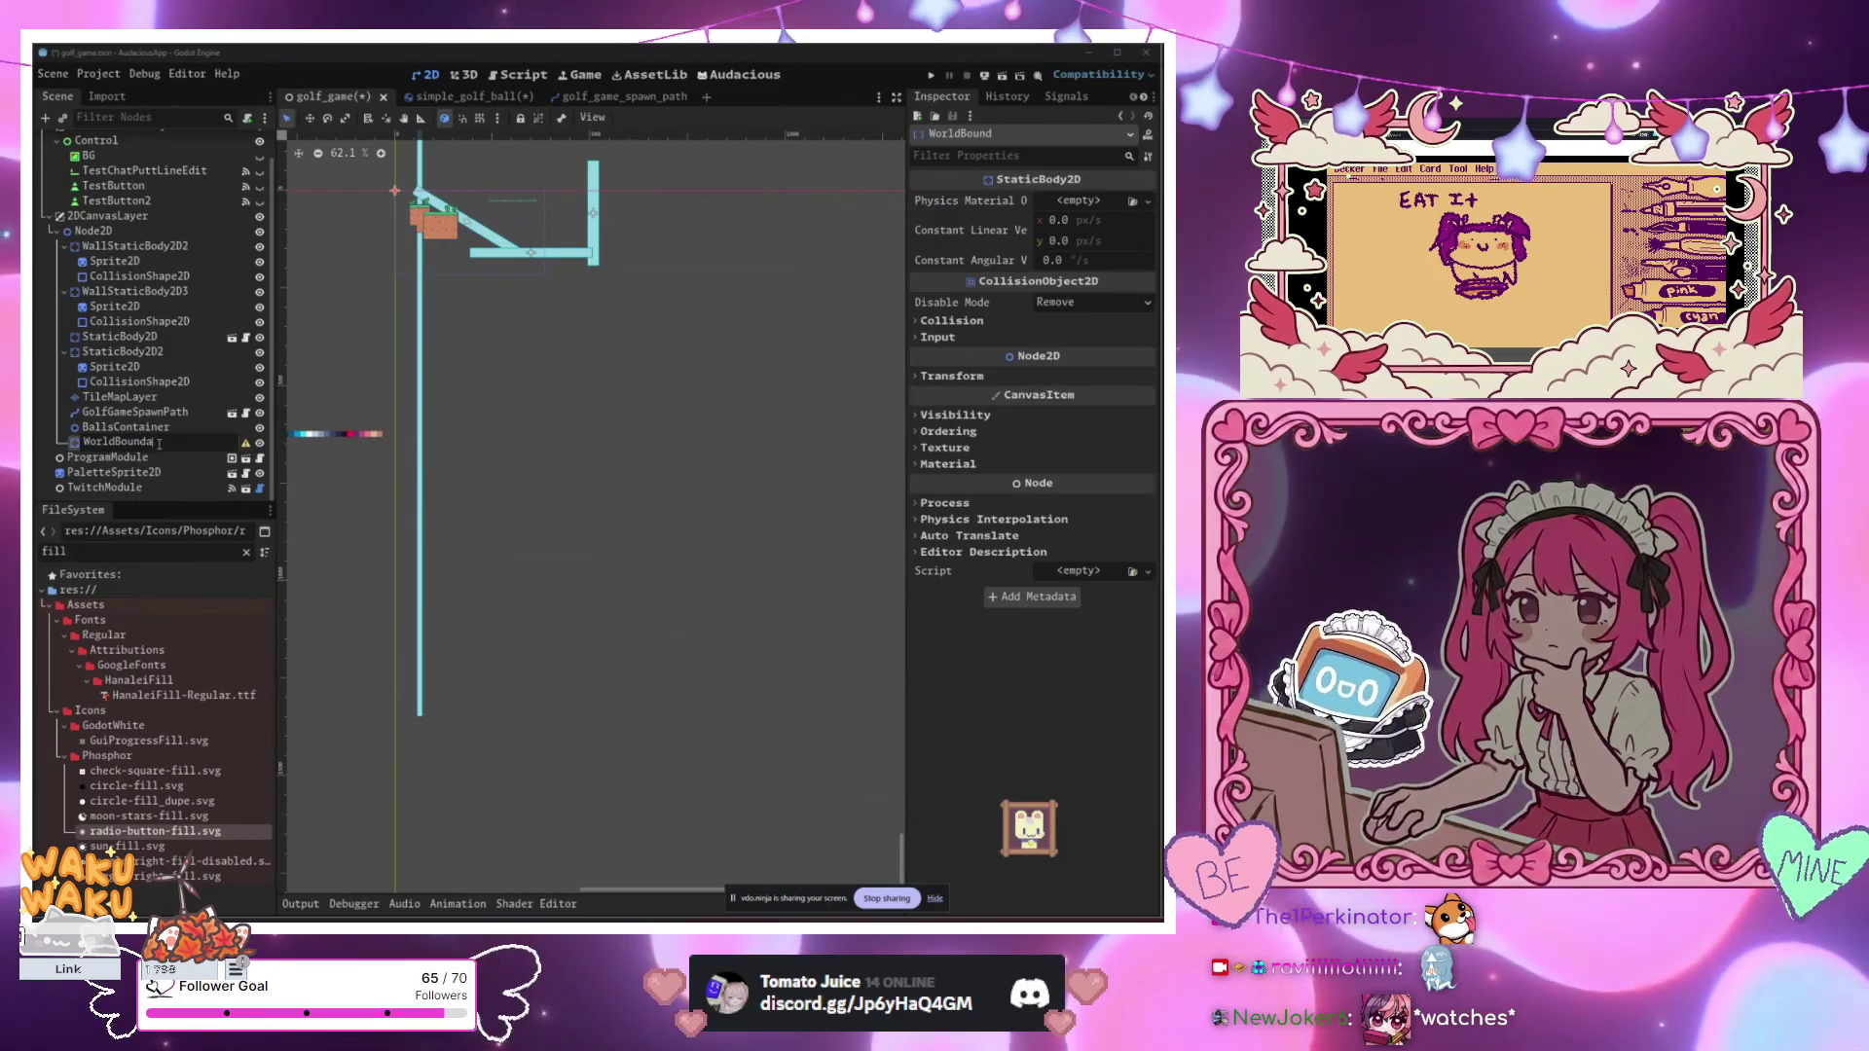
text(aryB)
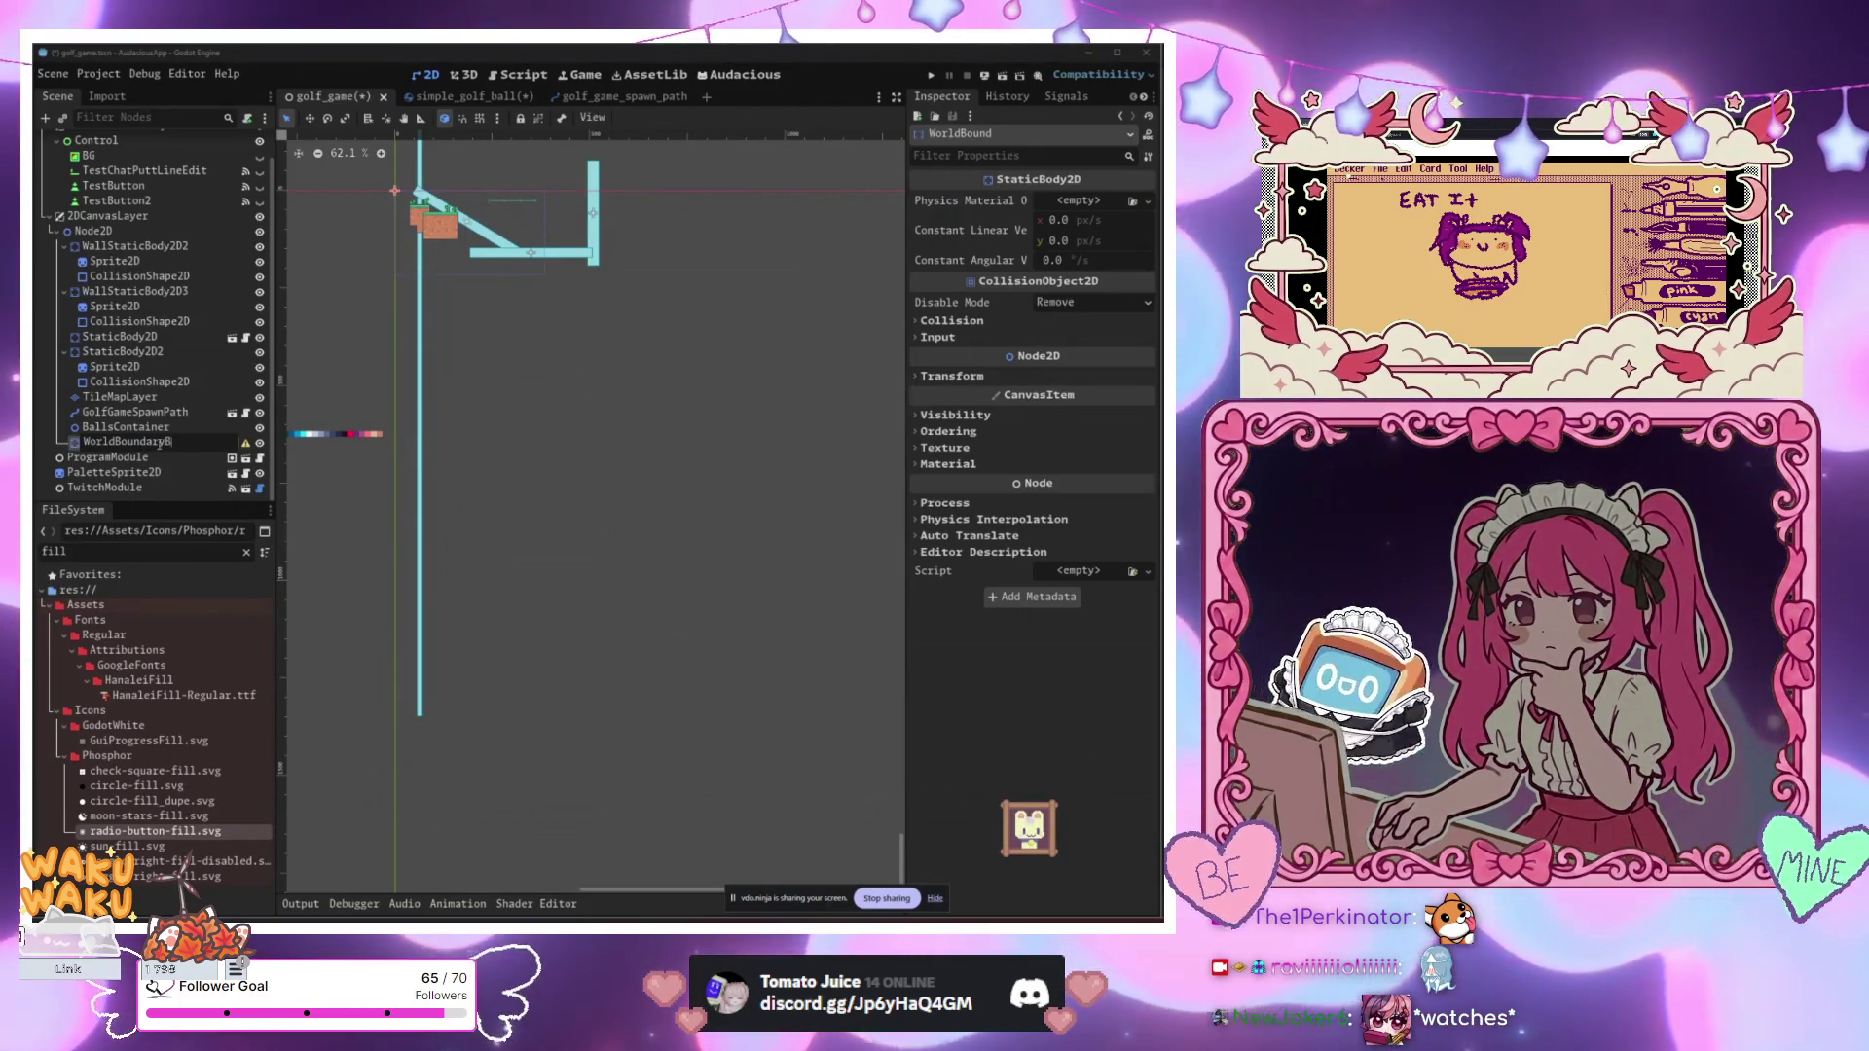
text(ottom)
key(Return)
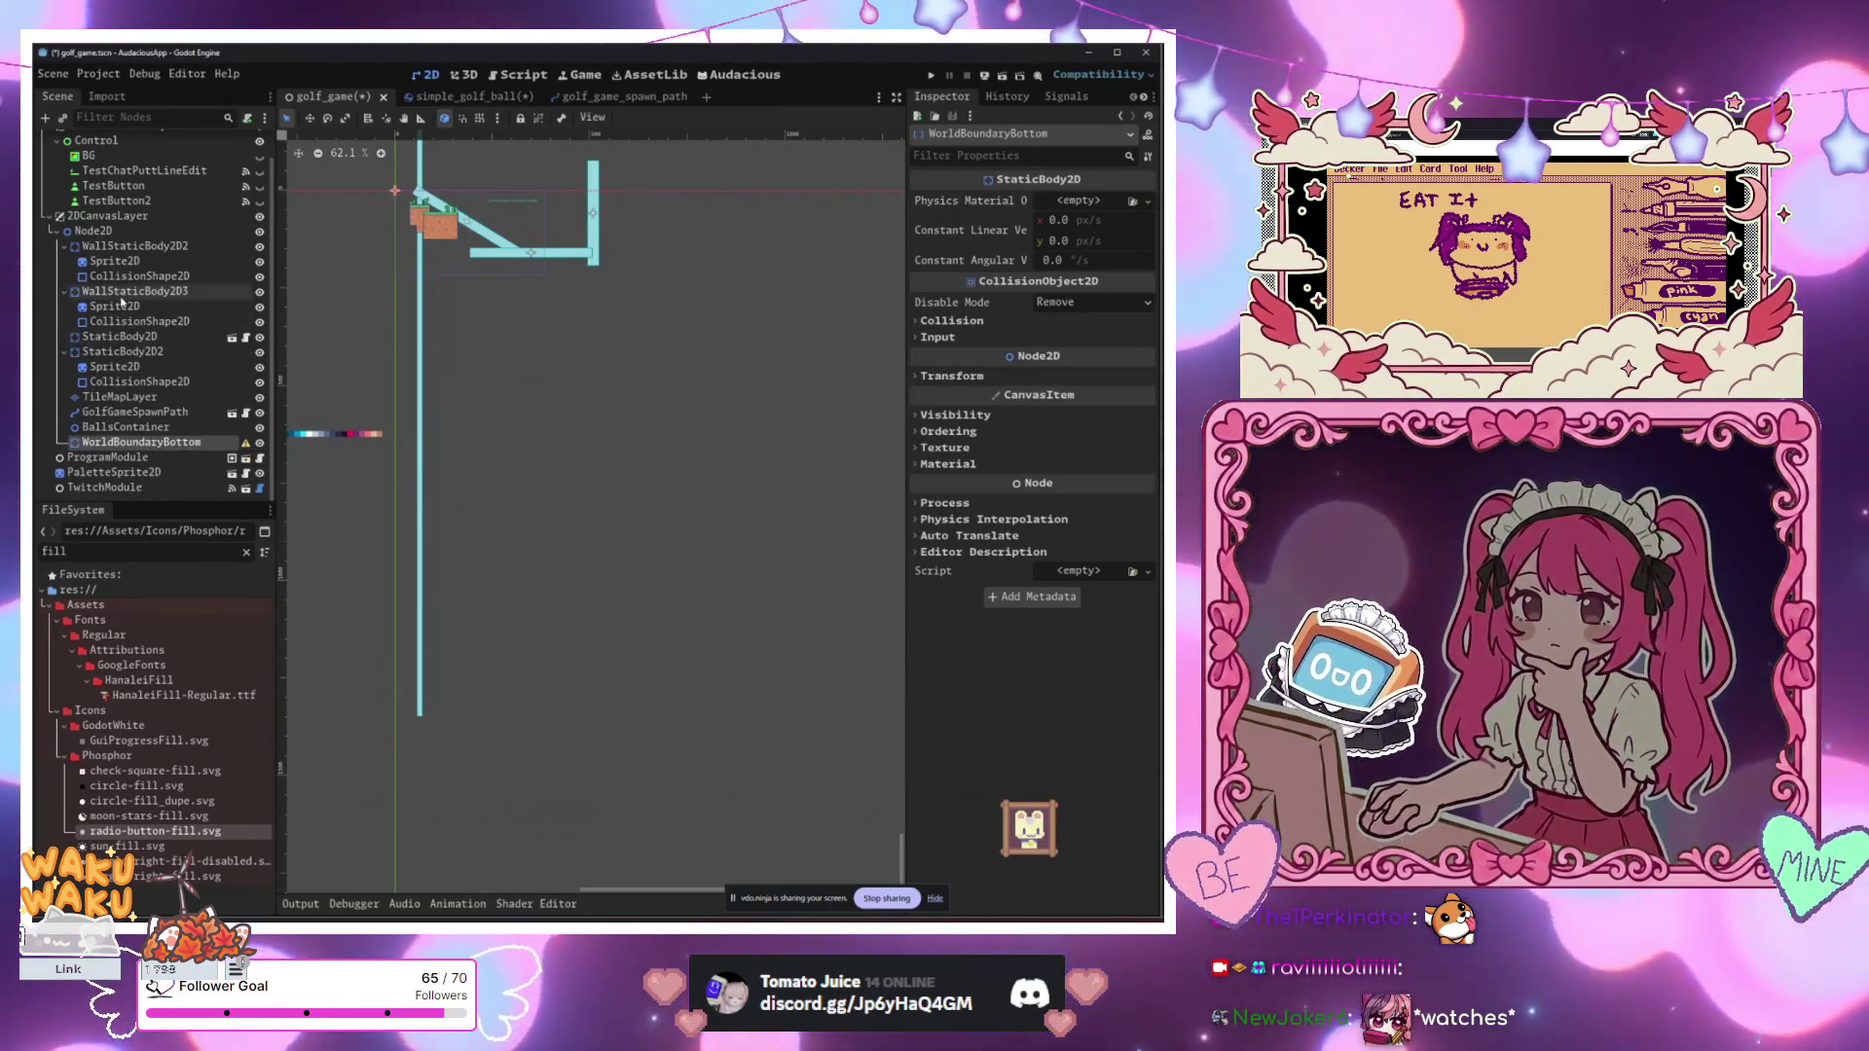
Step: Add a plain Node2D child under Node2D
click(129, 231)
key(ctrl+a)
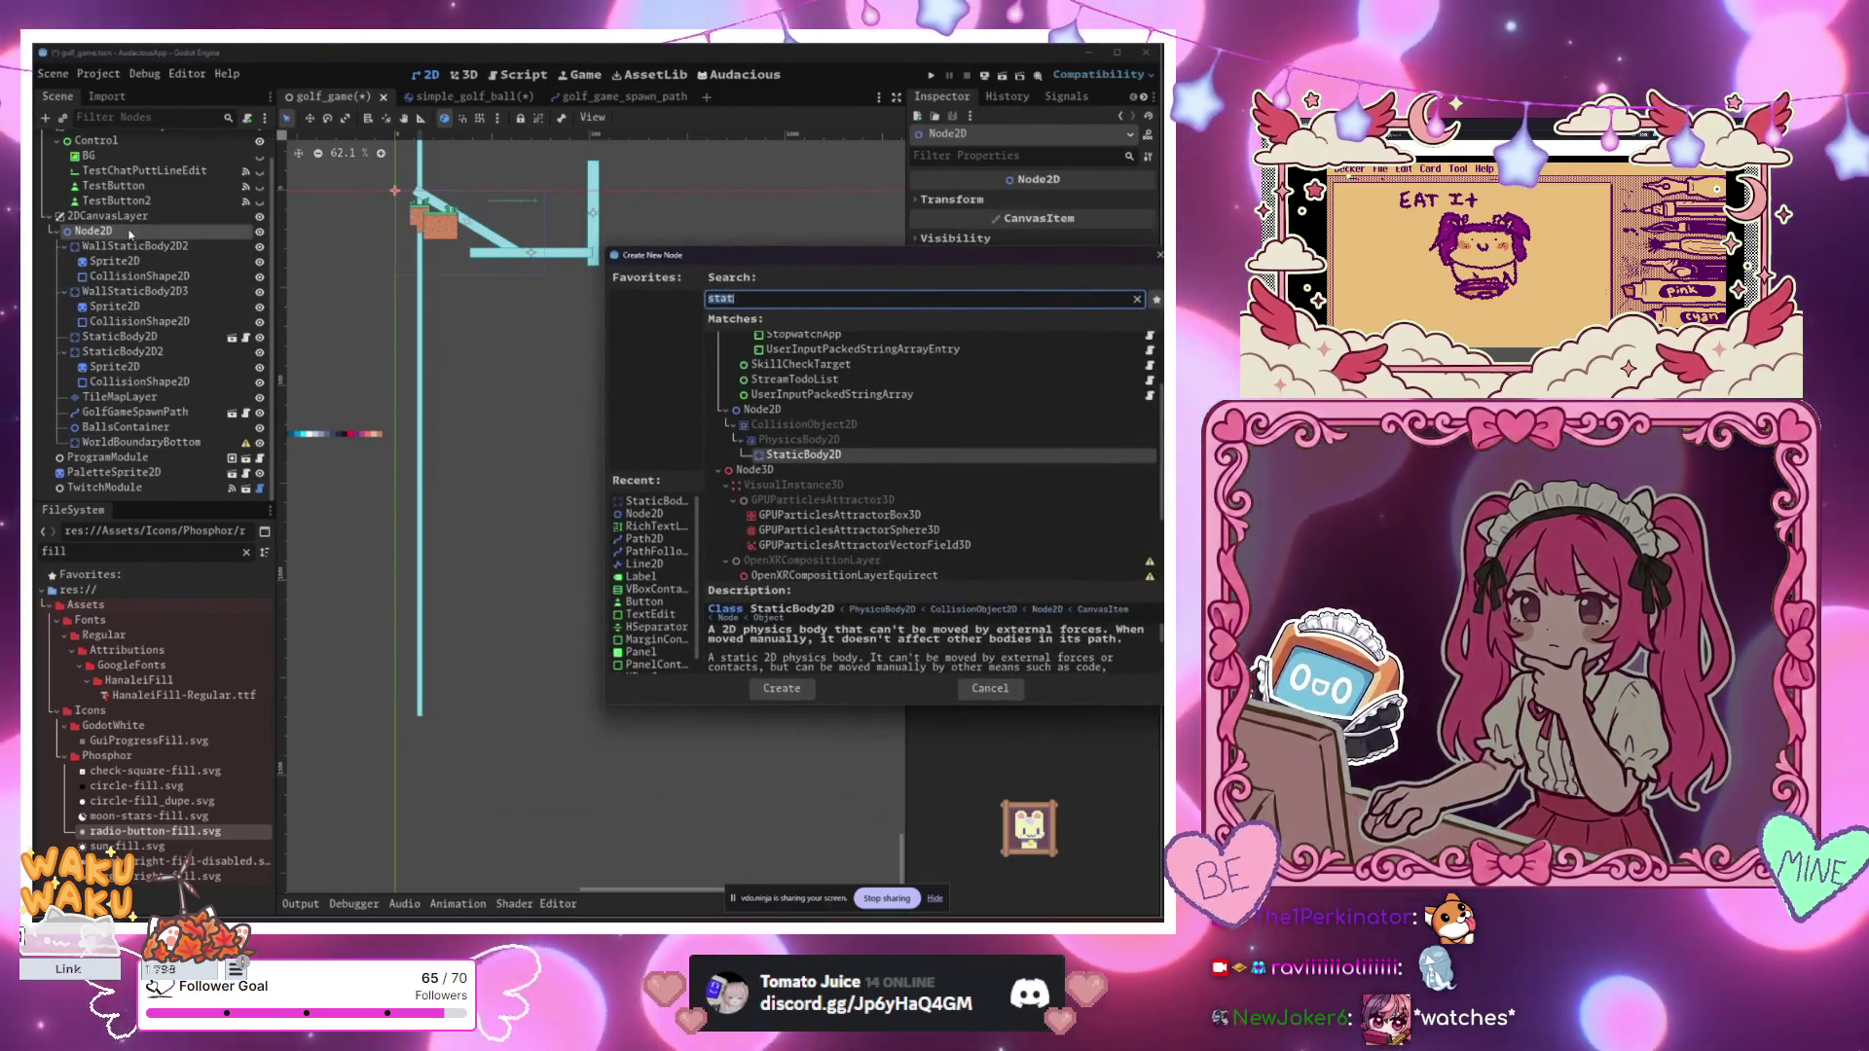
text(node)
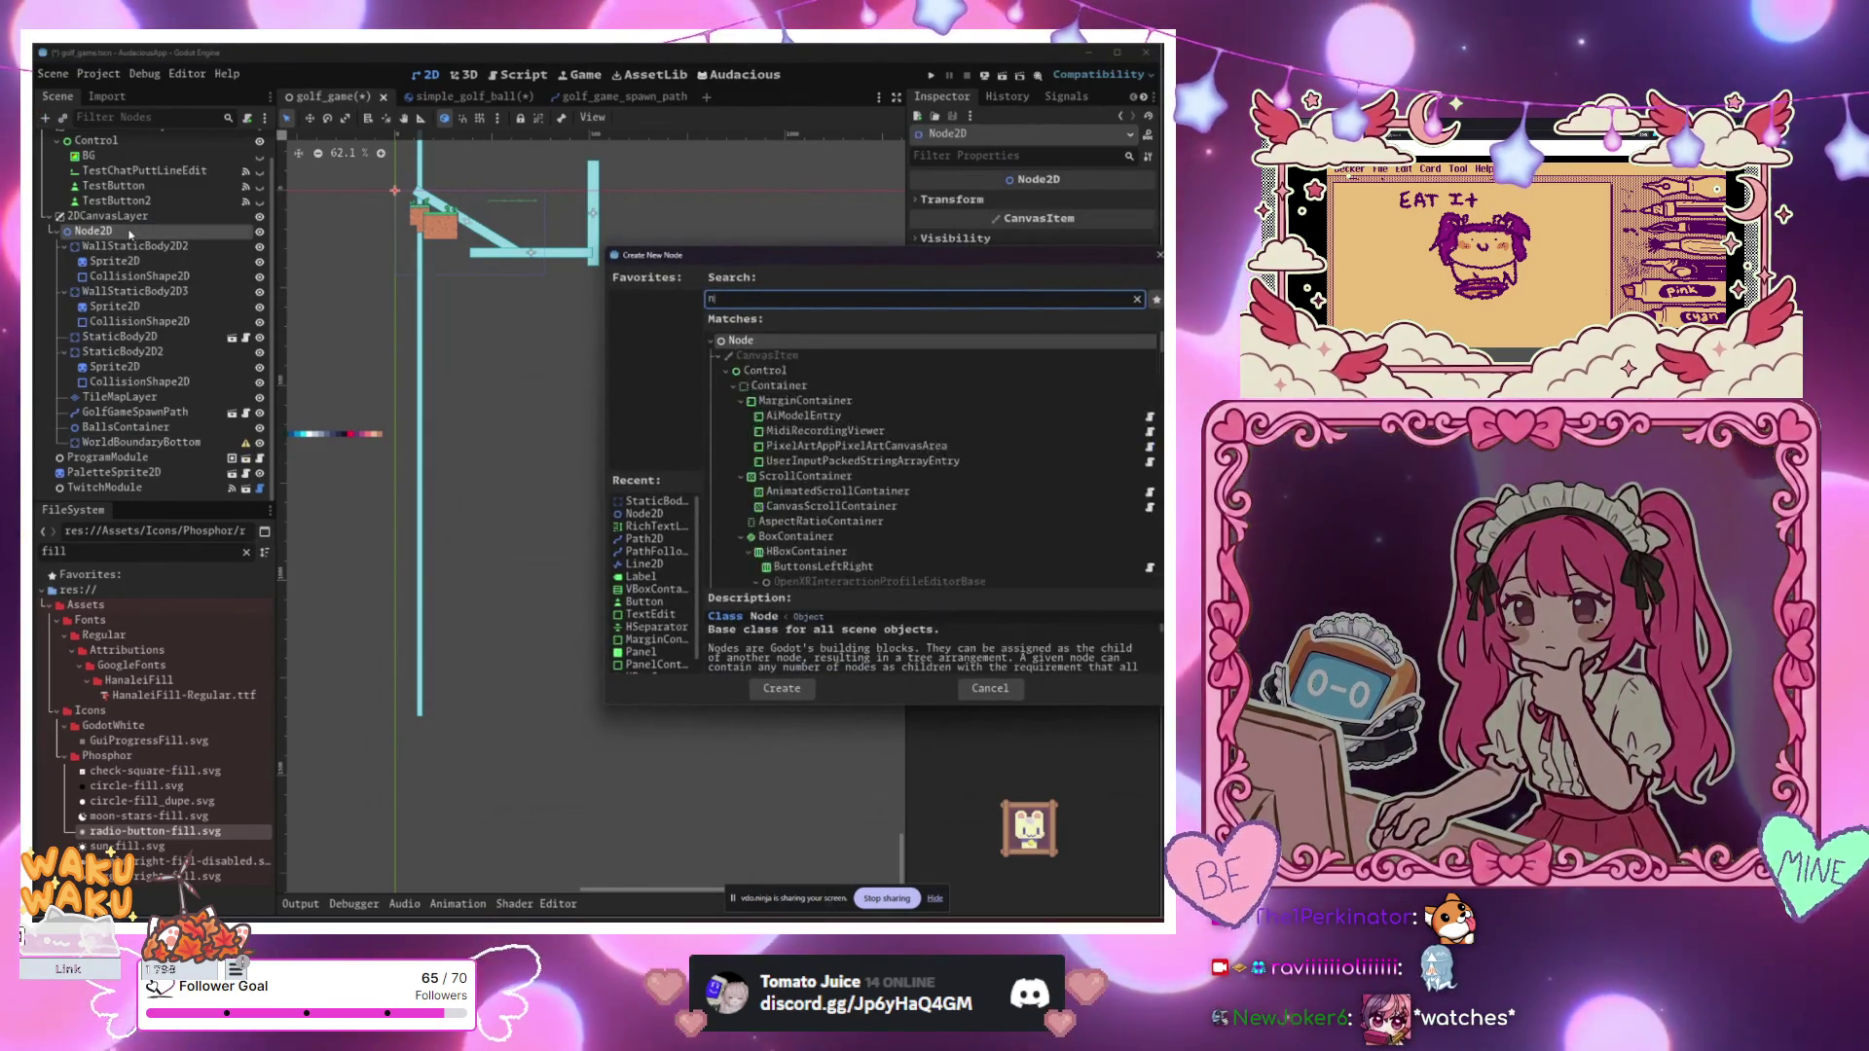
key(Down)
key(Return)
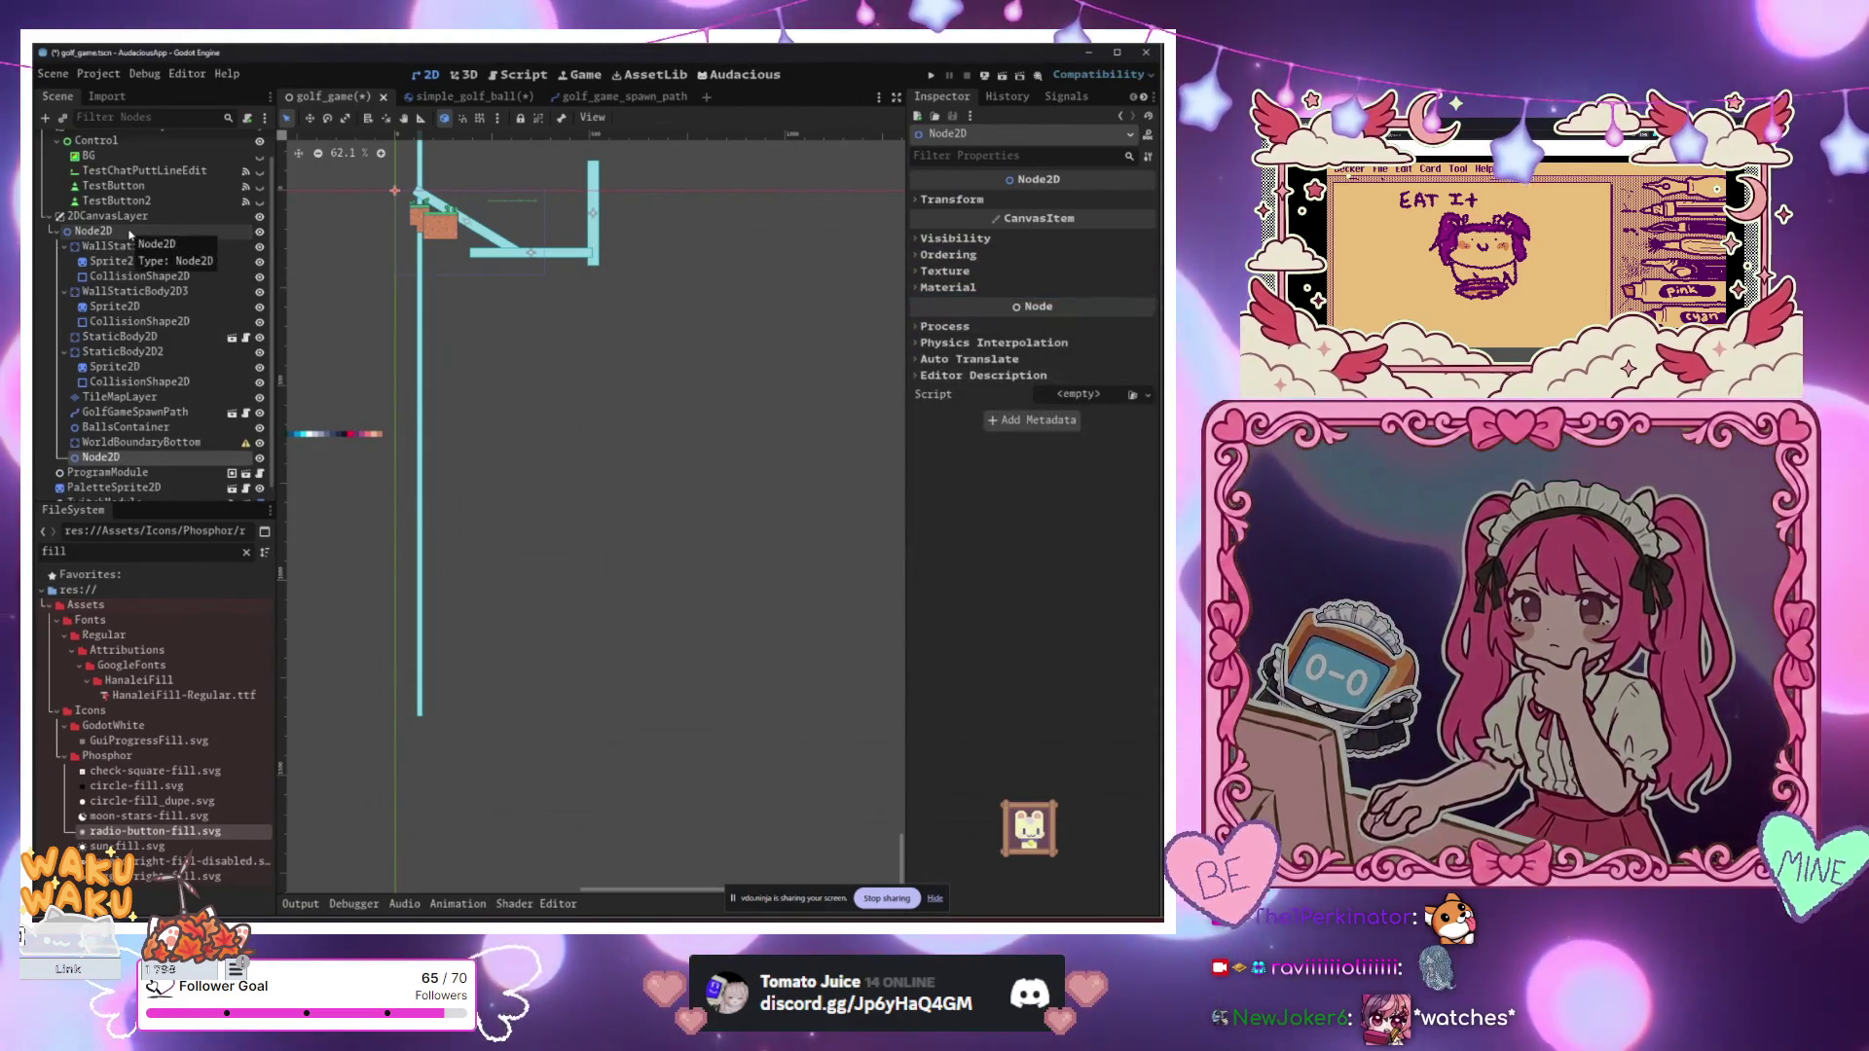
Step: Rename the new node WorldBoundaryContainer and move WorldBoundaryBottom inside it
key(F2)
text(WorldboundaryContainer)
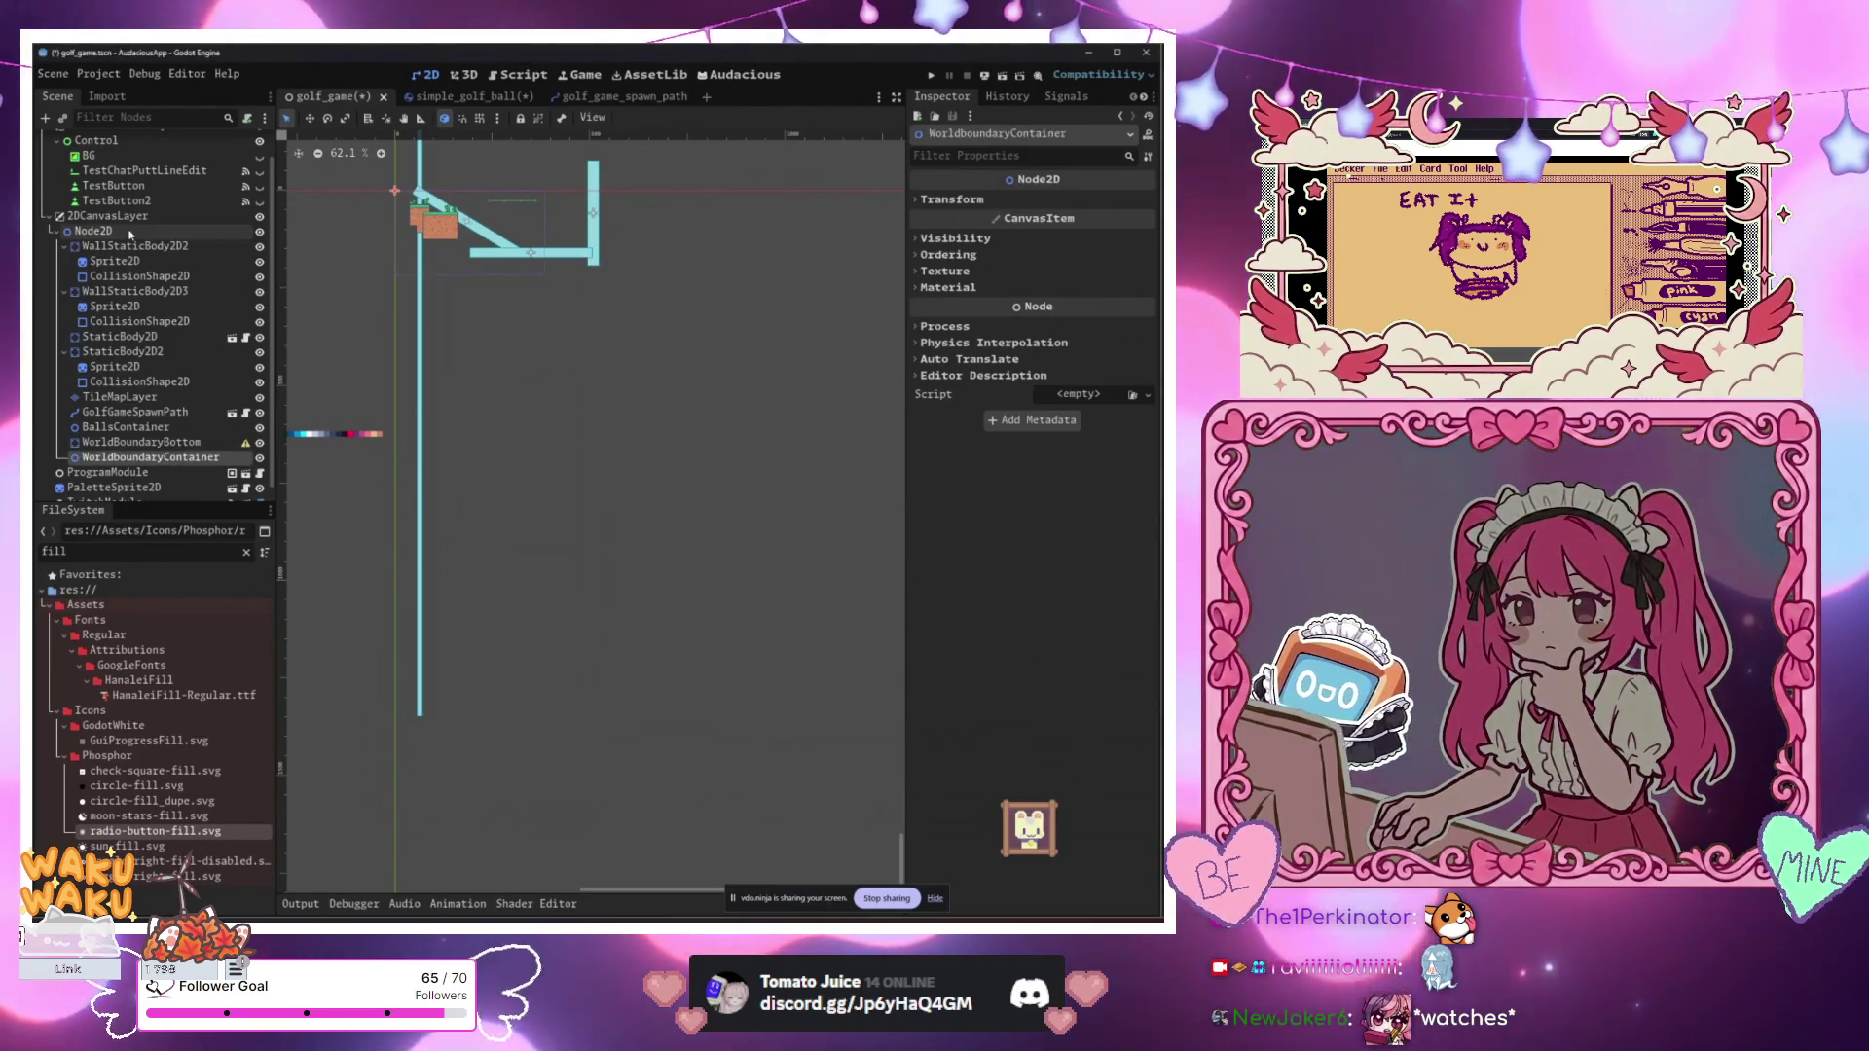
drag(141, 441, 149, 460)
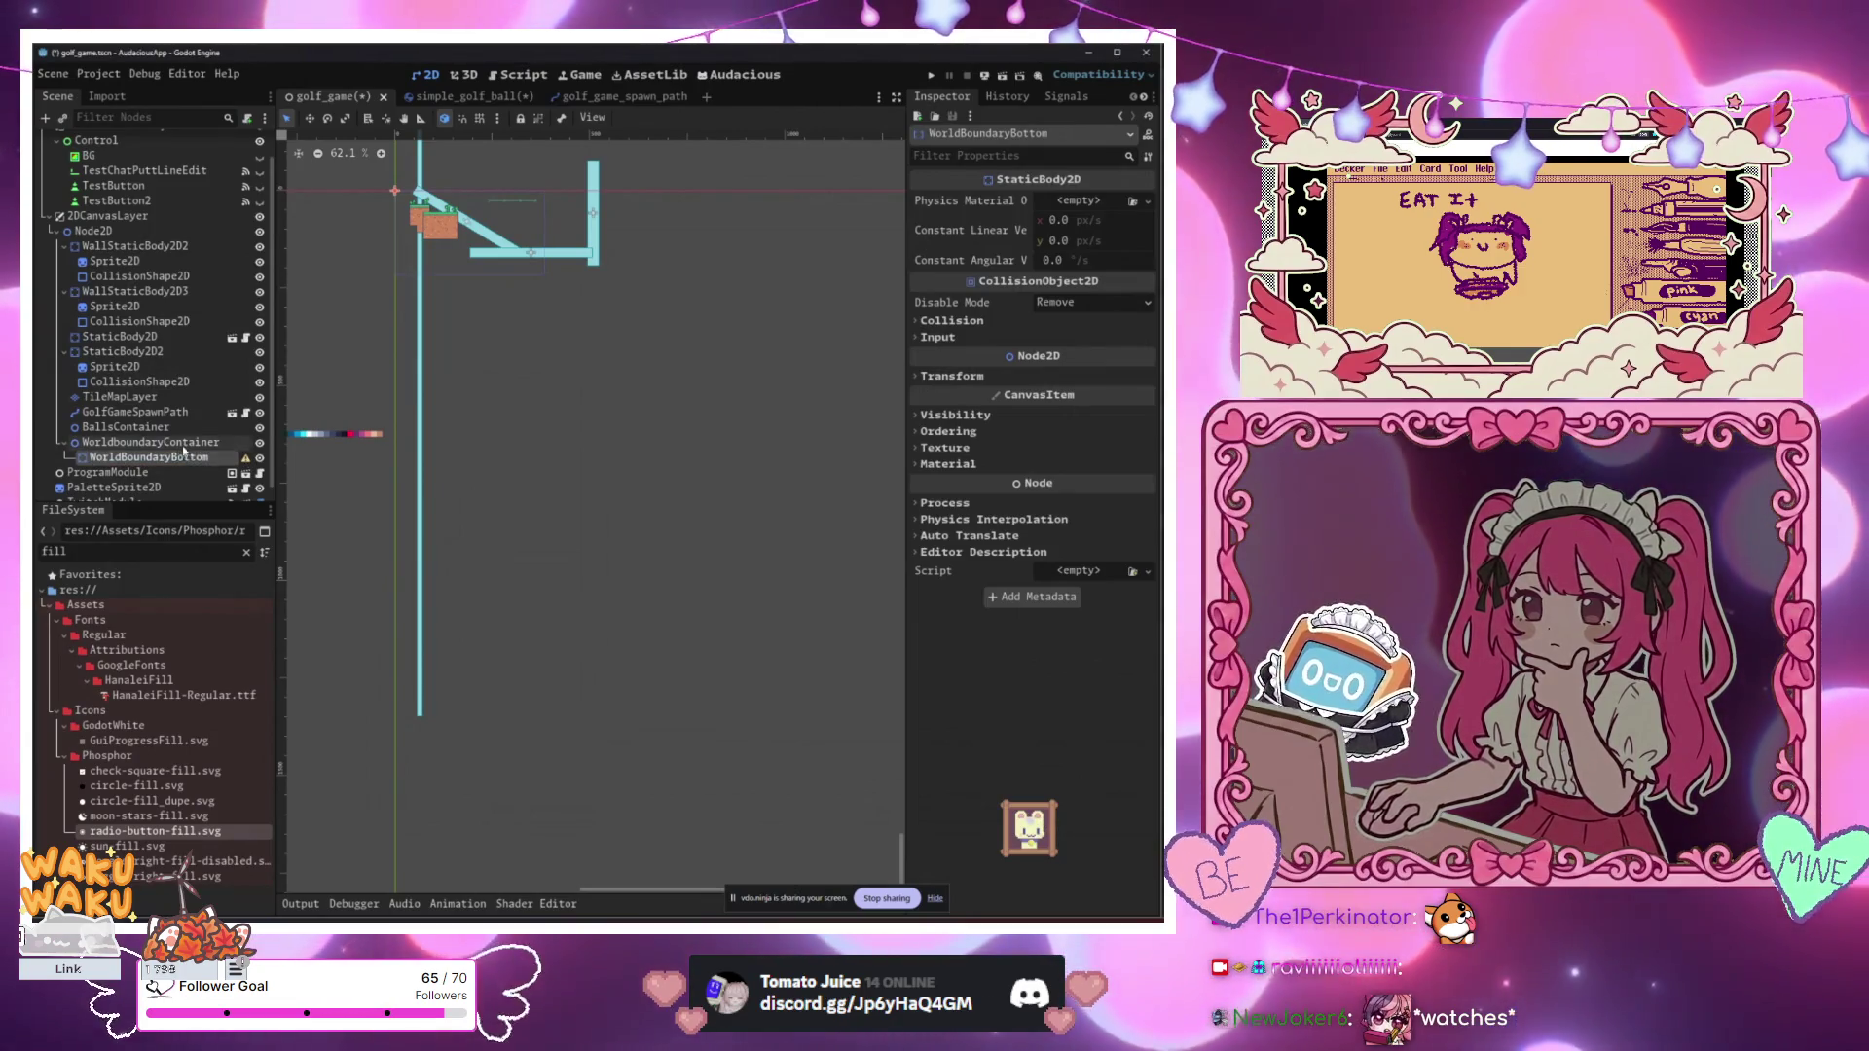
key(ctrl+a)
Step: Add a CollisionShape2D under WorldBoundaryBottom with a new WorldBoundaryShape2D shape
text(shape)
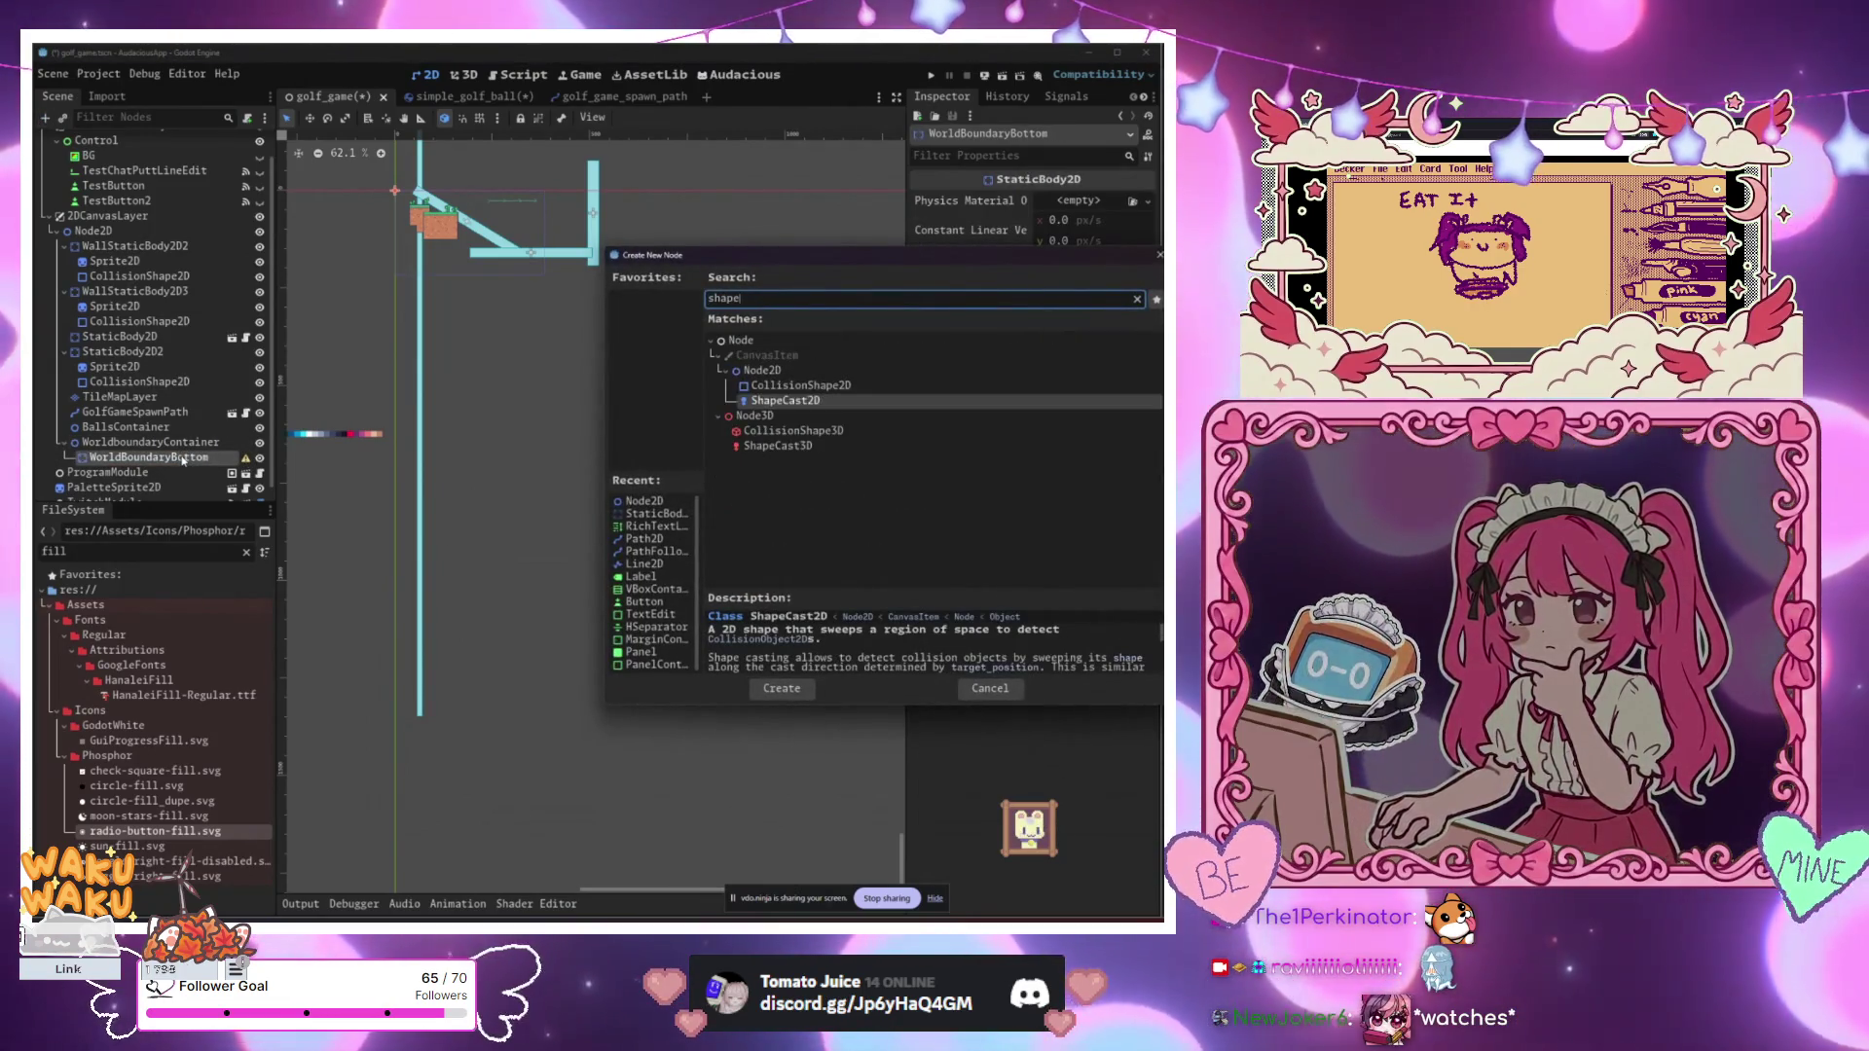
key(Up)
key(Return)
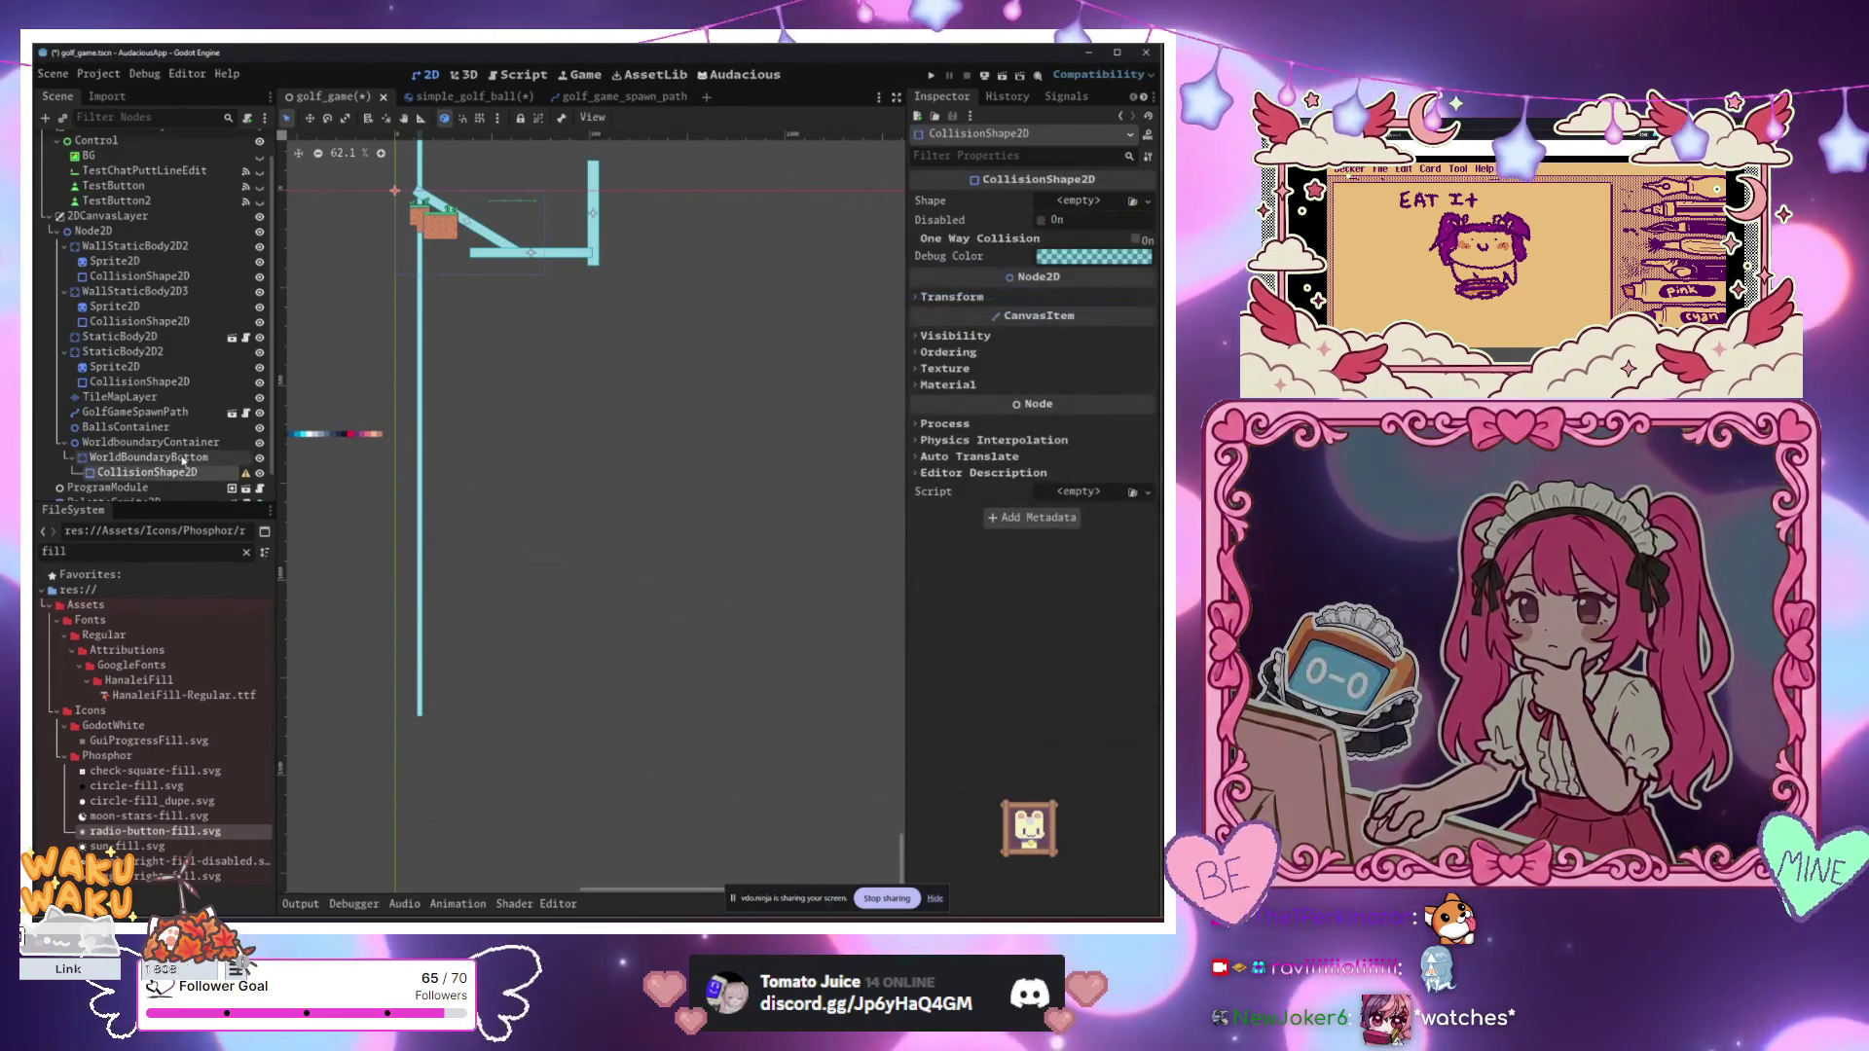
click(1078, 199)
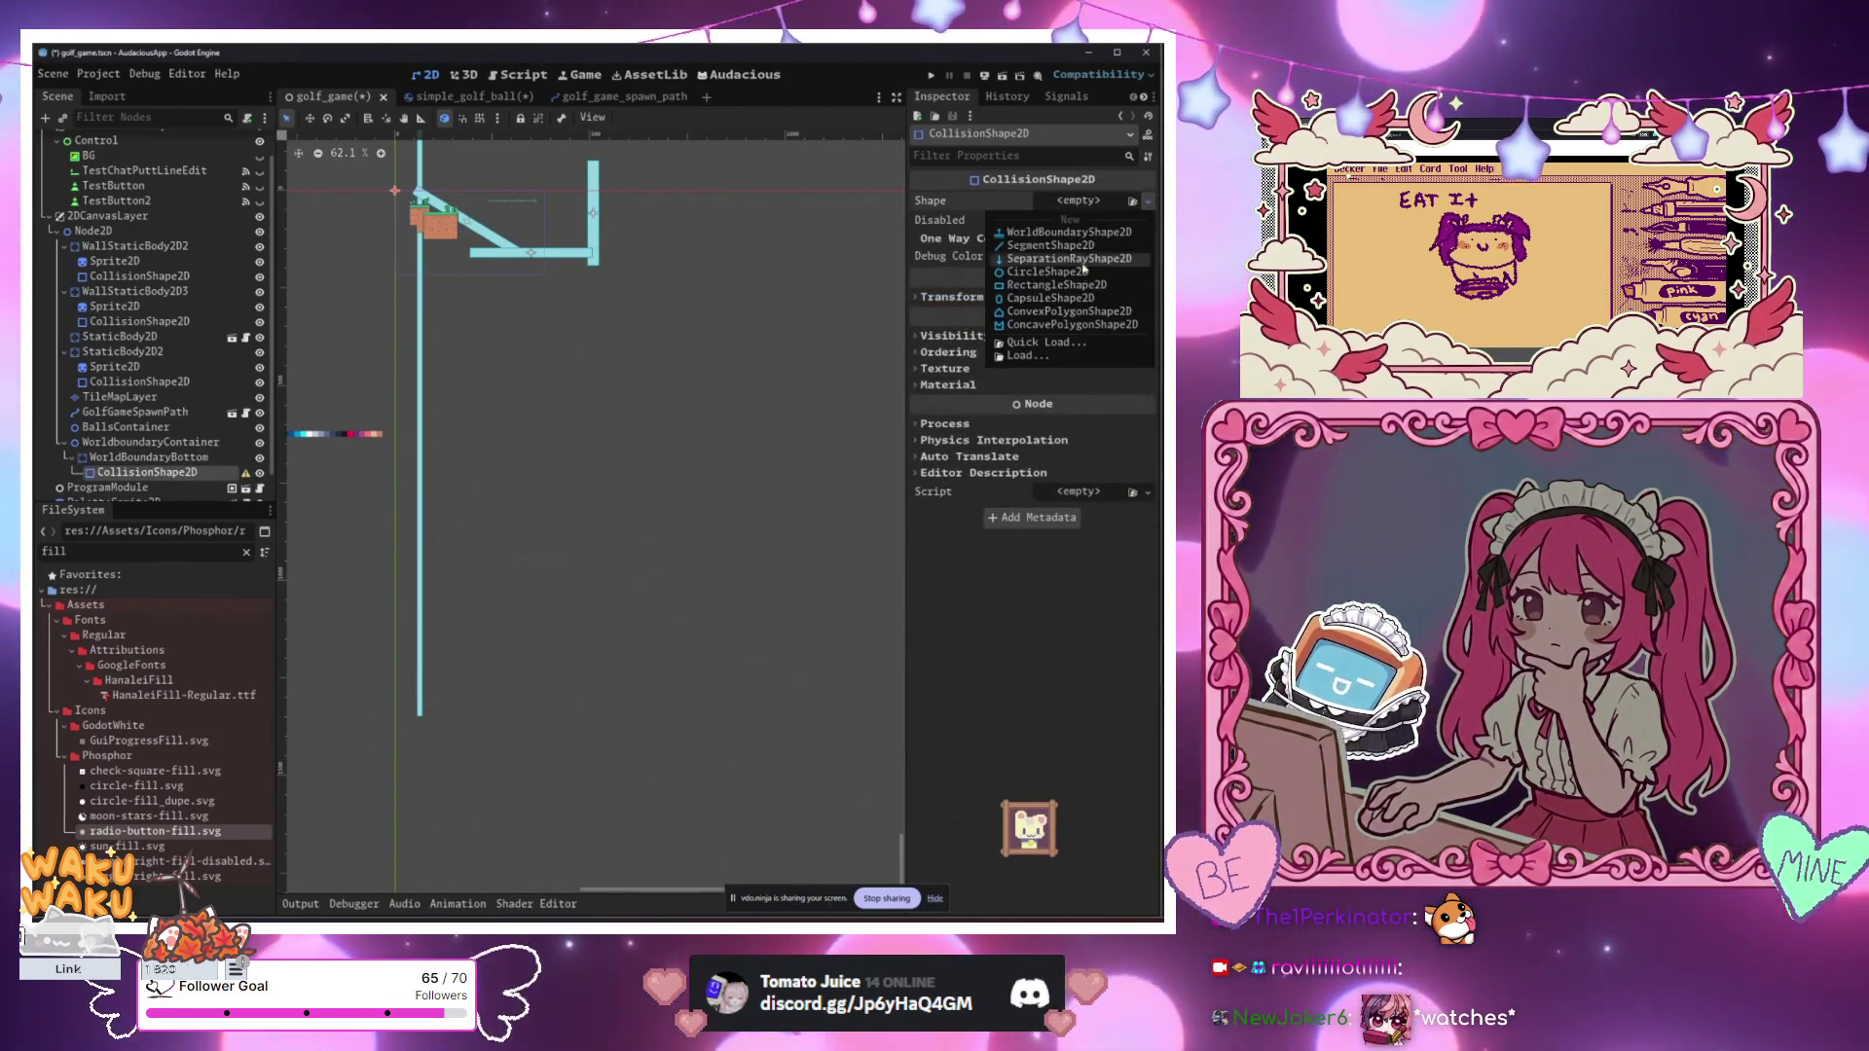
click(1048, 233)
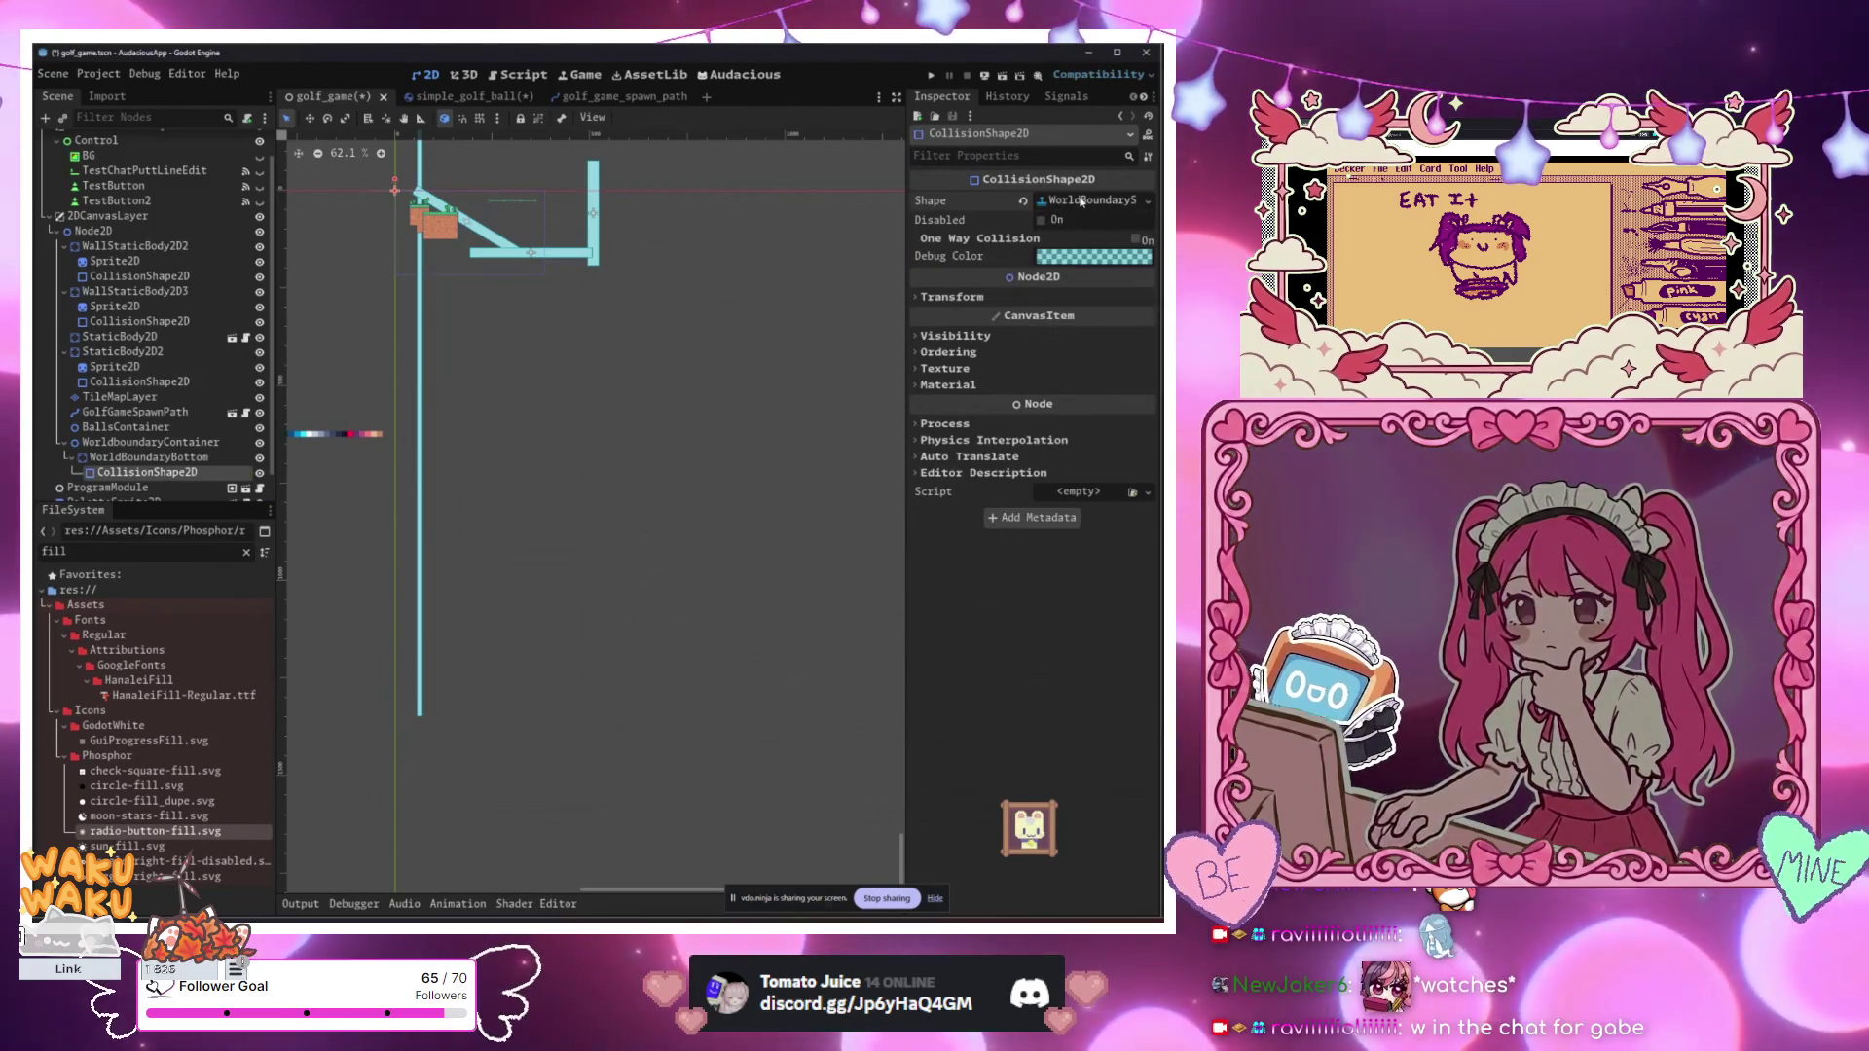
Step: Set the boundary distance to -76.0 so the line sits below the course, then reselect WorldBoundaryBottom
scroll(416, 278, up, 6)
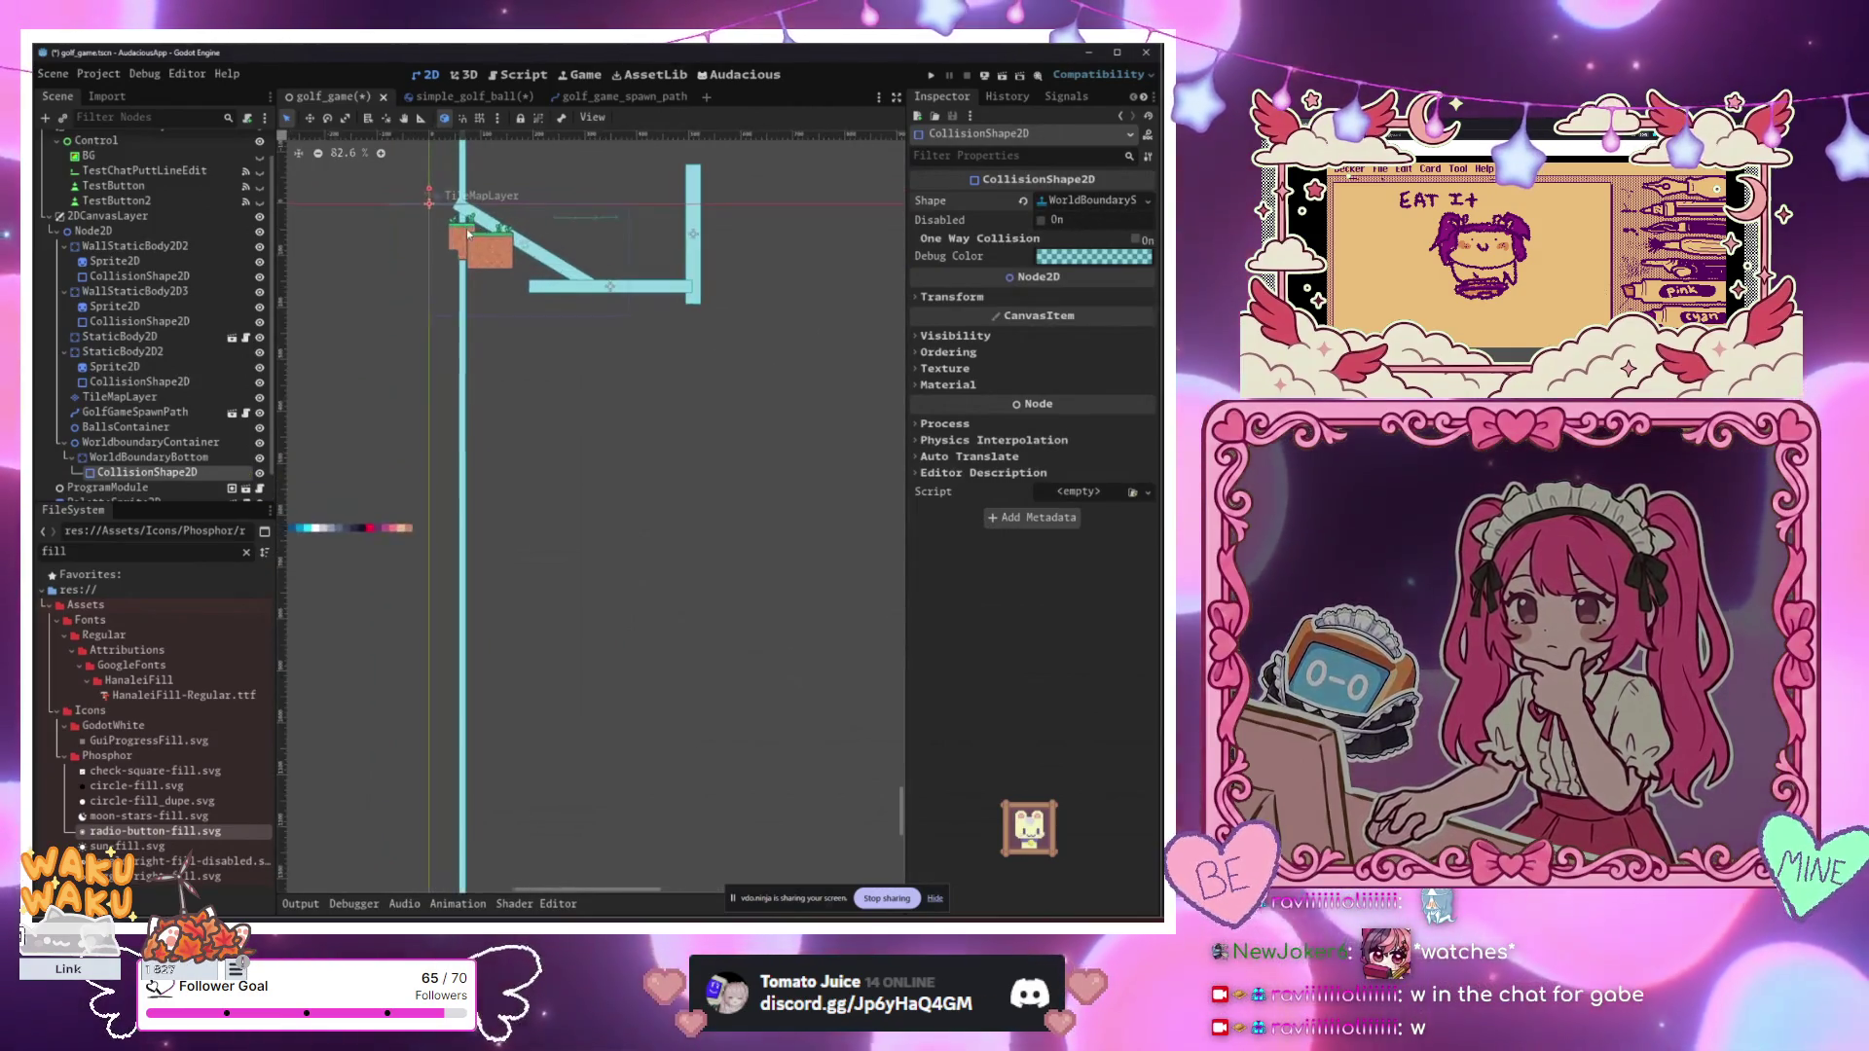
scroll(417, 390, down, 3)
scroll(428, 418, up, 3)
scroll(471, 421, down, 4)
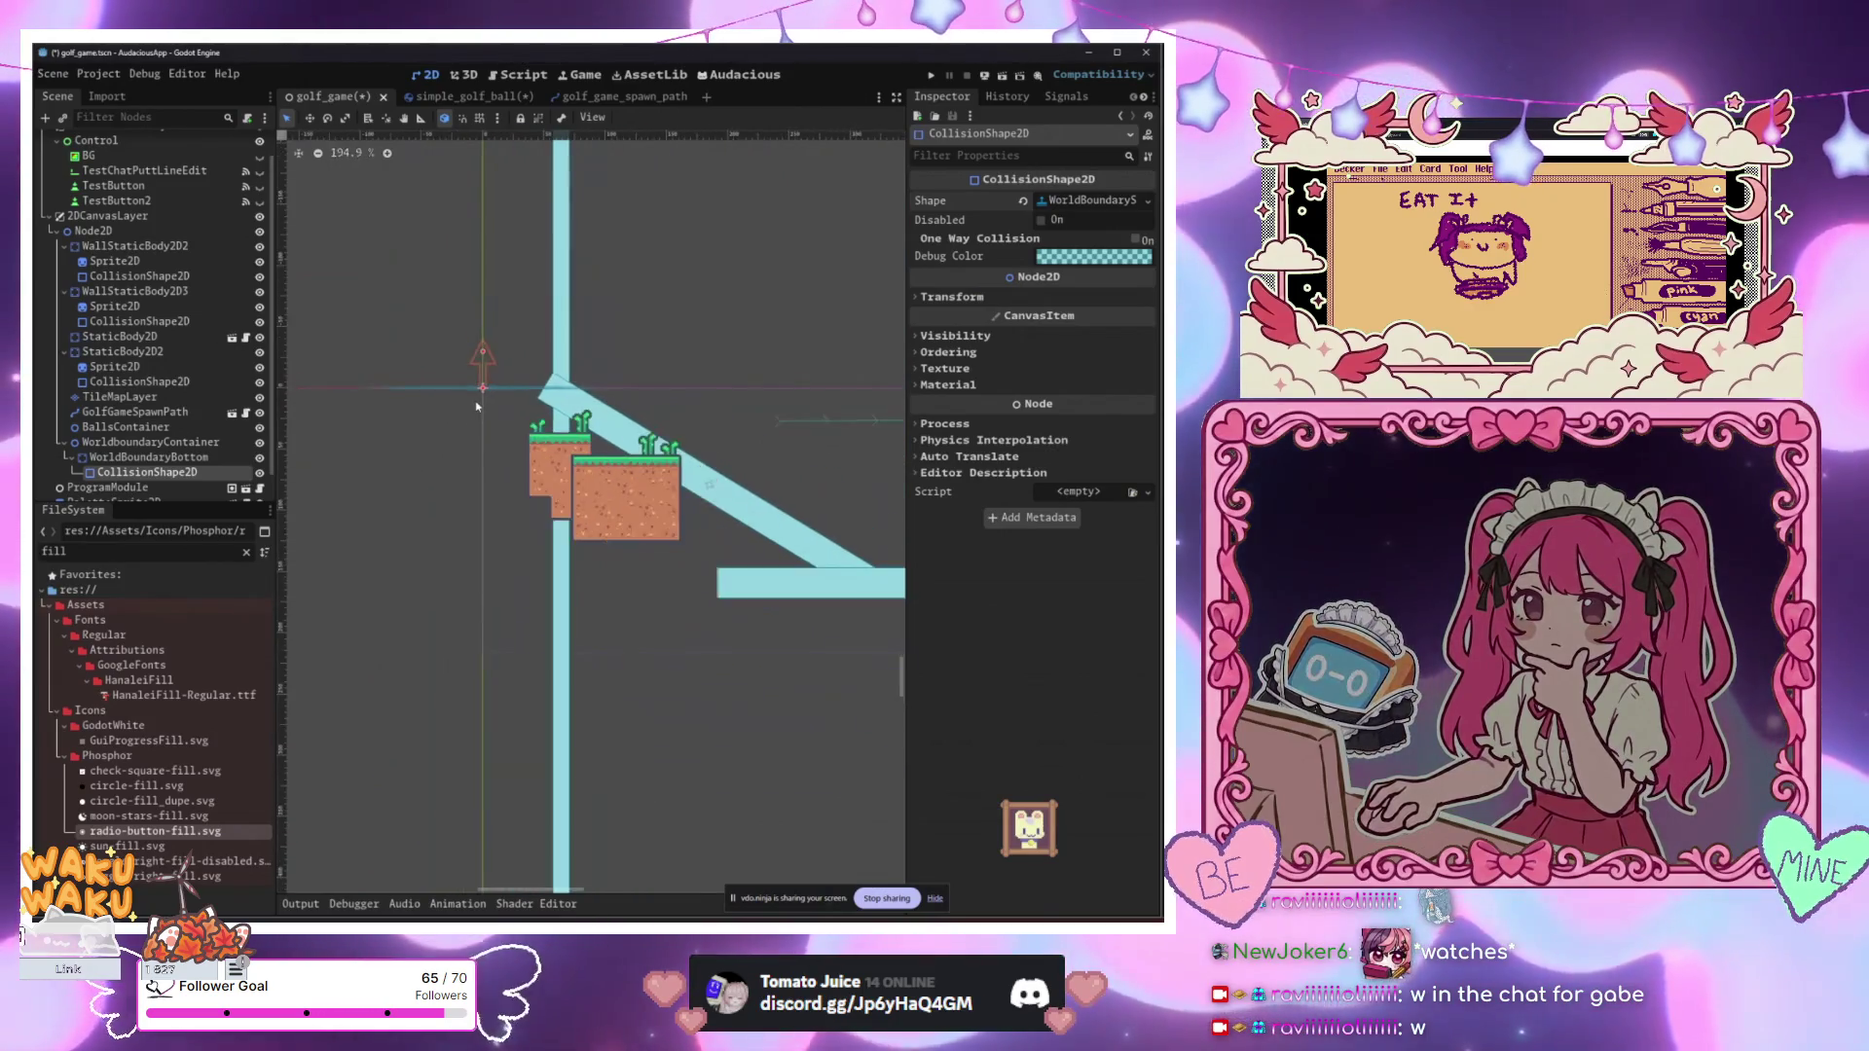
scroll(471, 421, down, 2)
click(1091, 199)
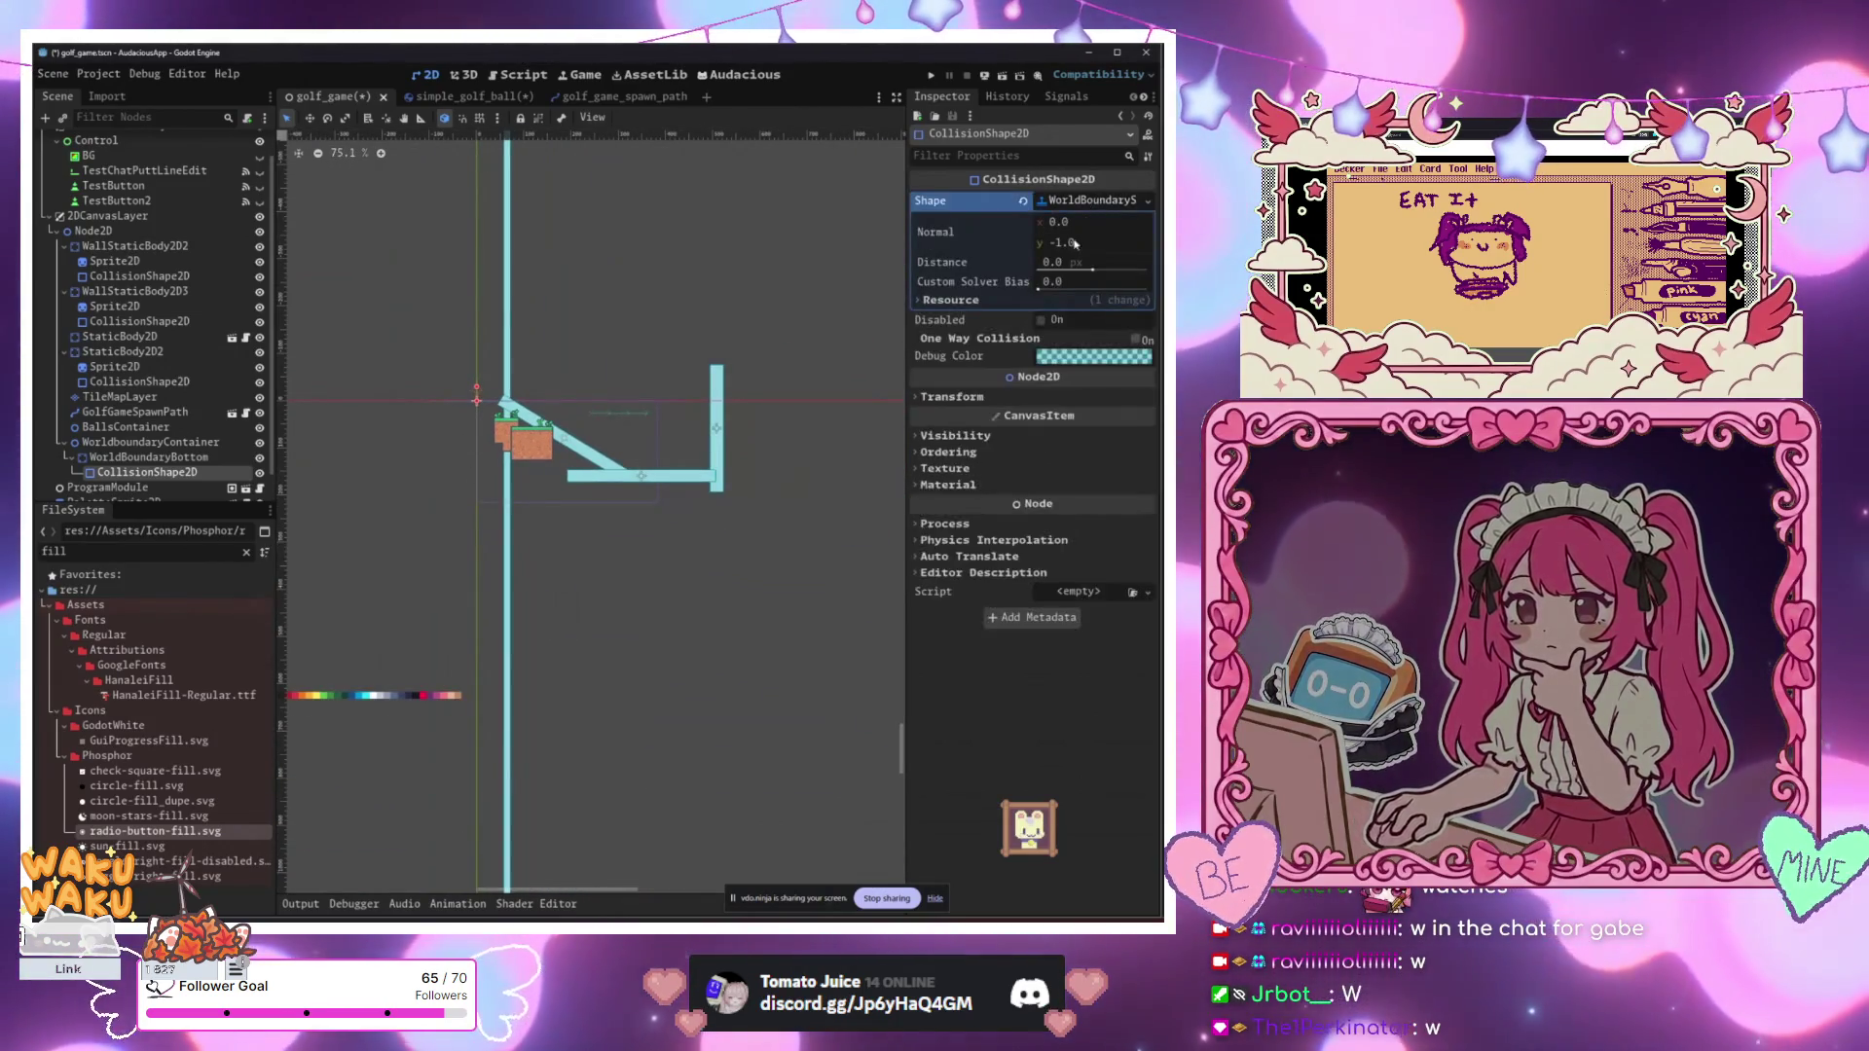
drag(1099, 270, 1124, 272)
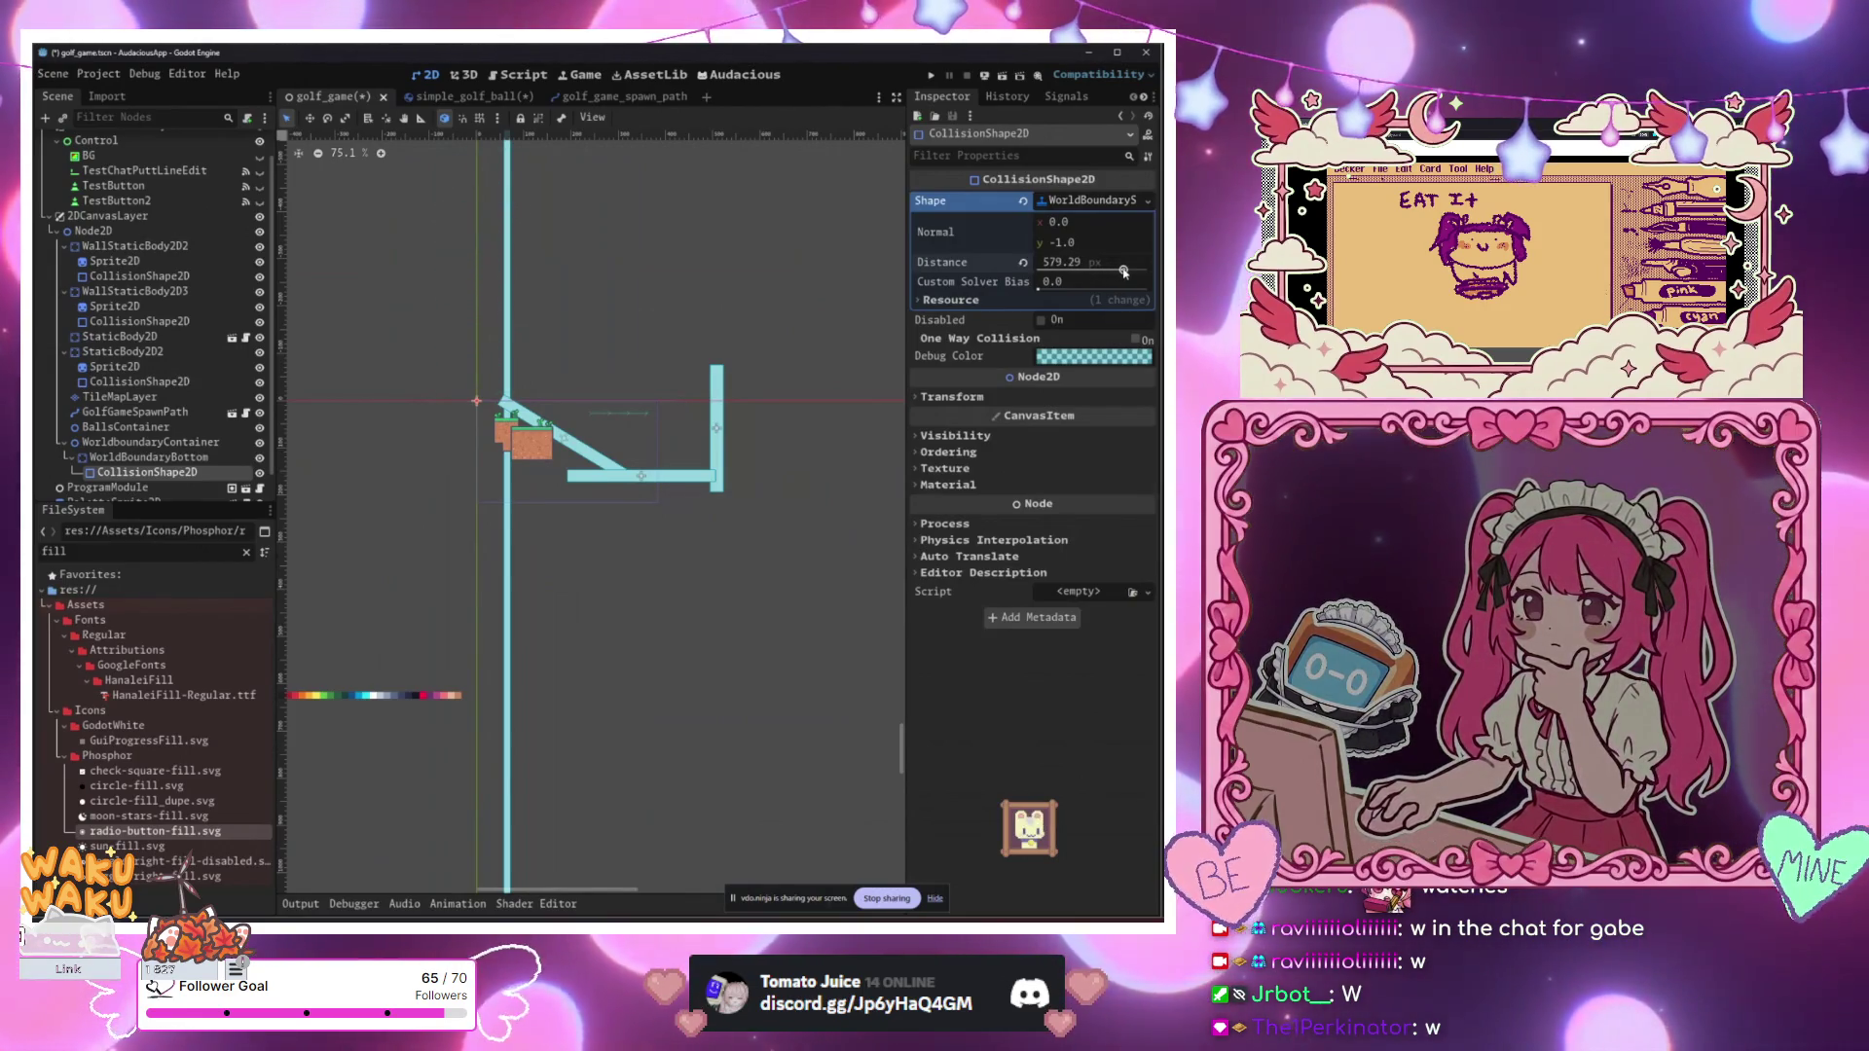
drag(497, 420, 640, 488)
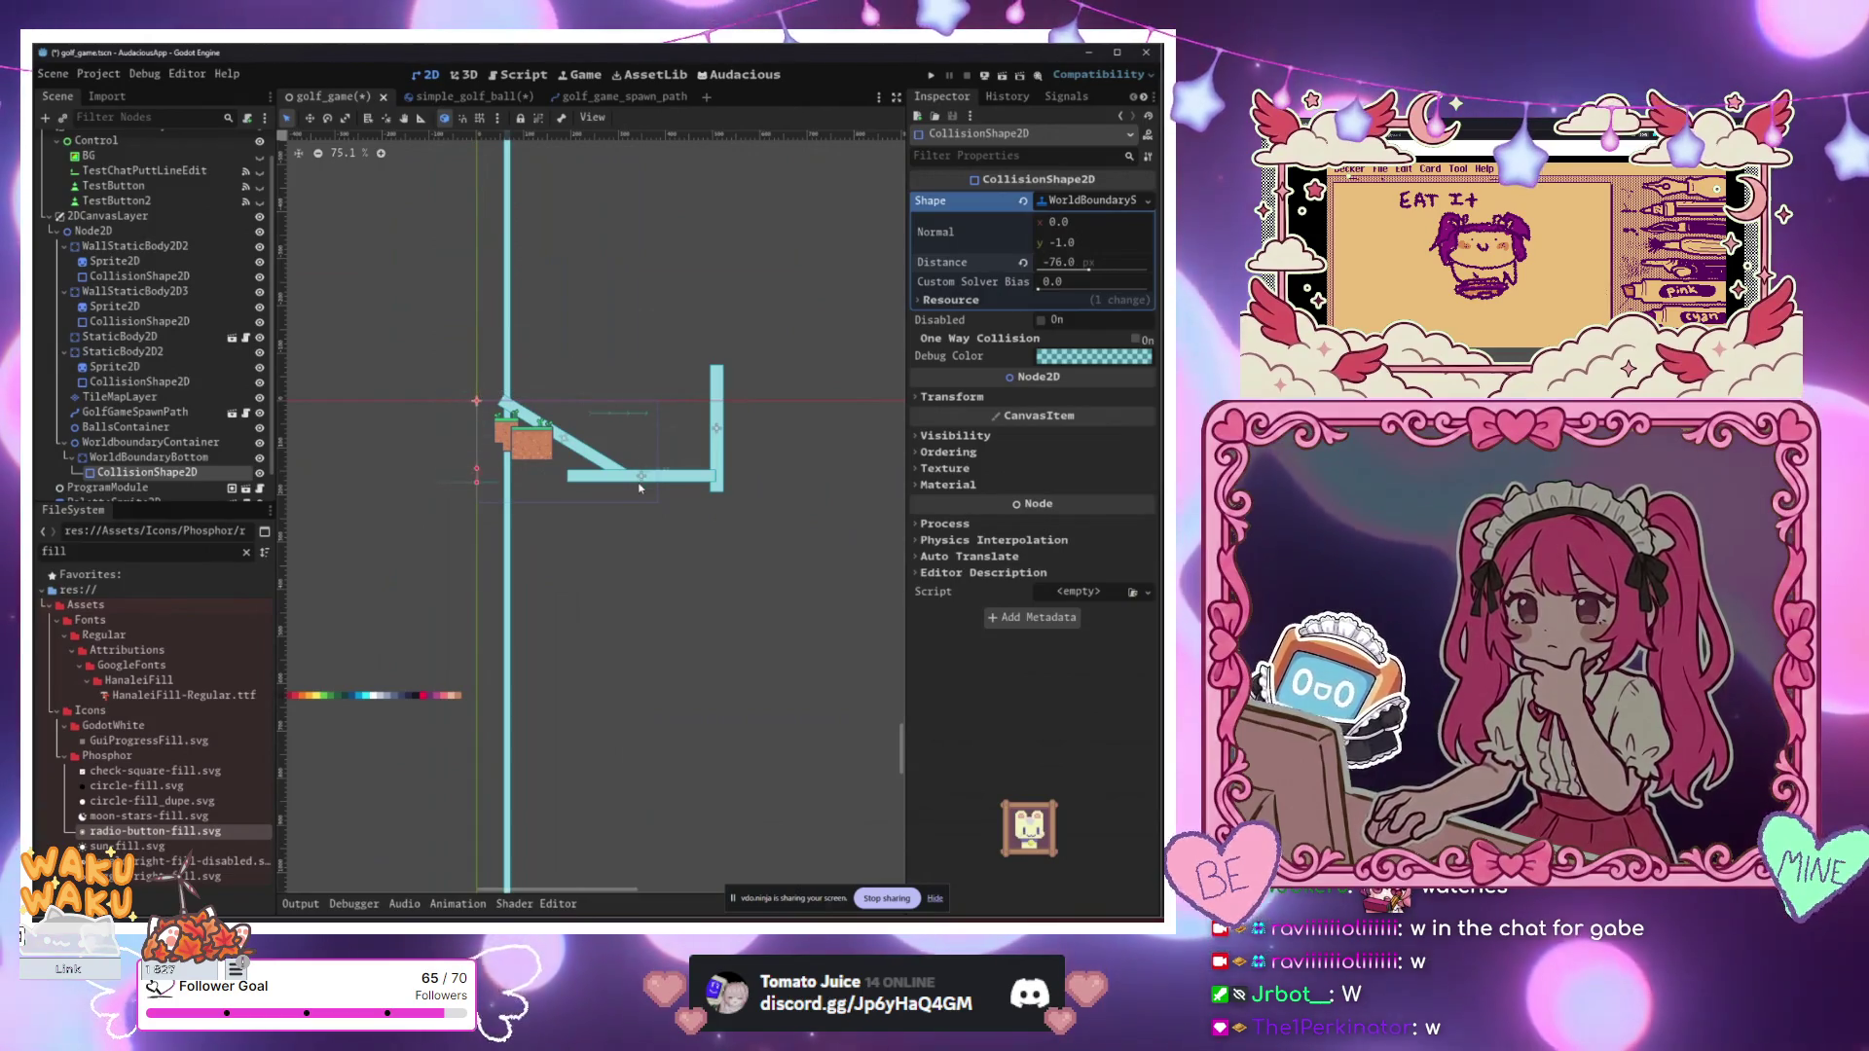
click(176, 457)
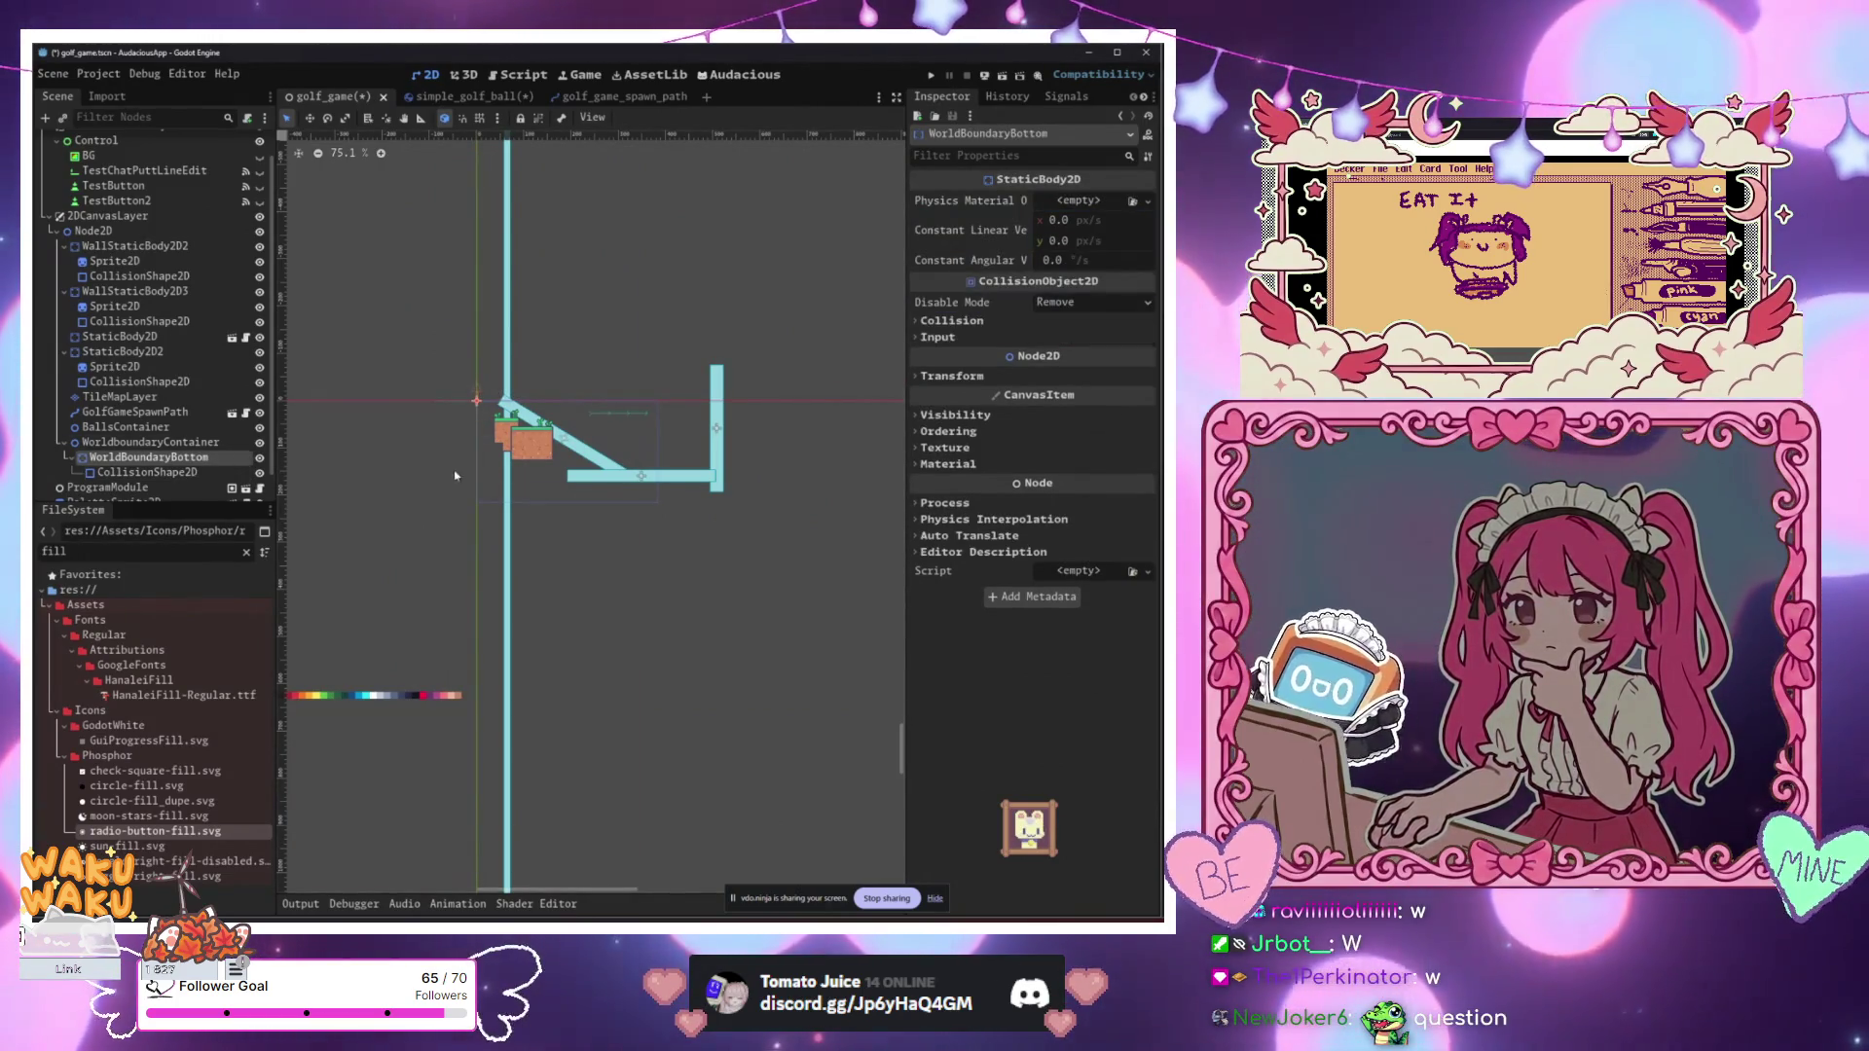
Step: Select the WorldBoundaryBottom body and switch to move mode
mouse_move(666, 694)
mouse_down()
mouse_move(522, 472)
mouse_move(500, 522)
mouse_move(578, 562)
mouse_move(567, 593)
mouse_move(601, 668)
mouse_move(575, 766)
mouse_up()
key(w)
scroll(584, 750, up, 3)
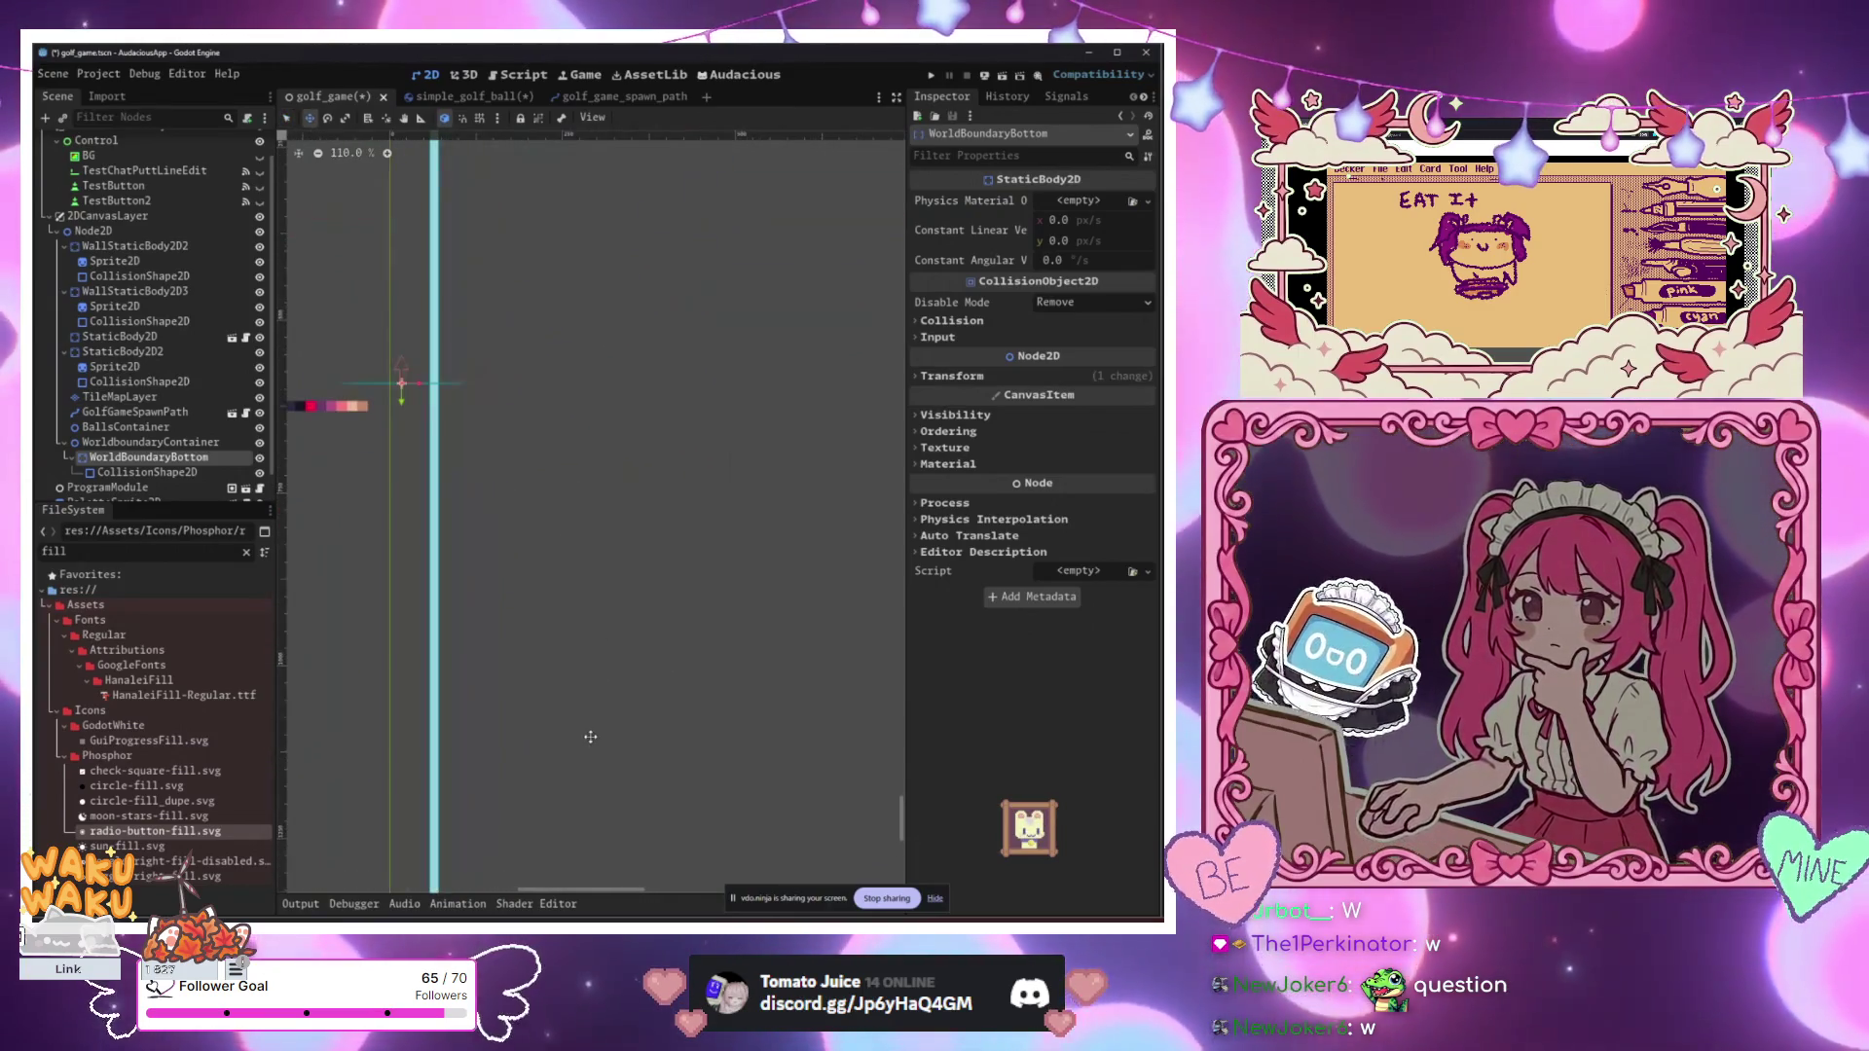
scroll(535, 667, down, 7)
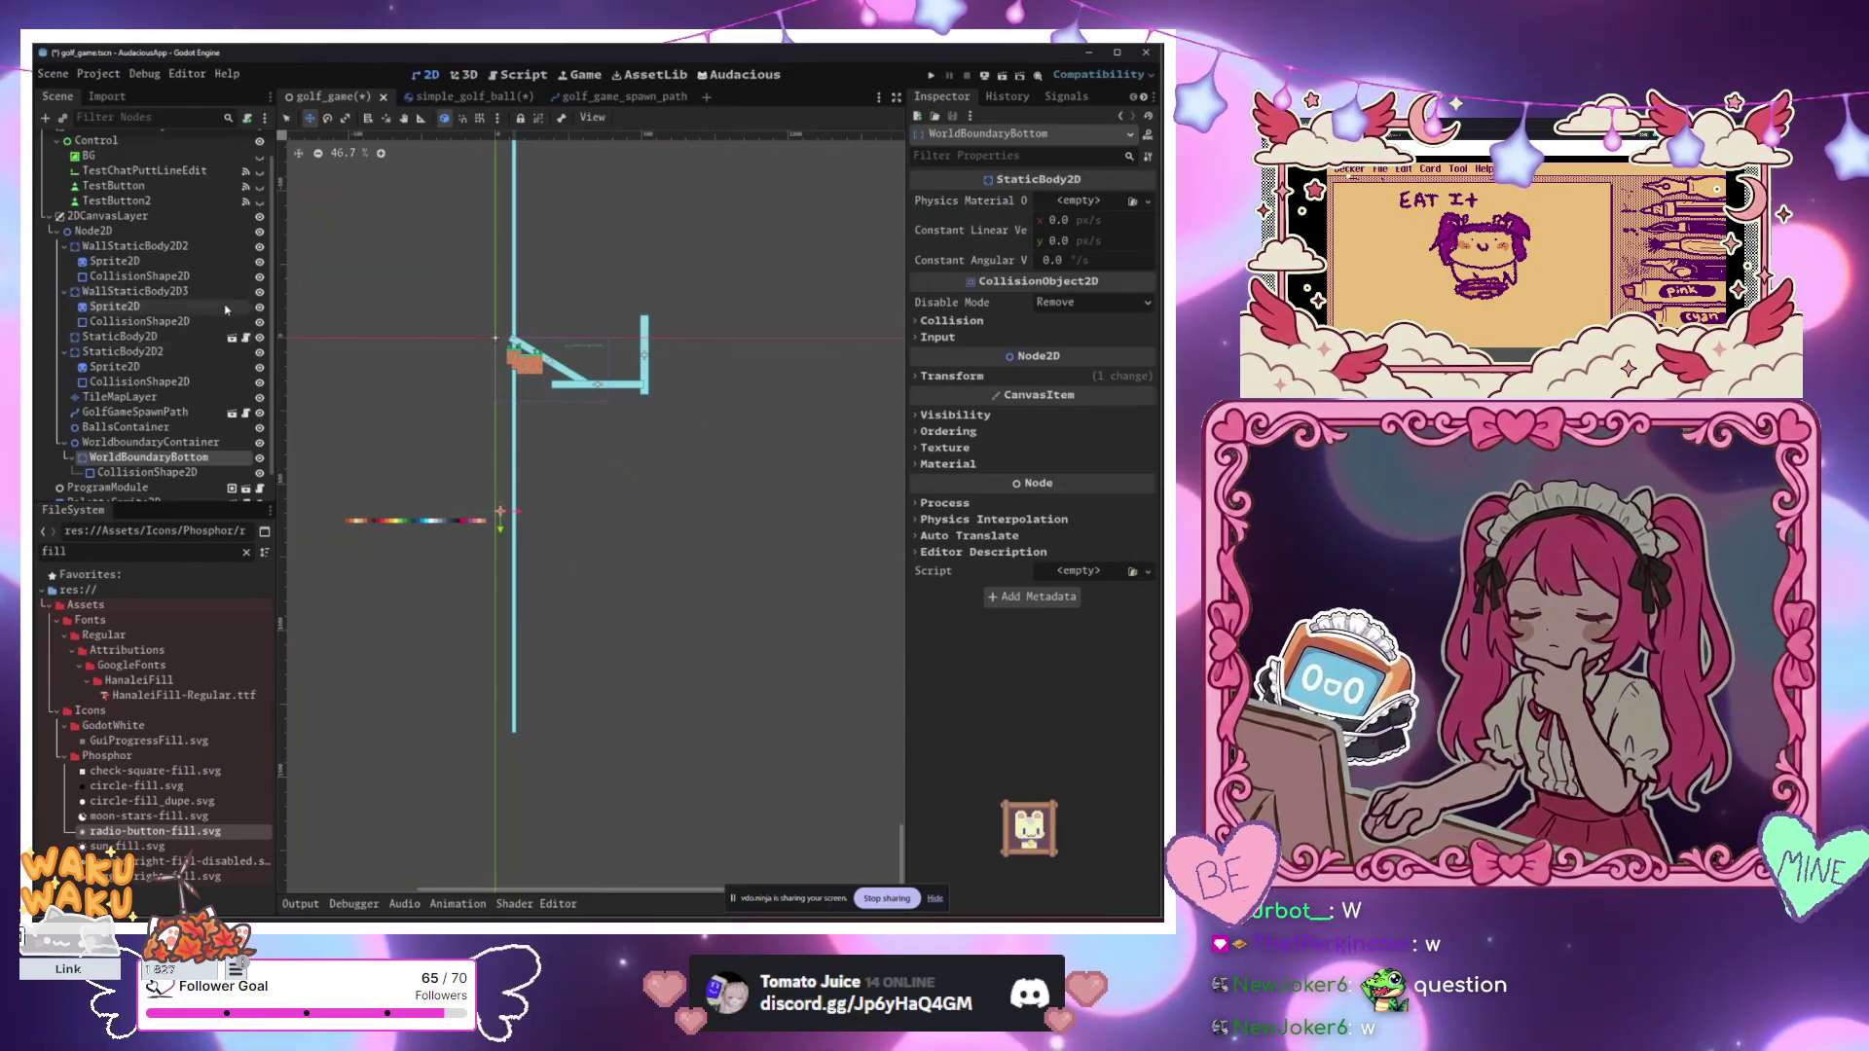
scroll(139, 171, up, 1)
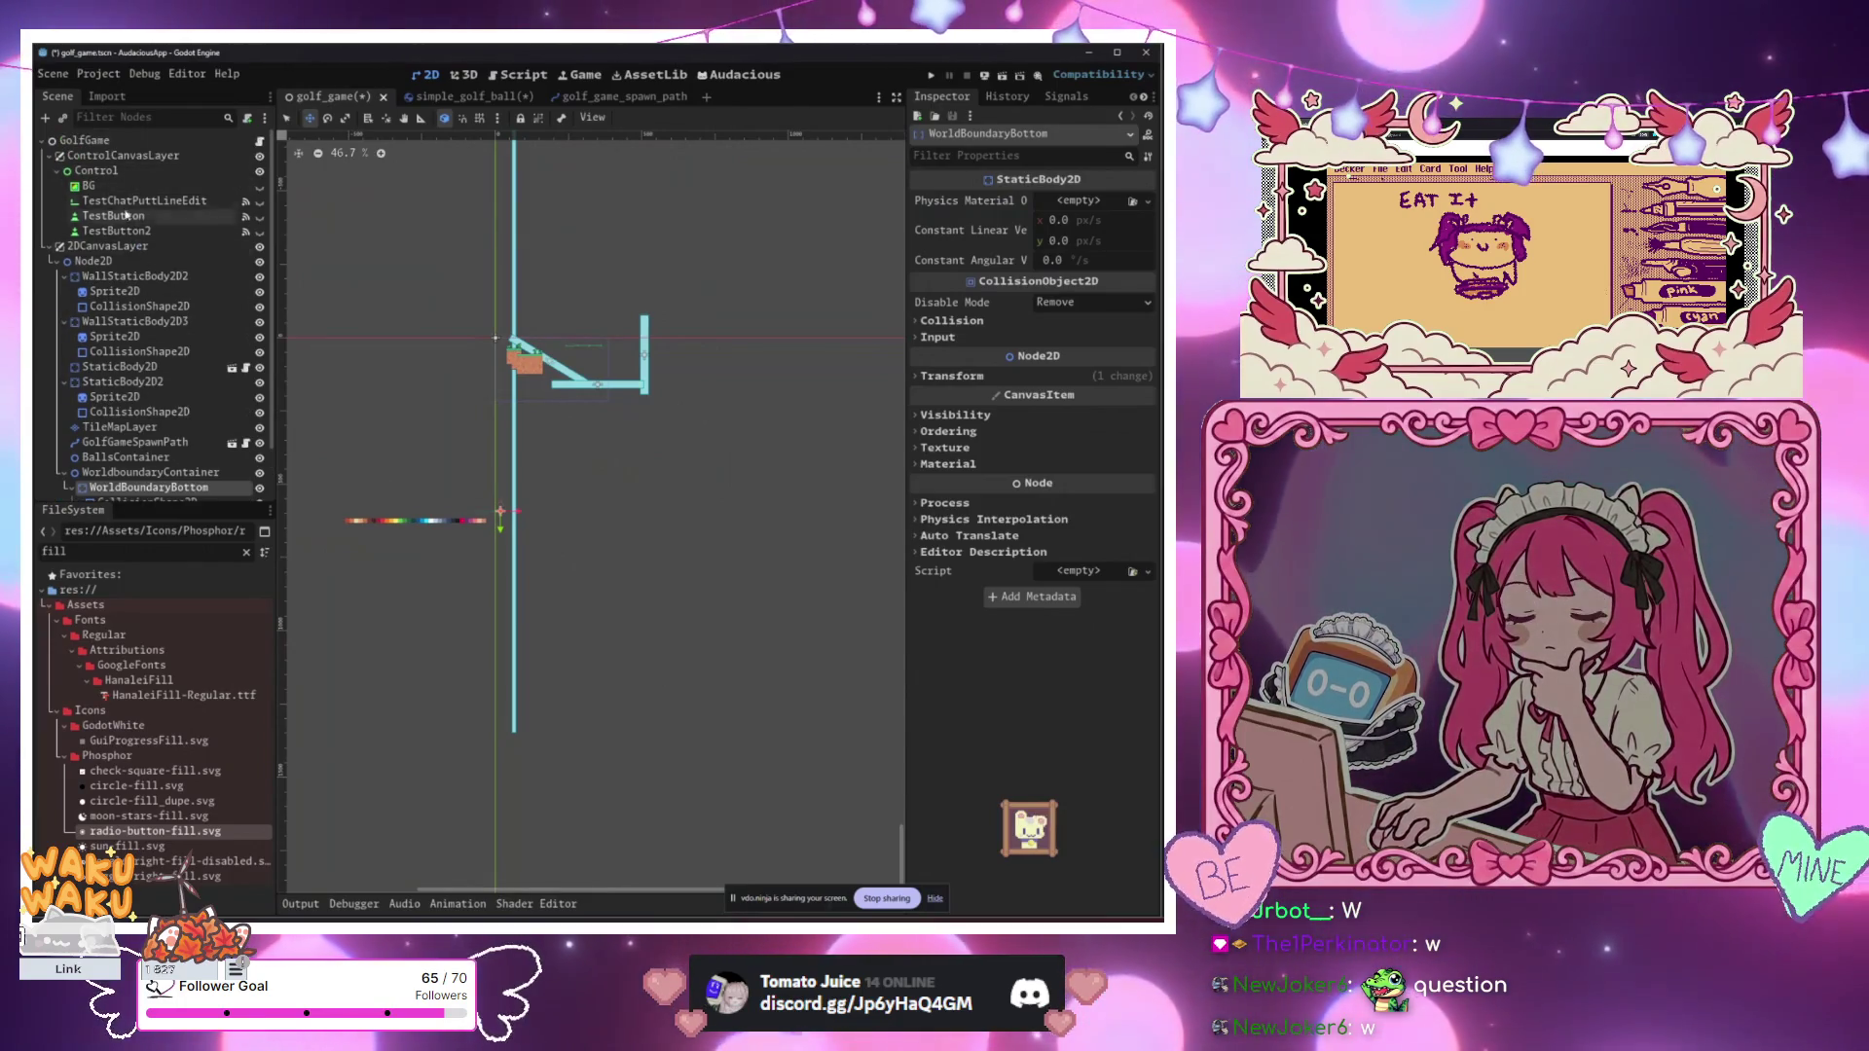
Step: Check Control's 648 px minimum height, then reselect WorldBoundaryBottom
click(96, 170)
click(1069, 298)
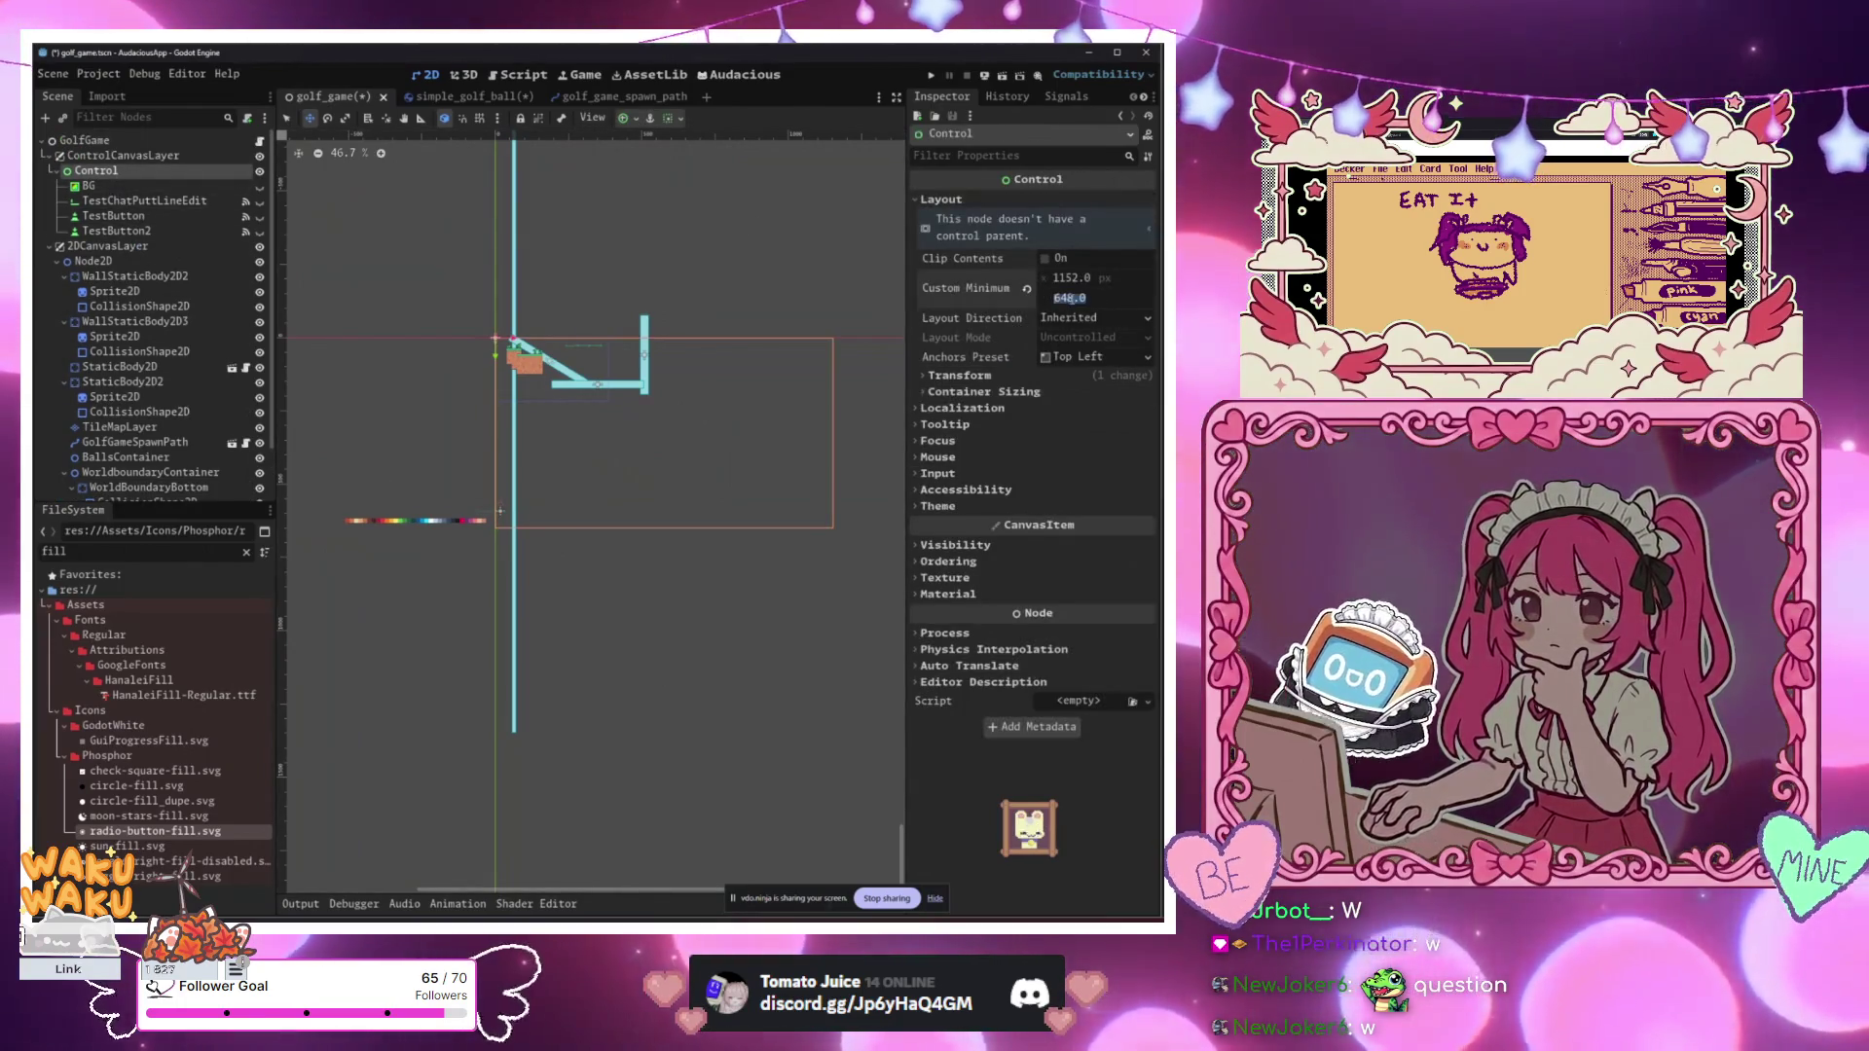
click(122, 382)
scroll(127, 428, down, 1)
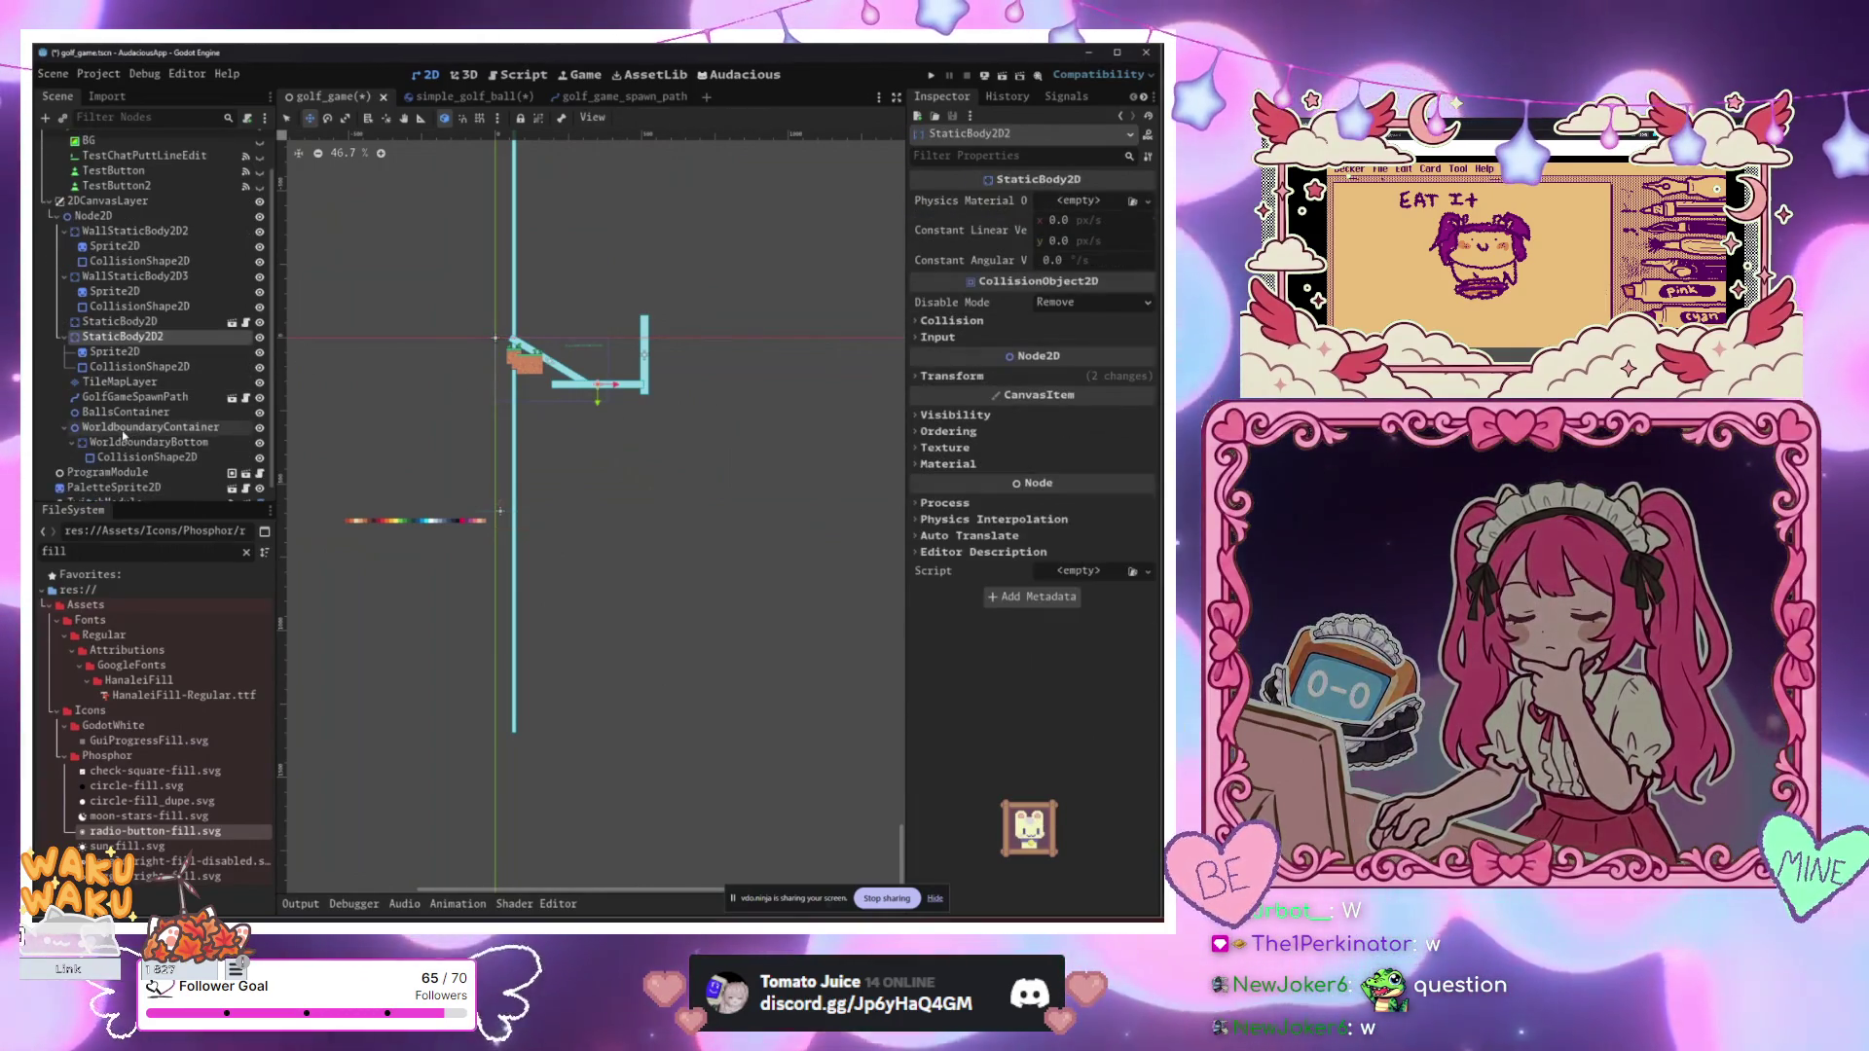
click(132, 427)
click(132, 443)
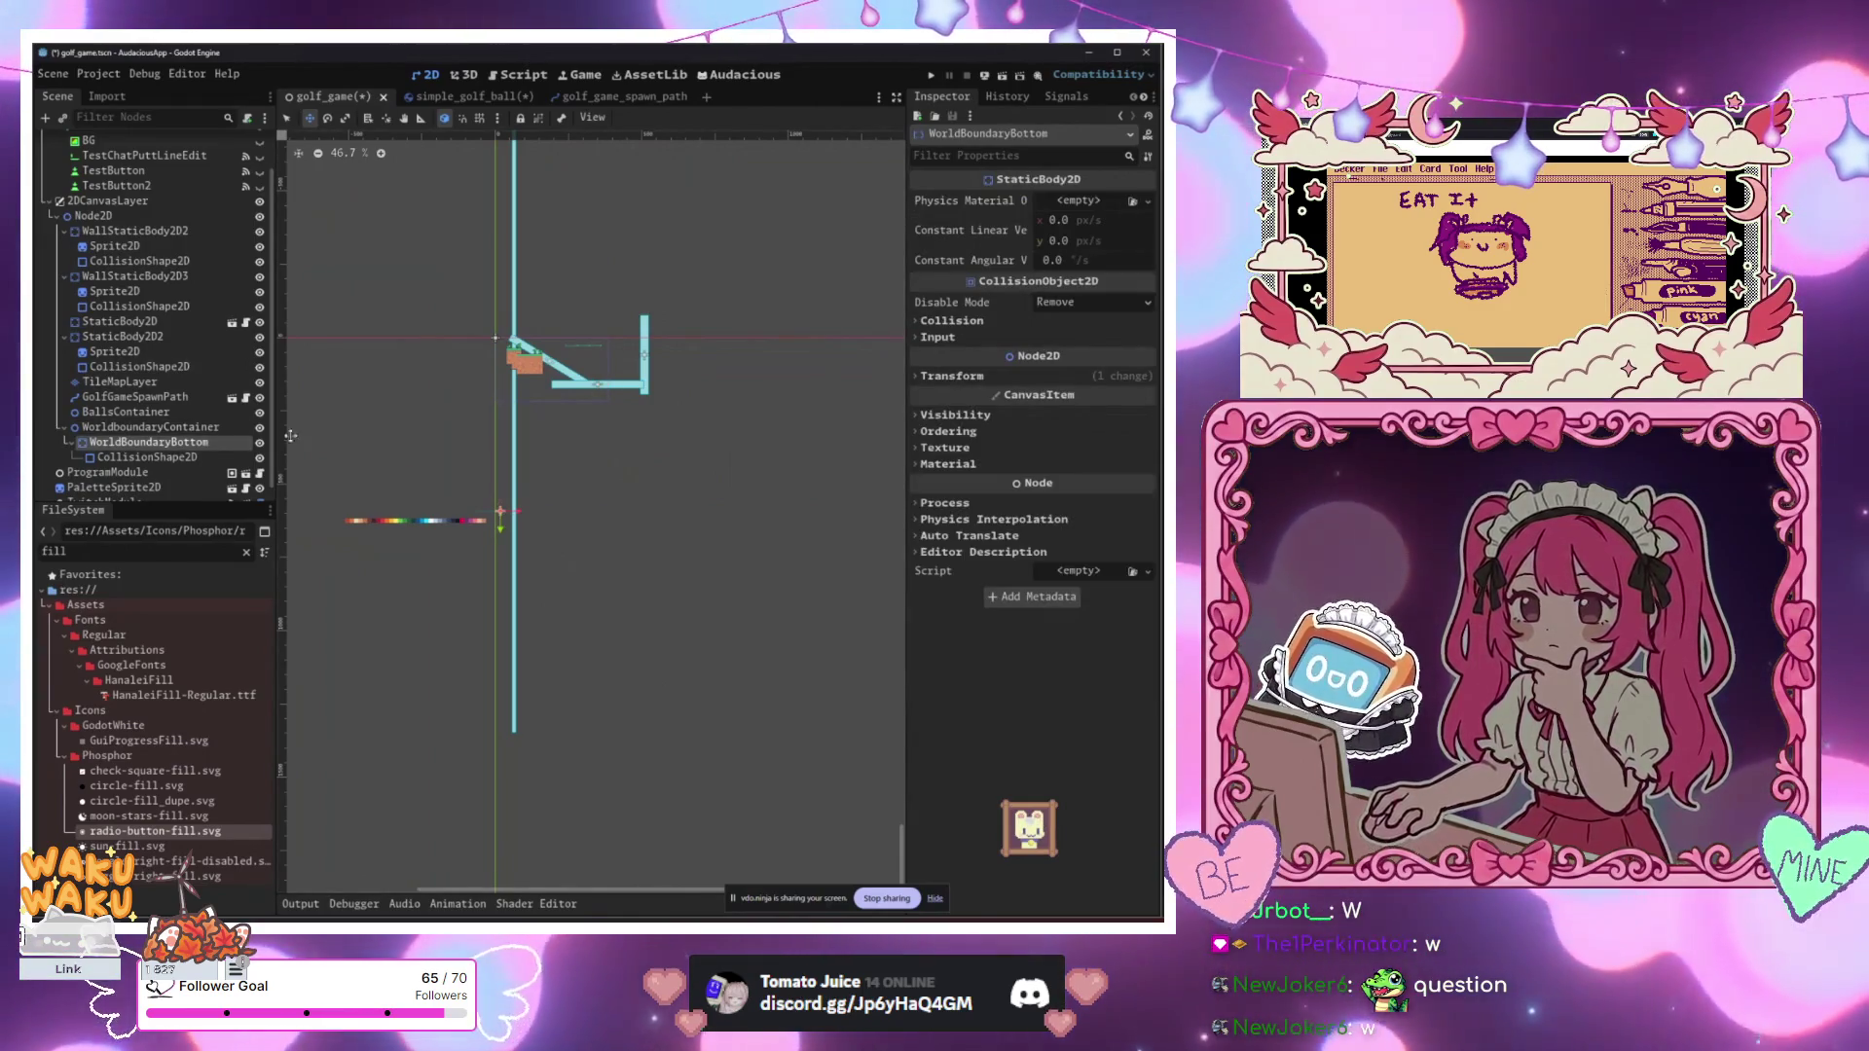
Step: Set WorldBoundaryBottom's position to (0, 648)
click(954, 376)
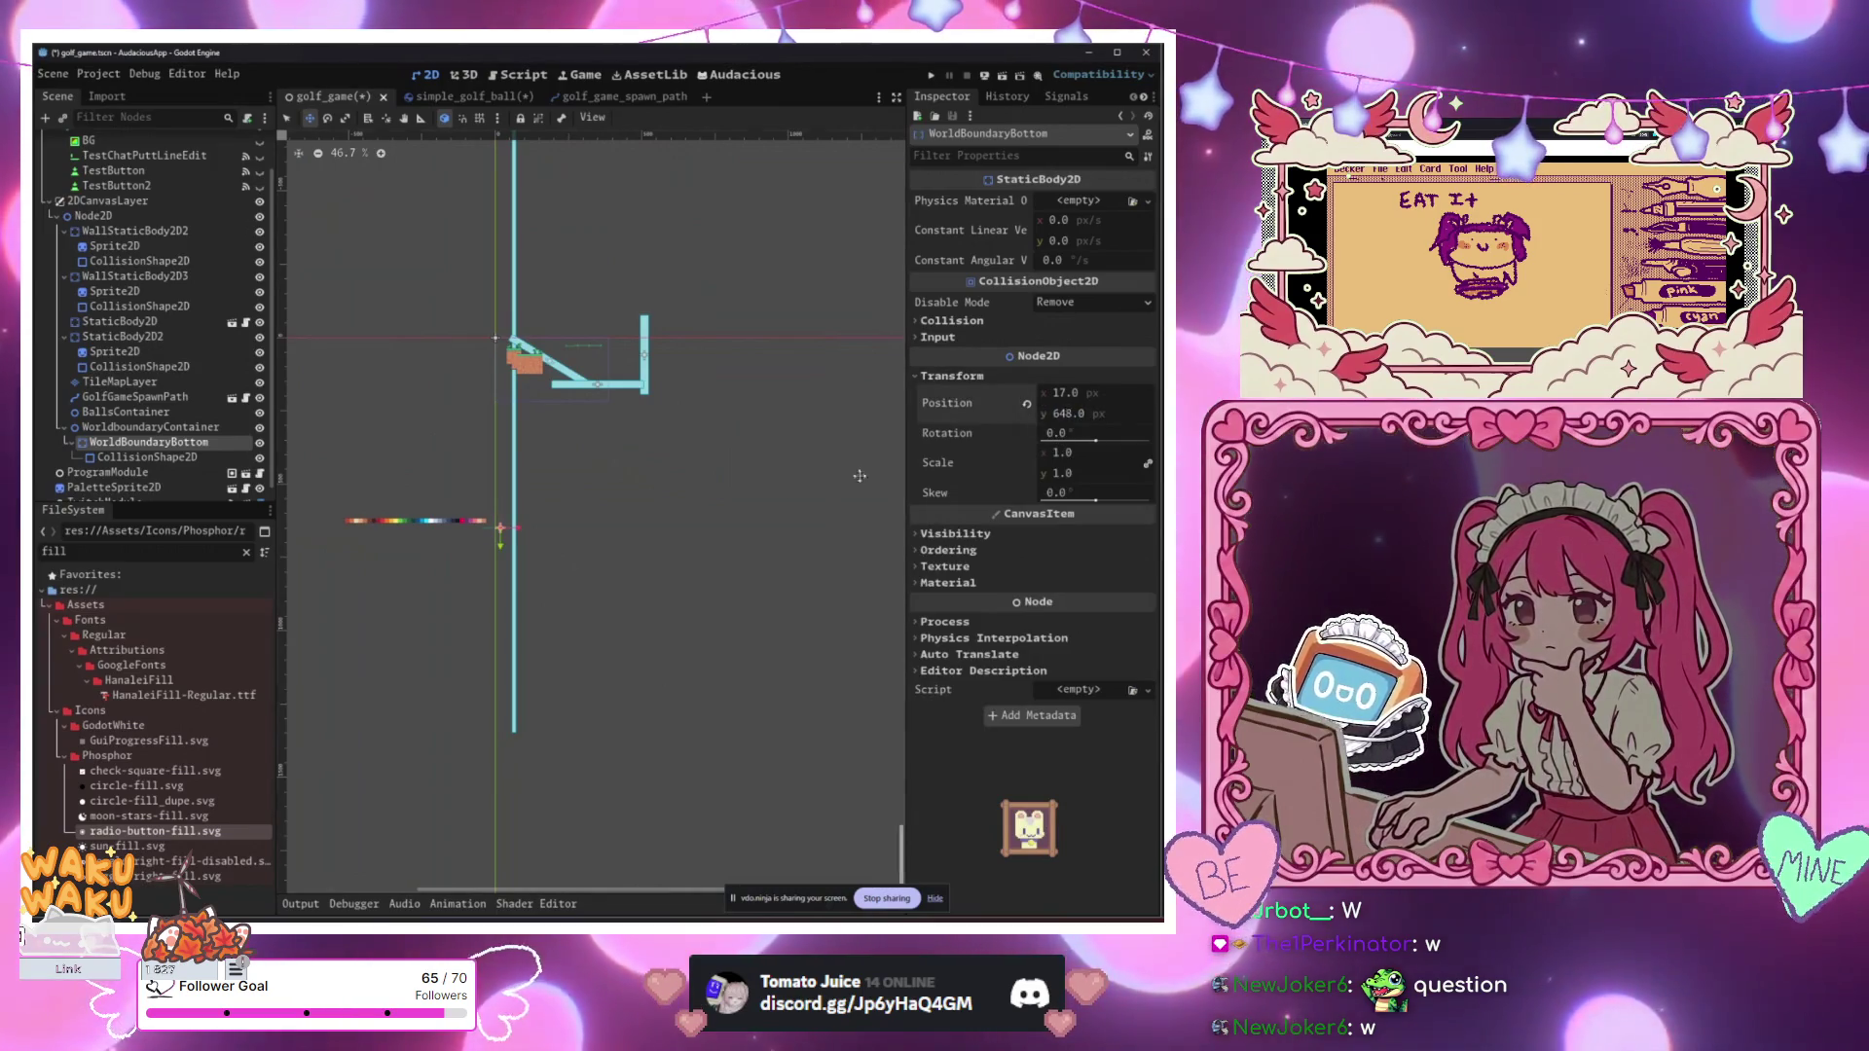
scroll(530, 409, up, 8)
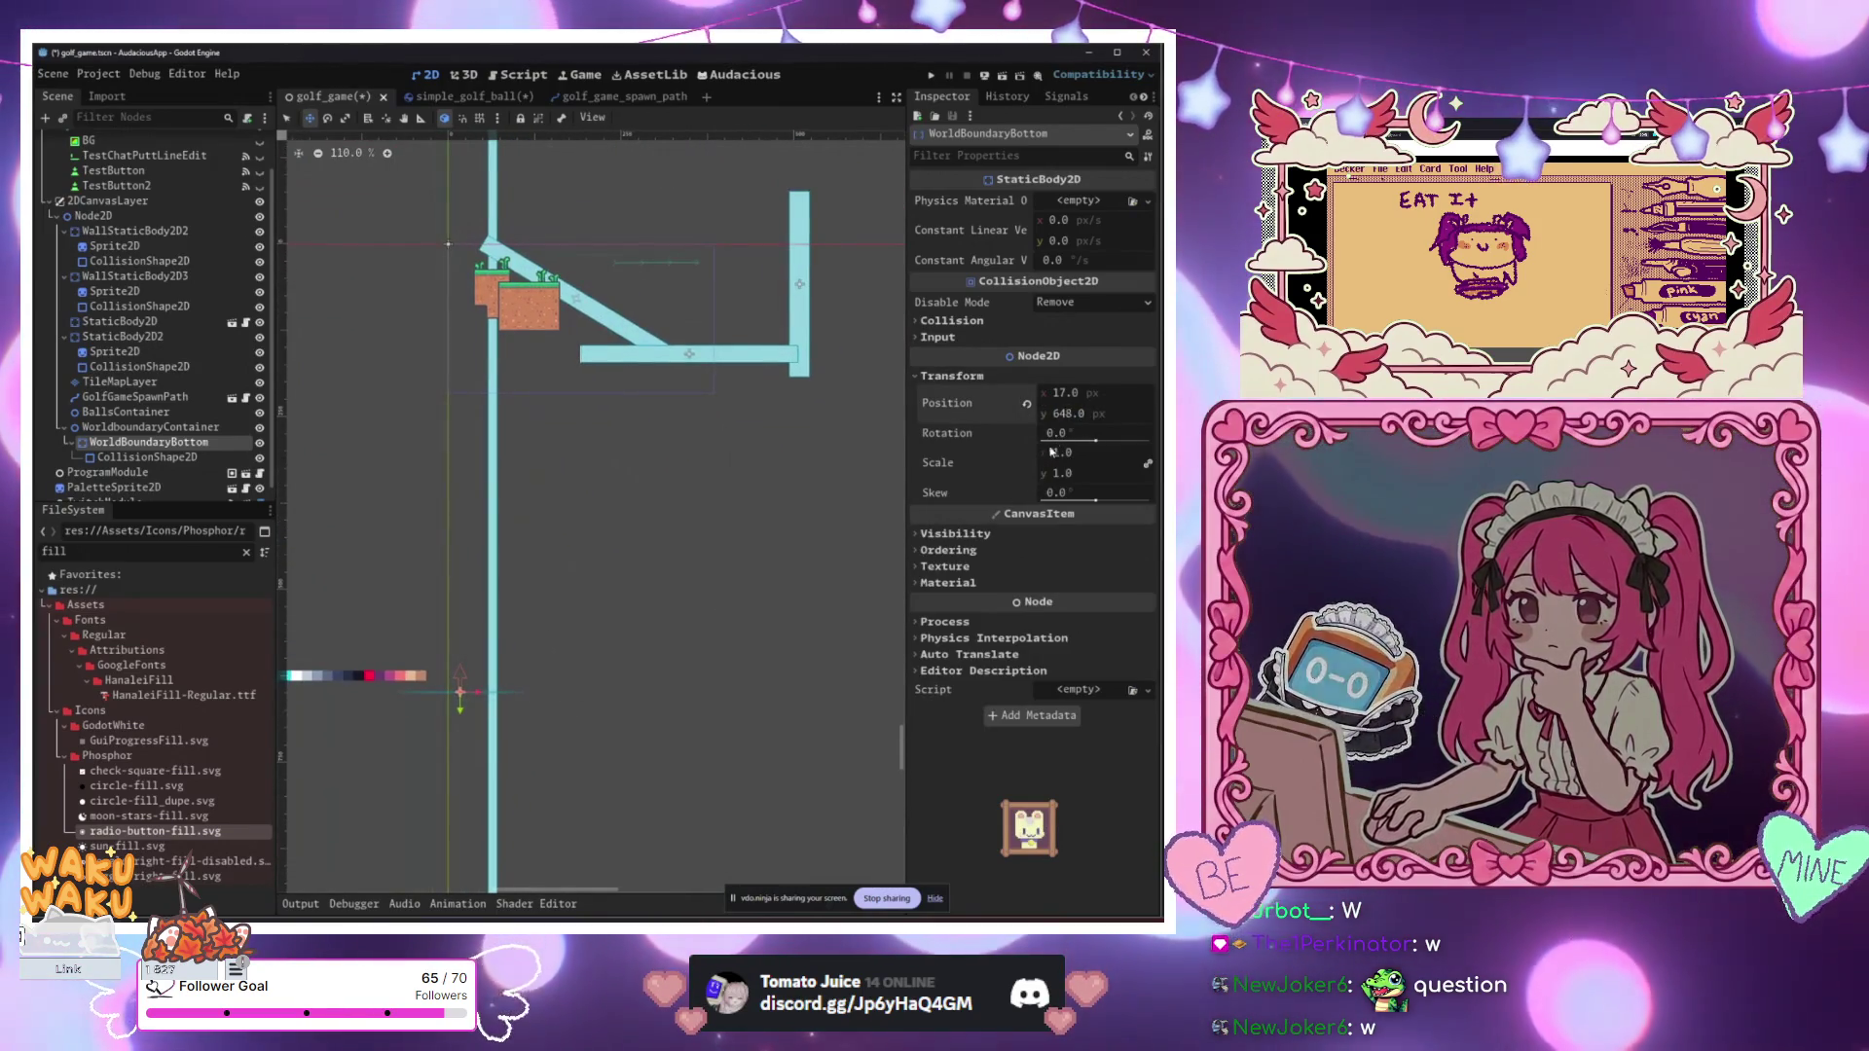
click(1061, 393)
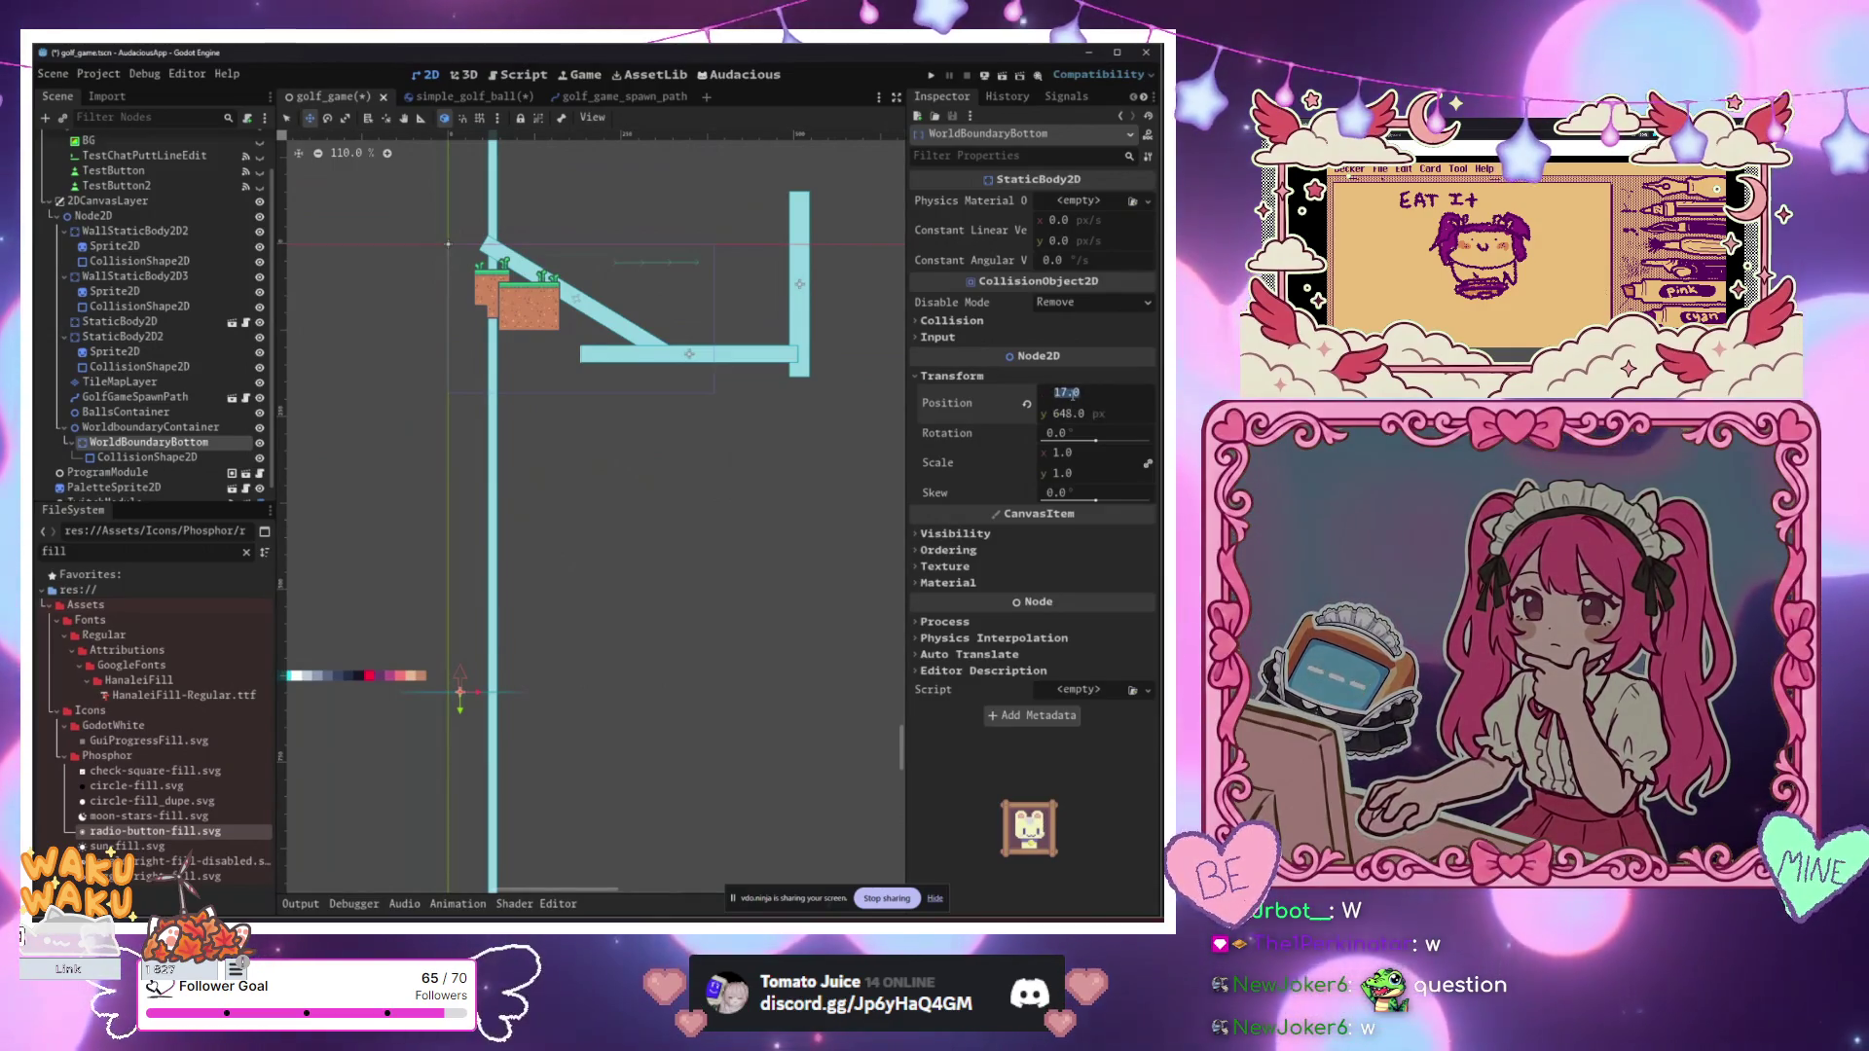
text(0)
scroll(805, 521, down, 4)
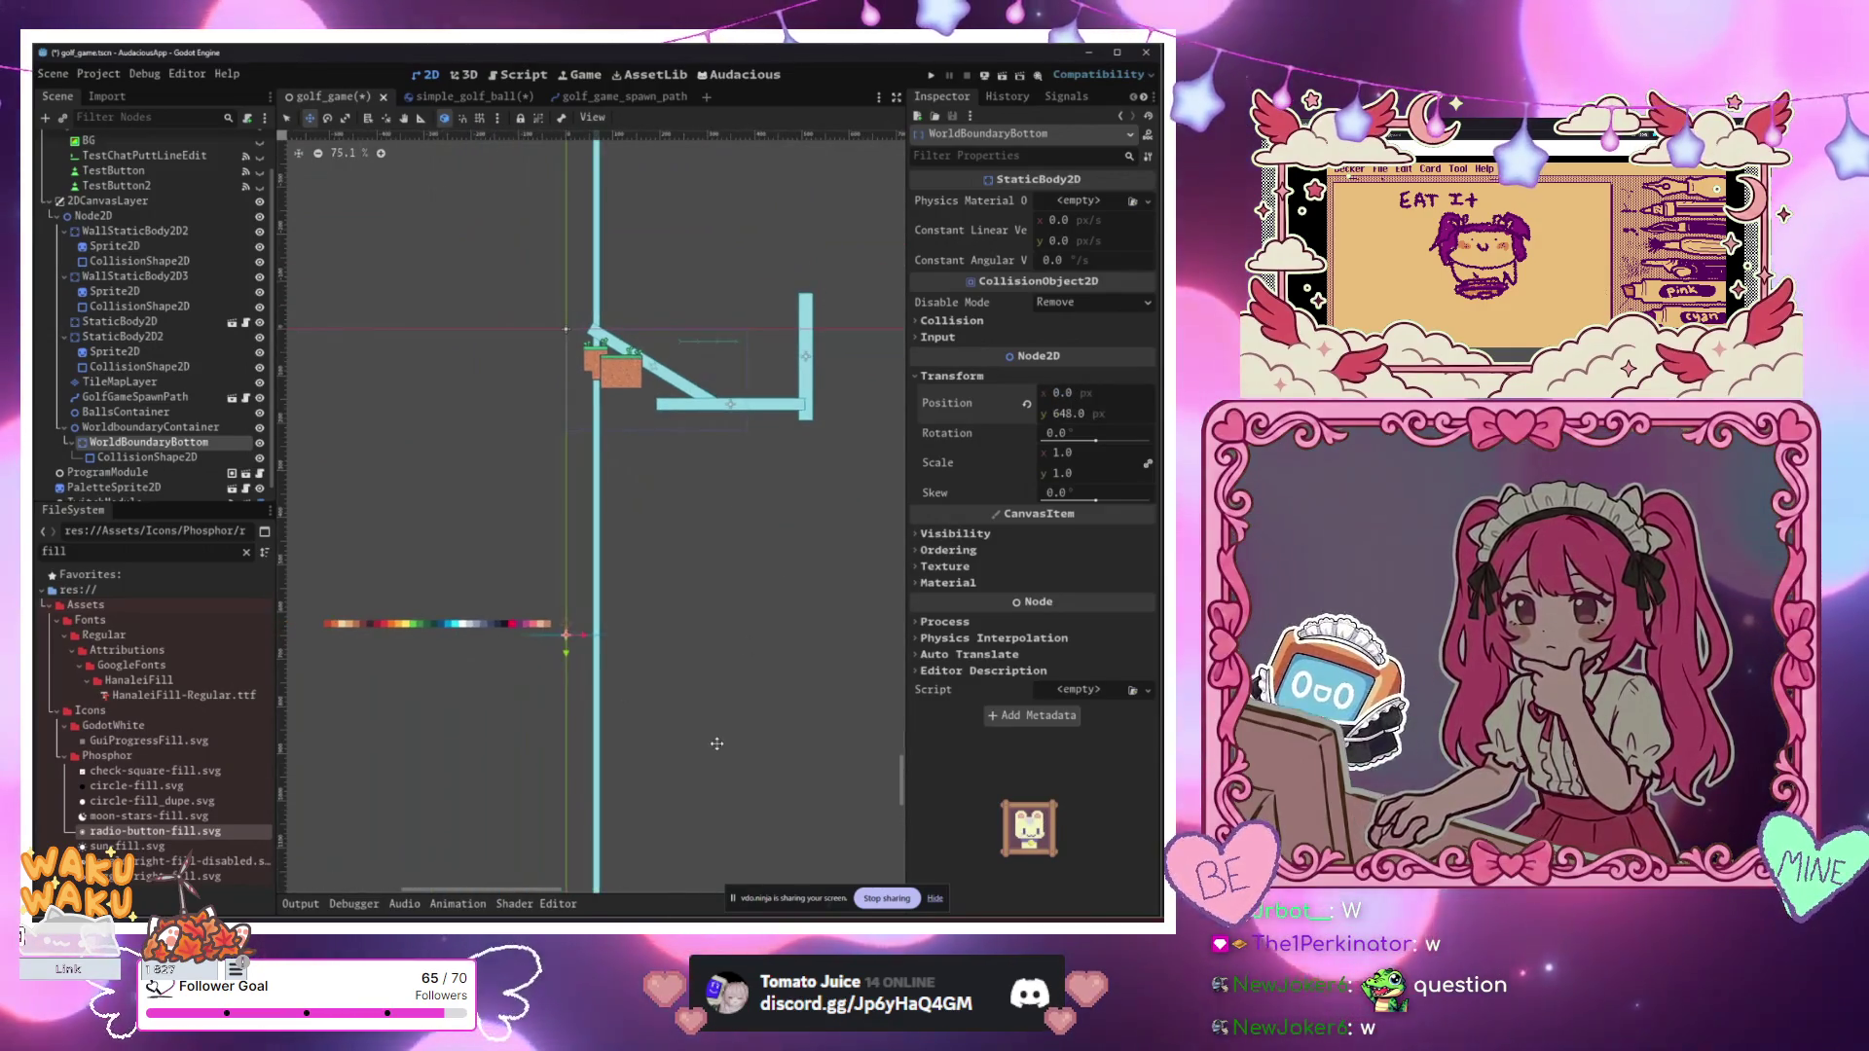
scroll(664, 497, up, 3)
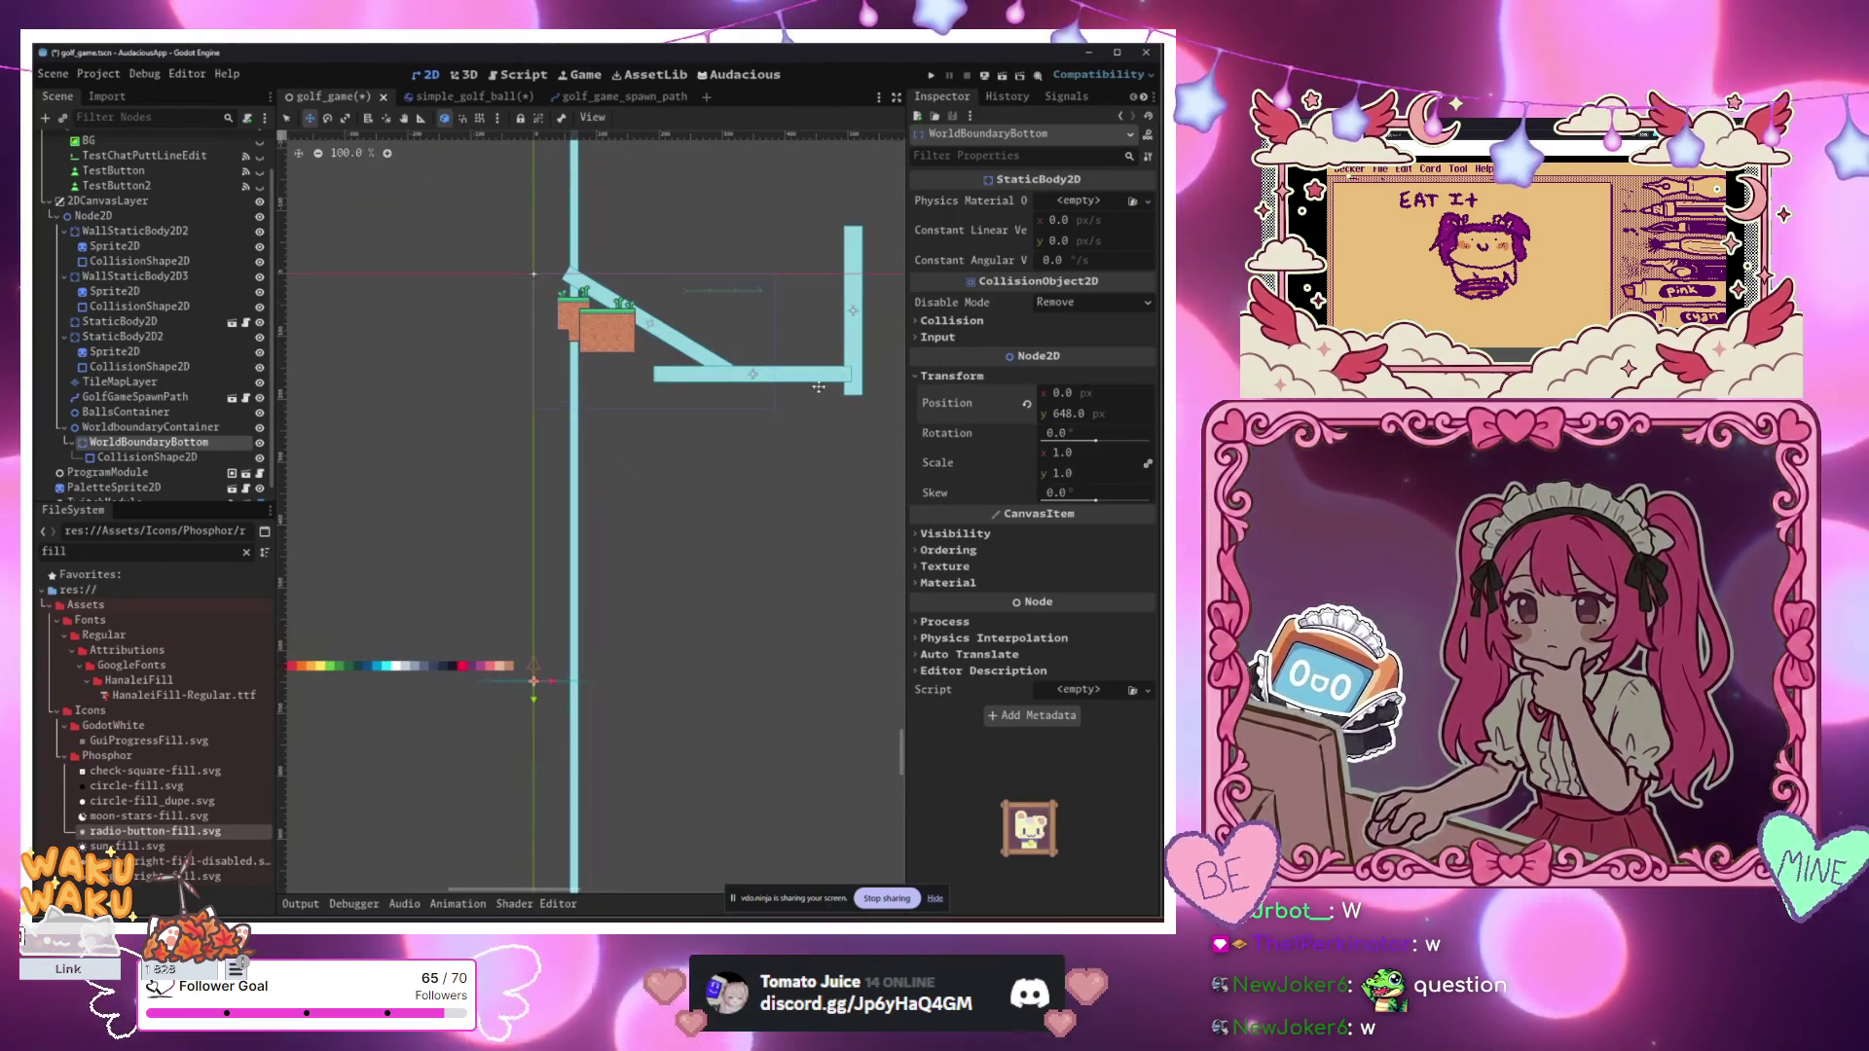
Step: Shift the right wall WallStaticBody2D3 further right, undoing an accidental collision-shape move
mouse_move(854, 310)
mouse_down()
mouse_move(562, 393)
mouse_move(792, 389)
mouse_up()
click(559, 399)
key(ctrl+z)
click(142, 280)
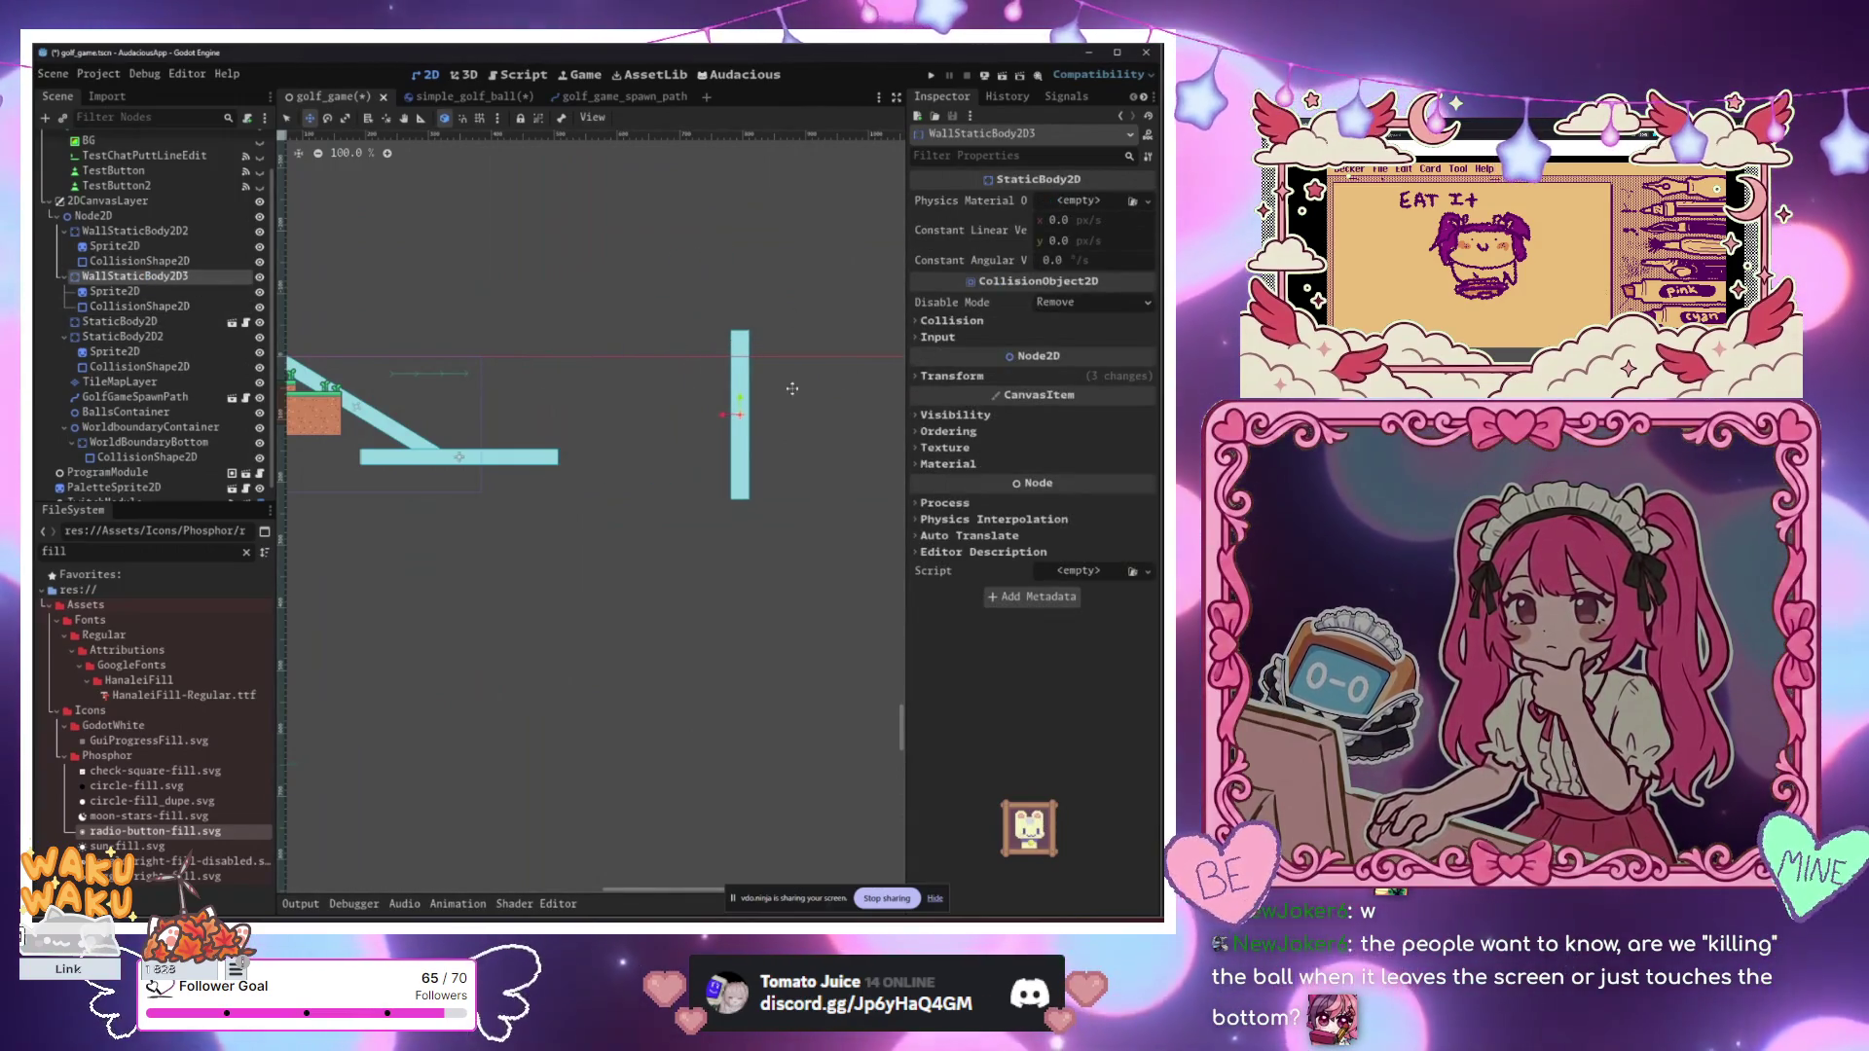
scroll(684, 562, down, 2)
drag(664, 573, 732, 525)
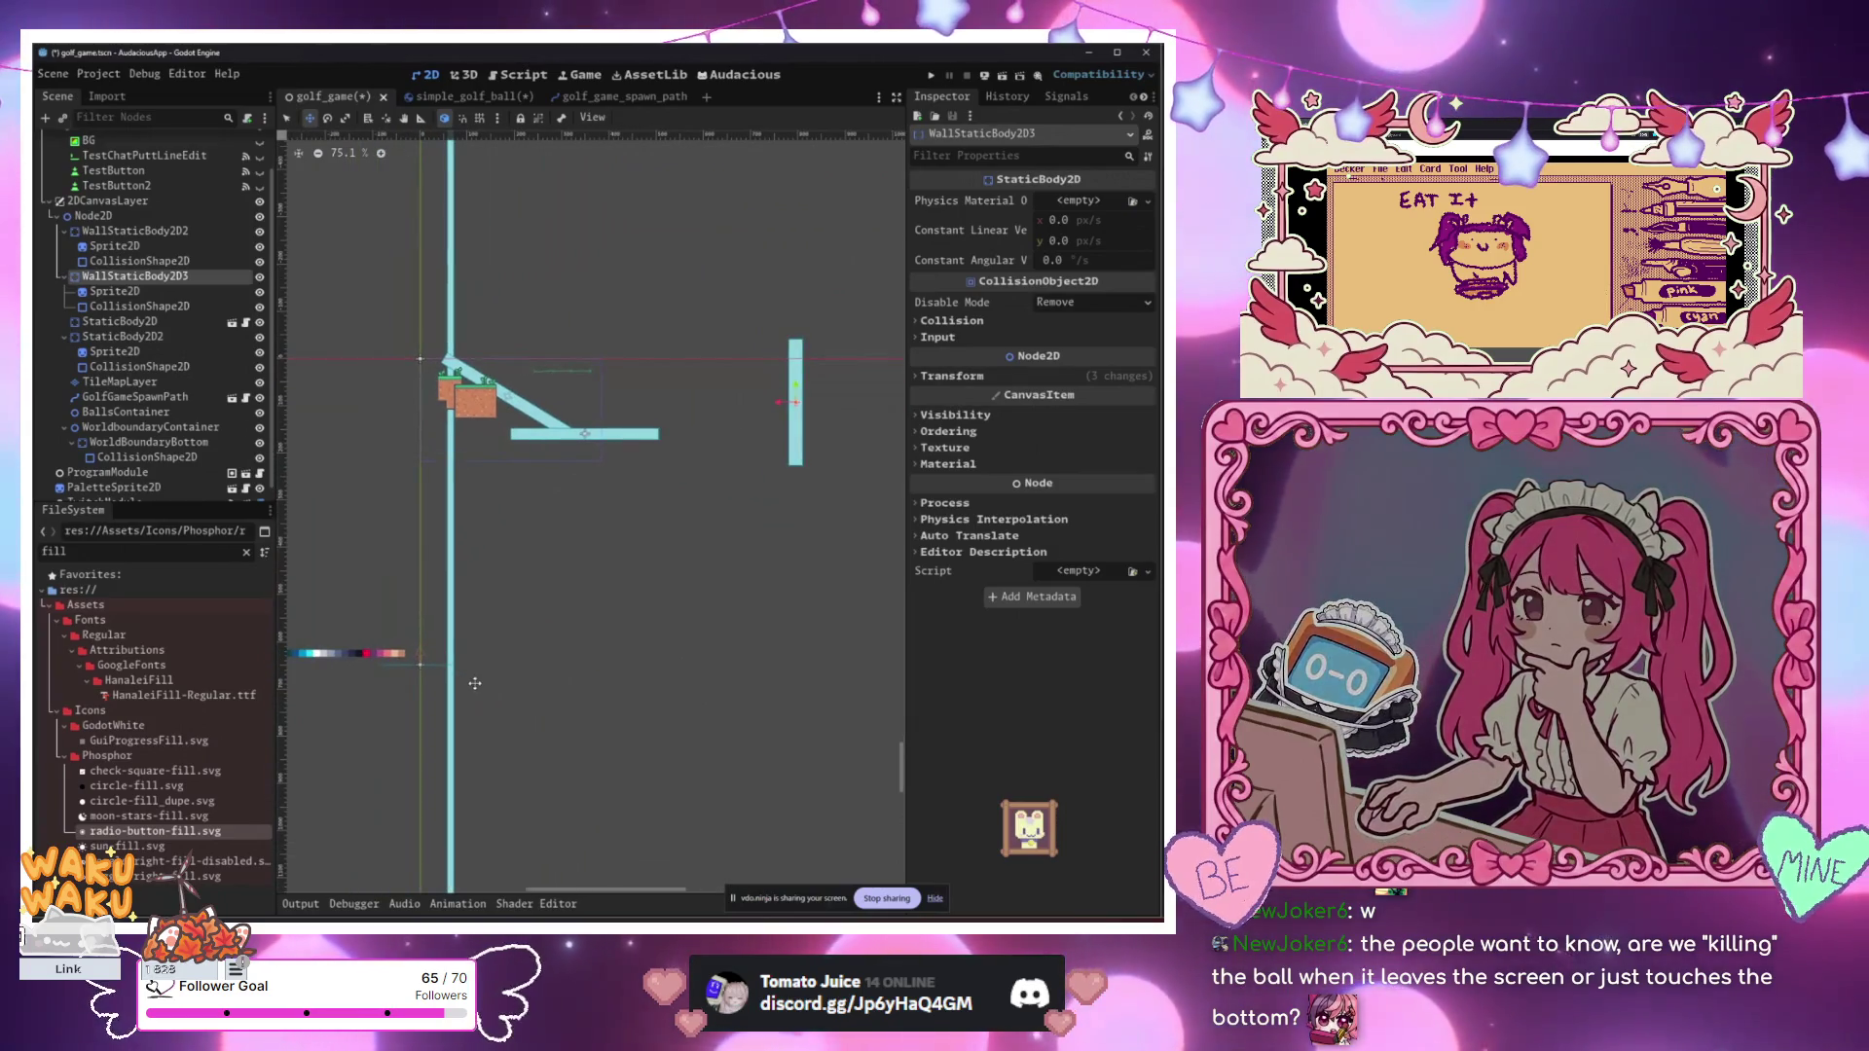
click(151, 427)
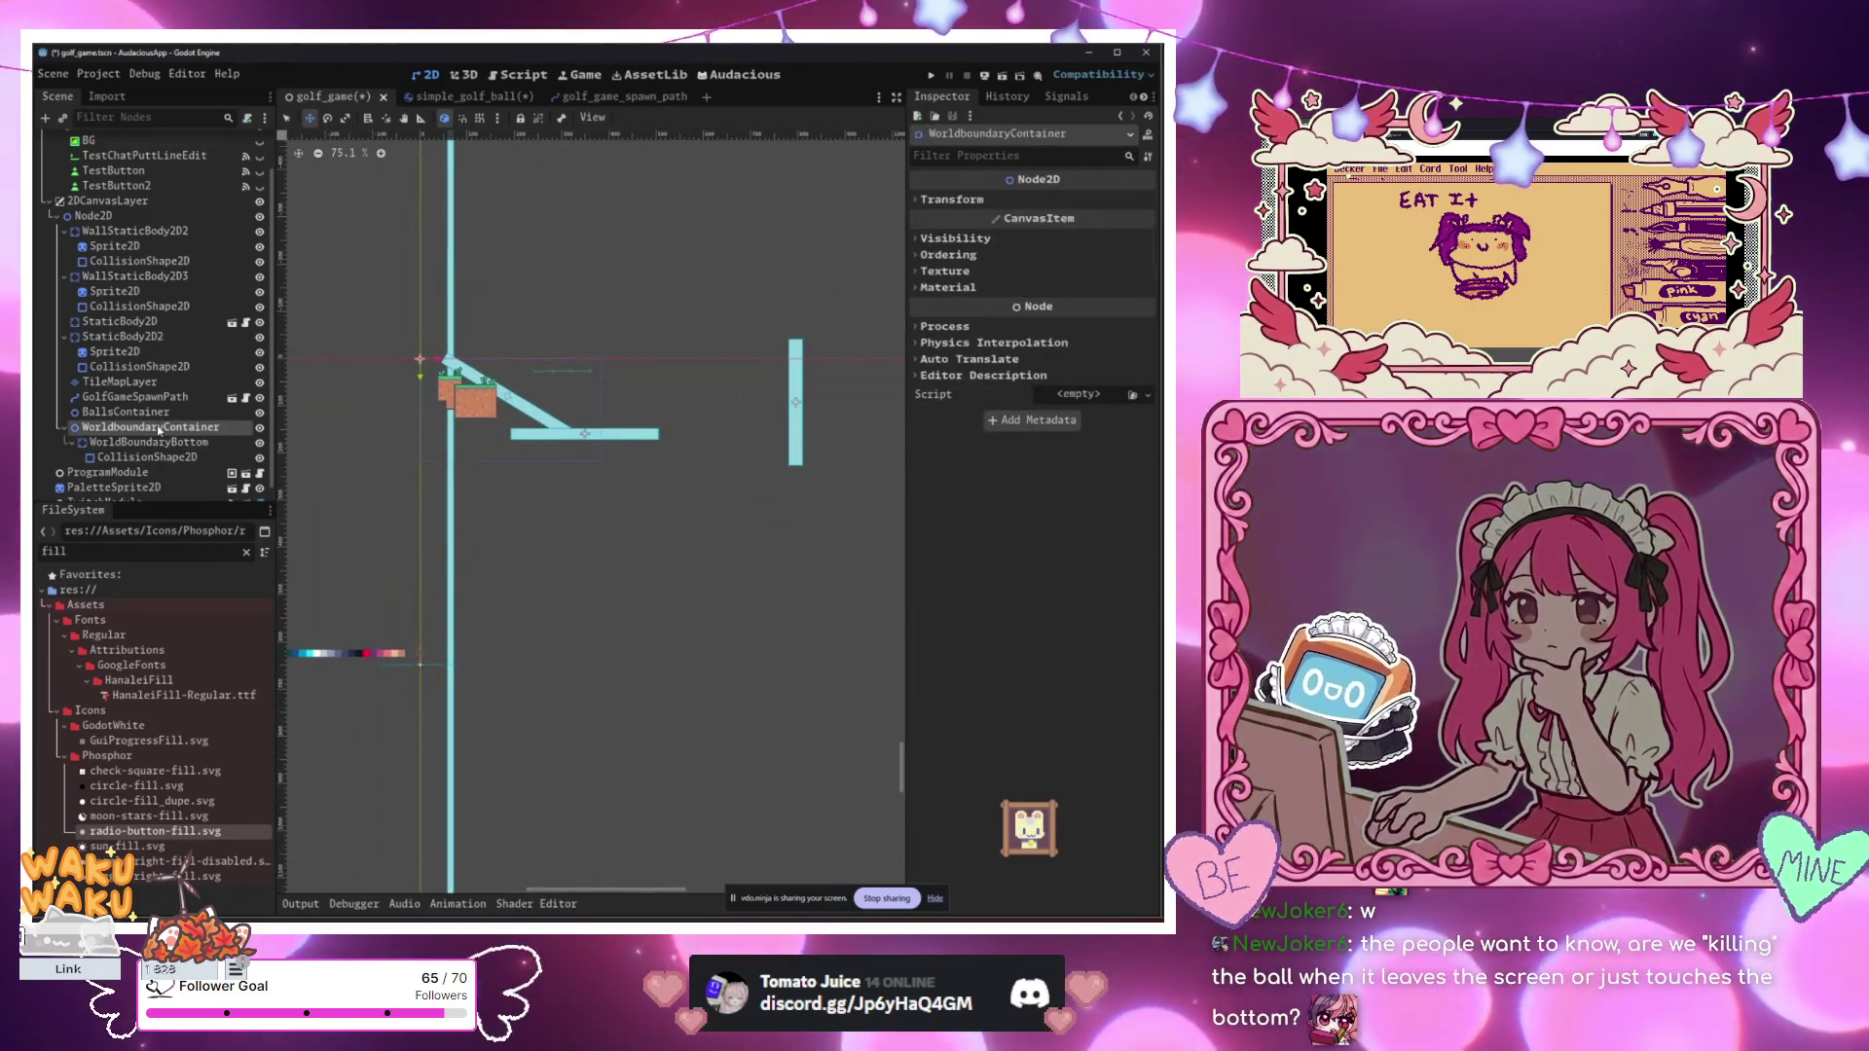
click(156, 443)
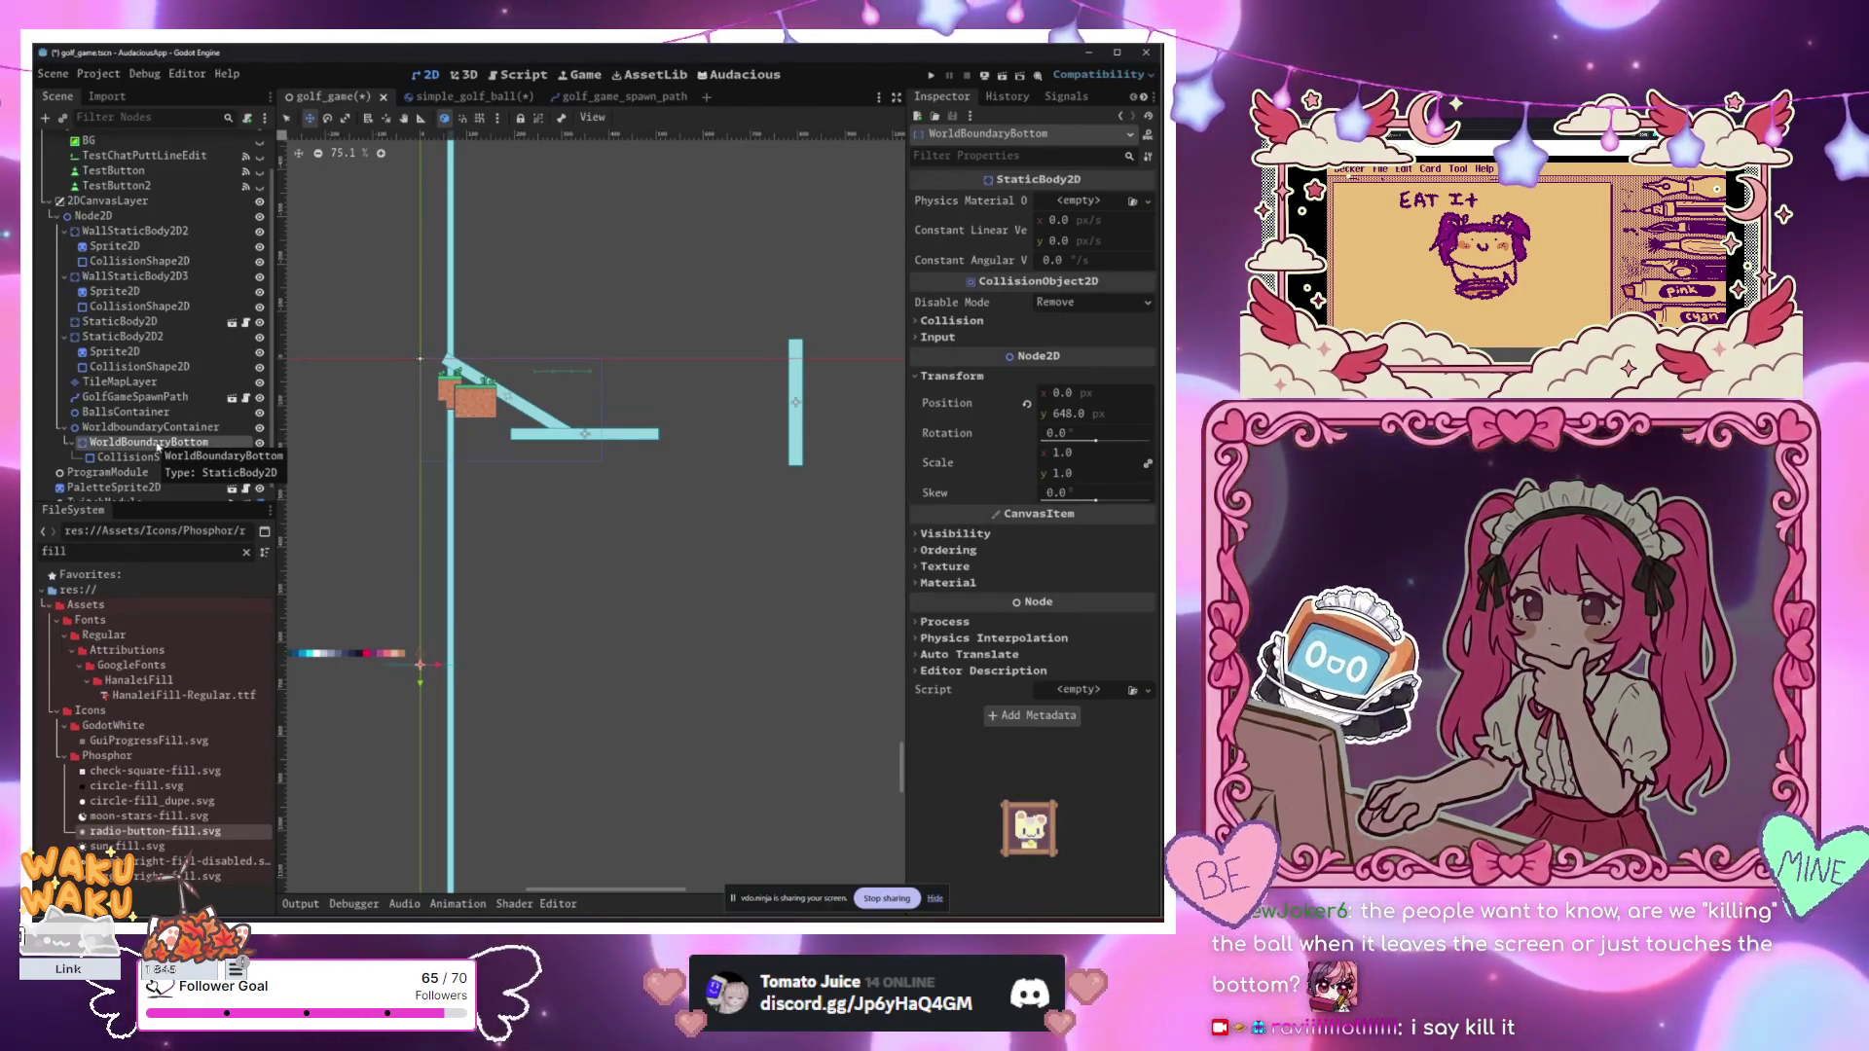
scroll(467, 720, up, 5)
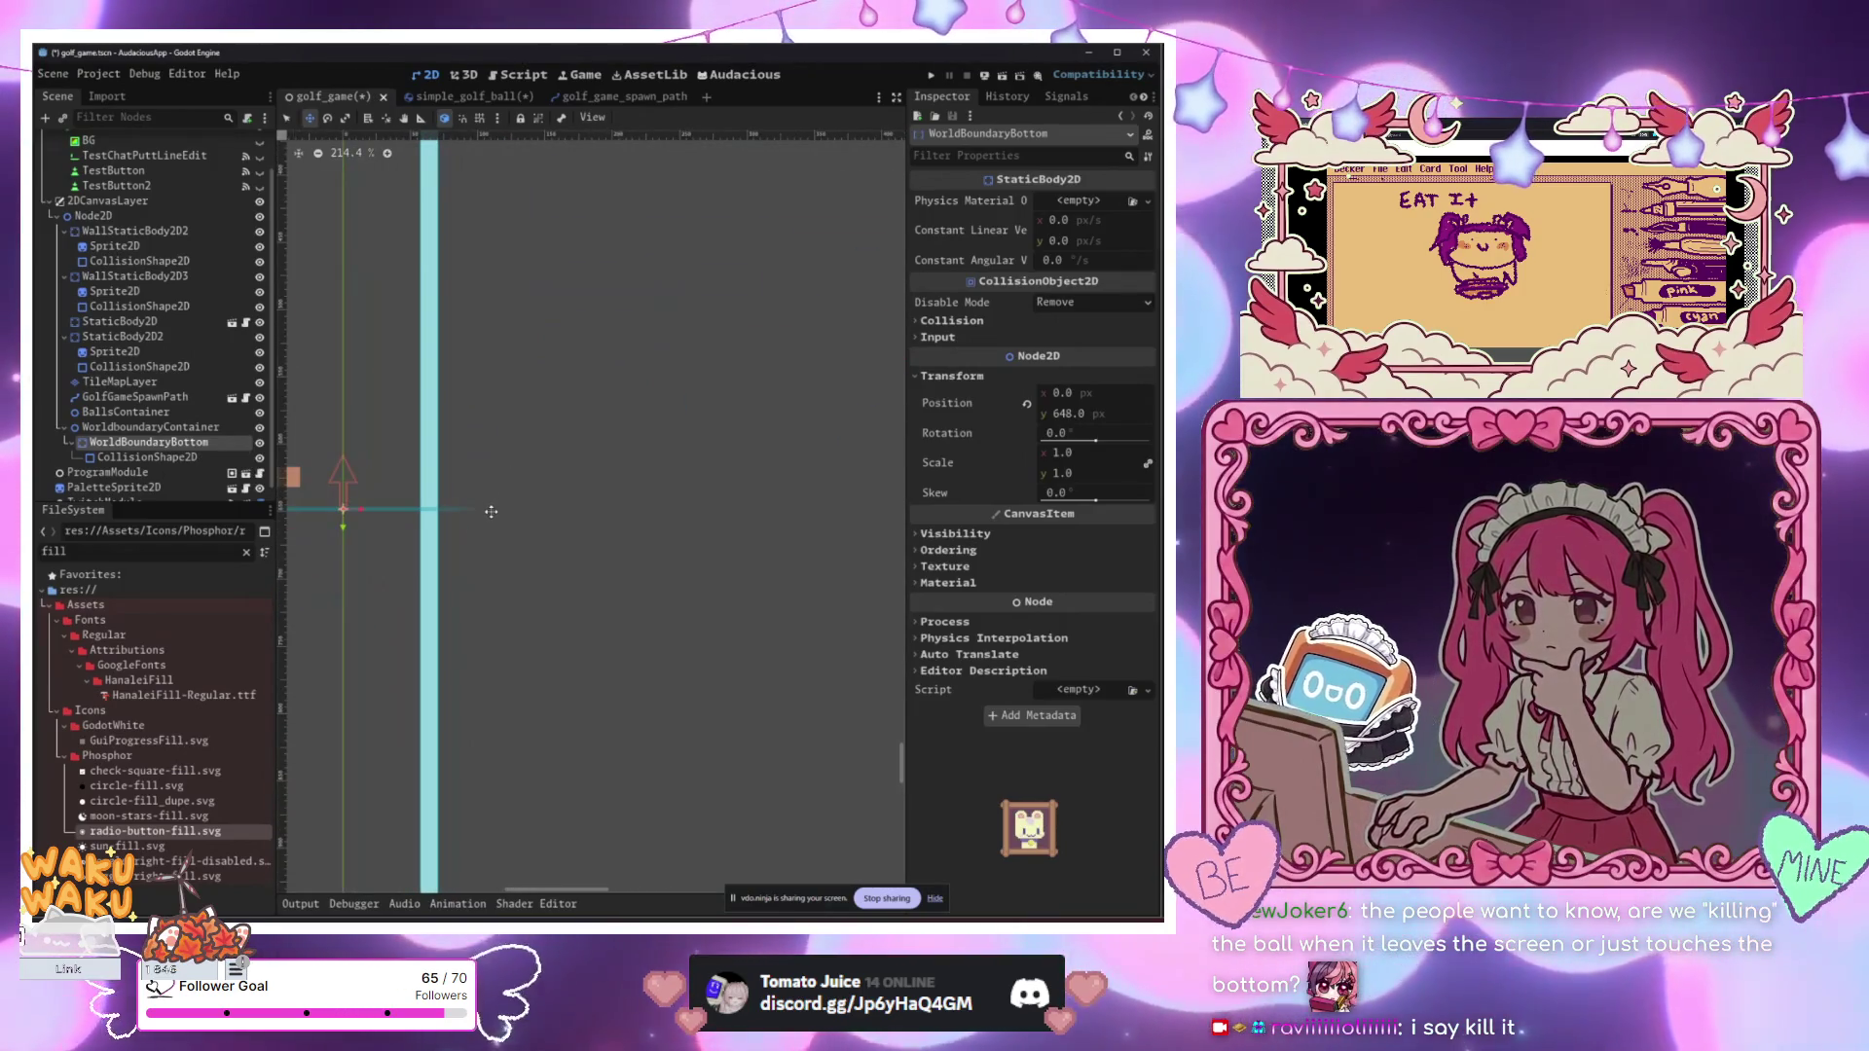
scroll(491, 512, down, 5)
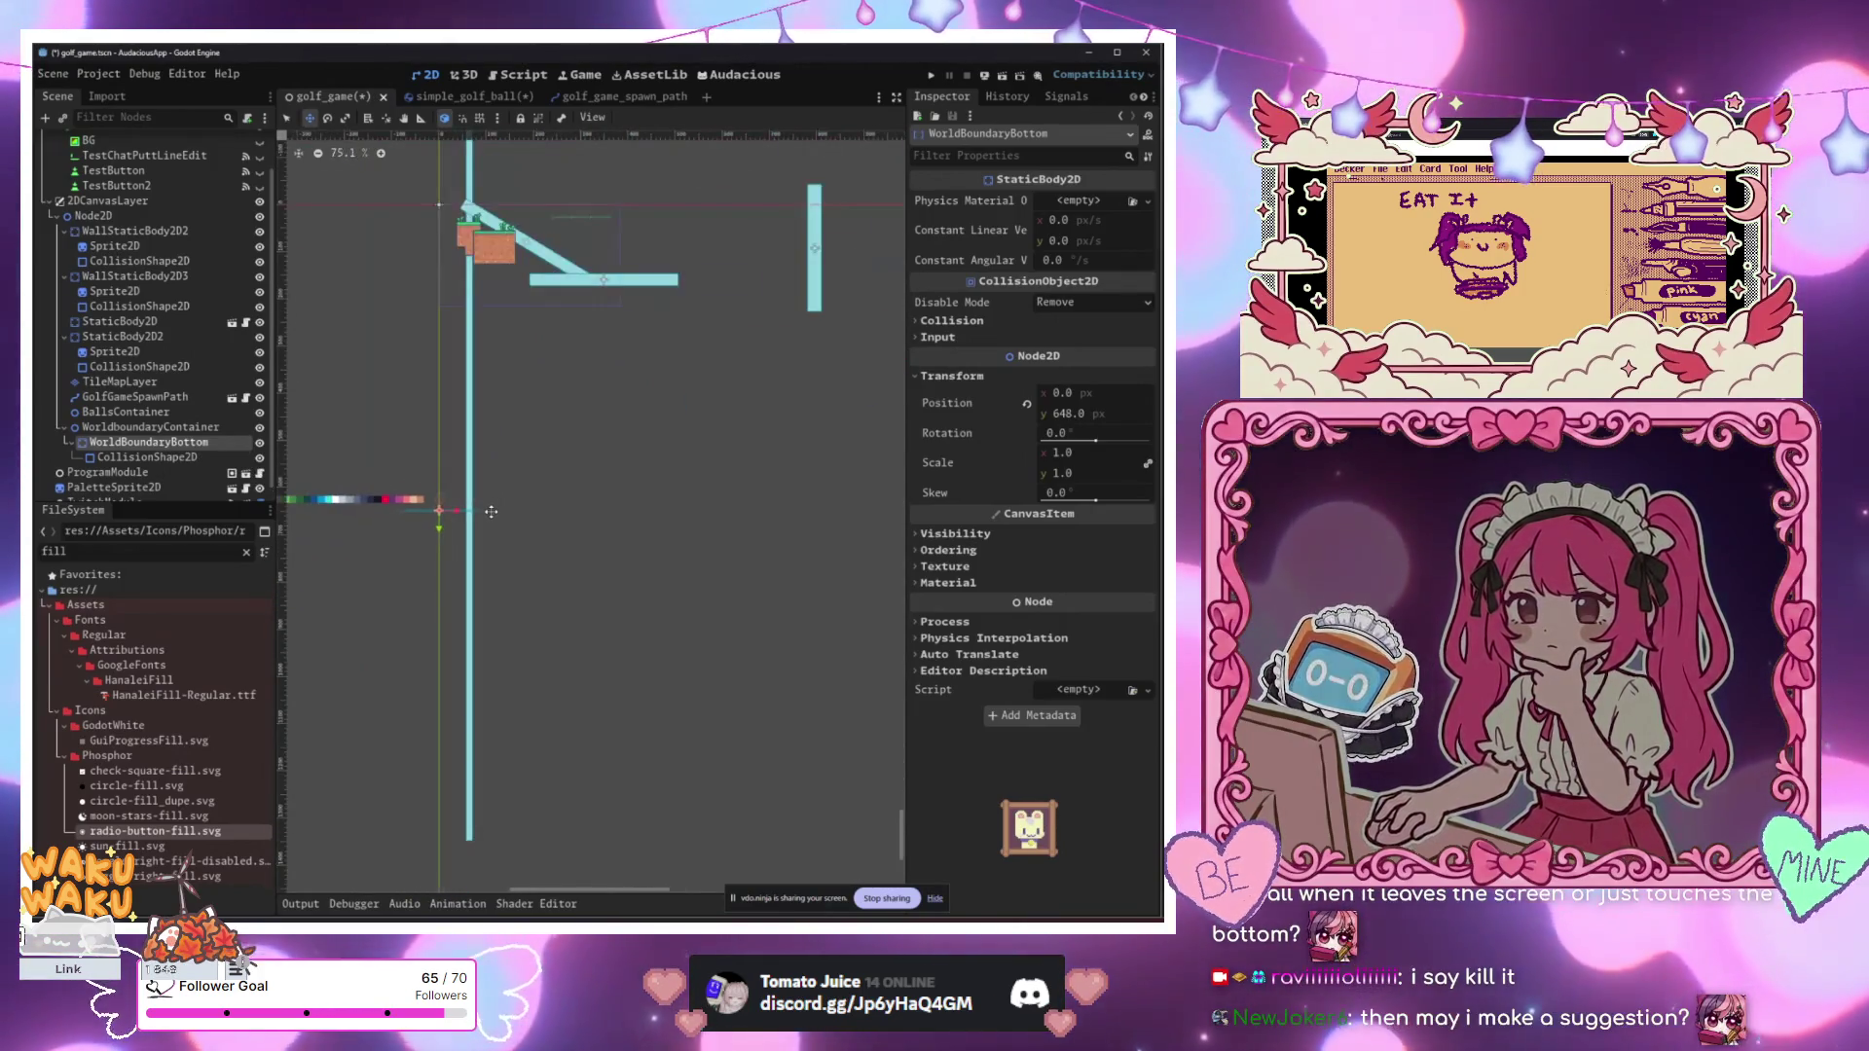
scroll(447, 524, down, 1)
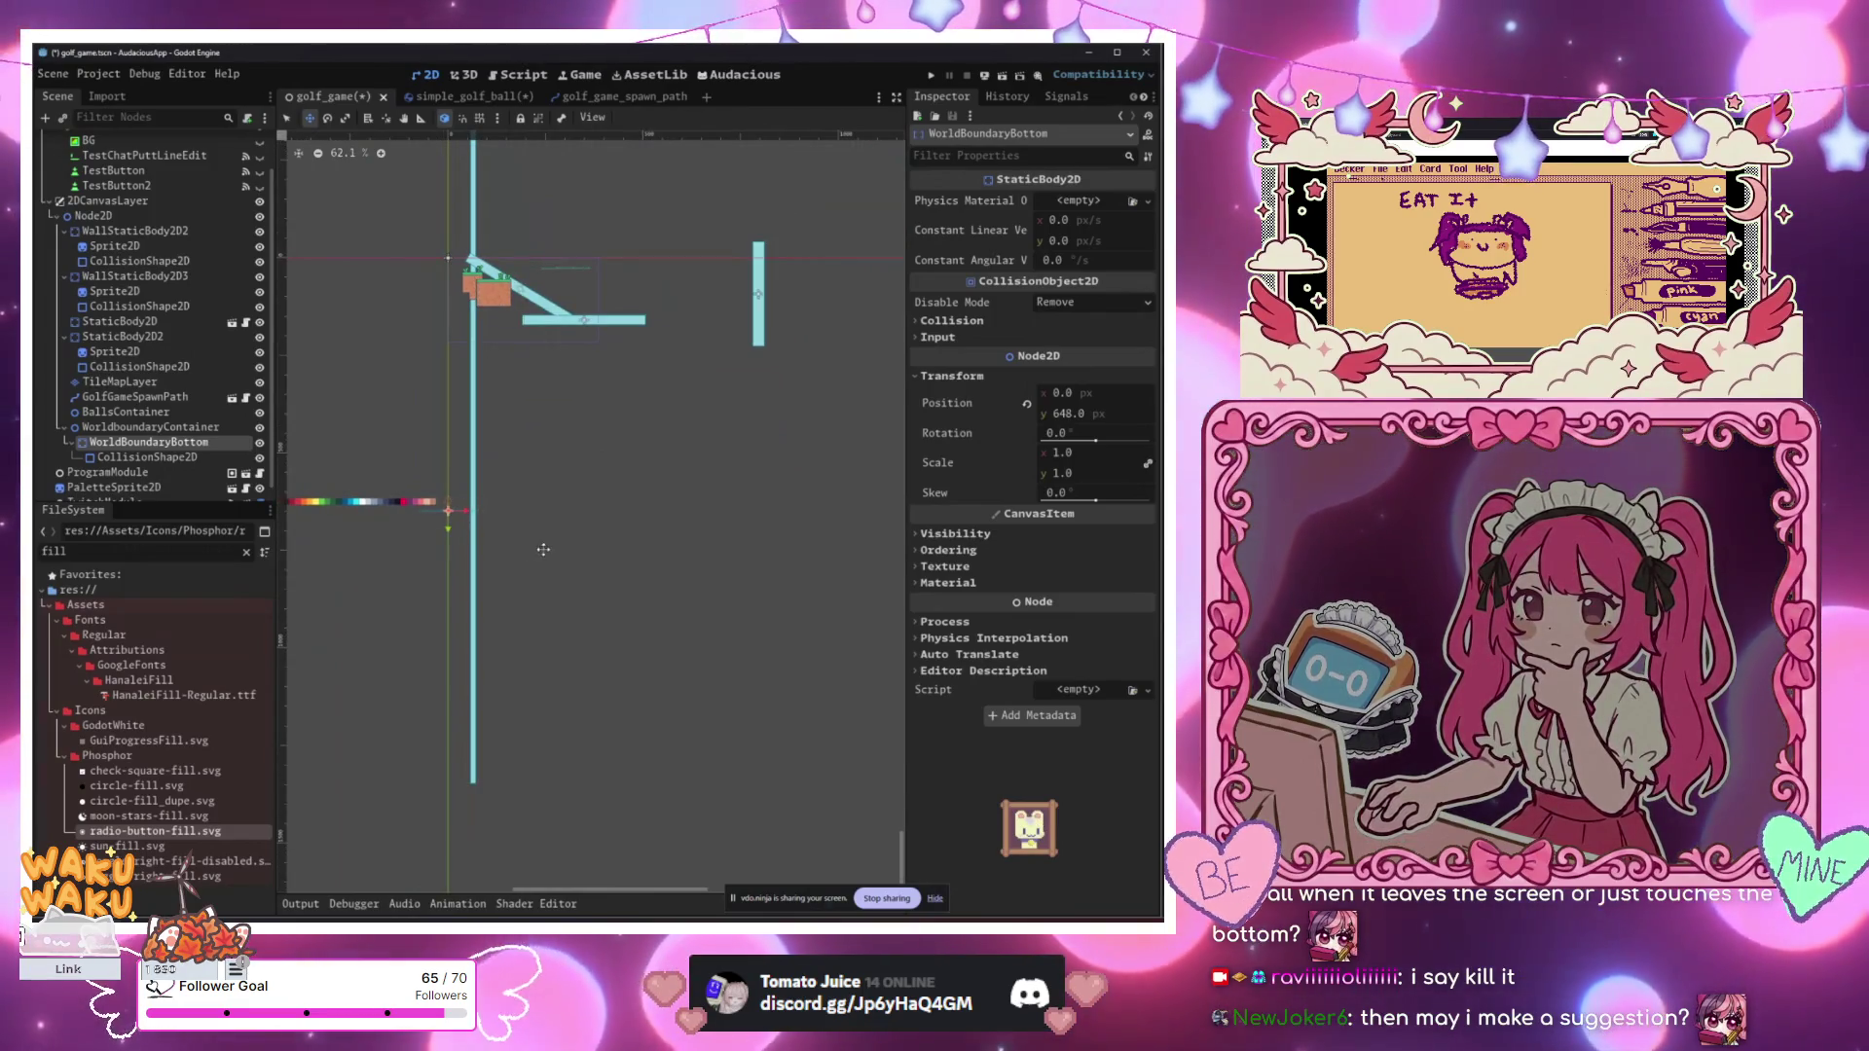
scroll(542, 545, up, 3)
scroll(545, 603, down, 1)
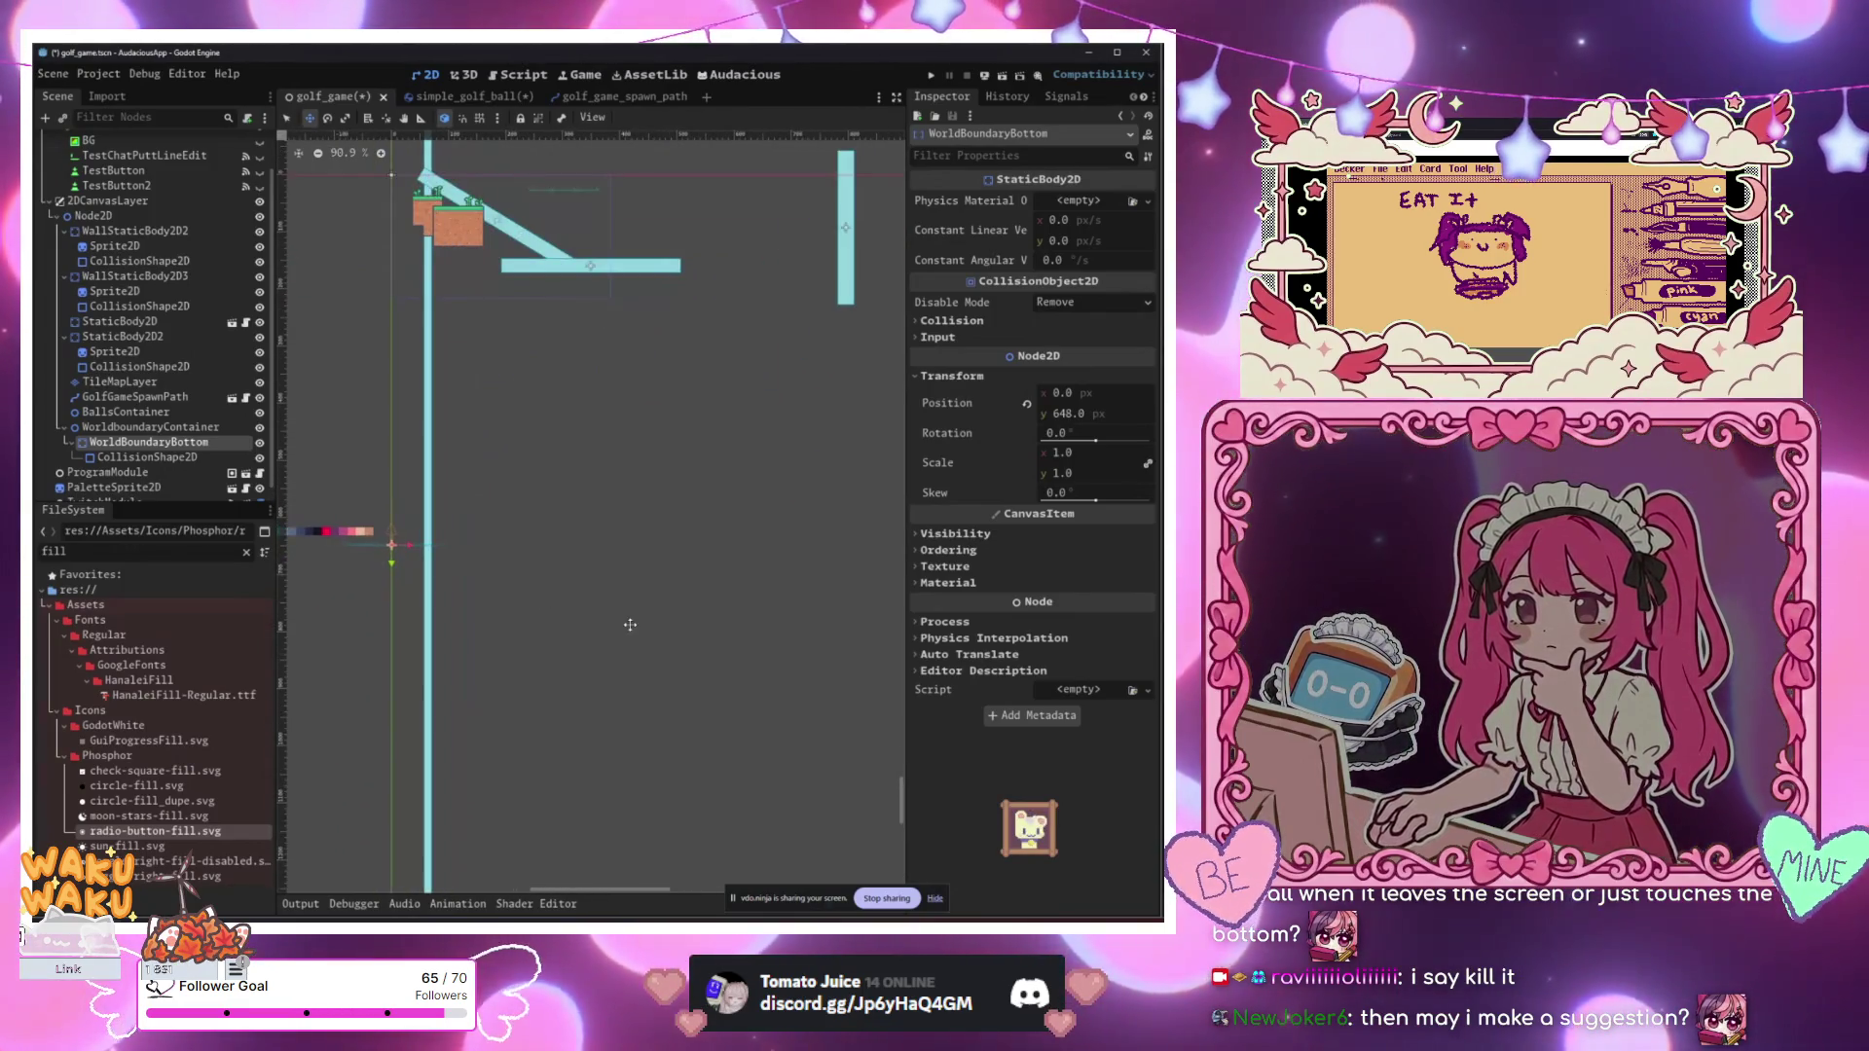
scroll(447, 388, up, 2)
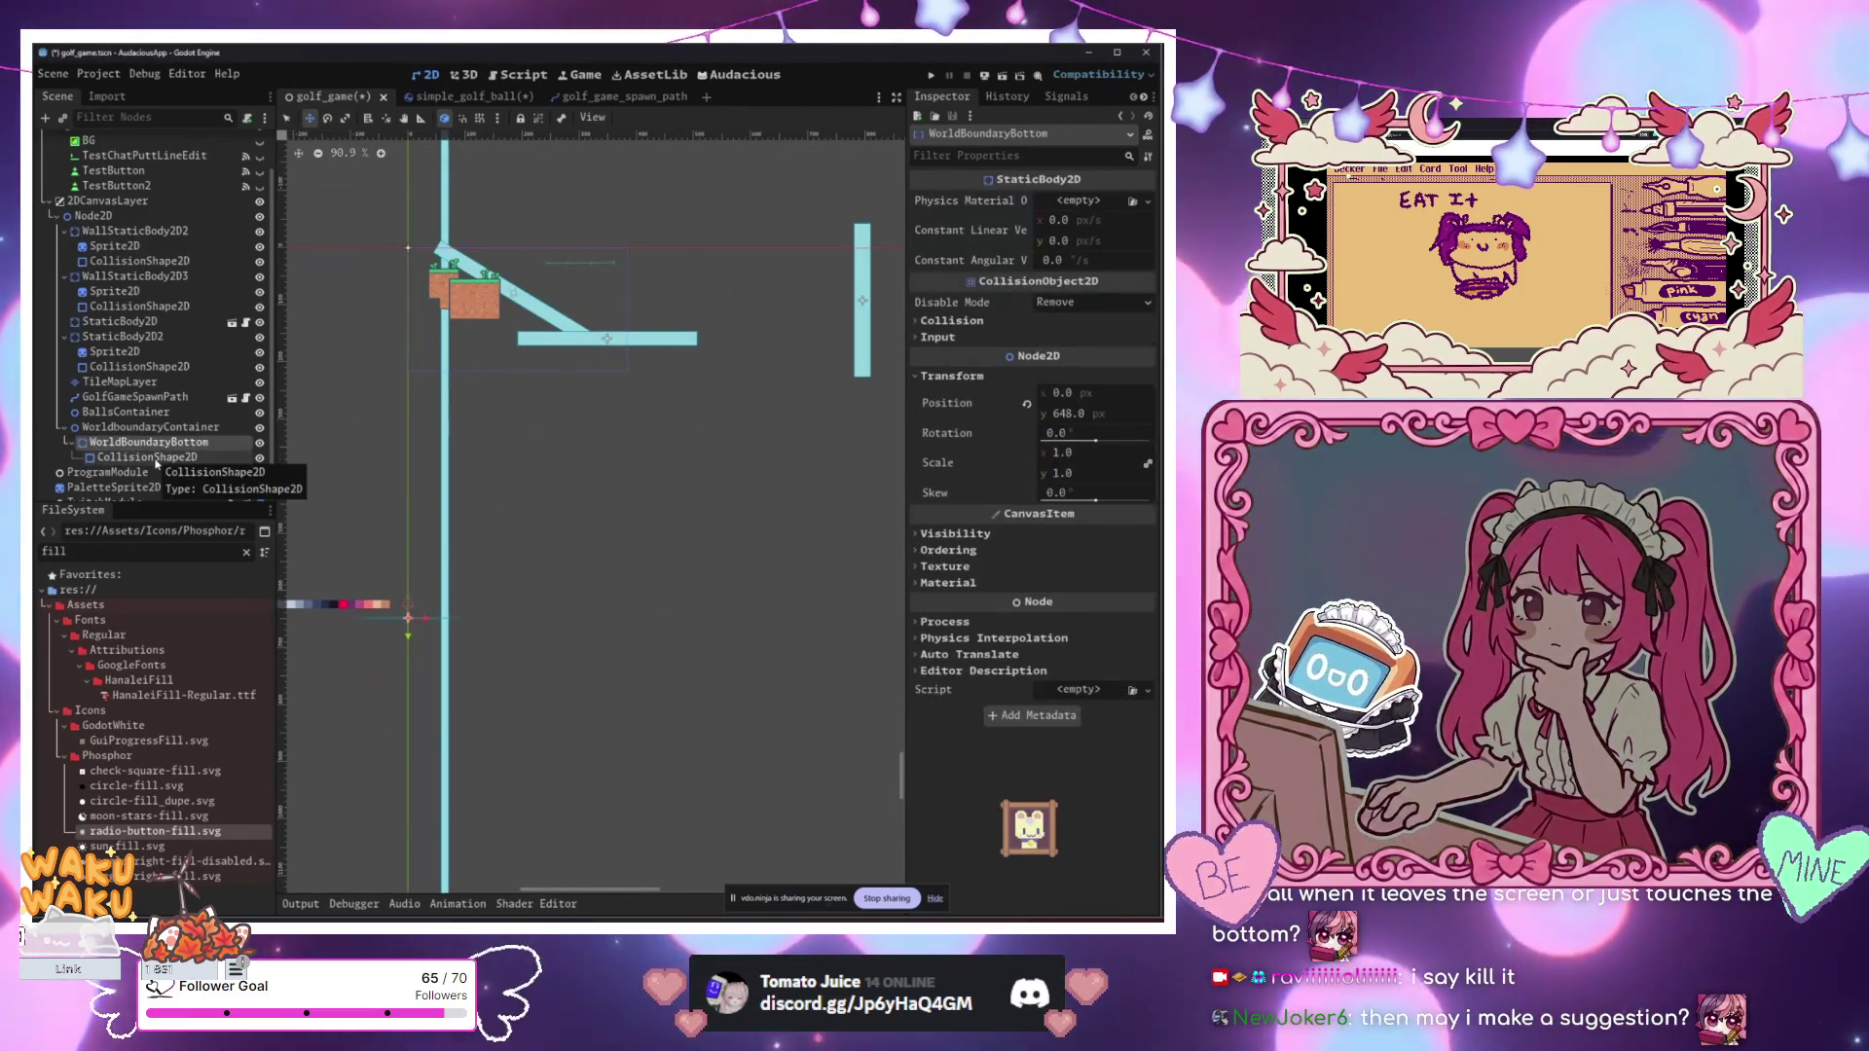
key(ctrl+d)
key(ctrl+d)
key(ctrl+d)
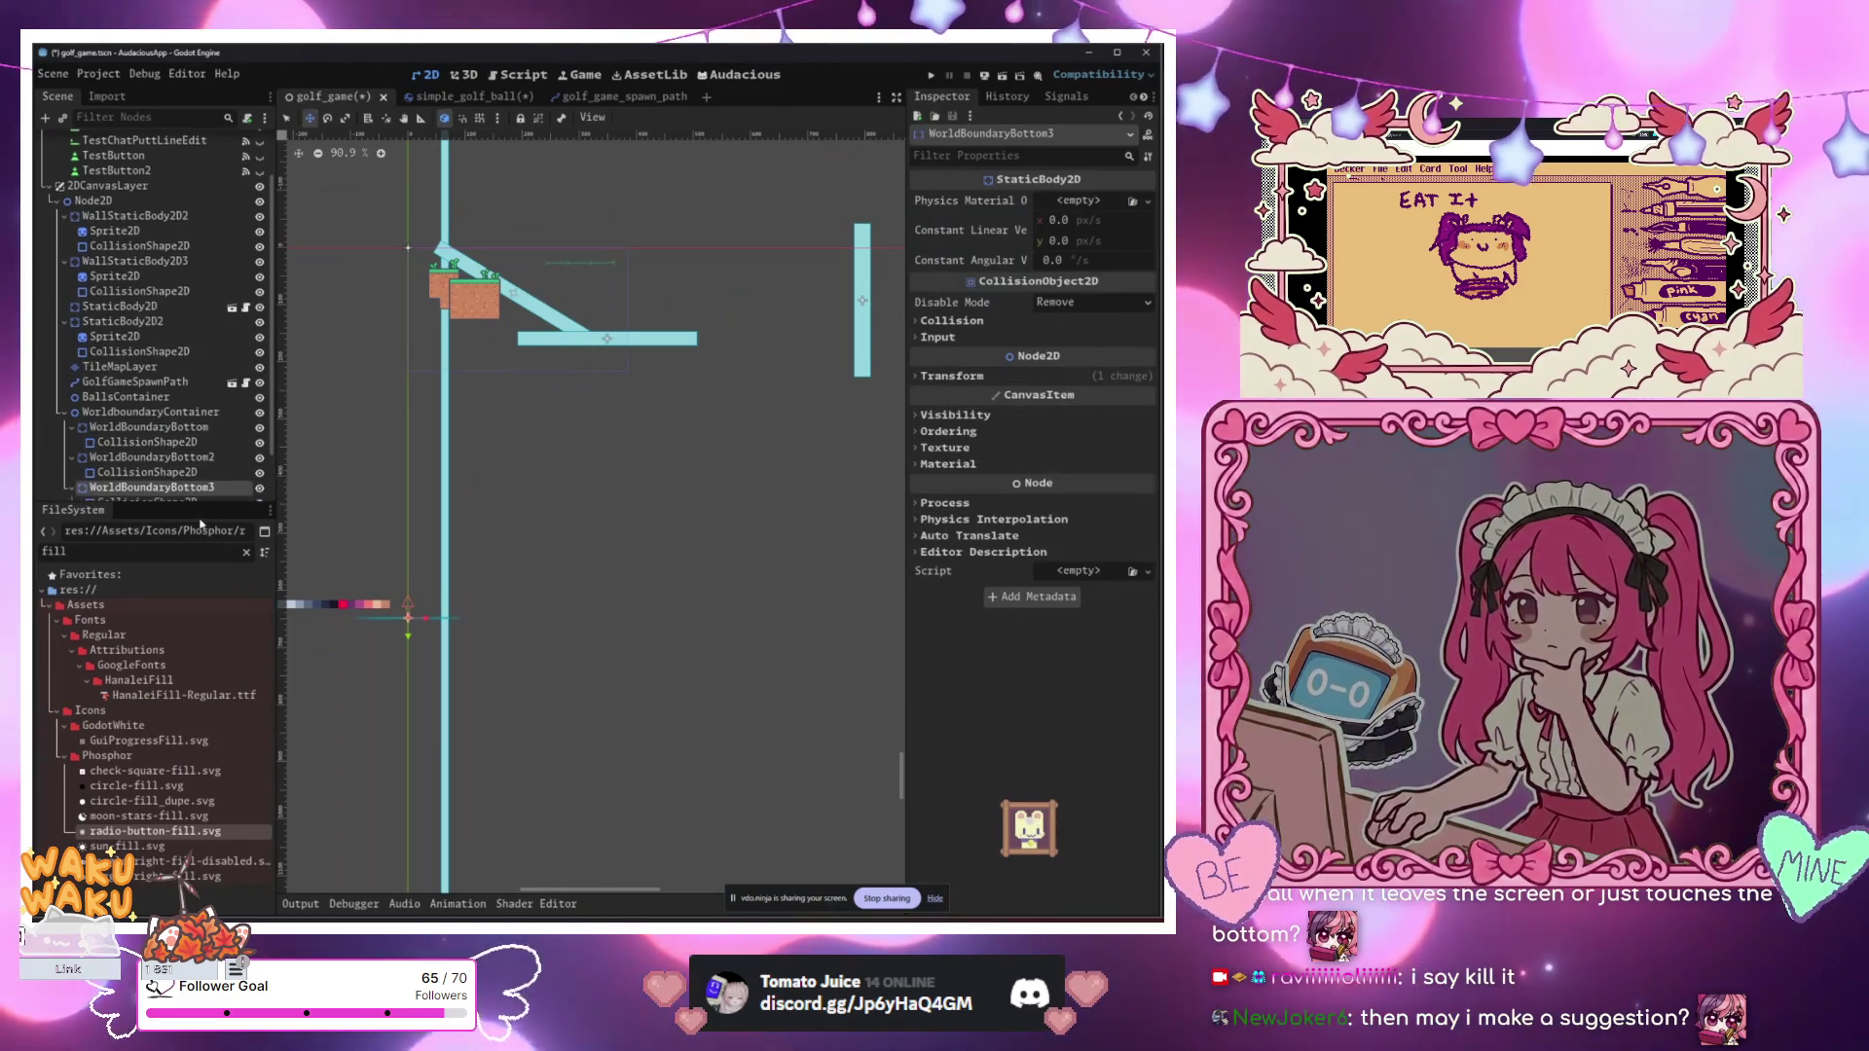
Step: Rename WorldBoundaryBottom2 to WorldBoundaryTop, then select the Node2D under 2DCanvasLayer
click(222, 427)
click(223, 428)
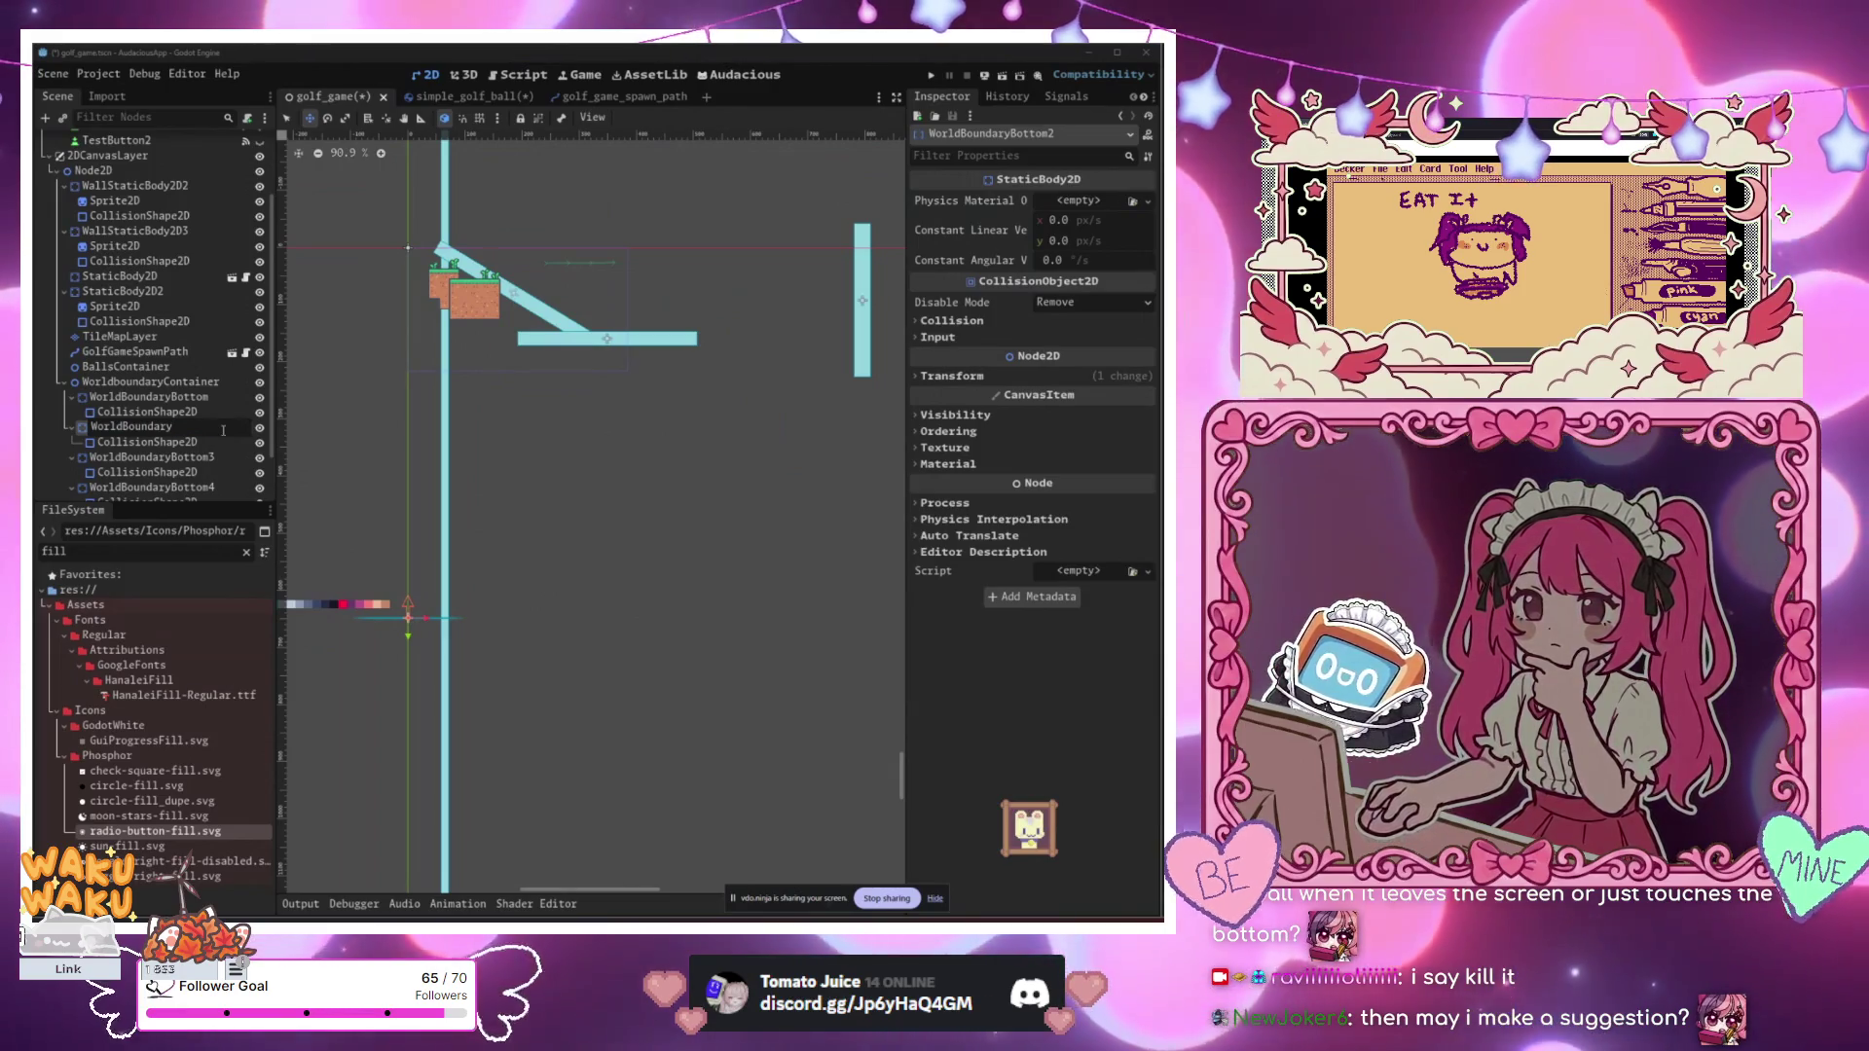
text(Top)
key(Return)
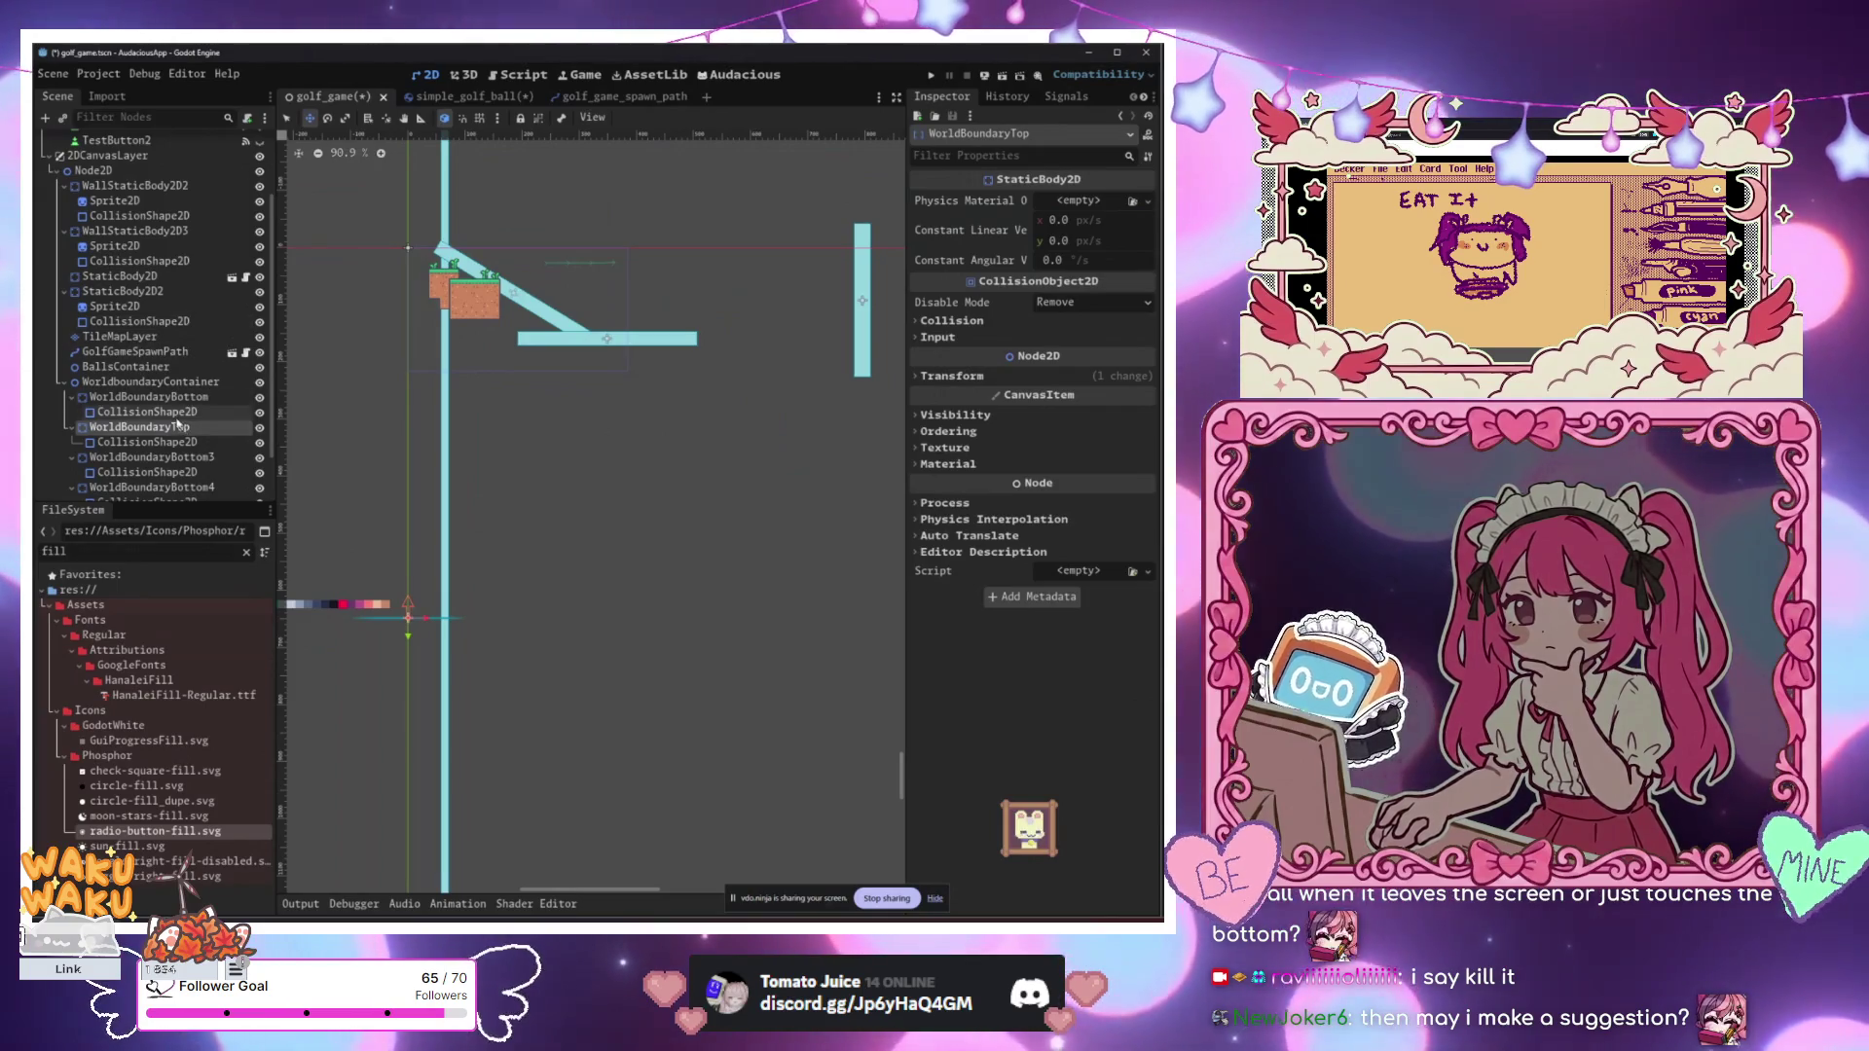
scroll(118, 297, up, 3)
click(112, 261)
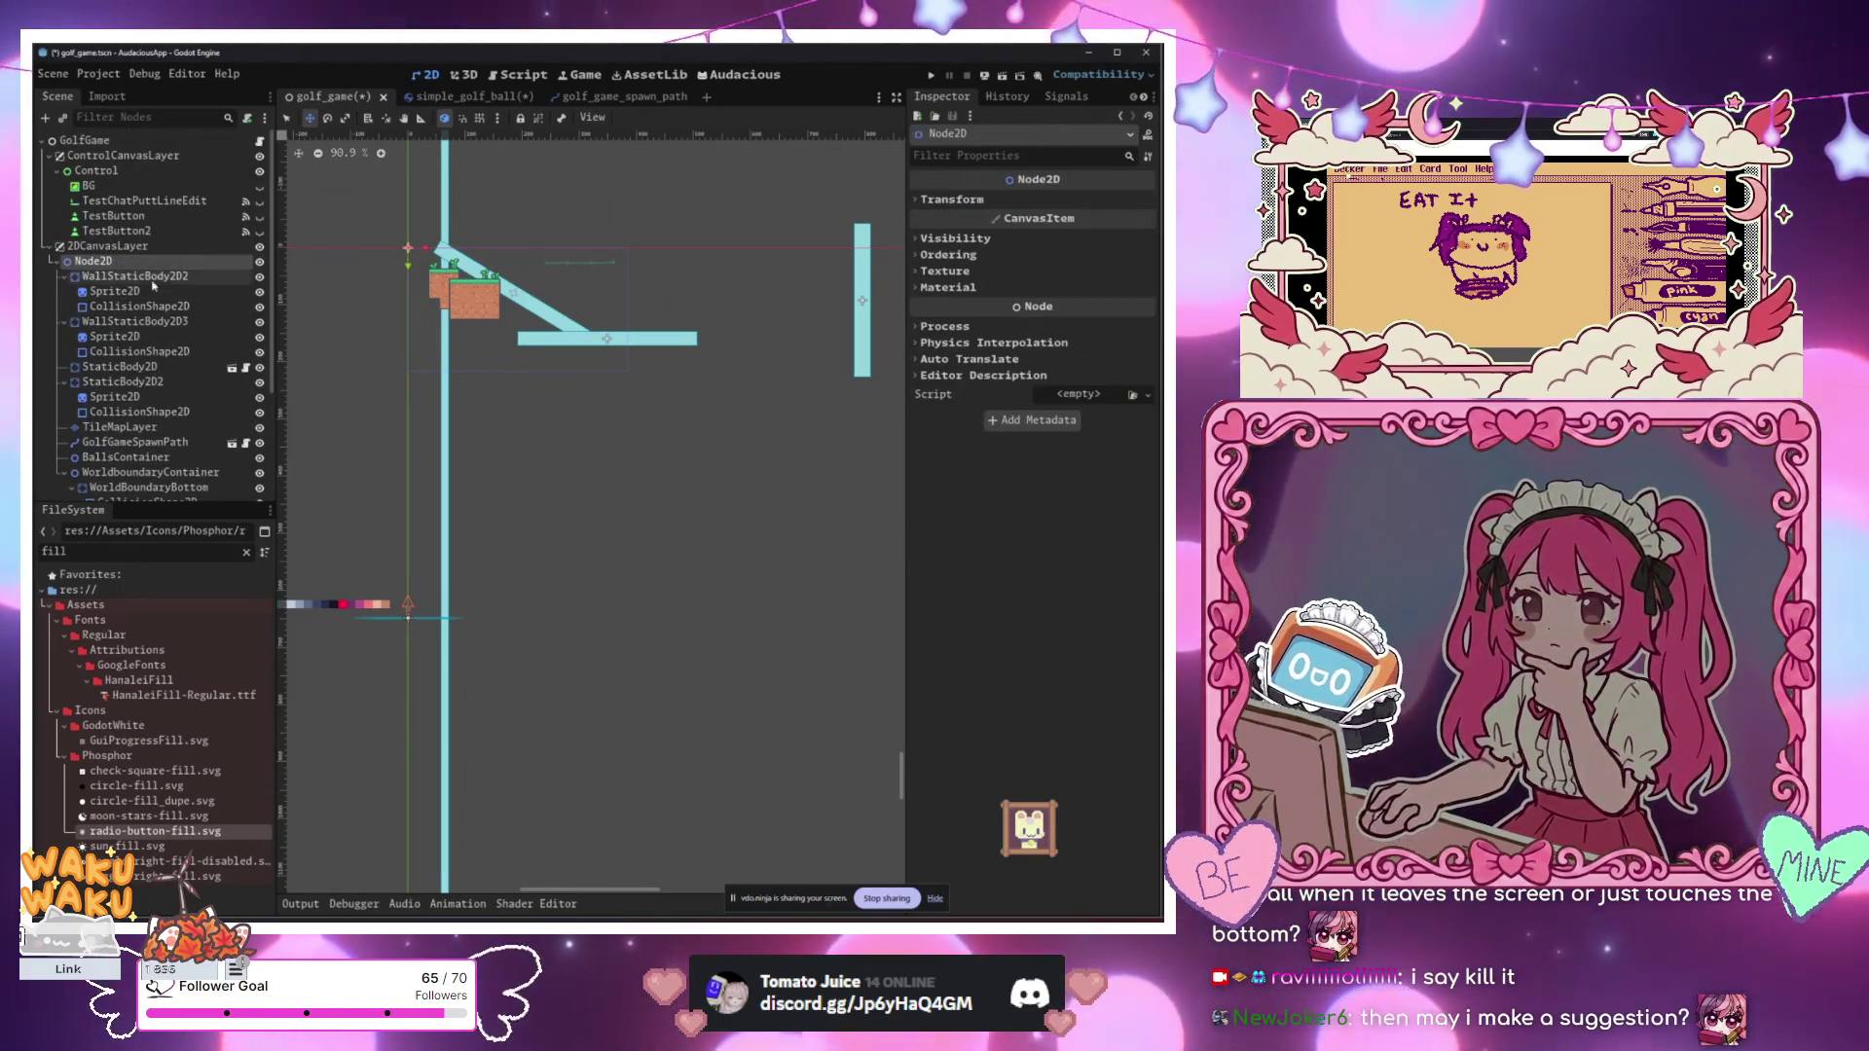
Step: Add a VisibleOnScreenNotifier2D to GolfGame via a 'notif' search and open its class documentation
click(1029, 198)
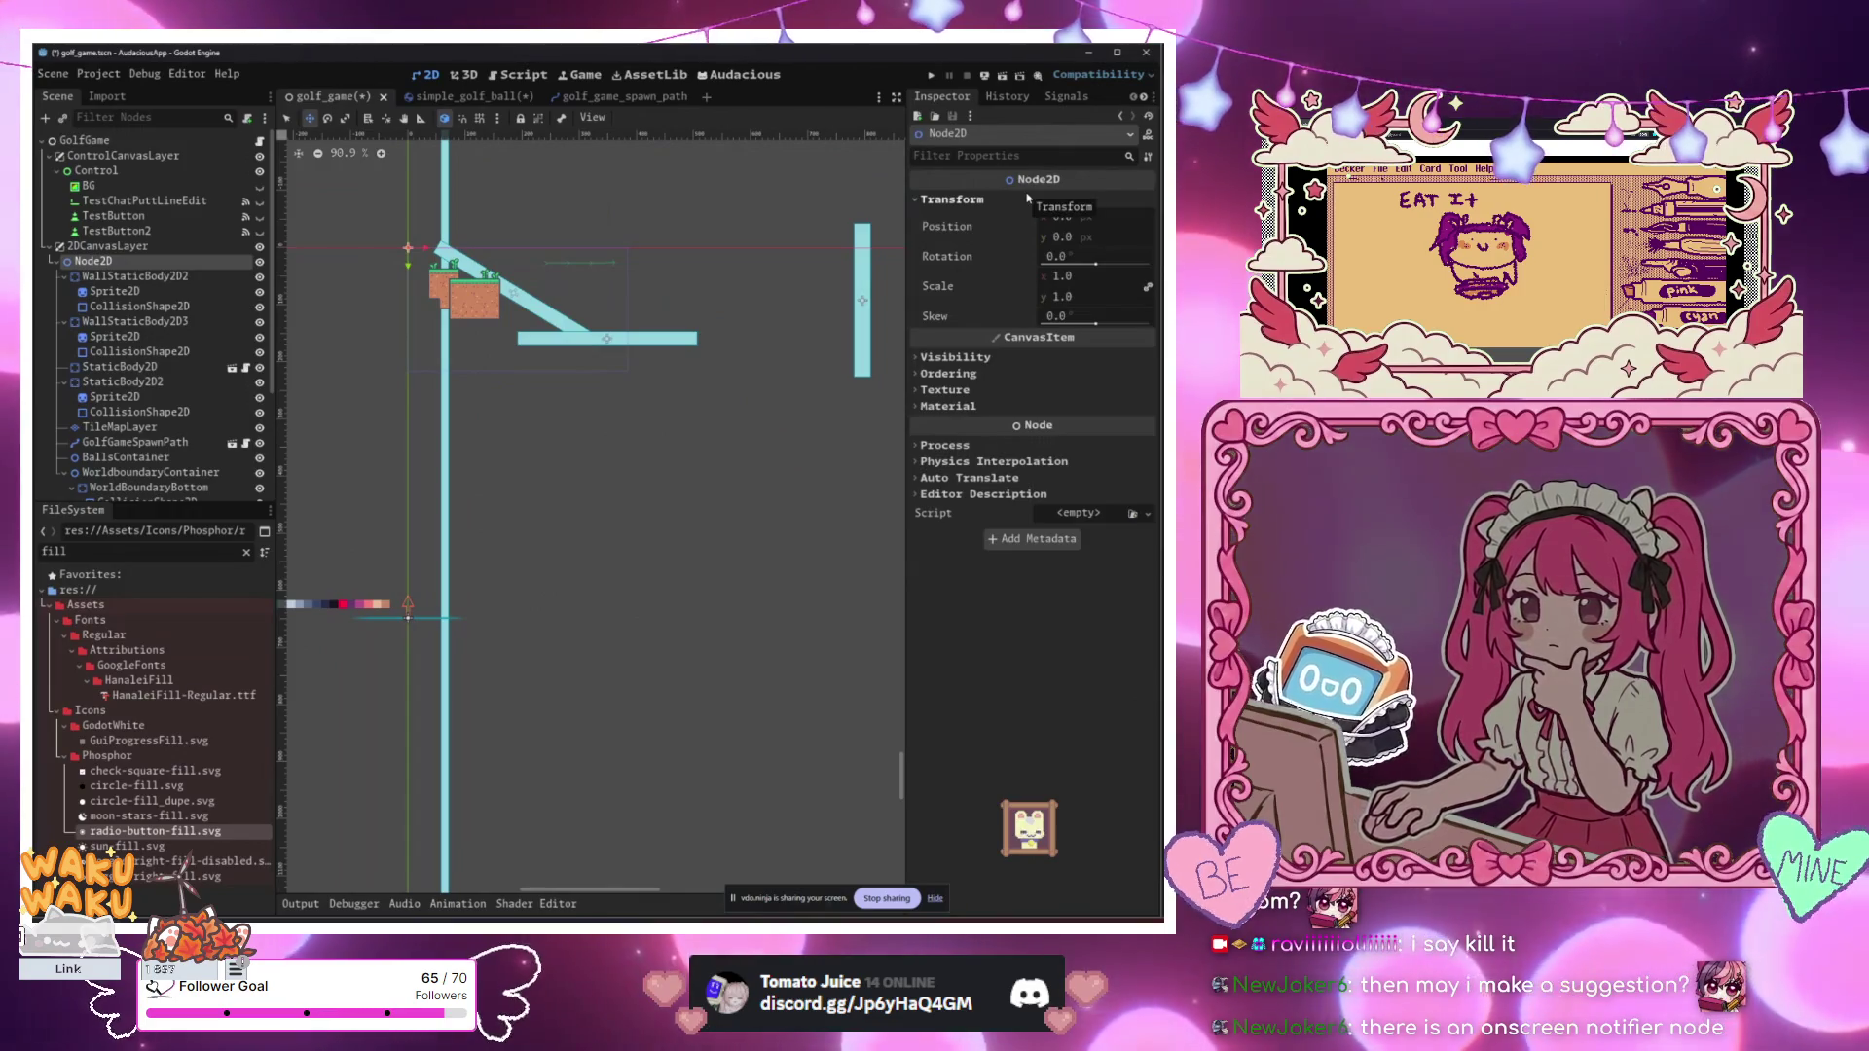
click(1029, 198)
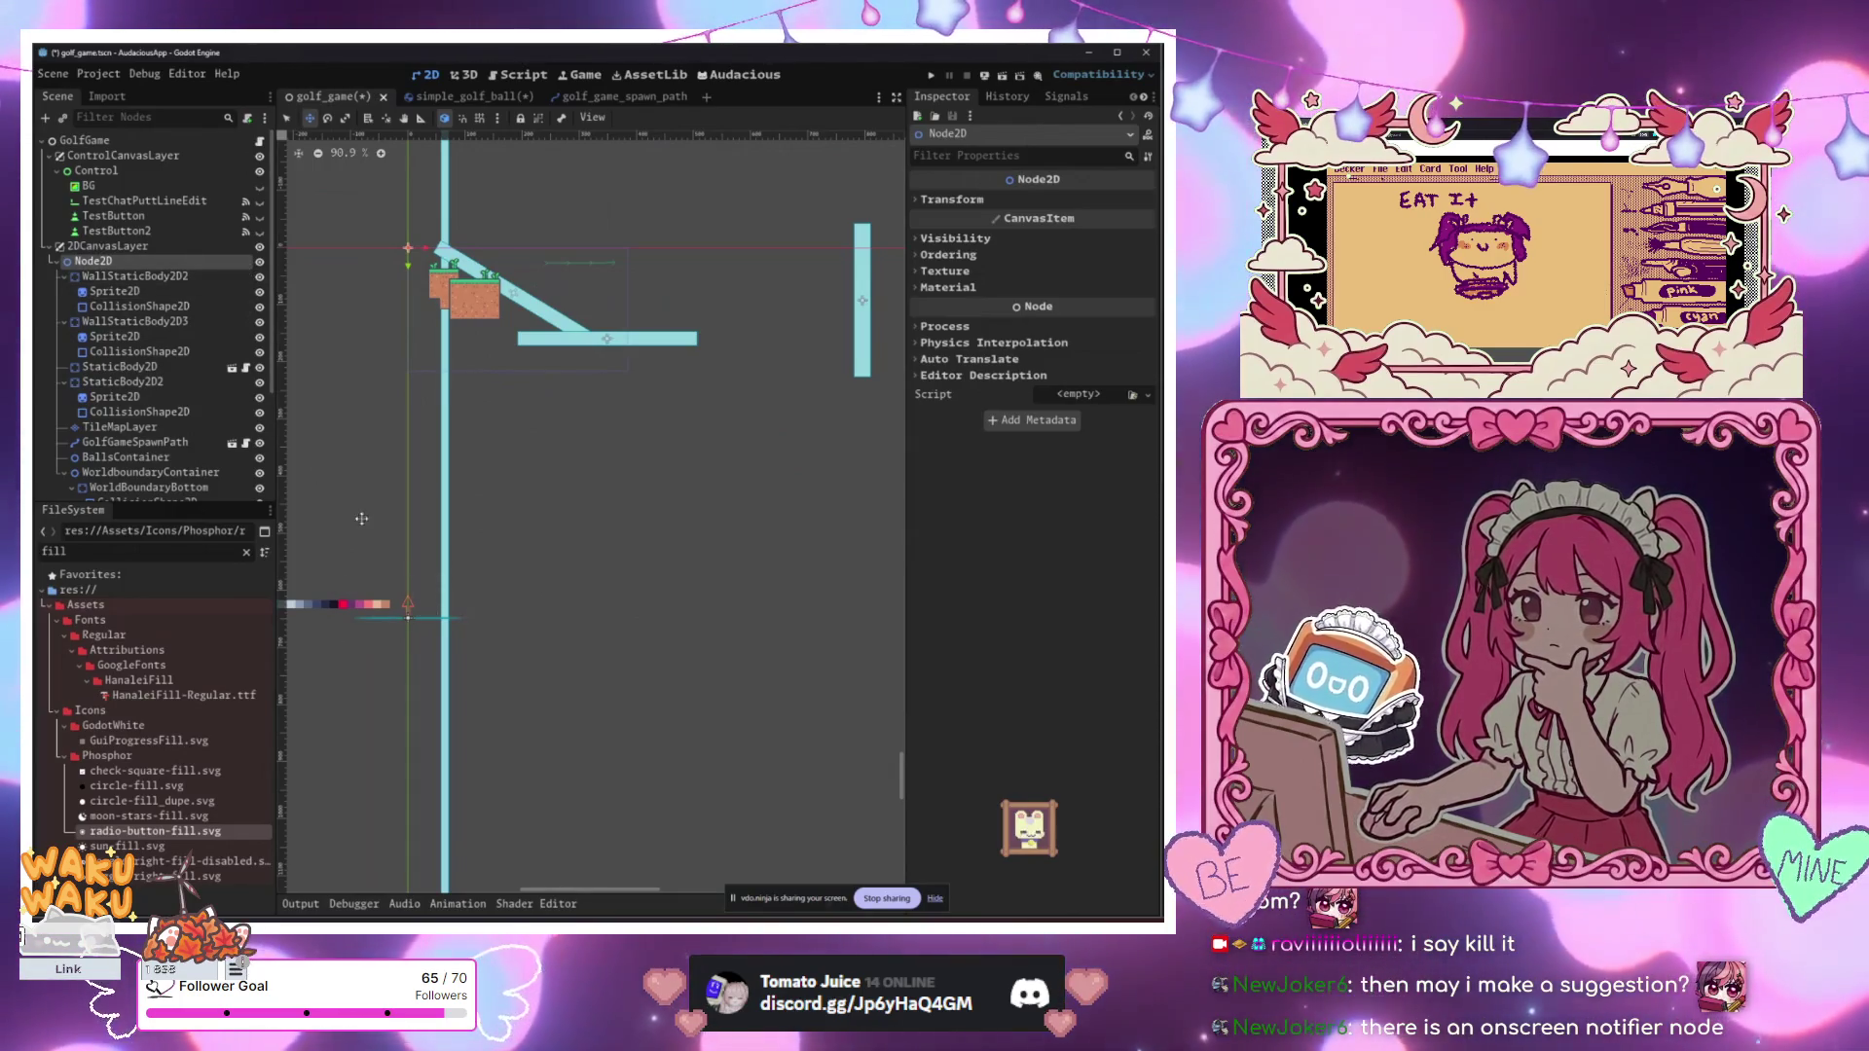
click(84, 140)
click(49, 118)
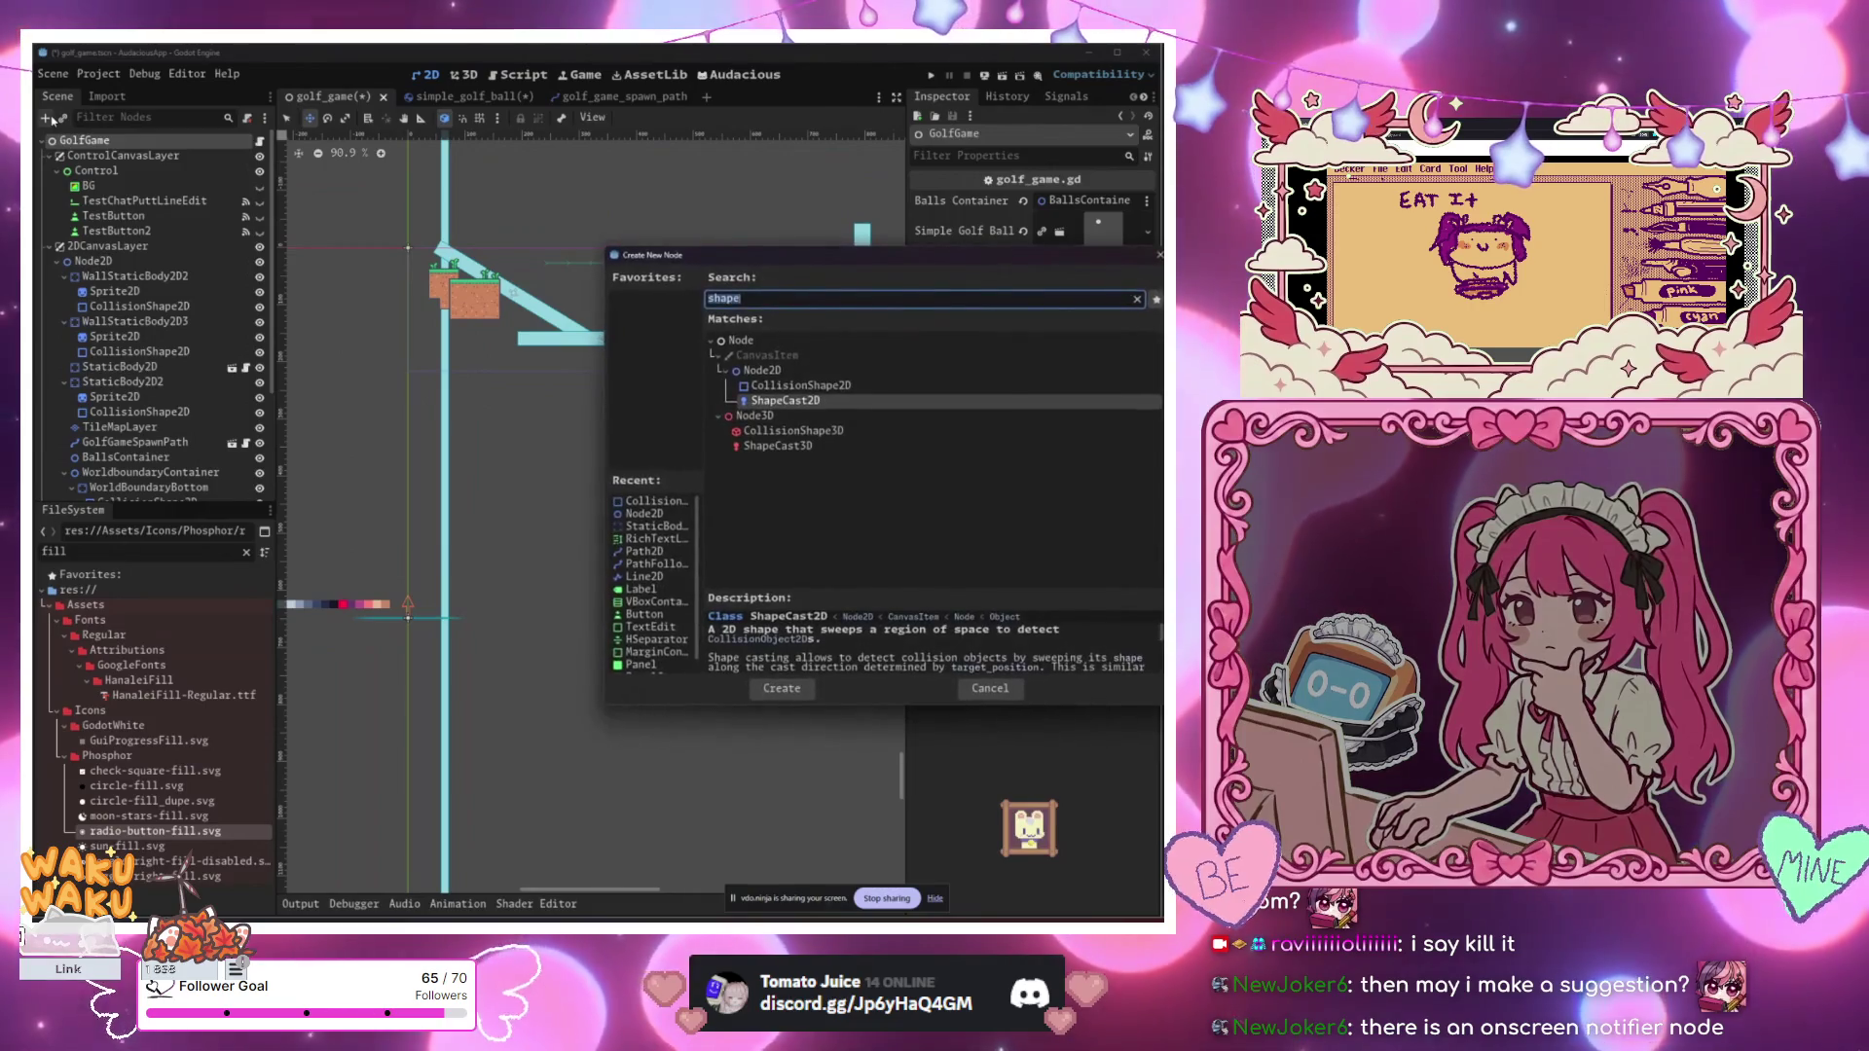
text(off)
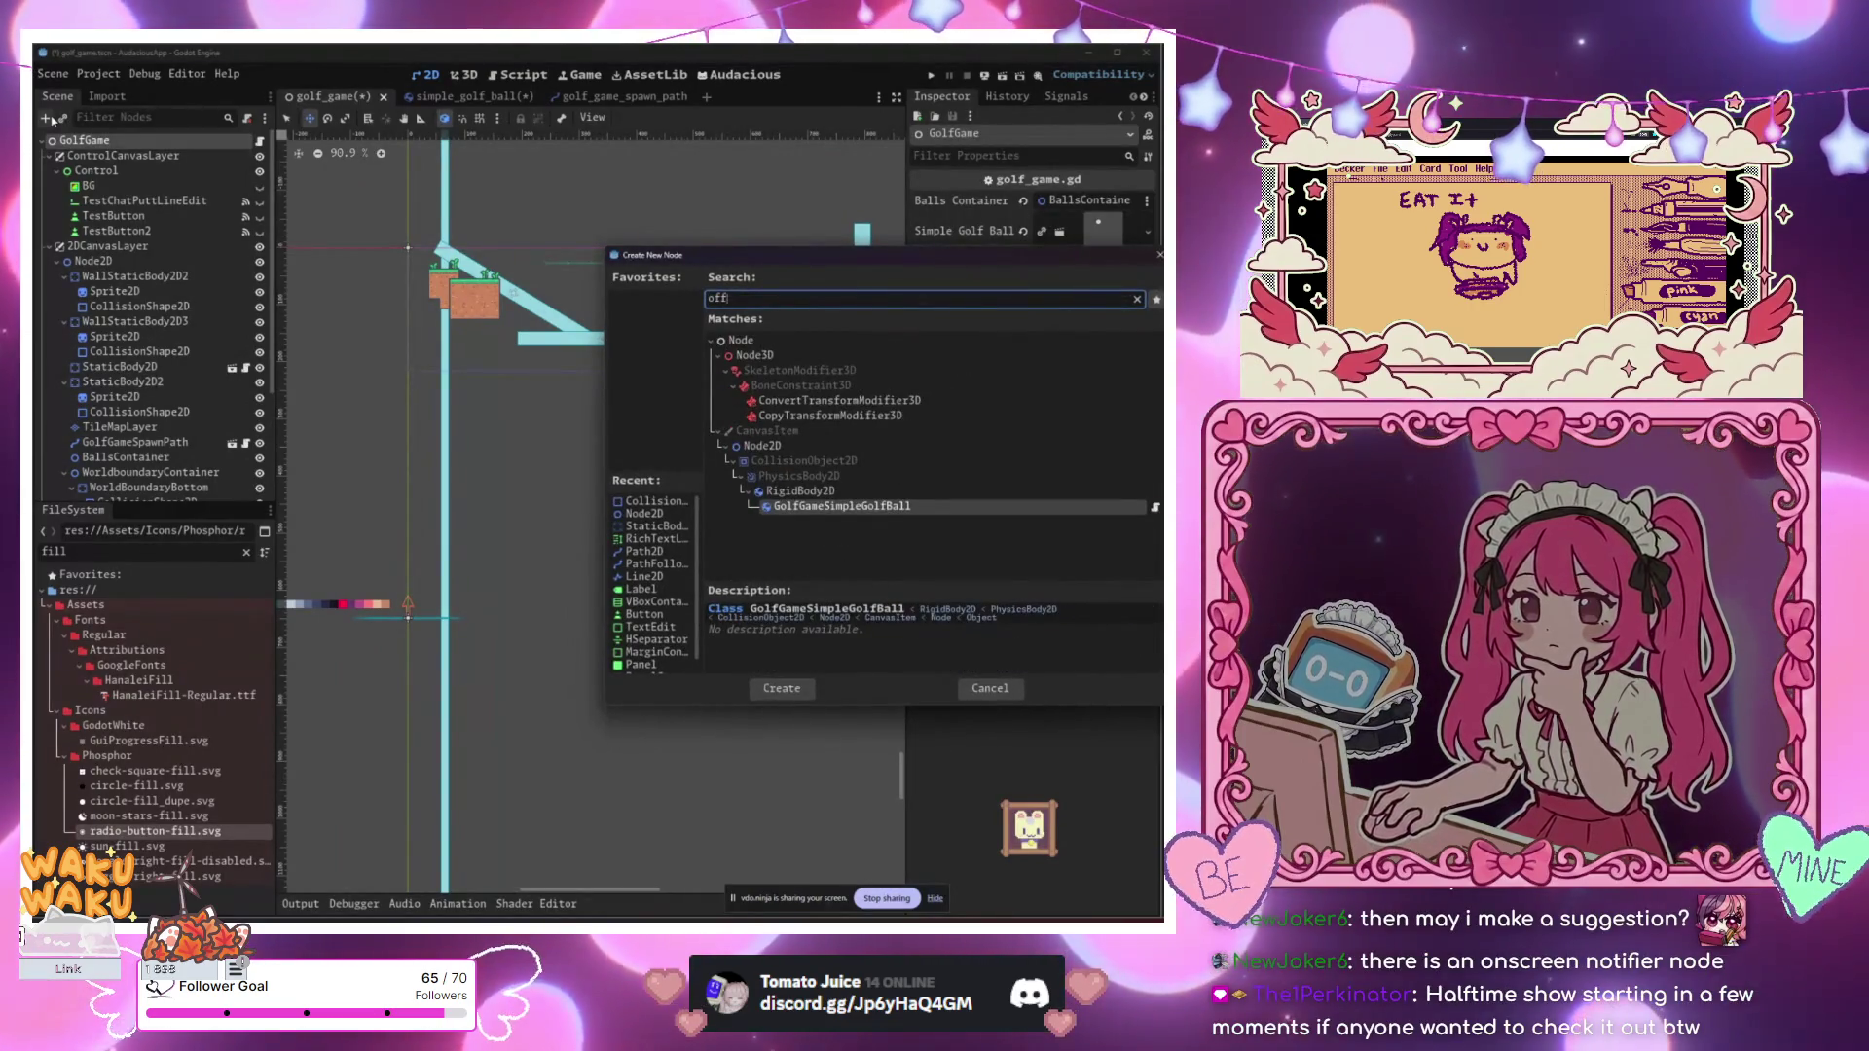
key(BackSpace)
key(BackSpace)
key(BackSpace)
text(n)
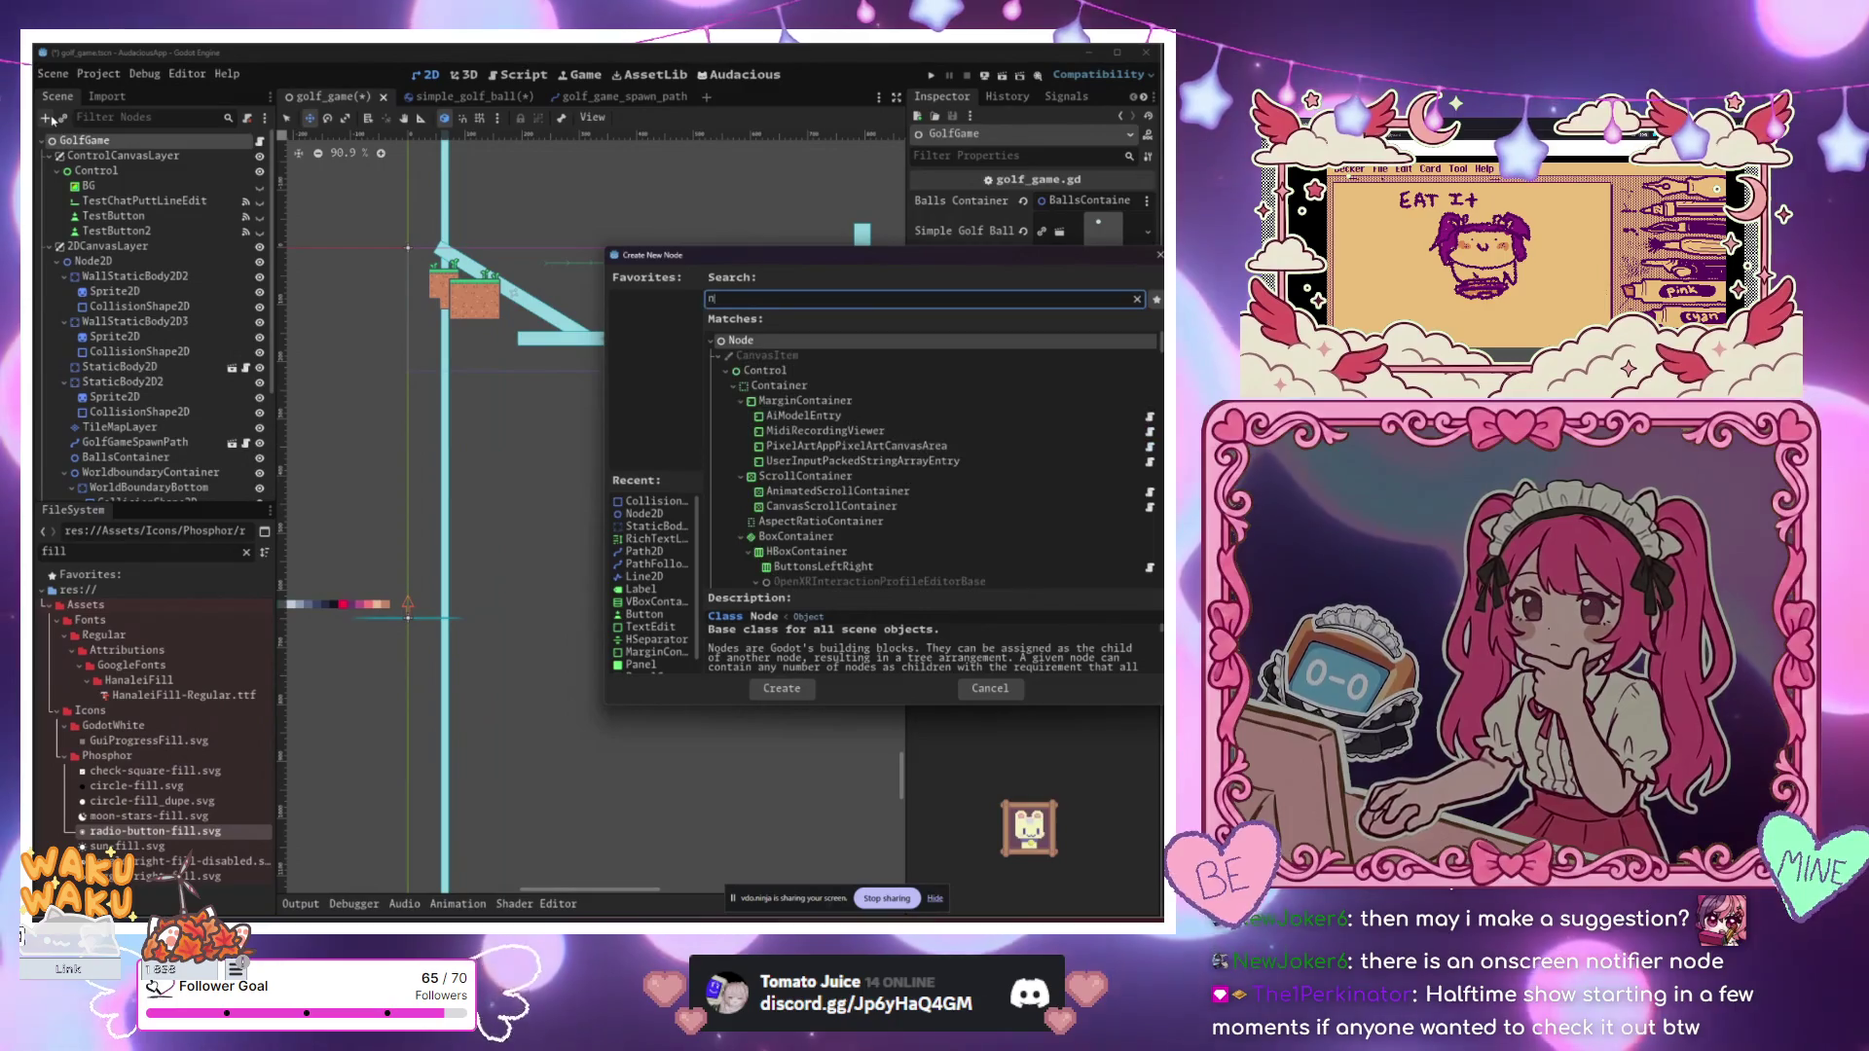
text(o)
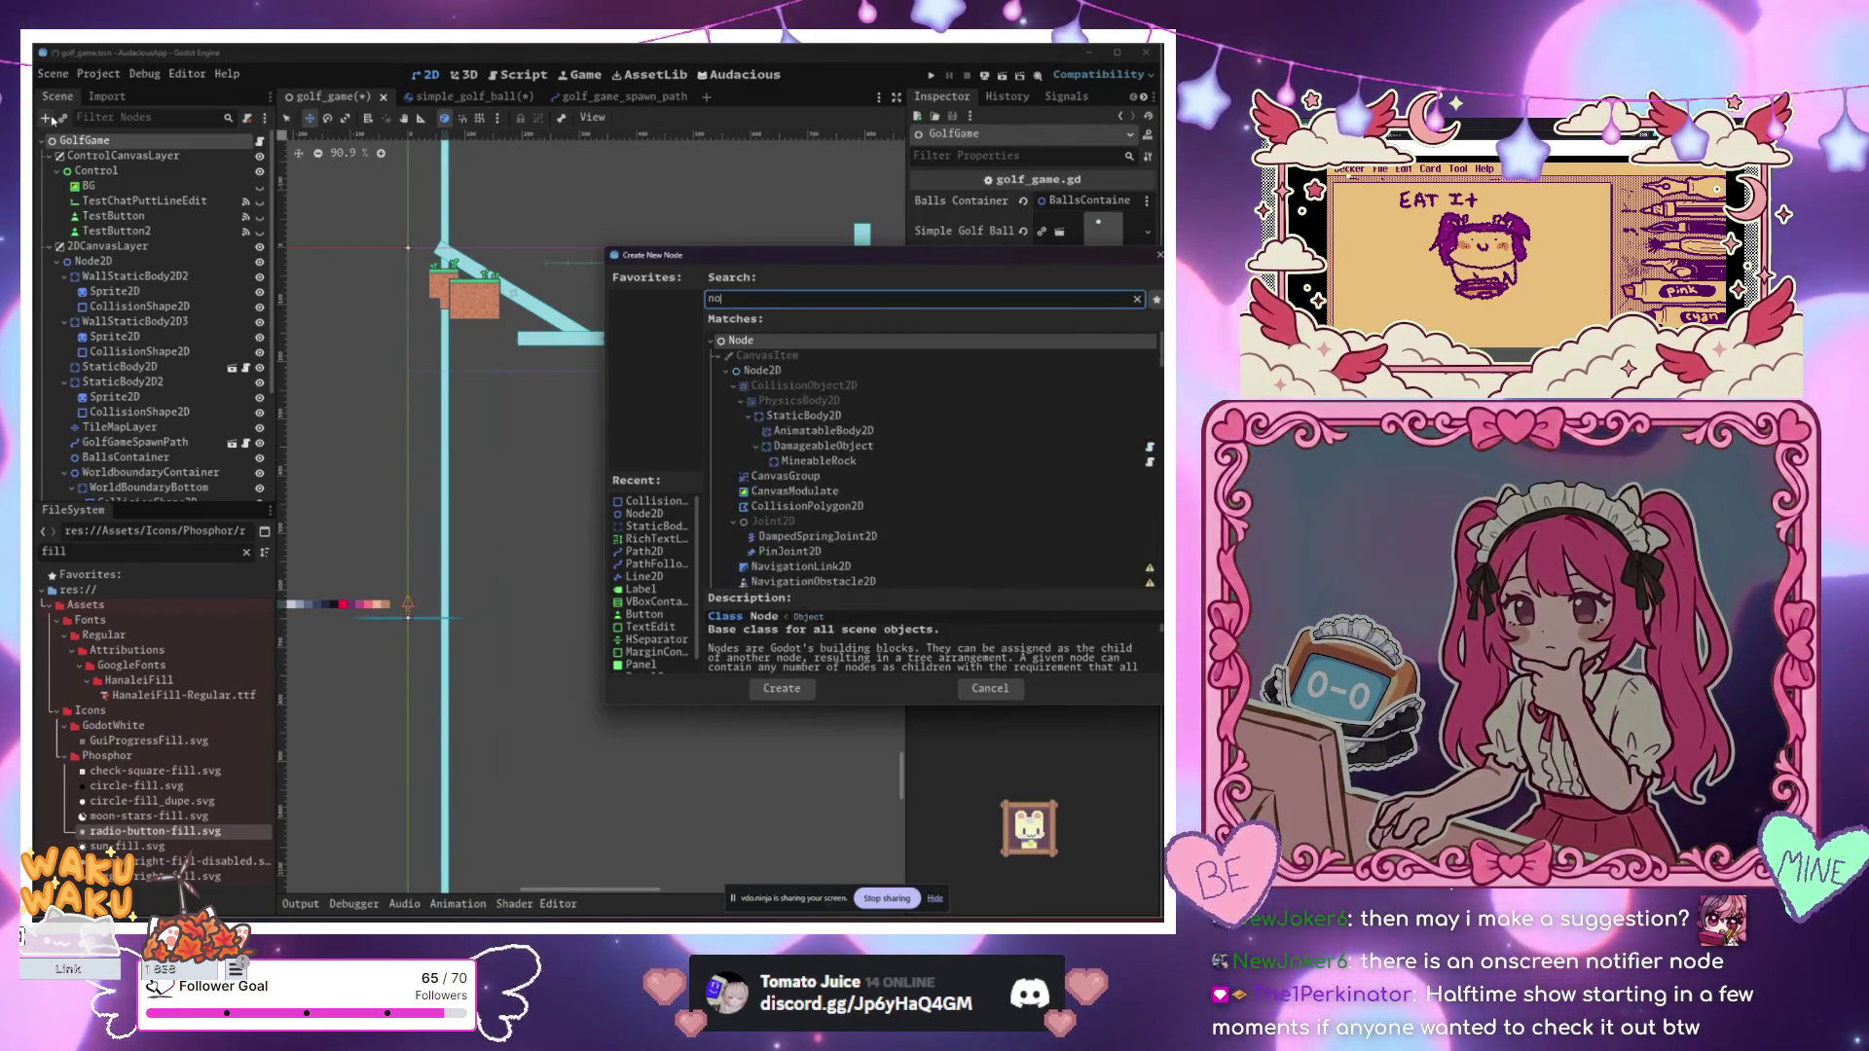
text(tifi)
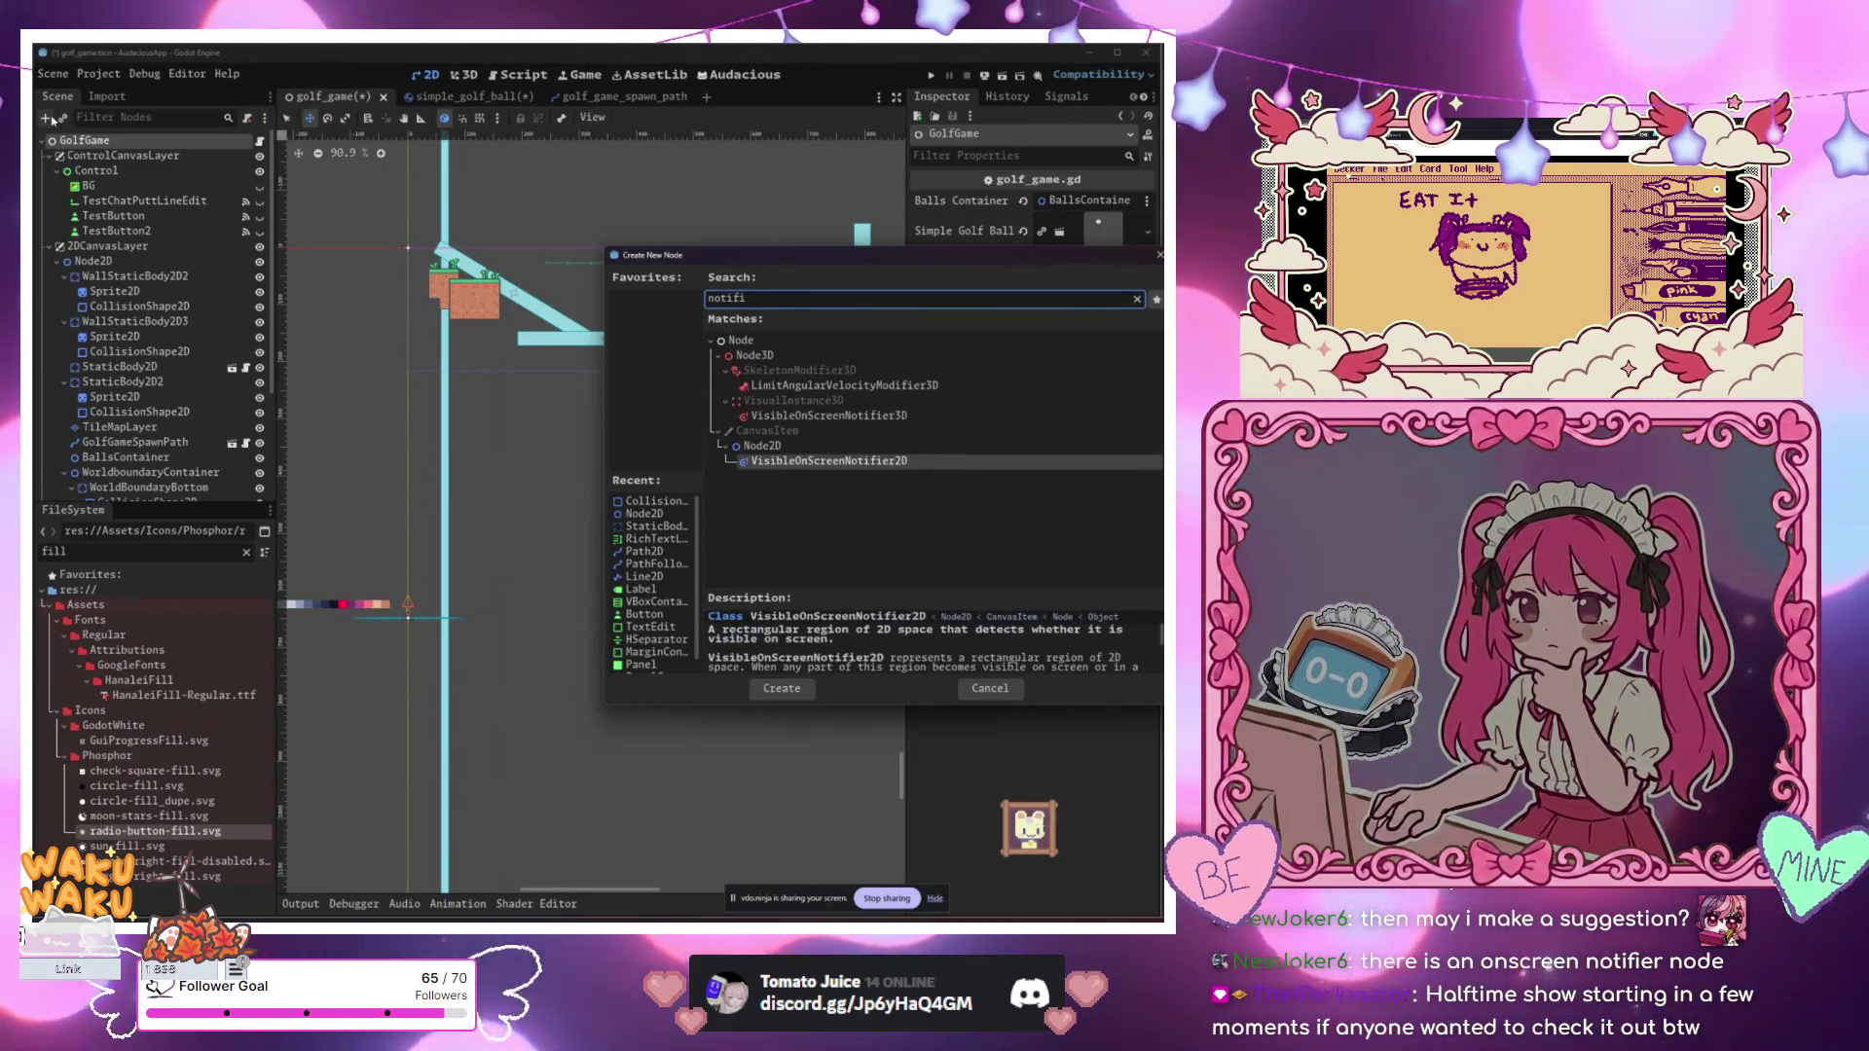
key(Return)
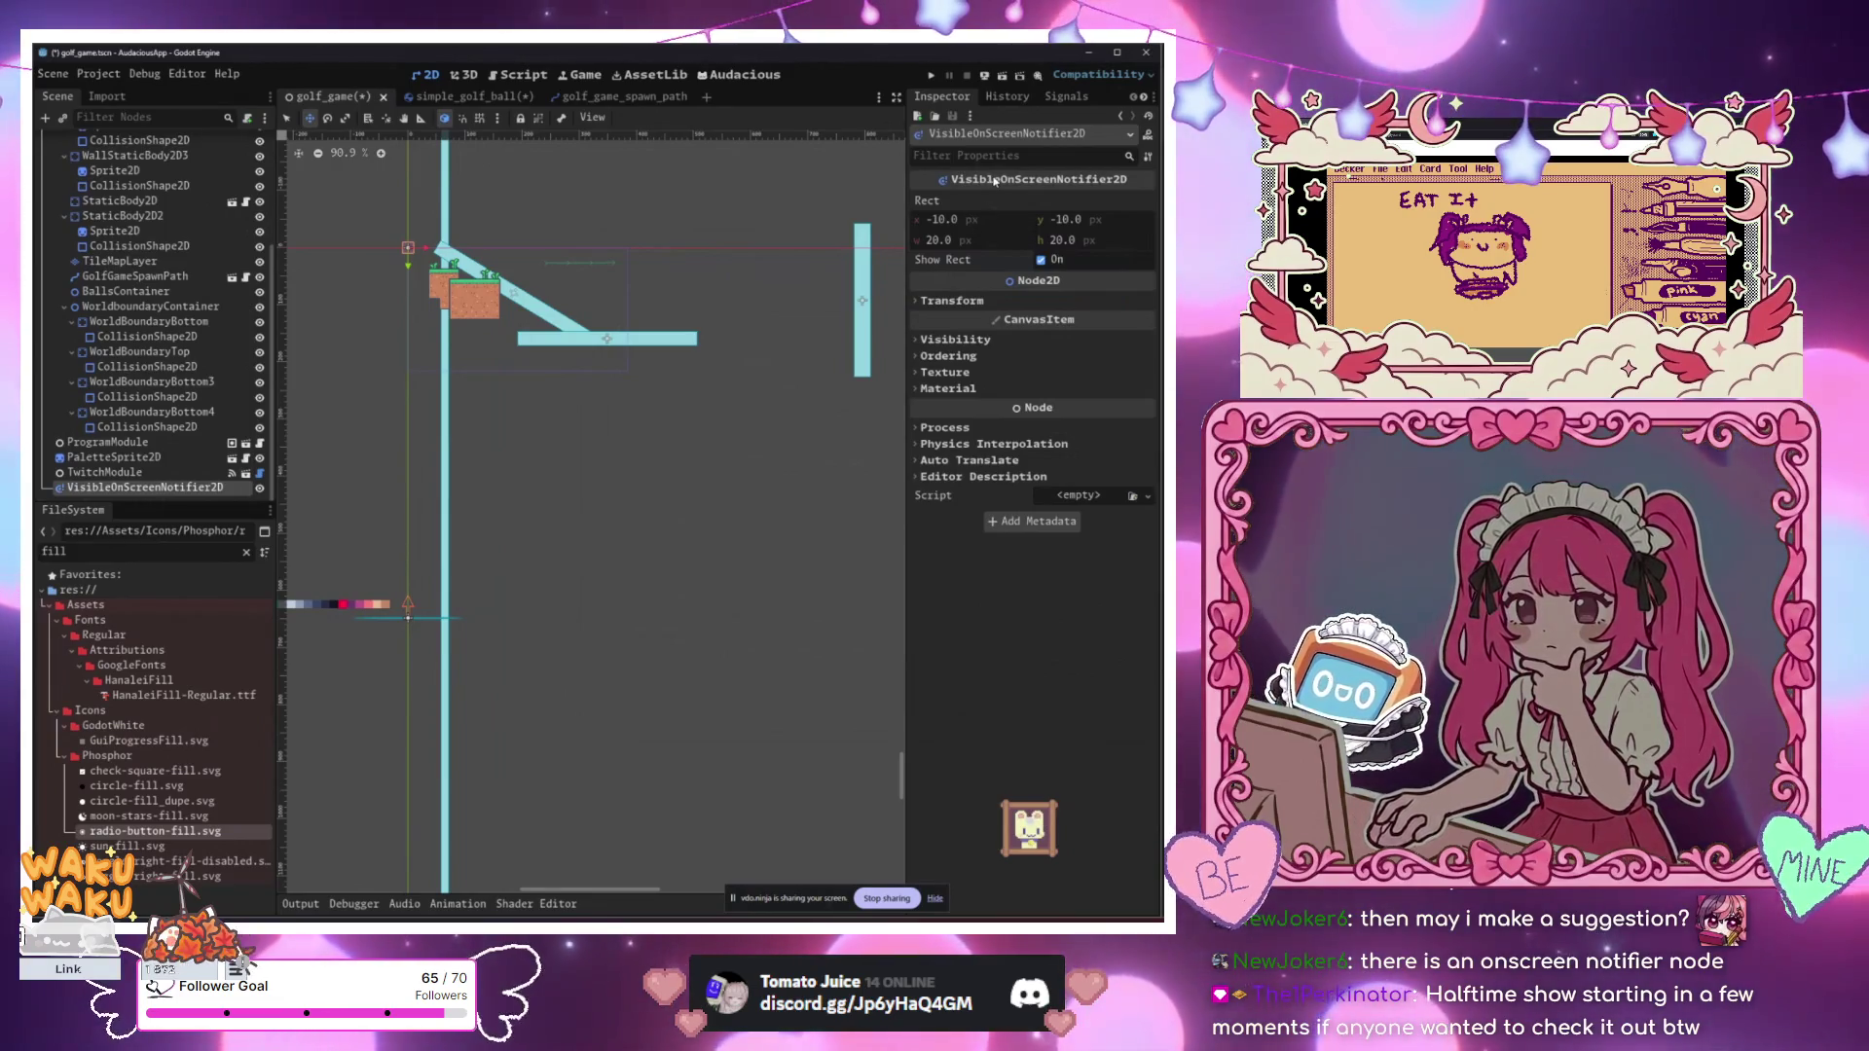
right_click(226, 486)
click(272, 769)
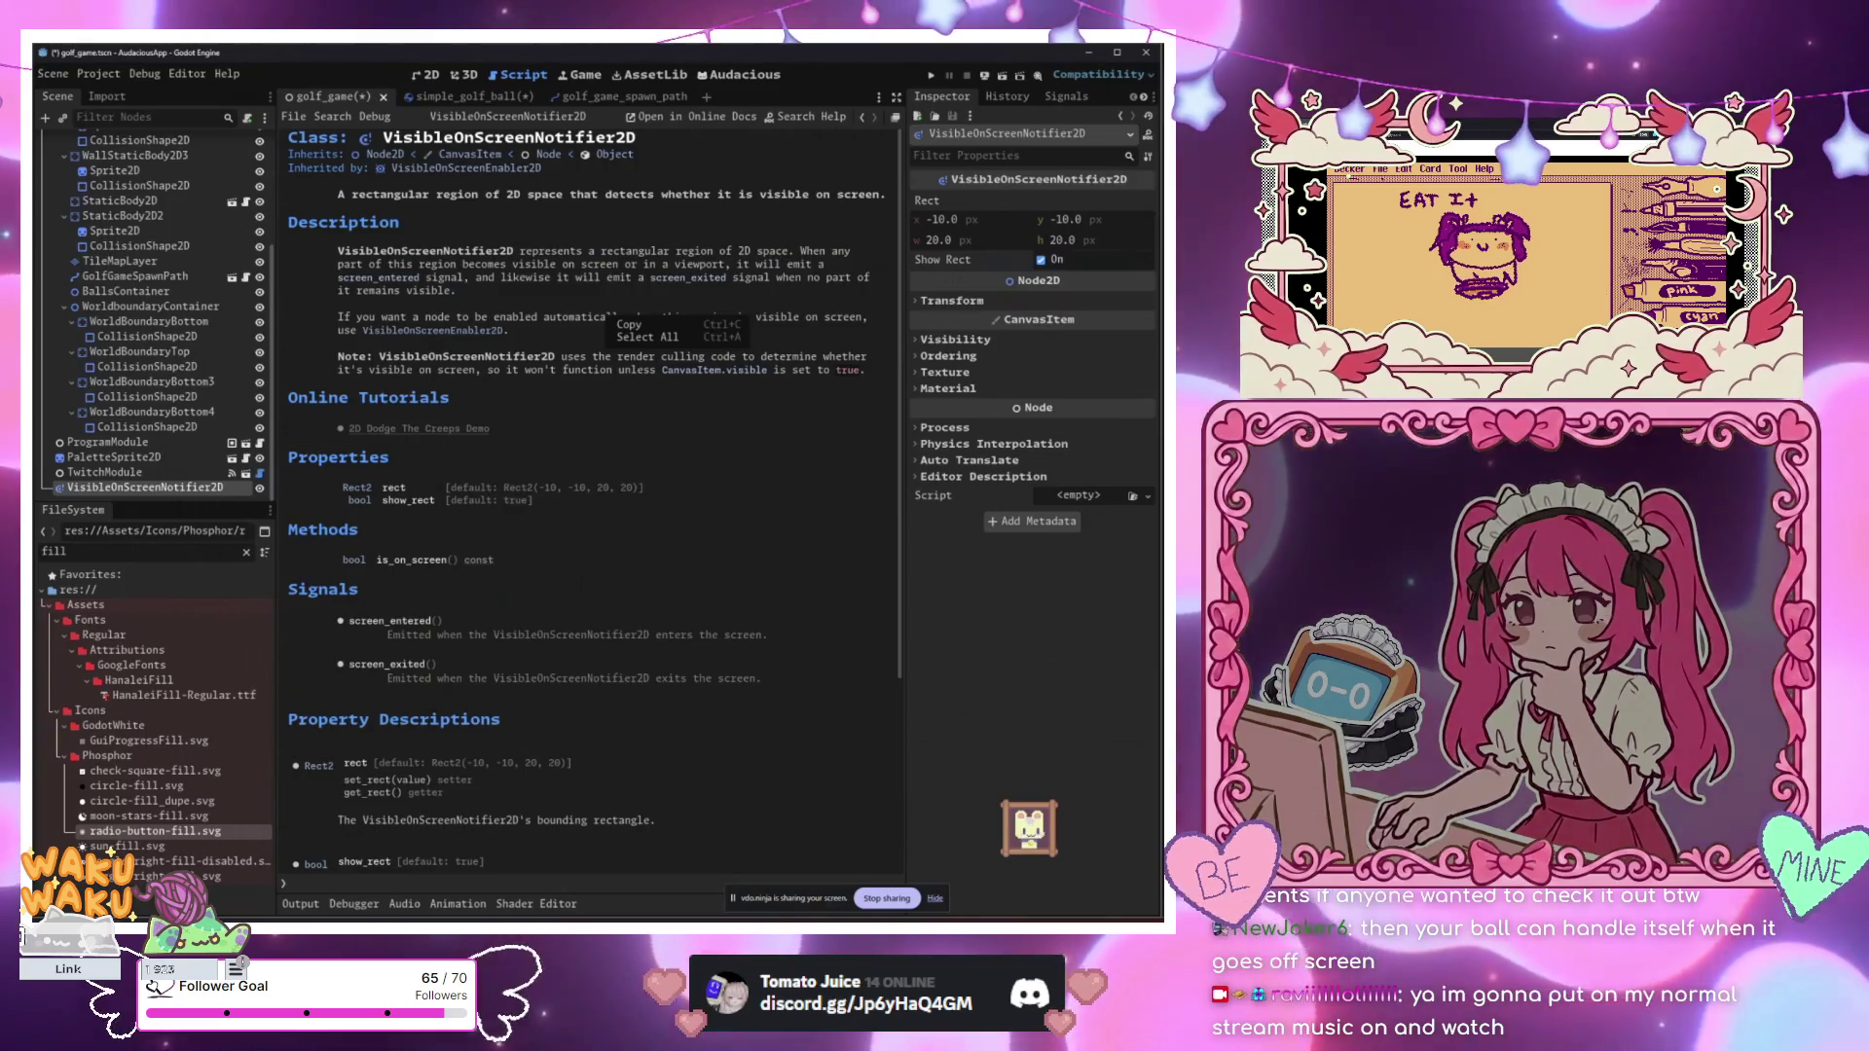
Step: Read the VisibleOnScreenNotifier2D reference, then delete that notifier node from golf_game
key(Escape)
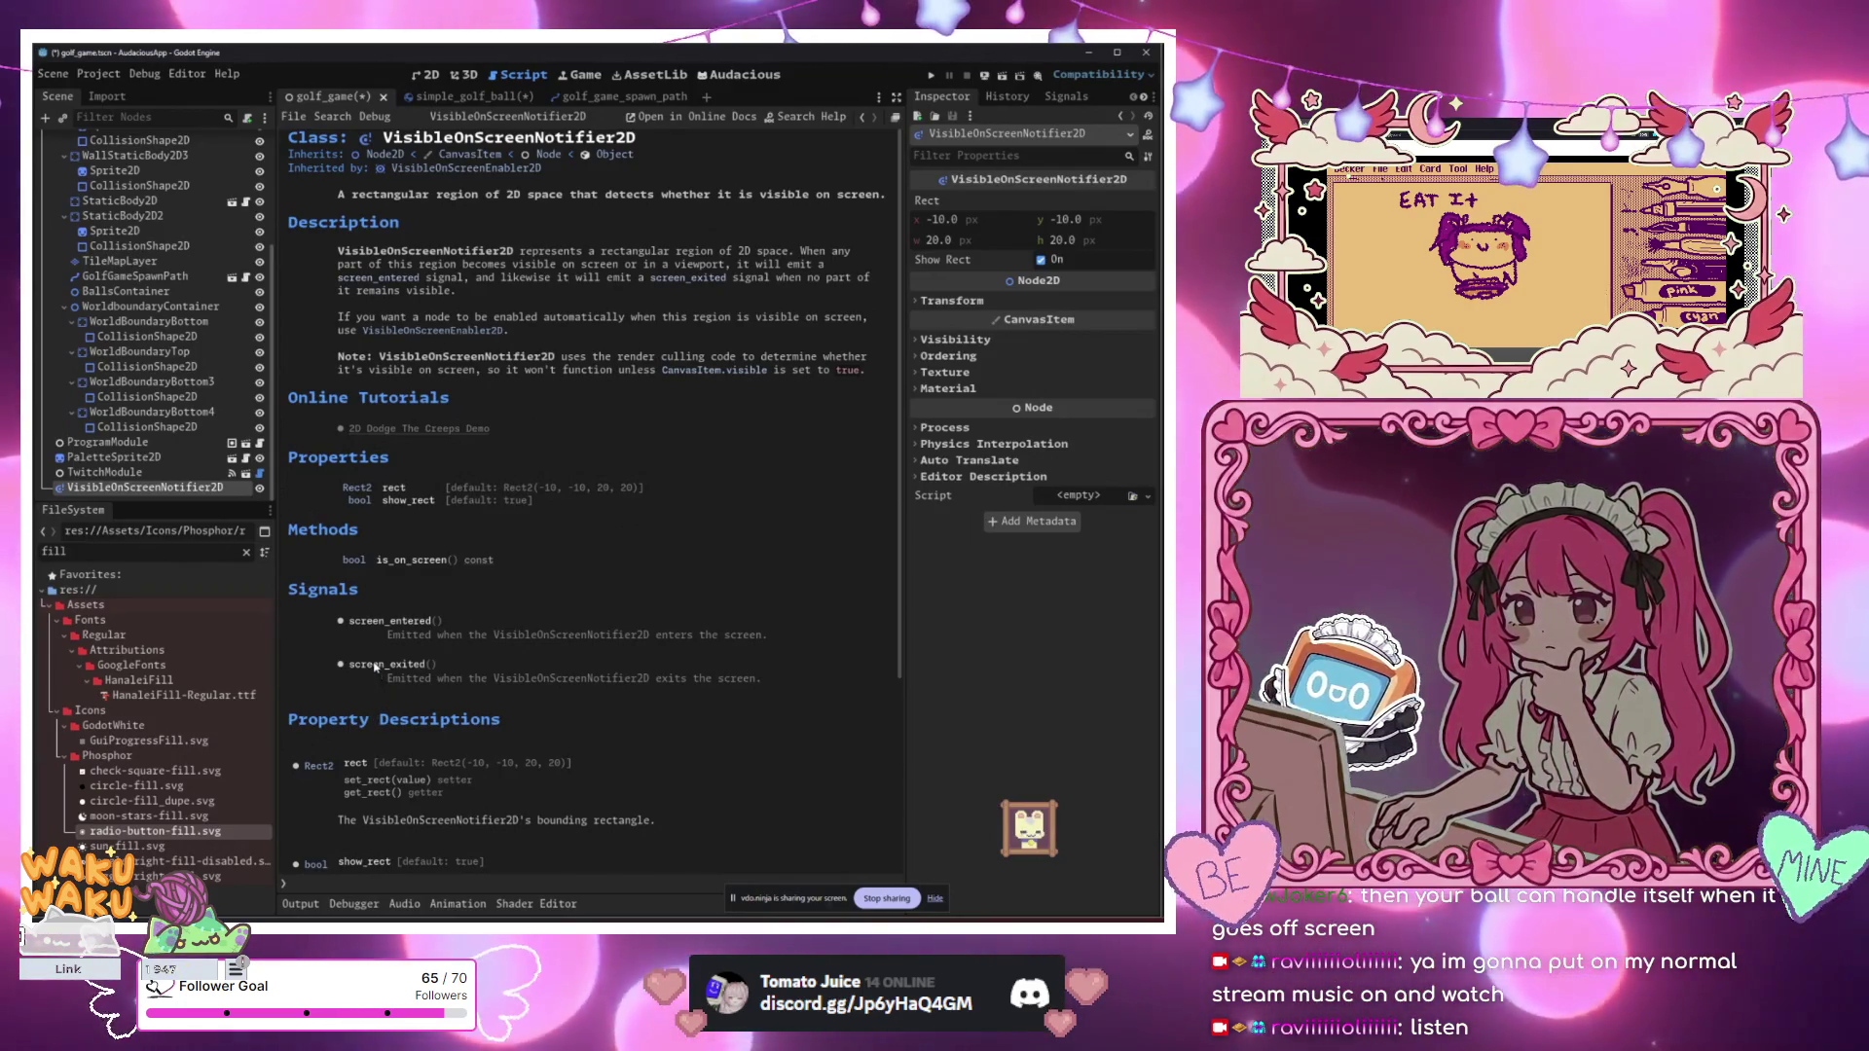
scroll(389, 652, down, 5)
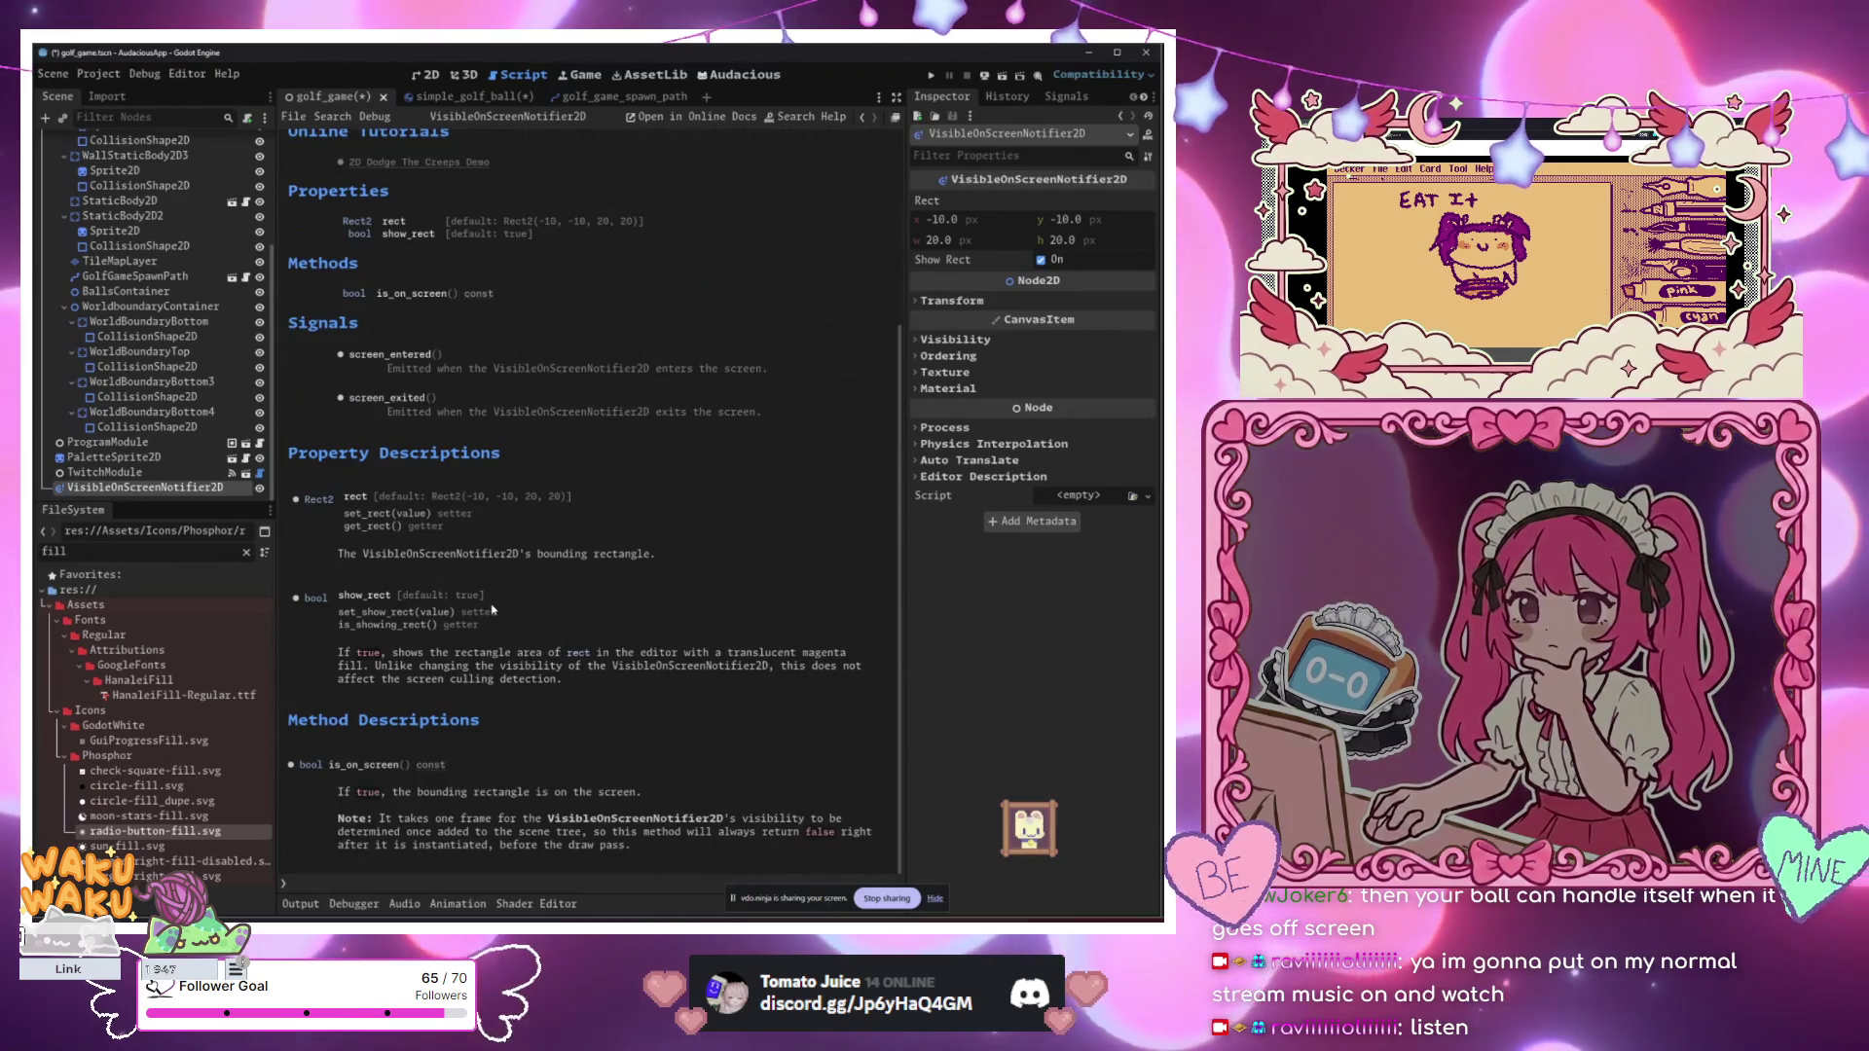
scroll(492, 609, up, 5)
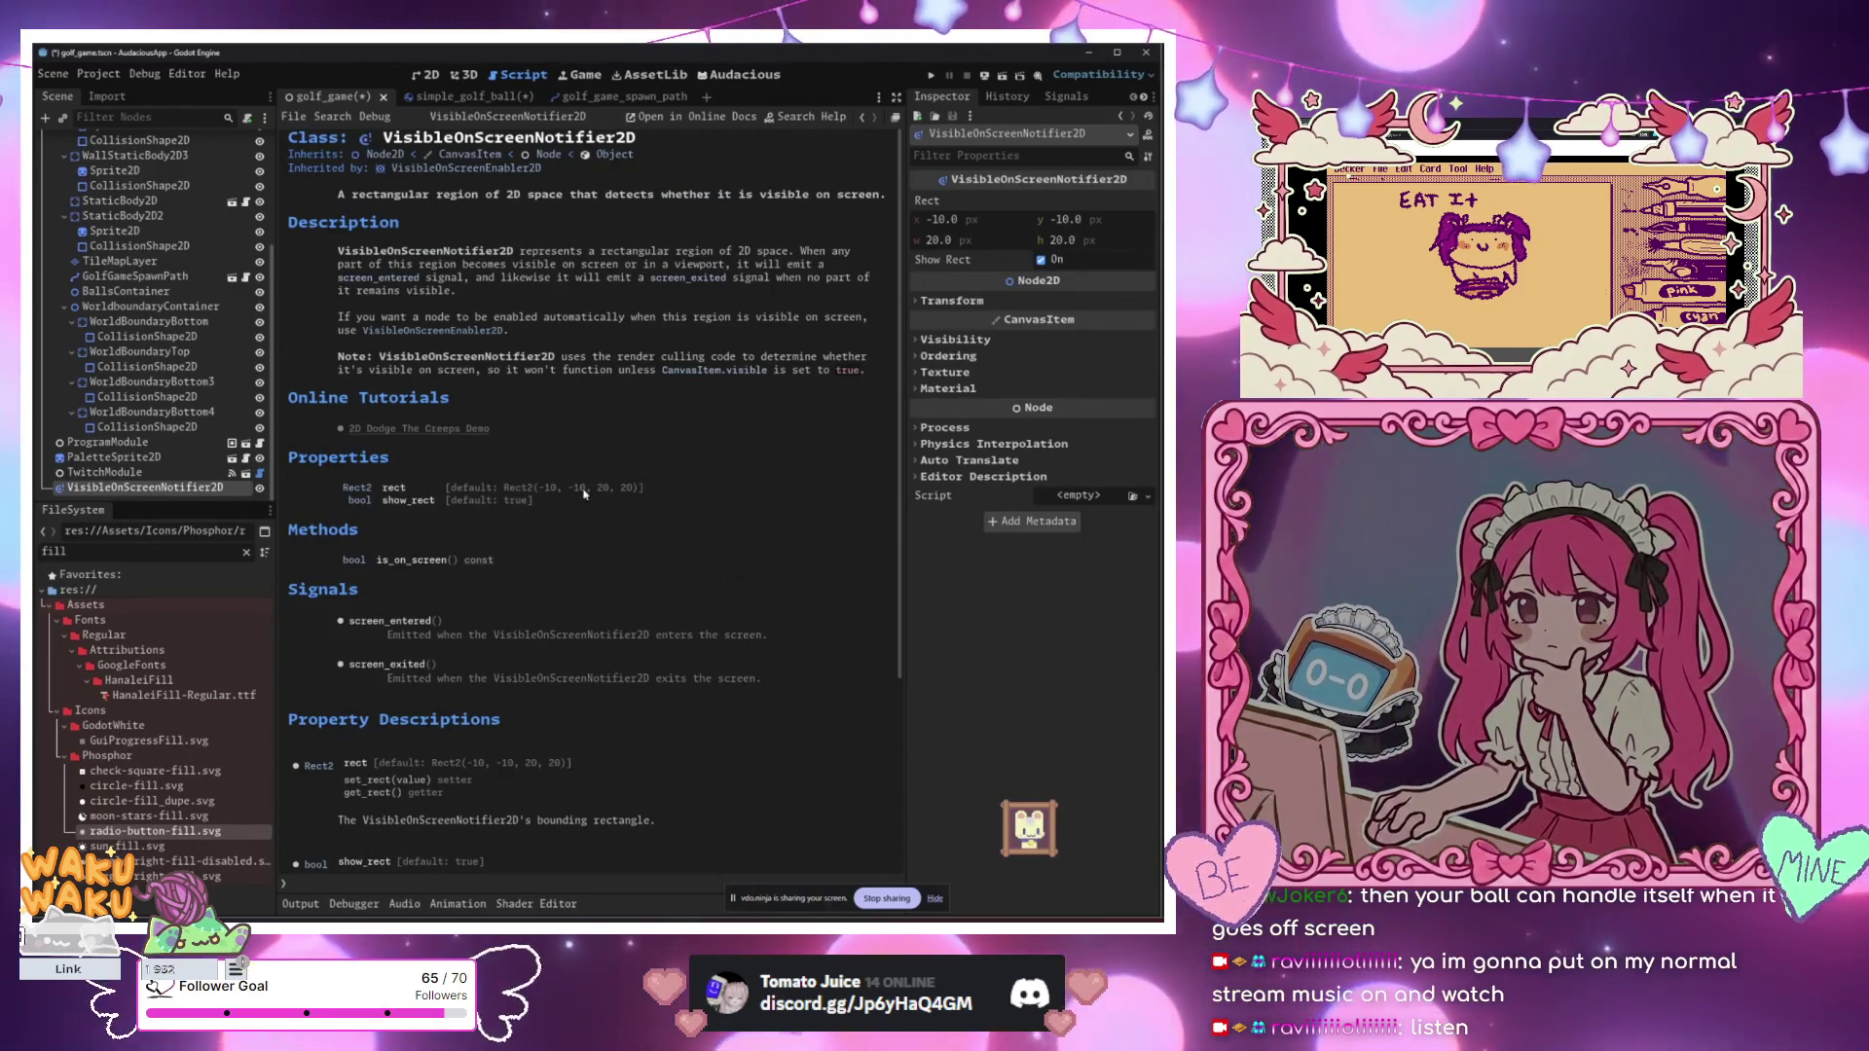
right_click(538, 303)
click(465, 304)
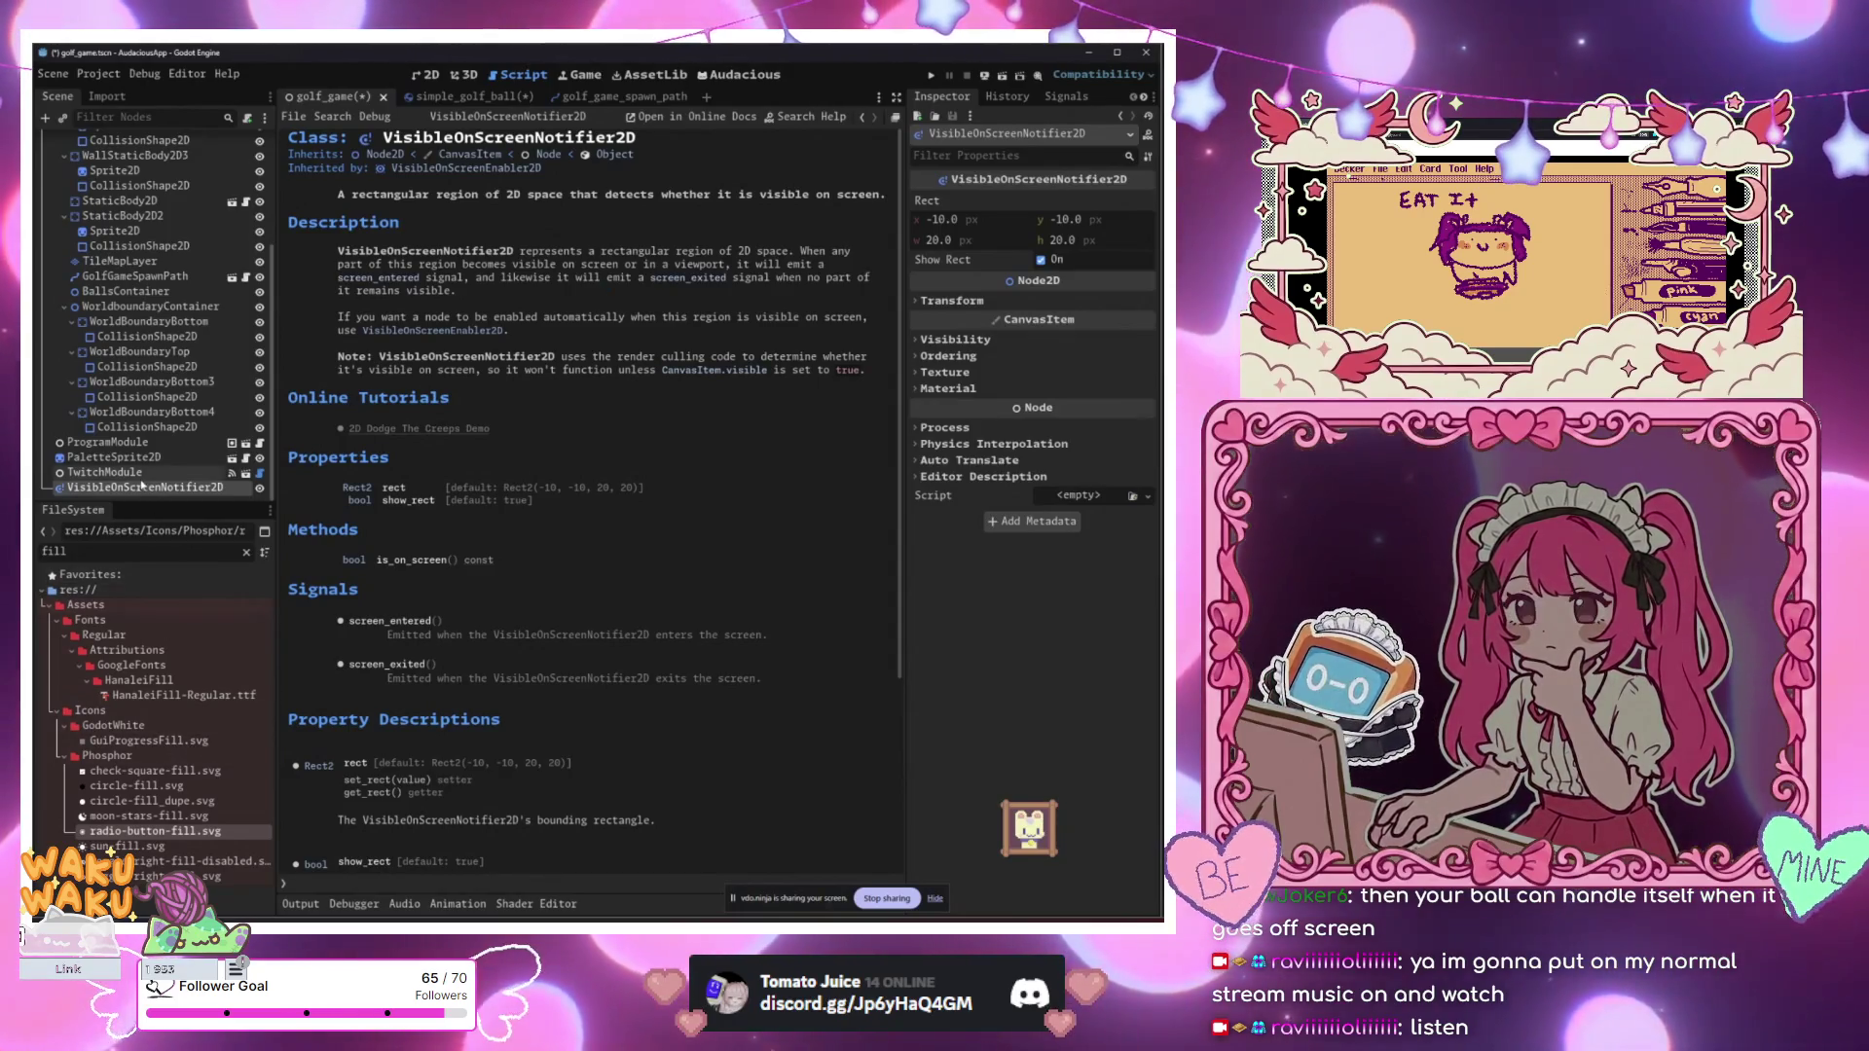
key(Delete)
key(Return)
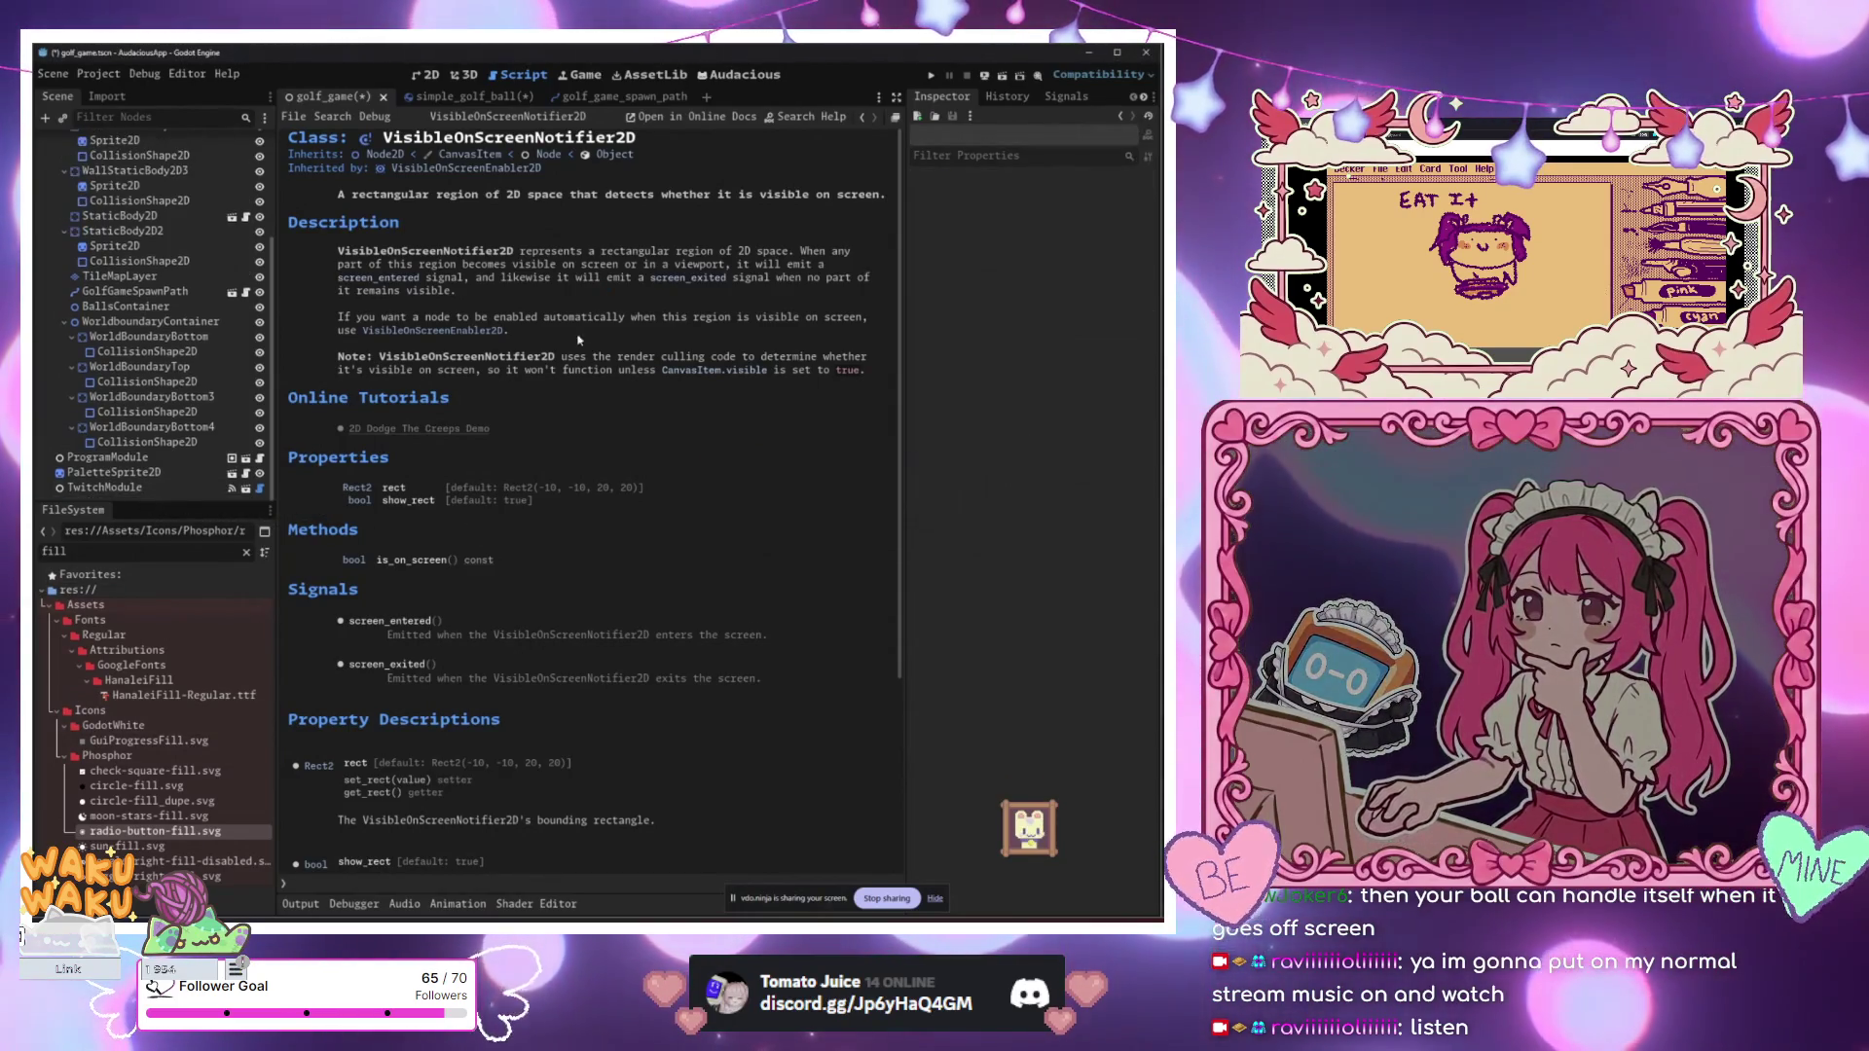
Step: Add a VisibleOnScreenNotifier2D under SimpleGolfBall in the simple_golf_ball scene
click(461, 98)
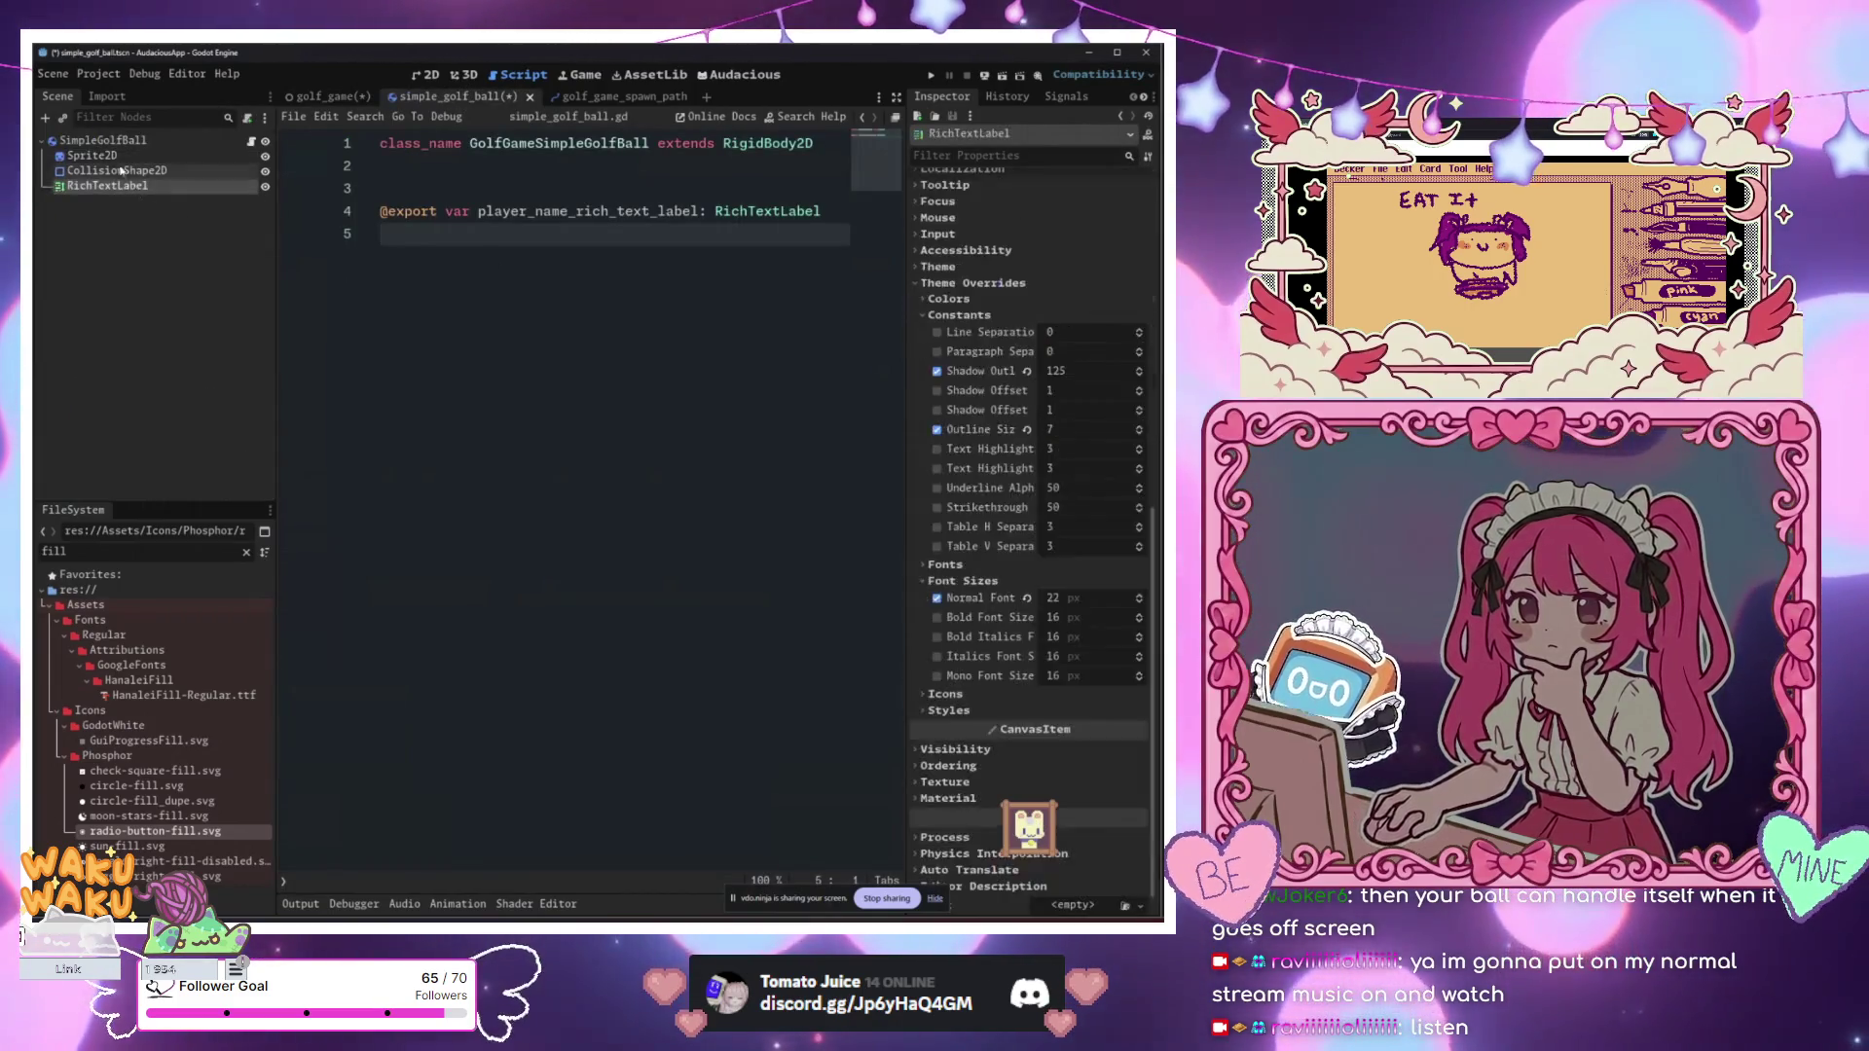
key(ctrl+a)
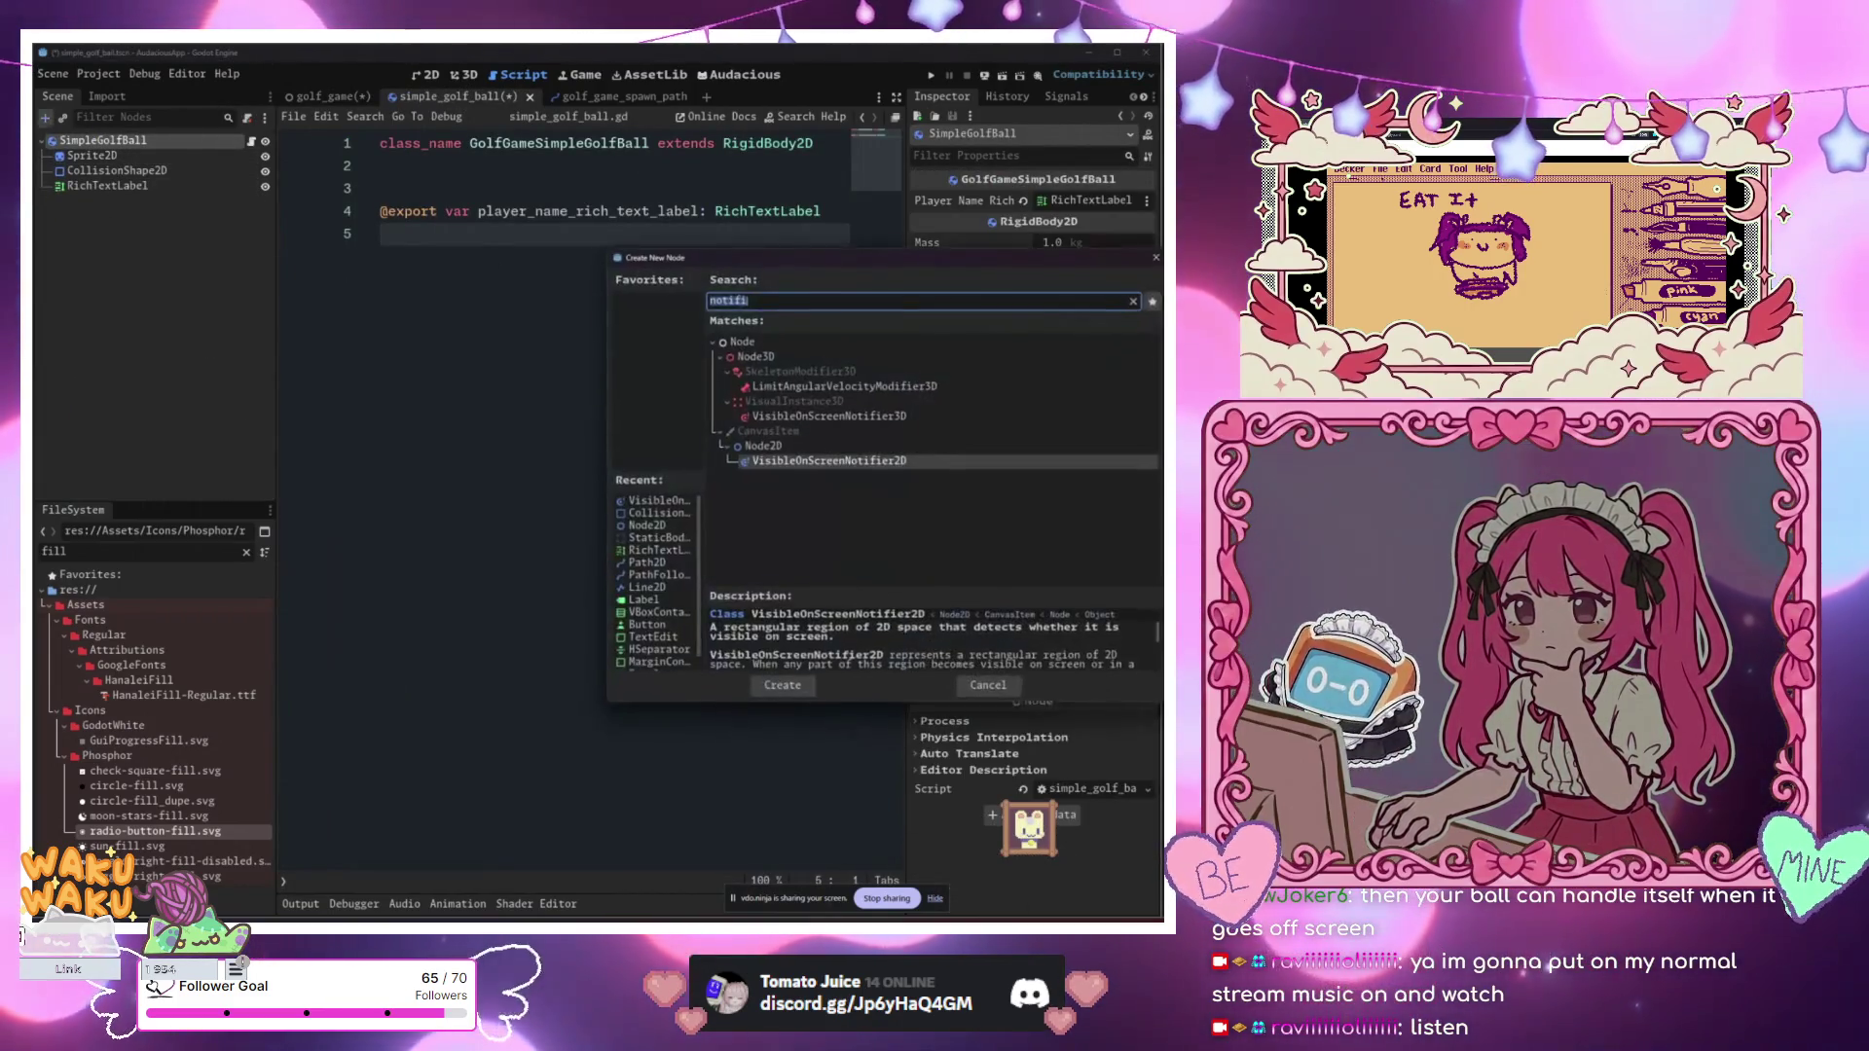
key(Return)
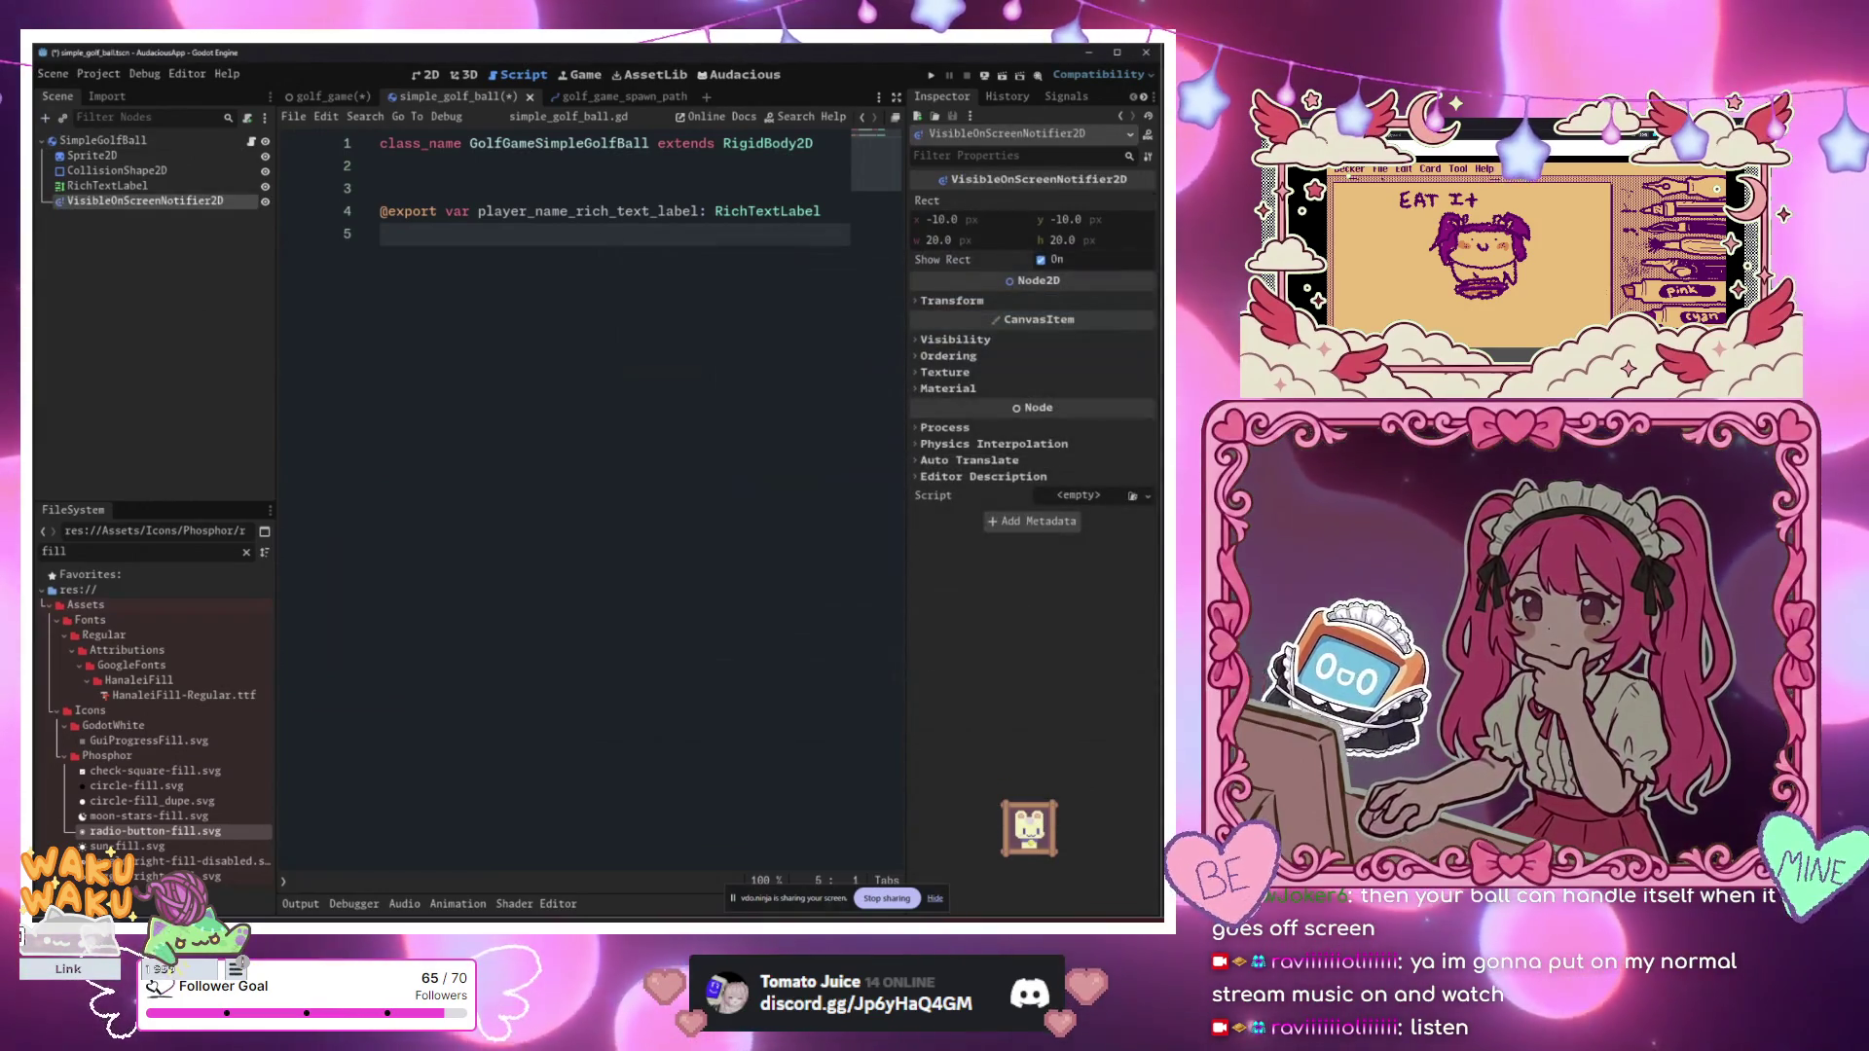
Step: Shrink the notifier's rect to 14×14 around the ball, starting at -7, -7
click(429, 76)
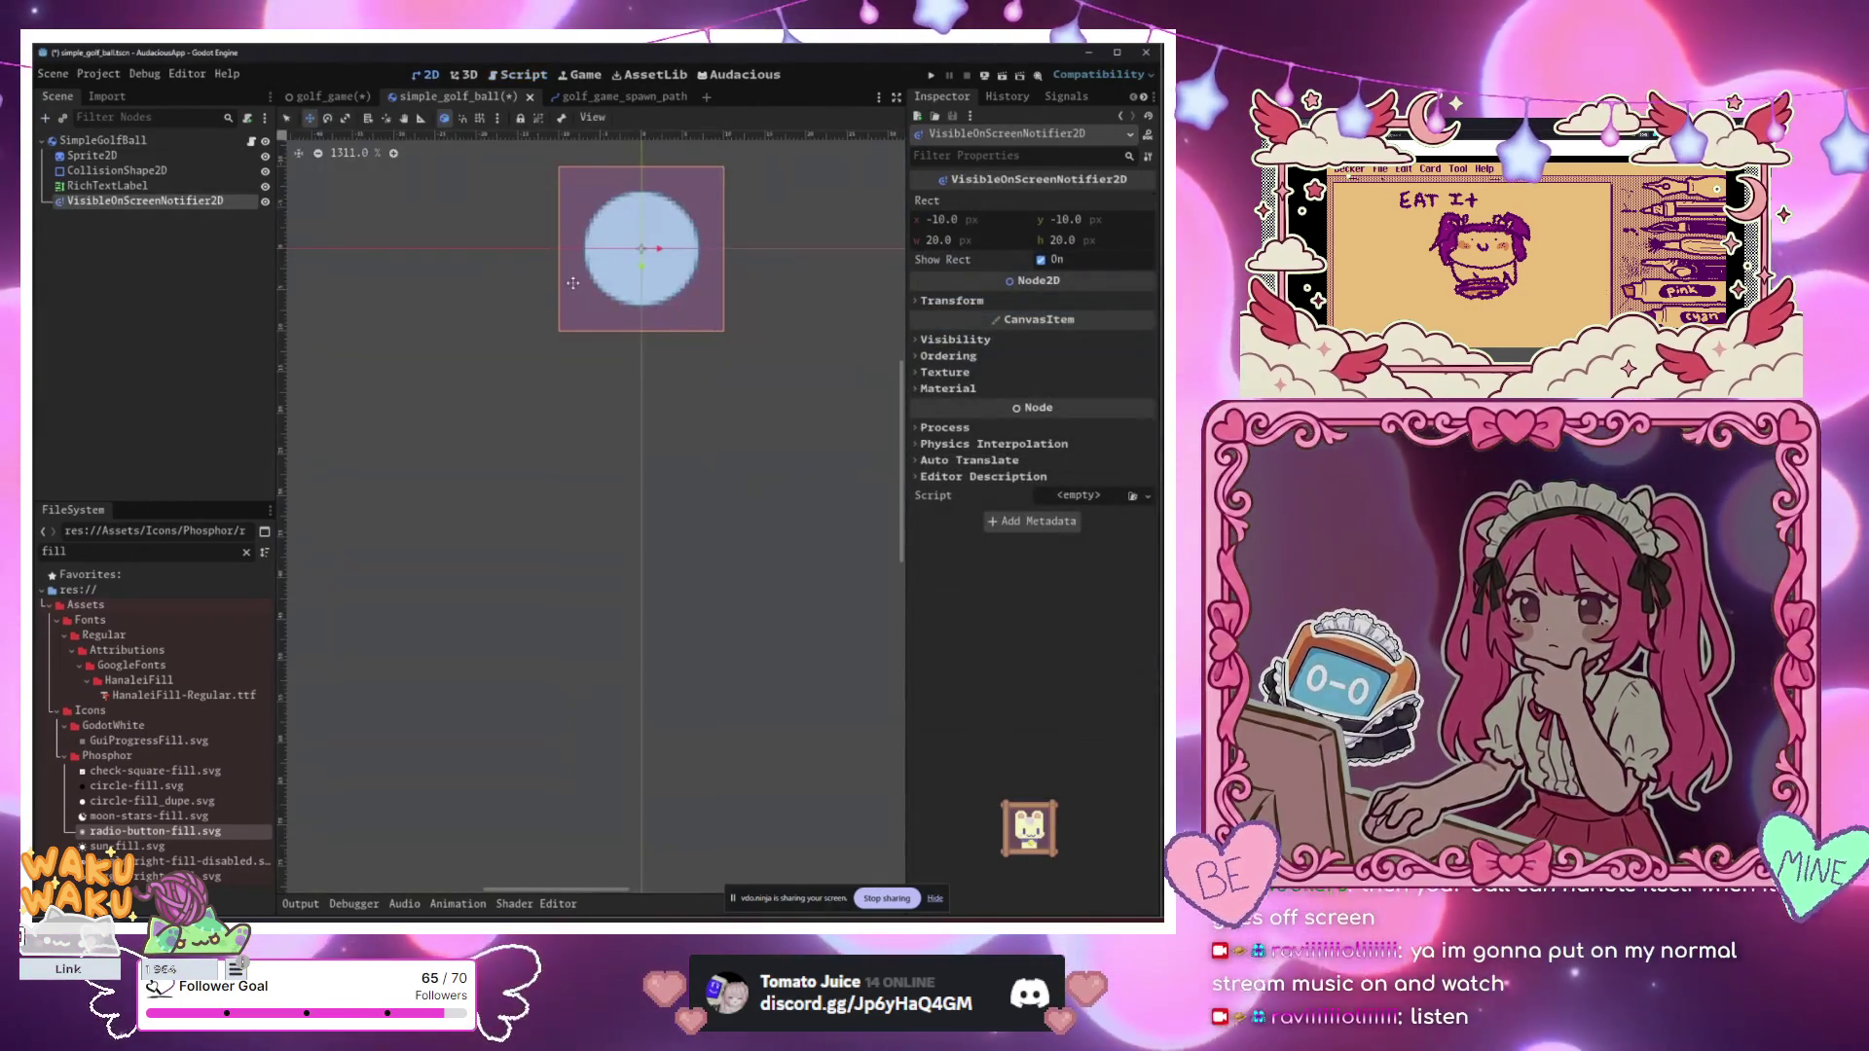
scroll(597, 407, up, 3)
scroll(597, 407, up, 1)
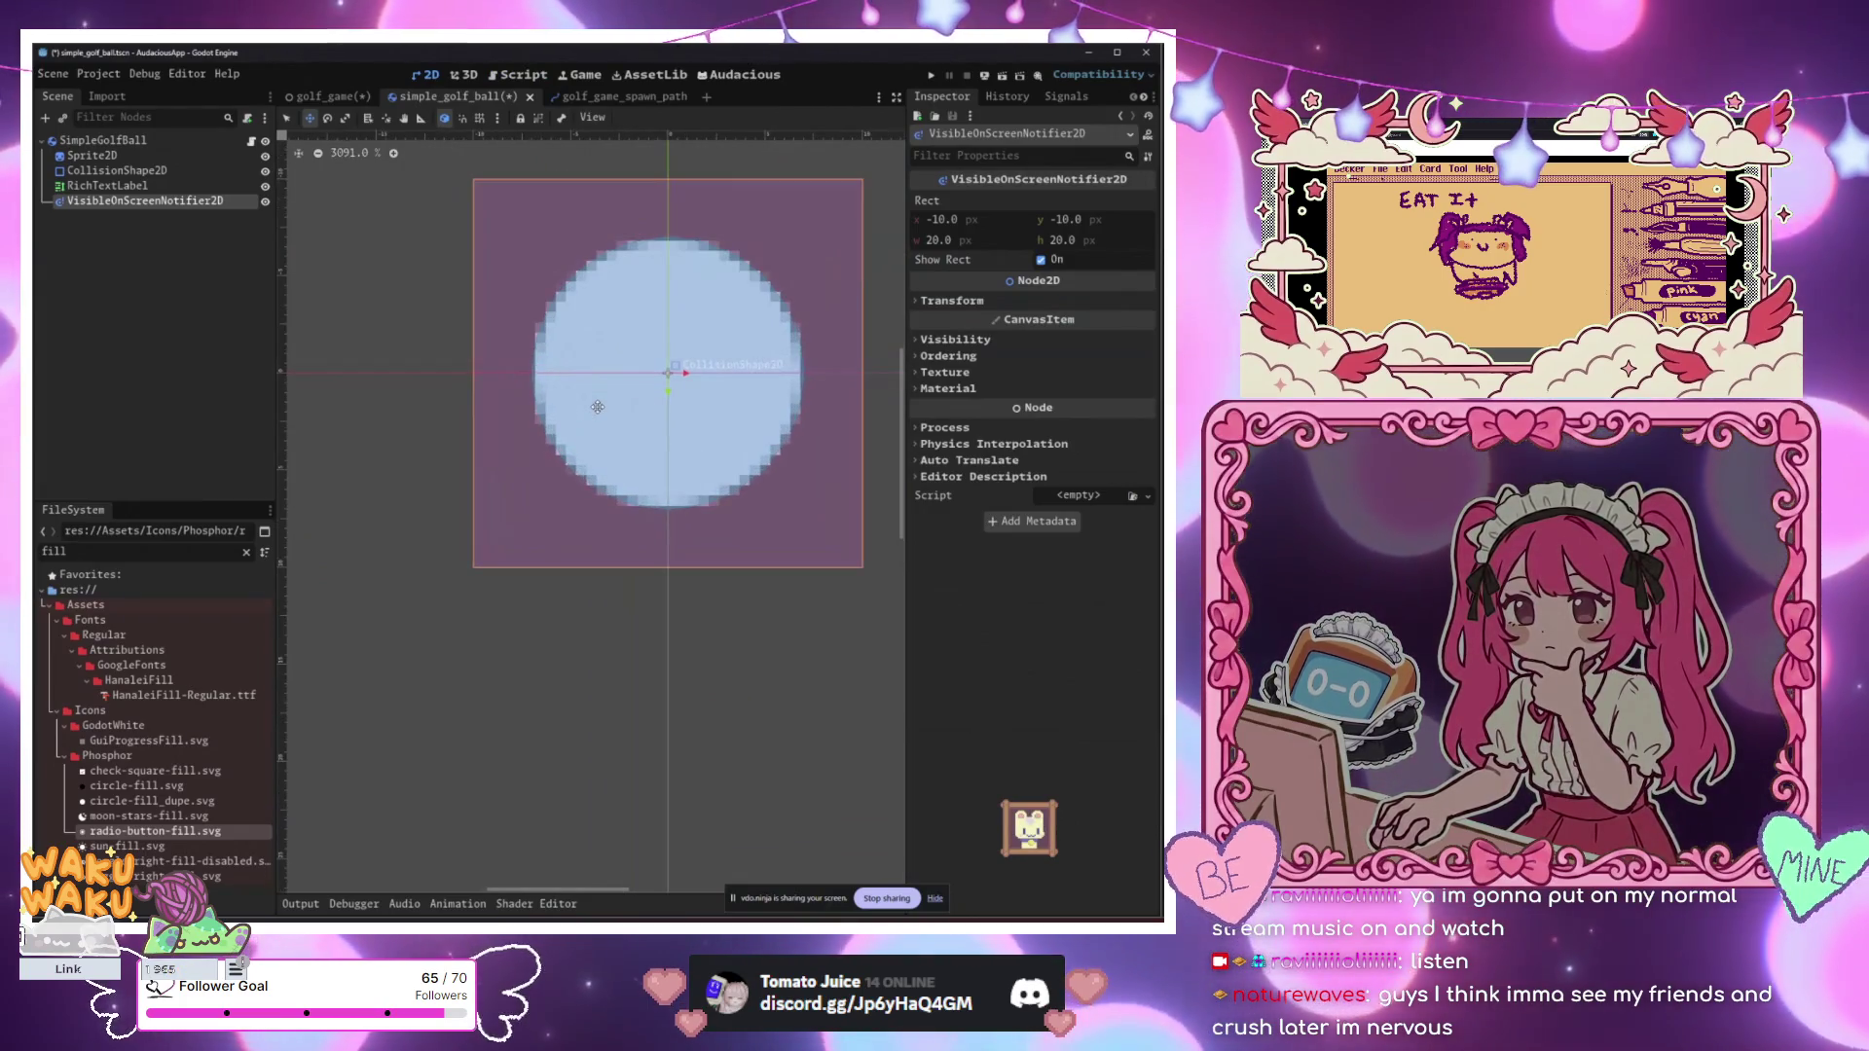
click(286, 118)
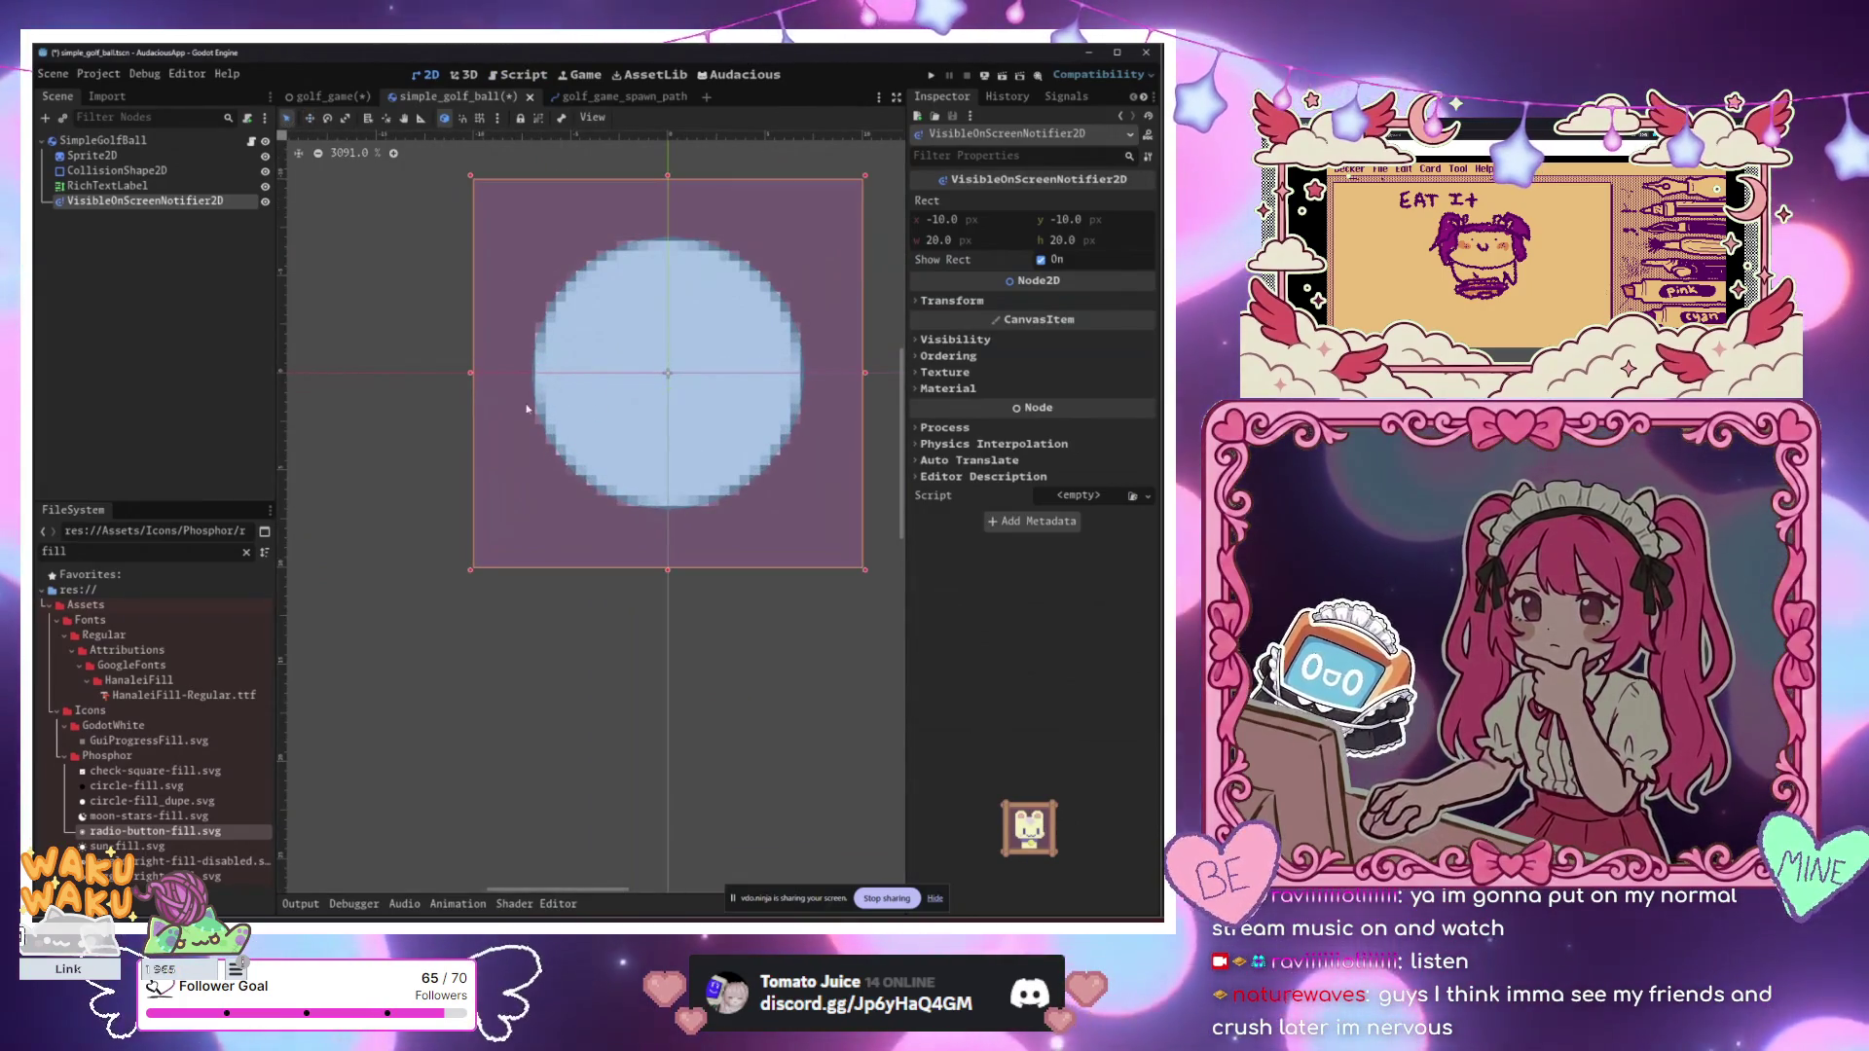
drag(471, 378, 526, 381)
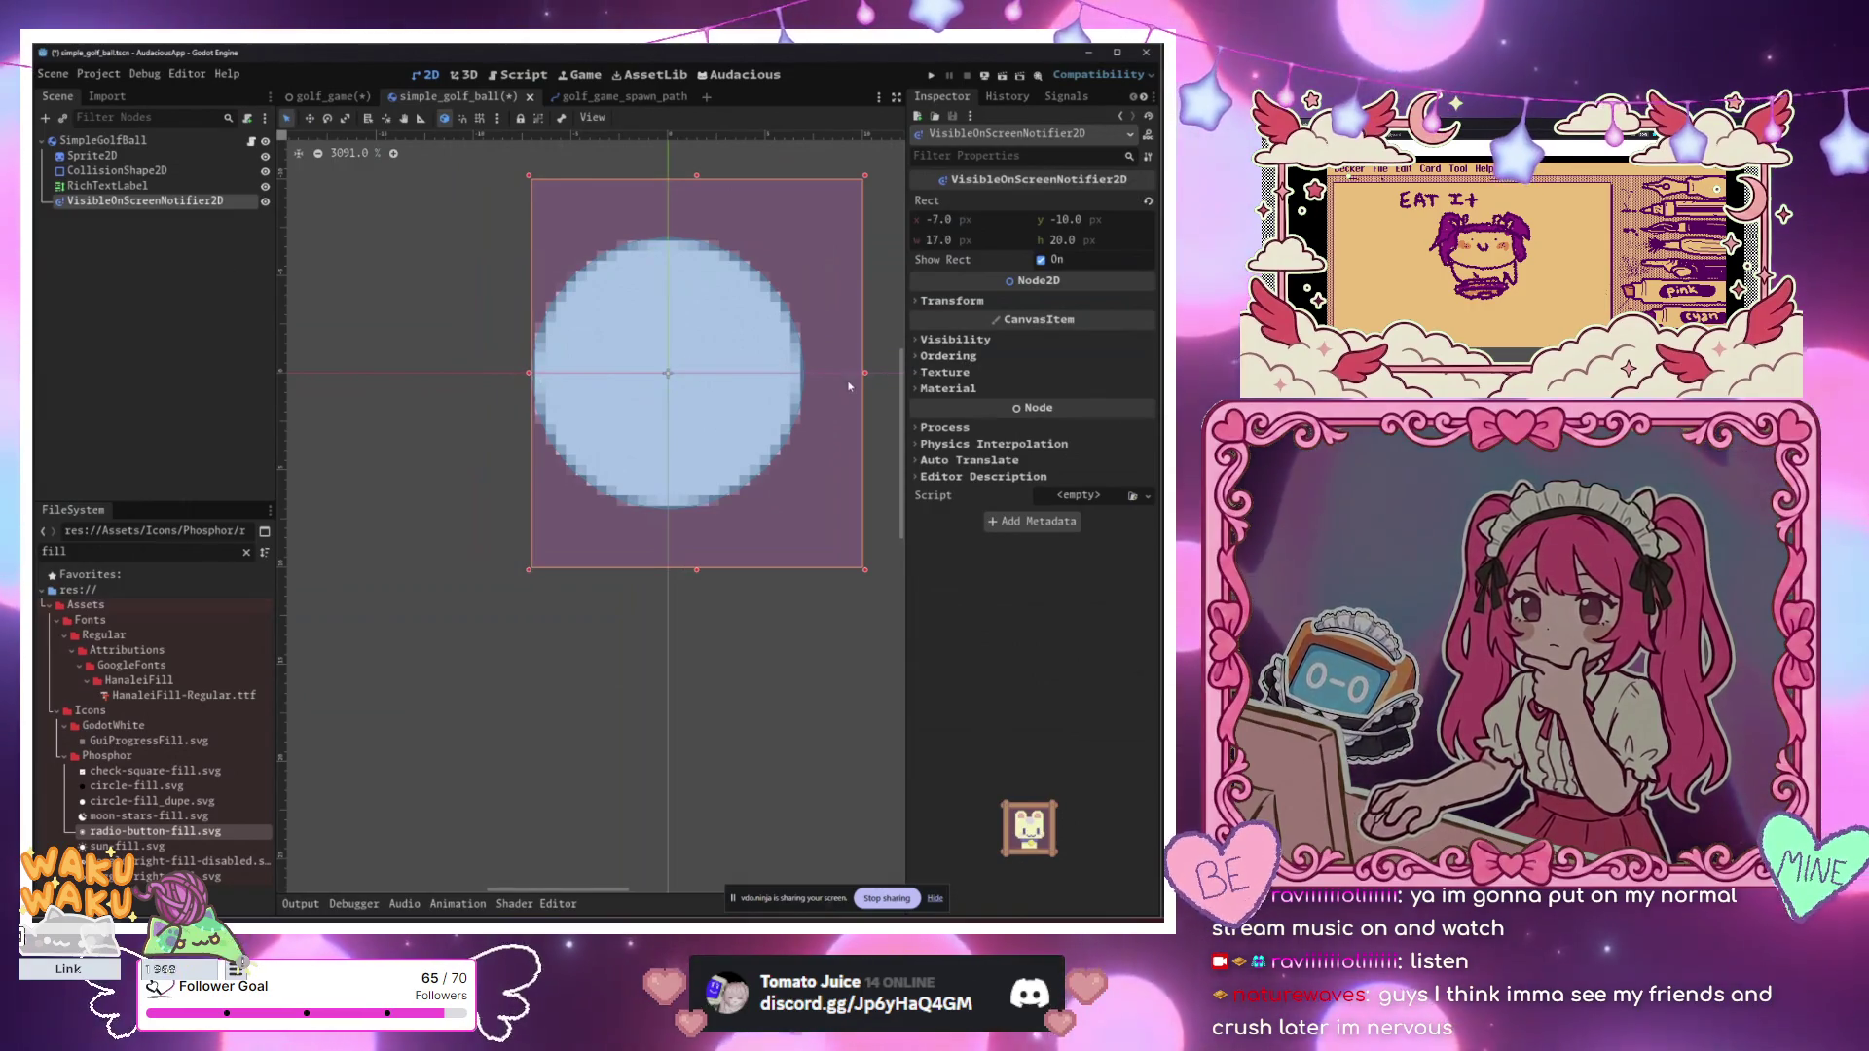
drag(864, 376, 806, 377)
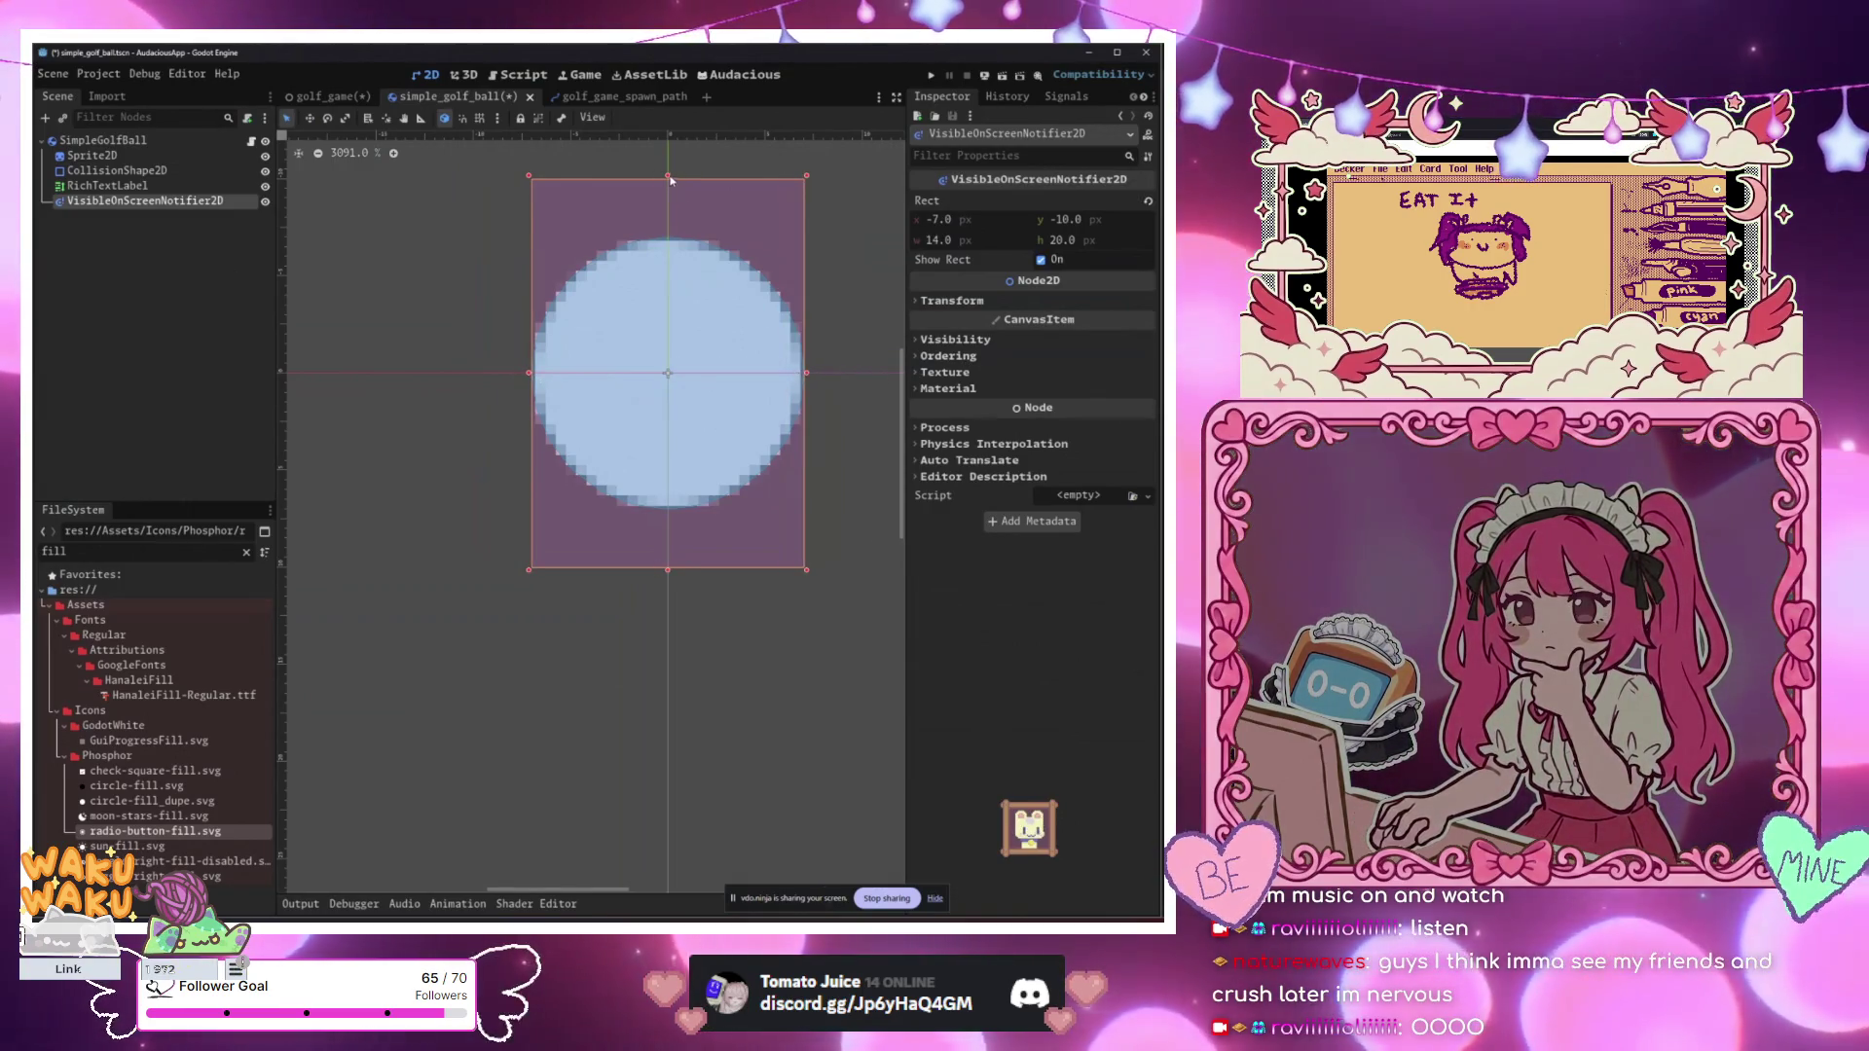
drag(668, 176, 669, 233)
drag(668, 569, 668, 511)
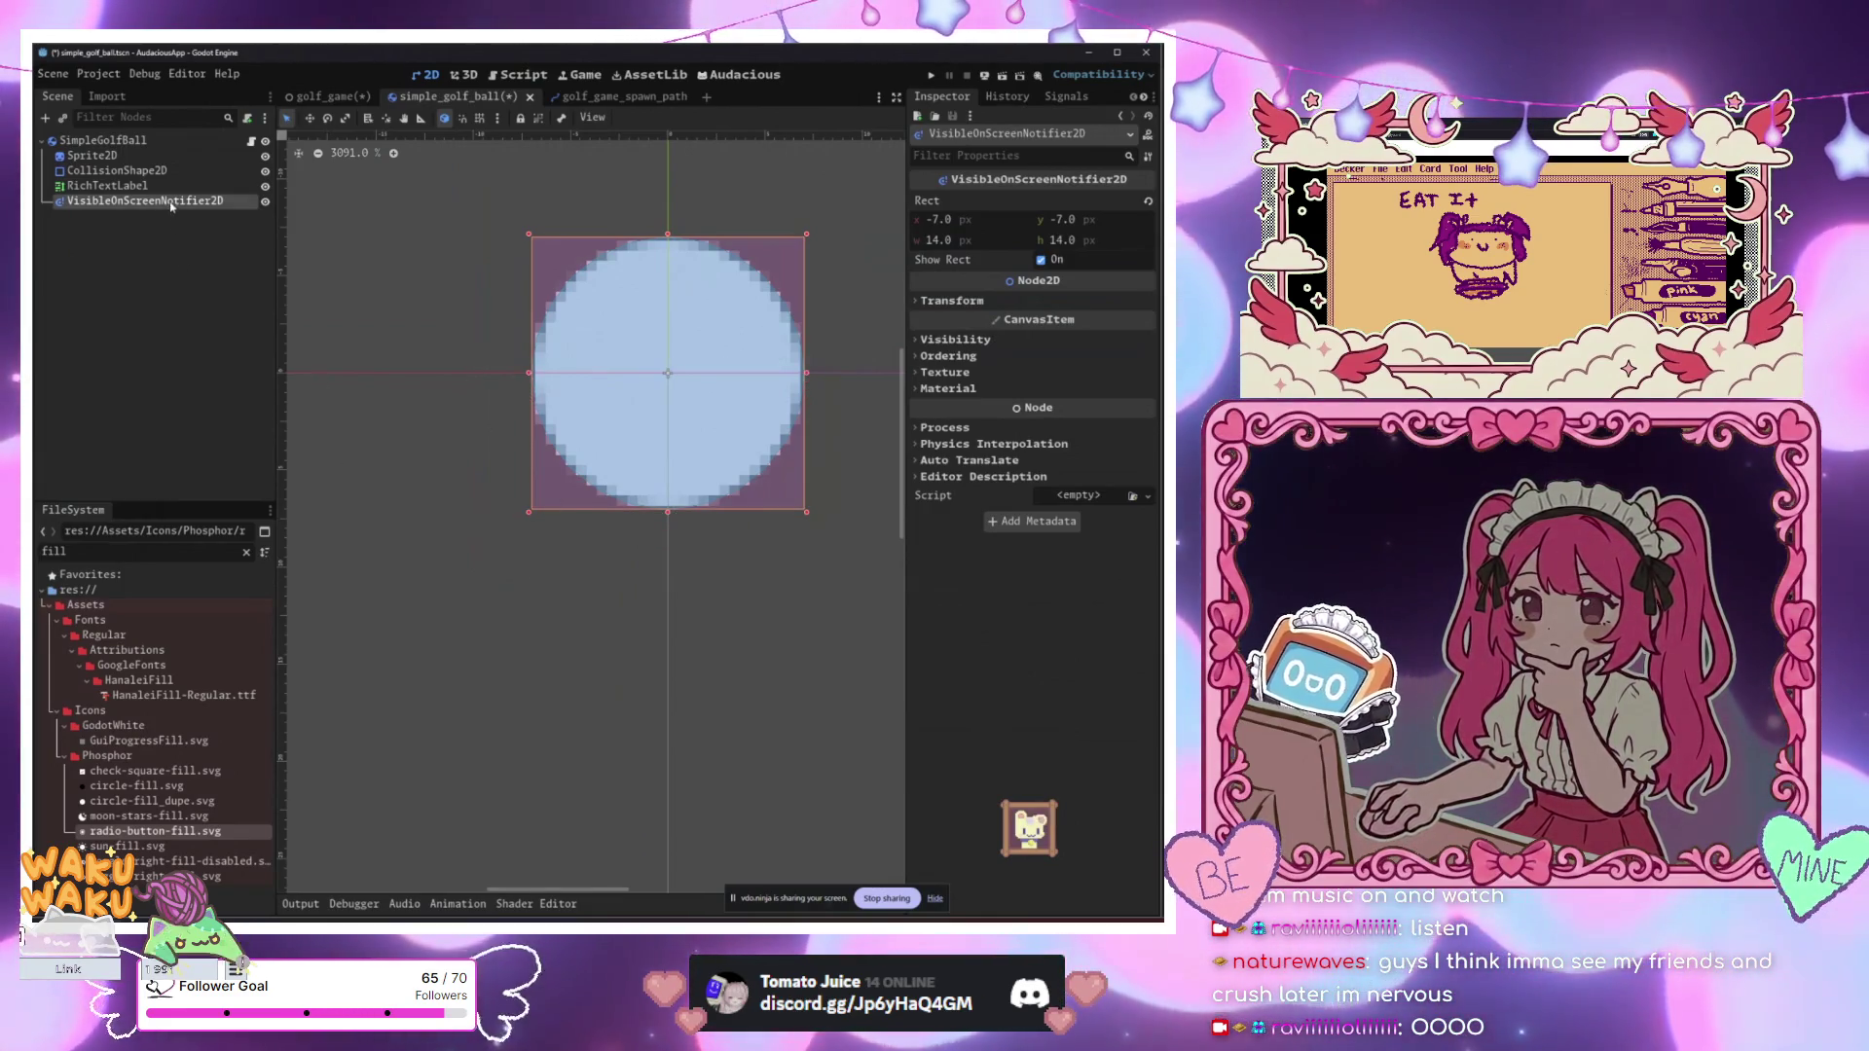
right_click(171, 202)
Step: Connect screen_exited to a new _on_visible_on_screen_notifier_2d_screen_exited handler in simple_golf_ball.gd
click(279, 494)
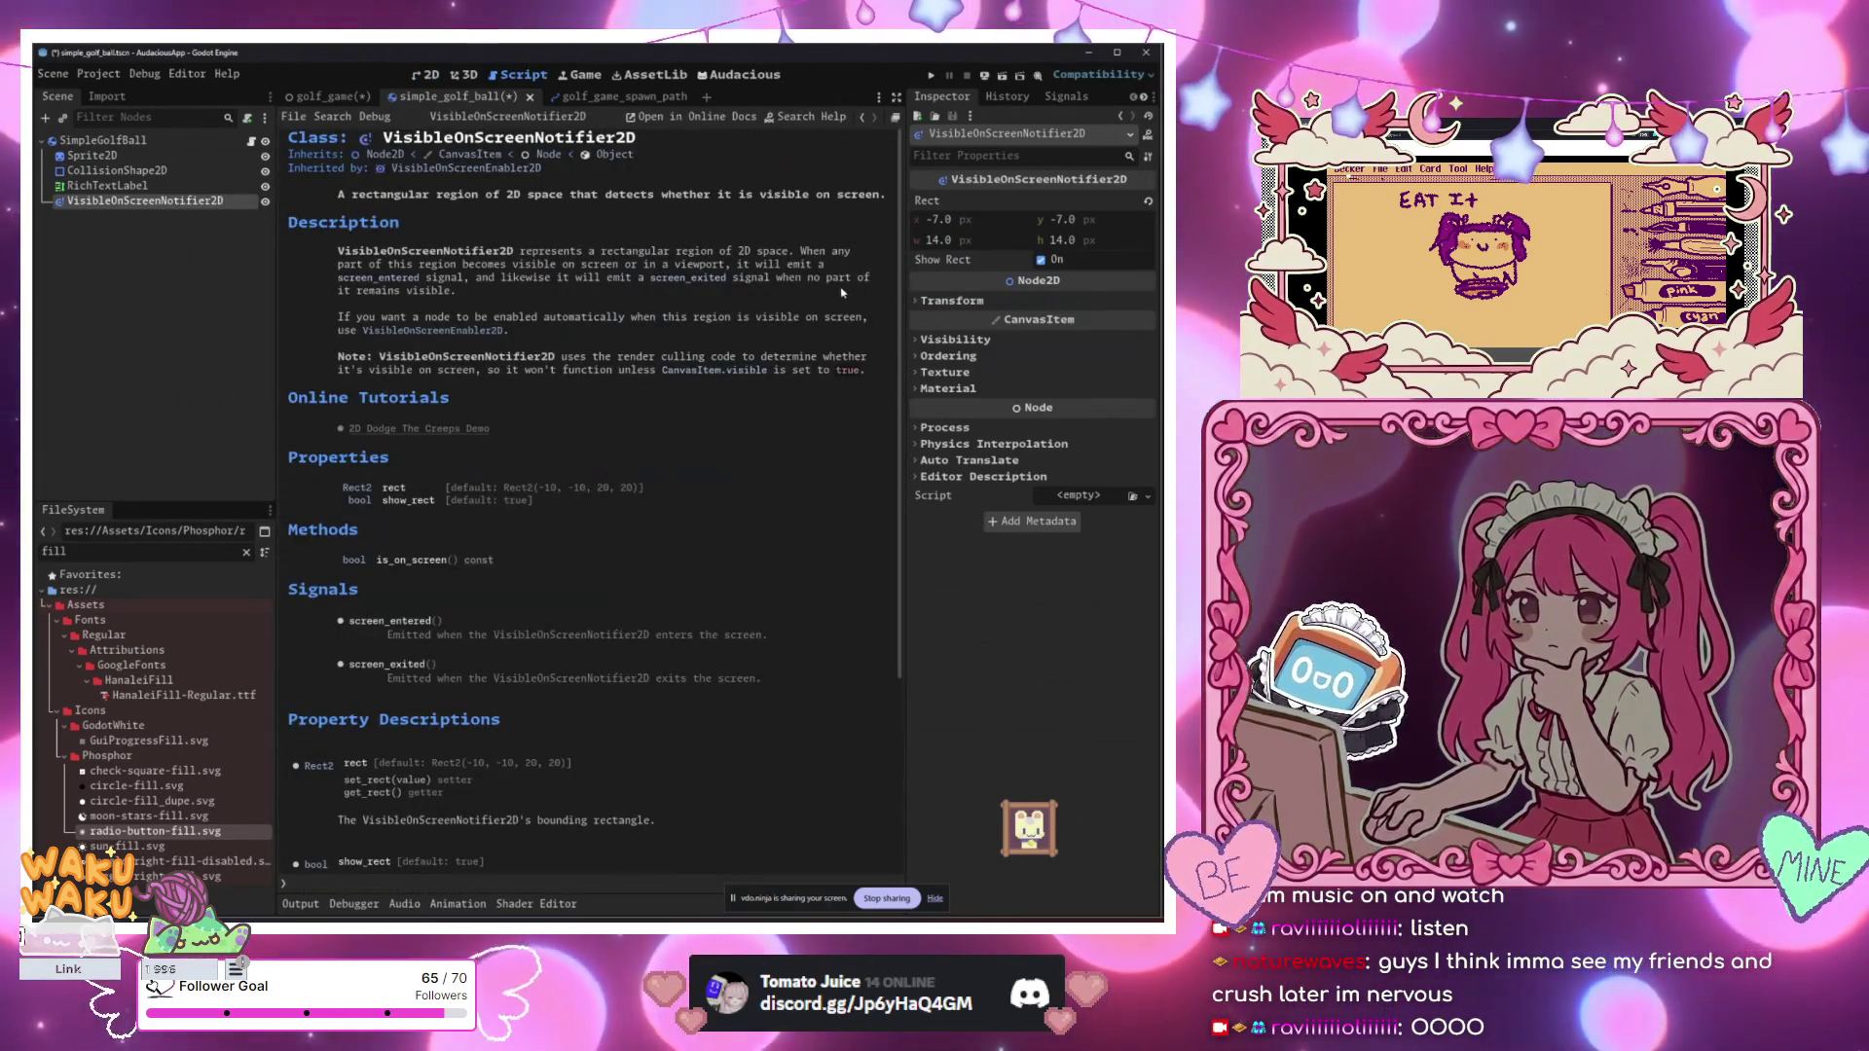
click(251, 141)
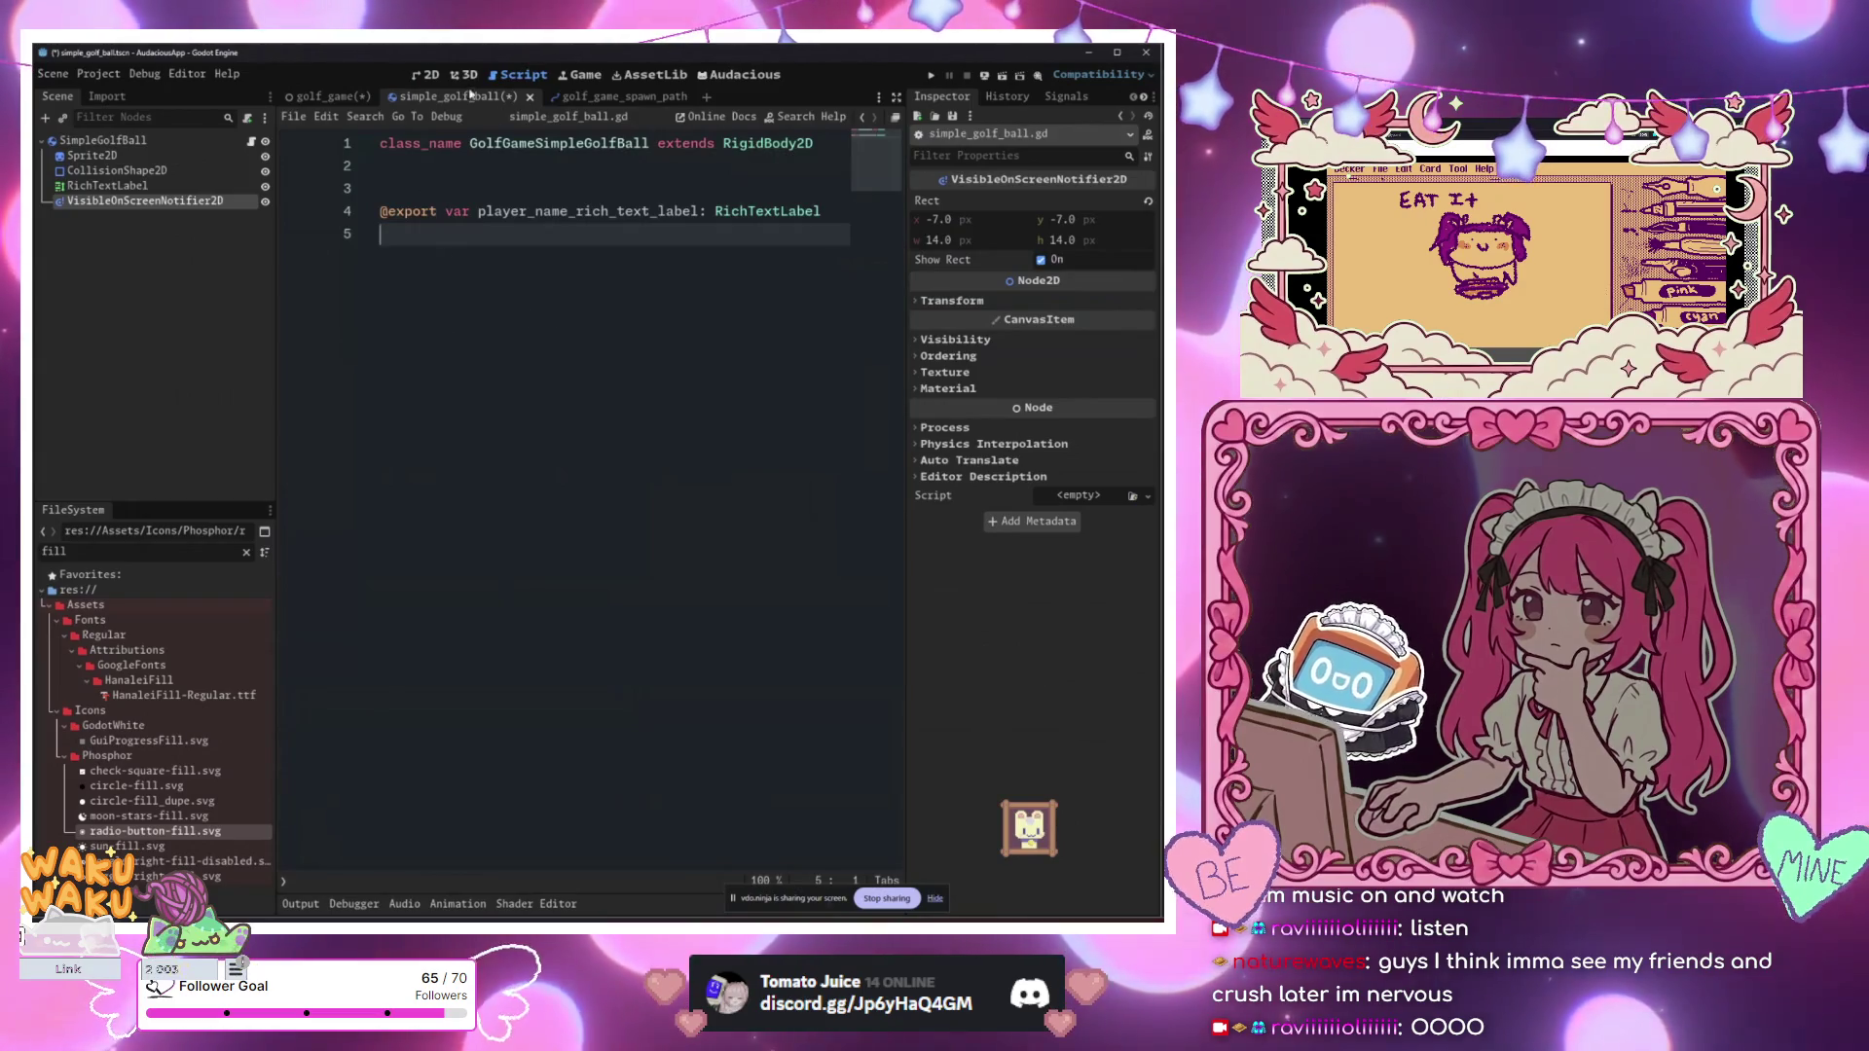
click(471, 95)
scroll(603, 444, down, 5)
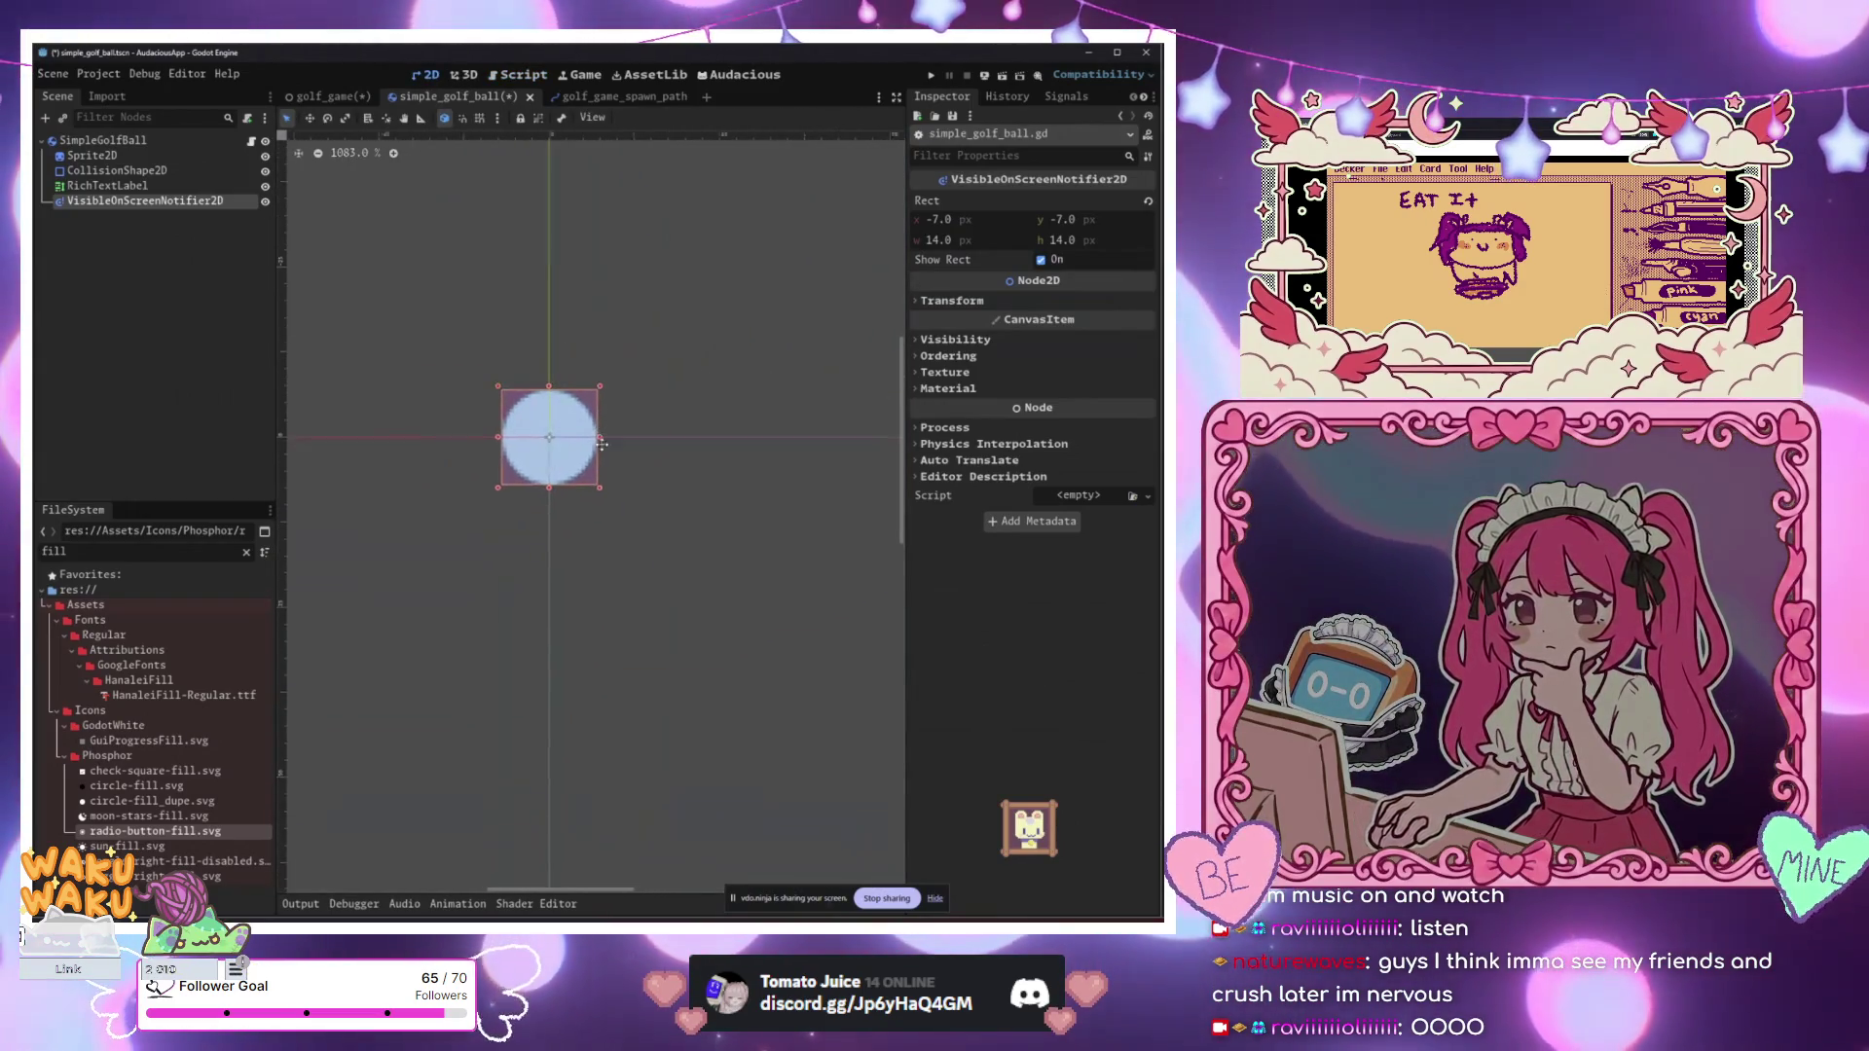
click(1008, 96)
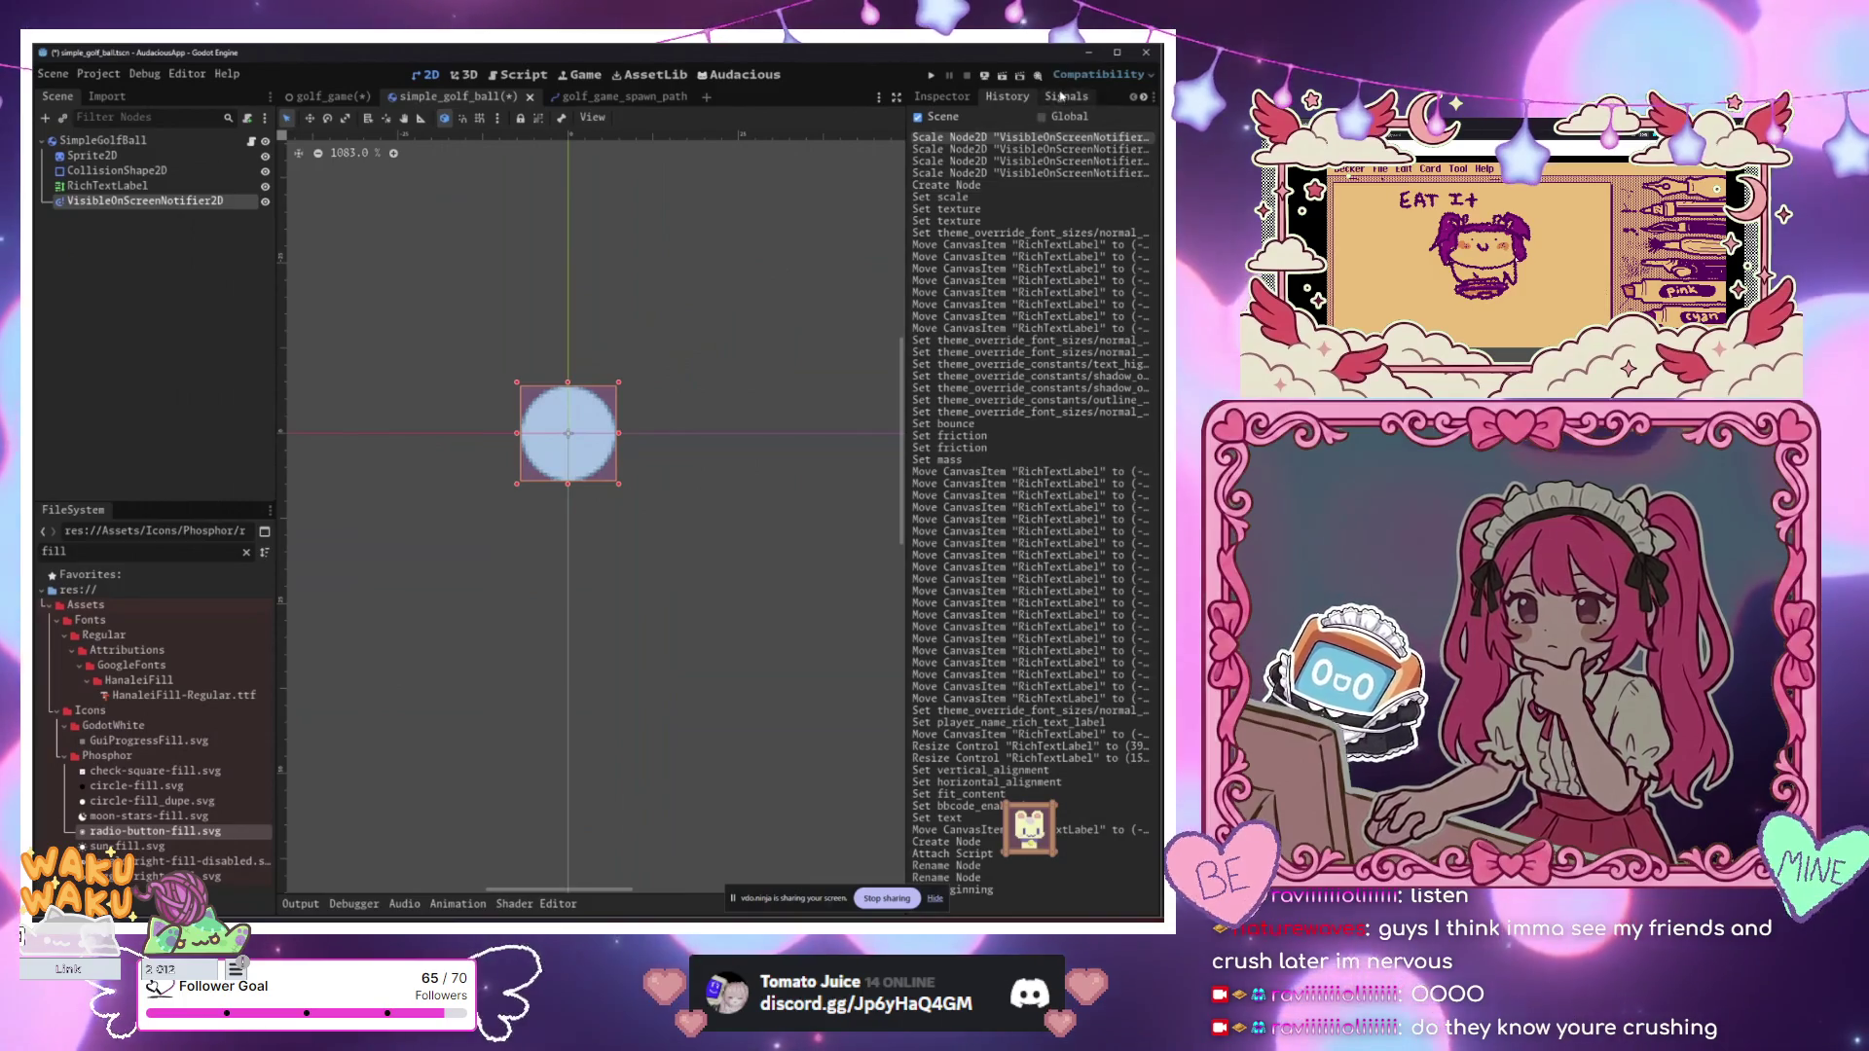
click(1061, 95)
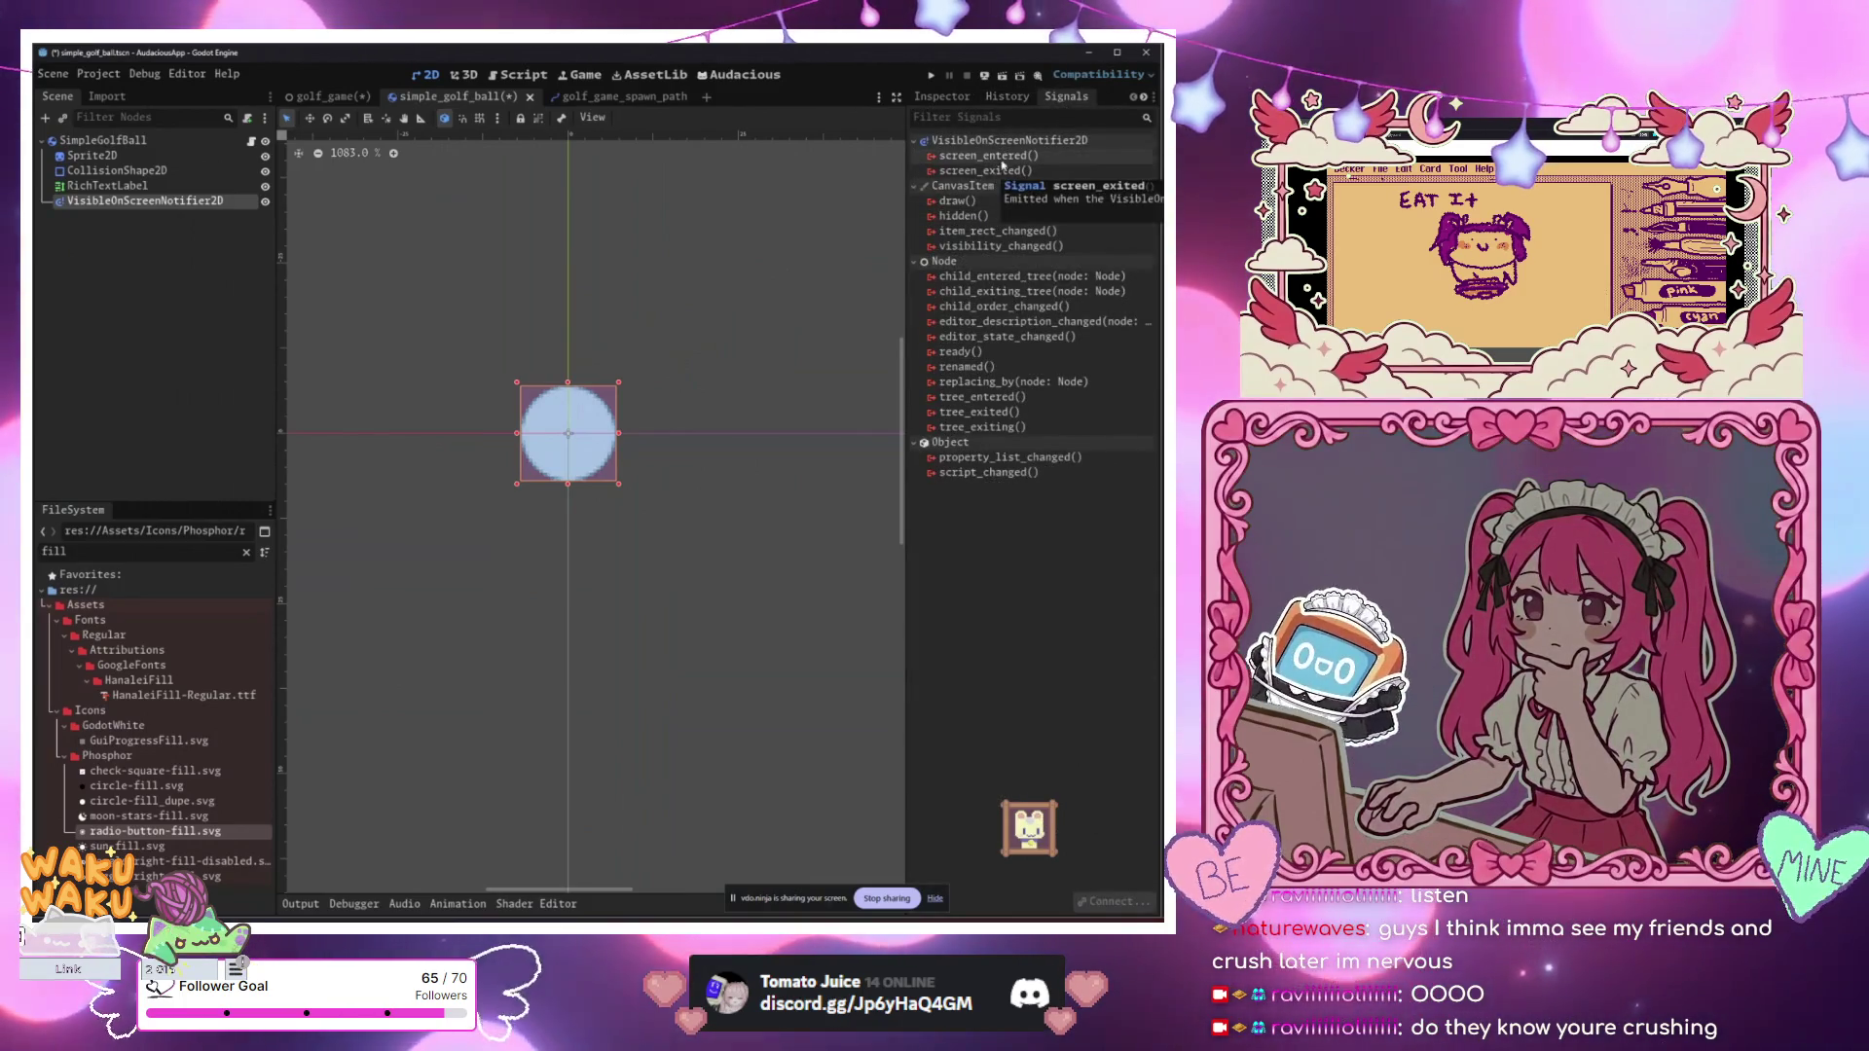
double_click(985, 170)
click(771, 633)
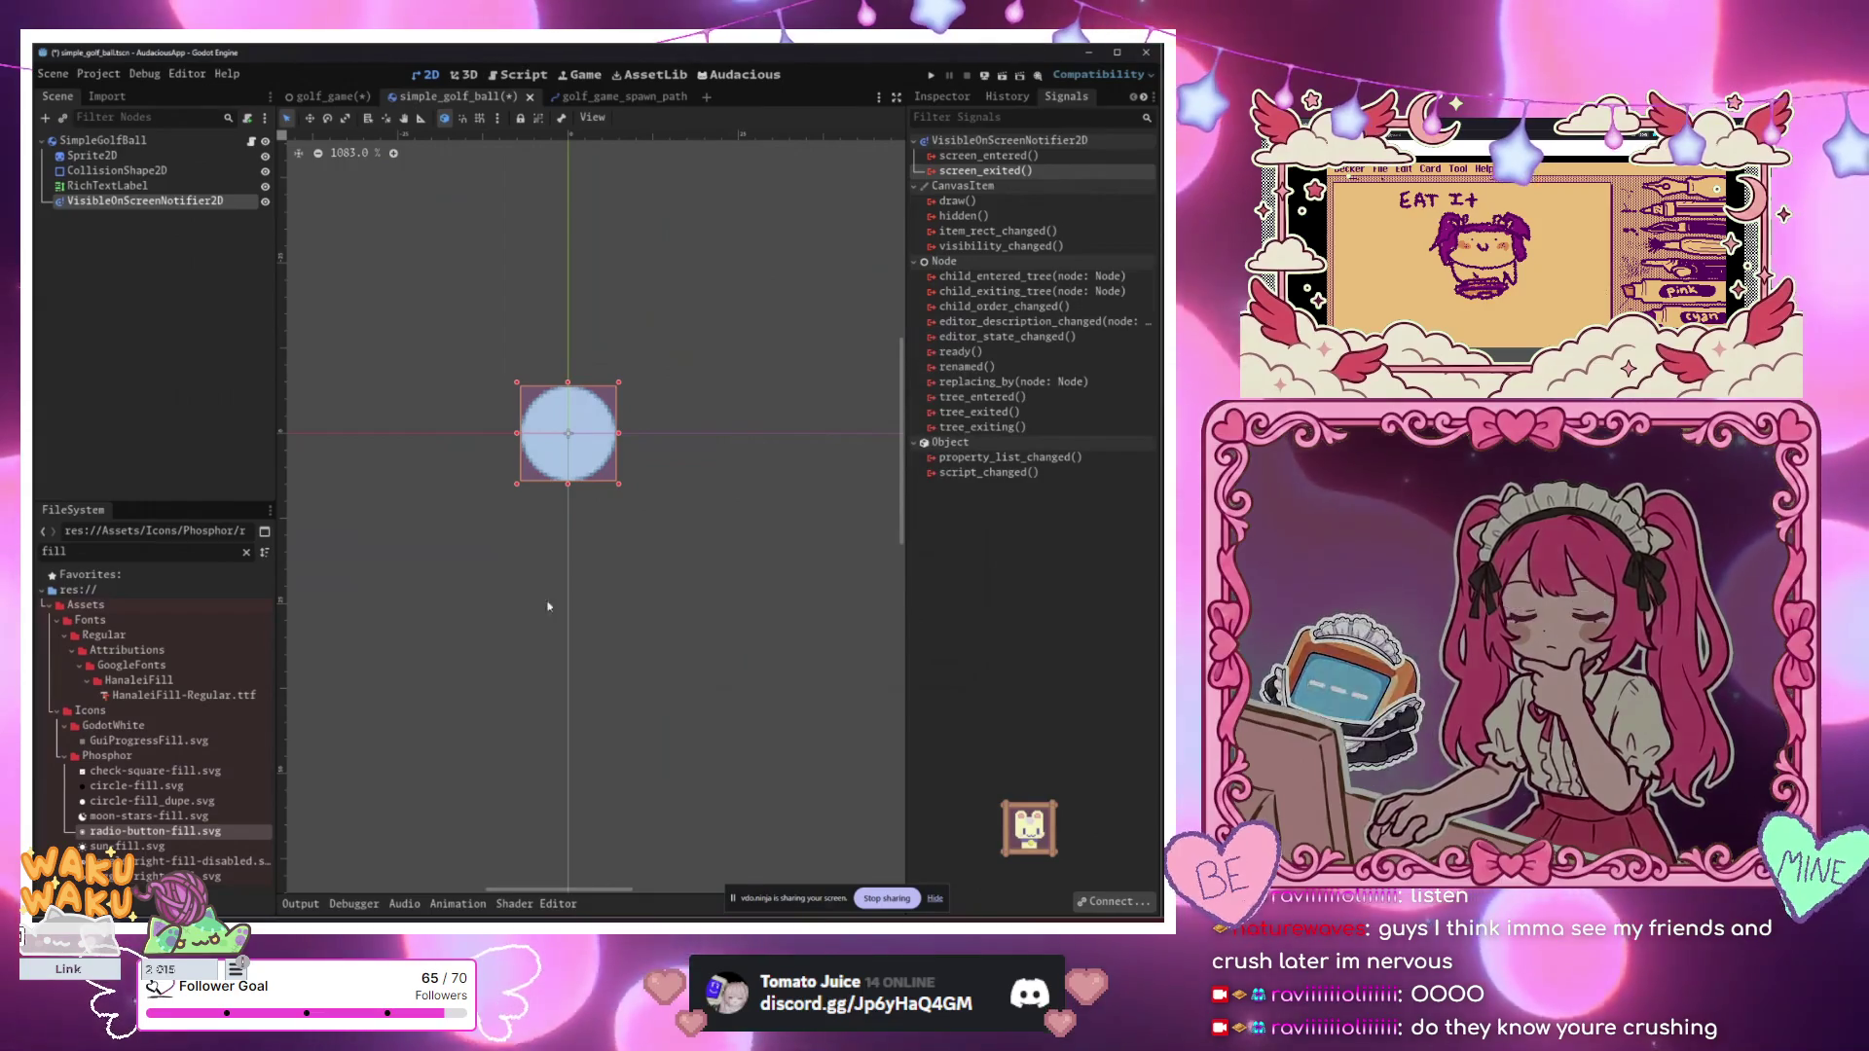
drag(568, 390, 415, 303)
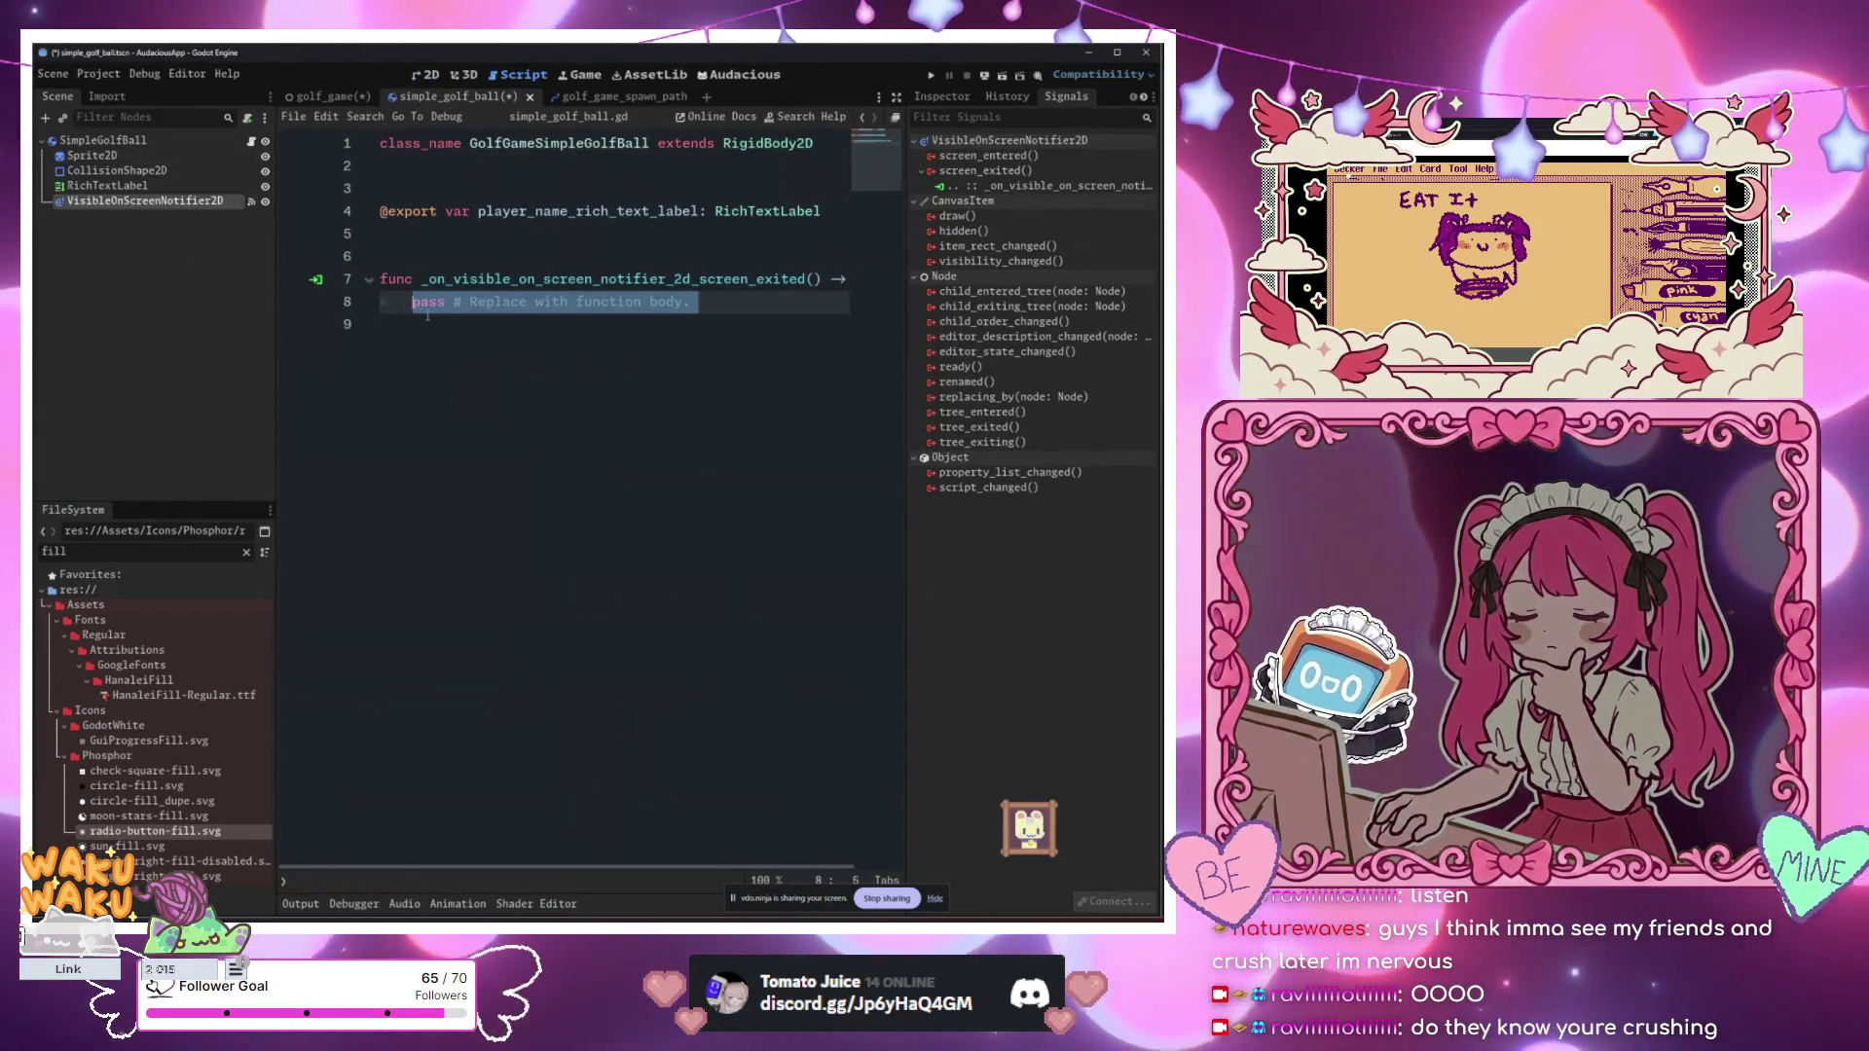
key(BackSpace)
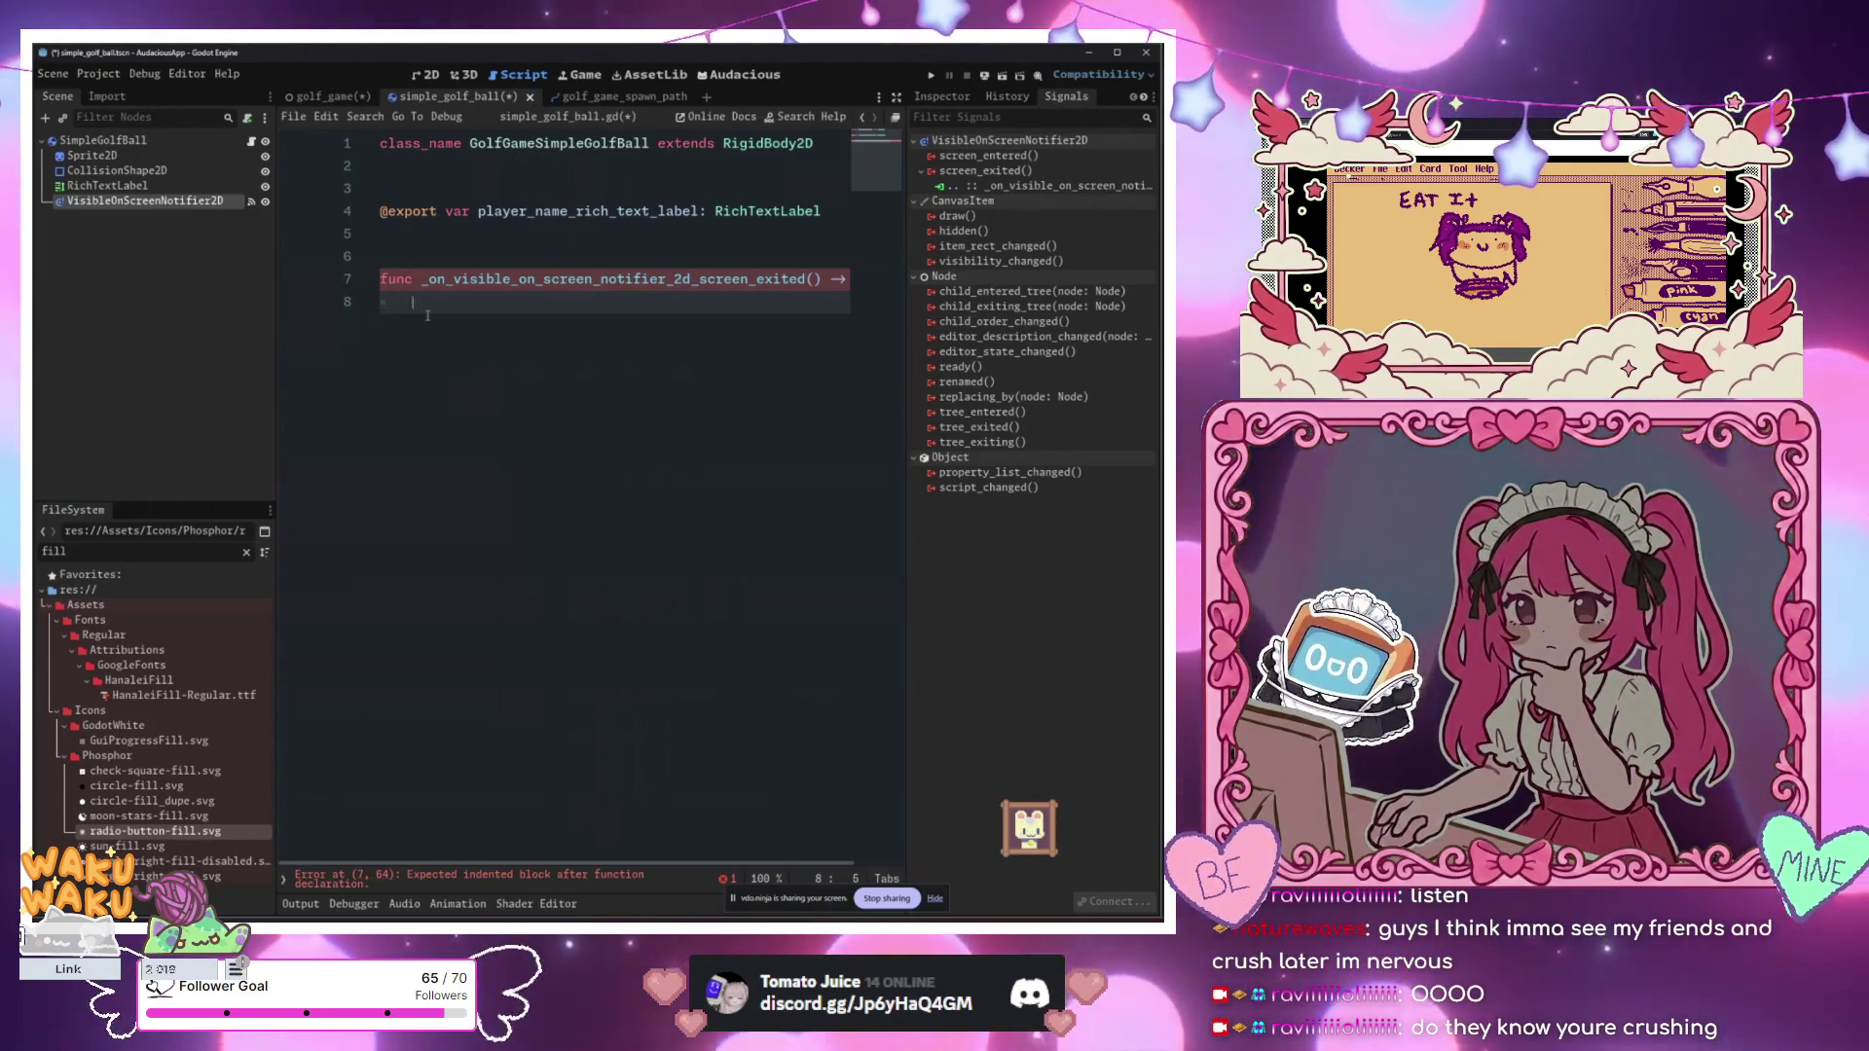
text(pass)
key(Up)
key(Up)
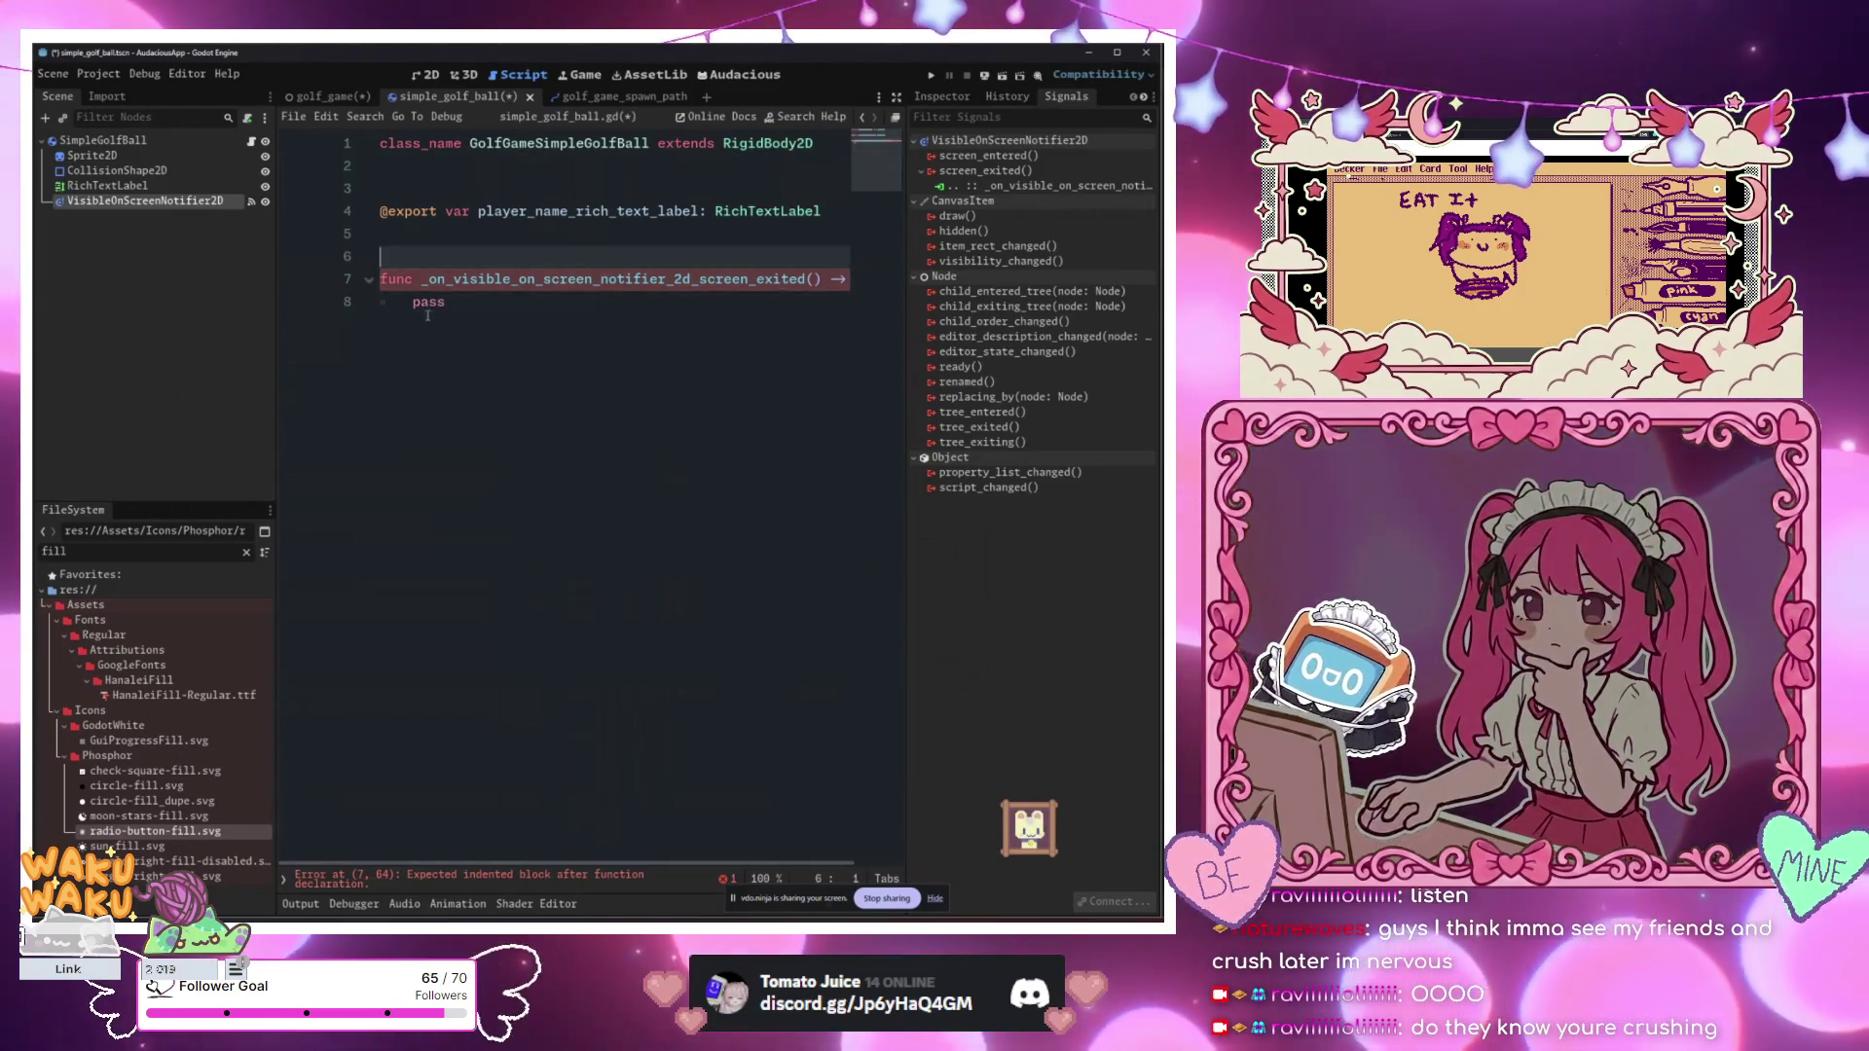
key(Return)
key(Return)
key(Up)
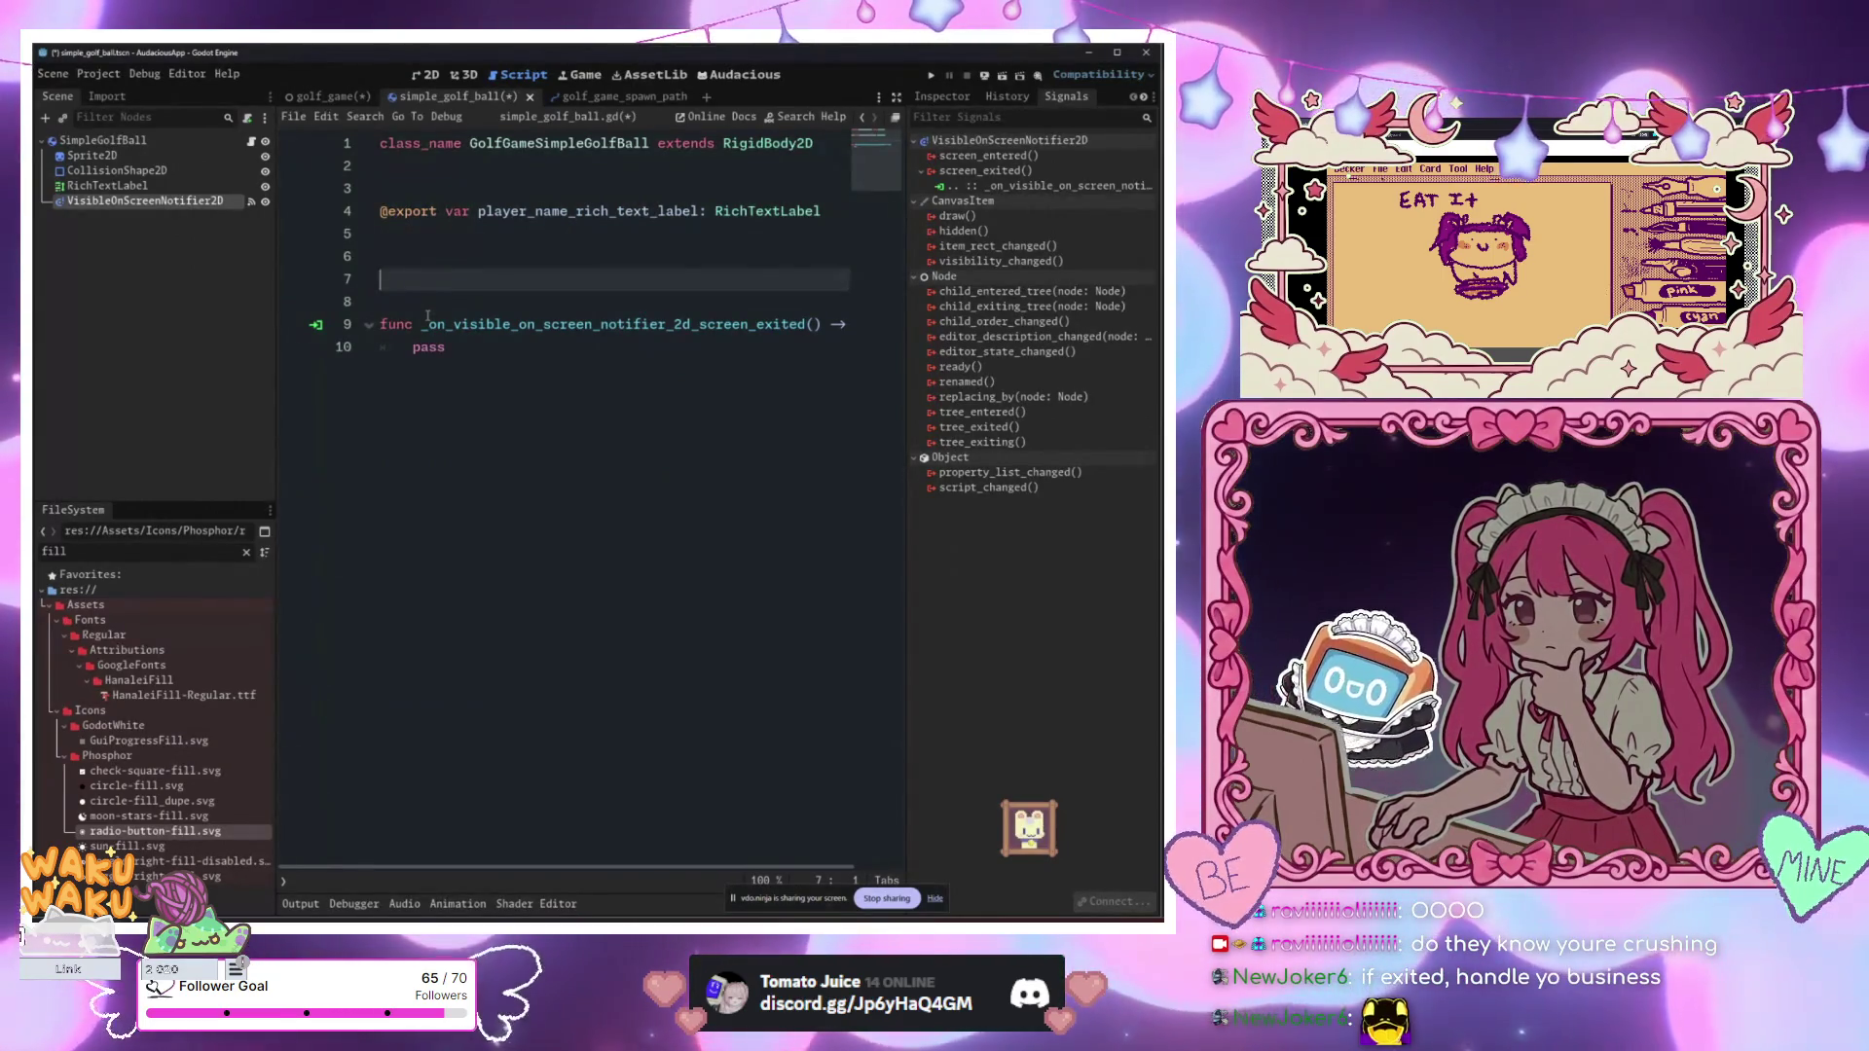
key(Up)
key(Up)
key(Up)
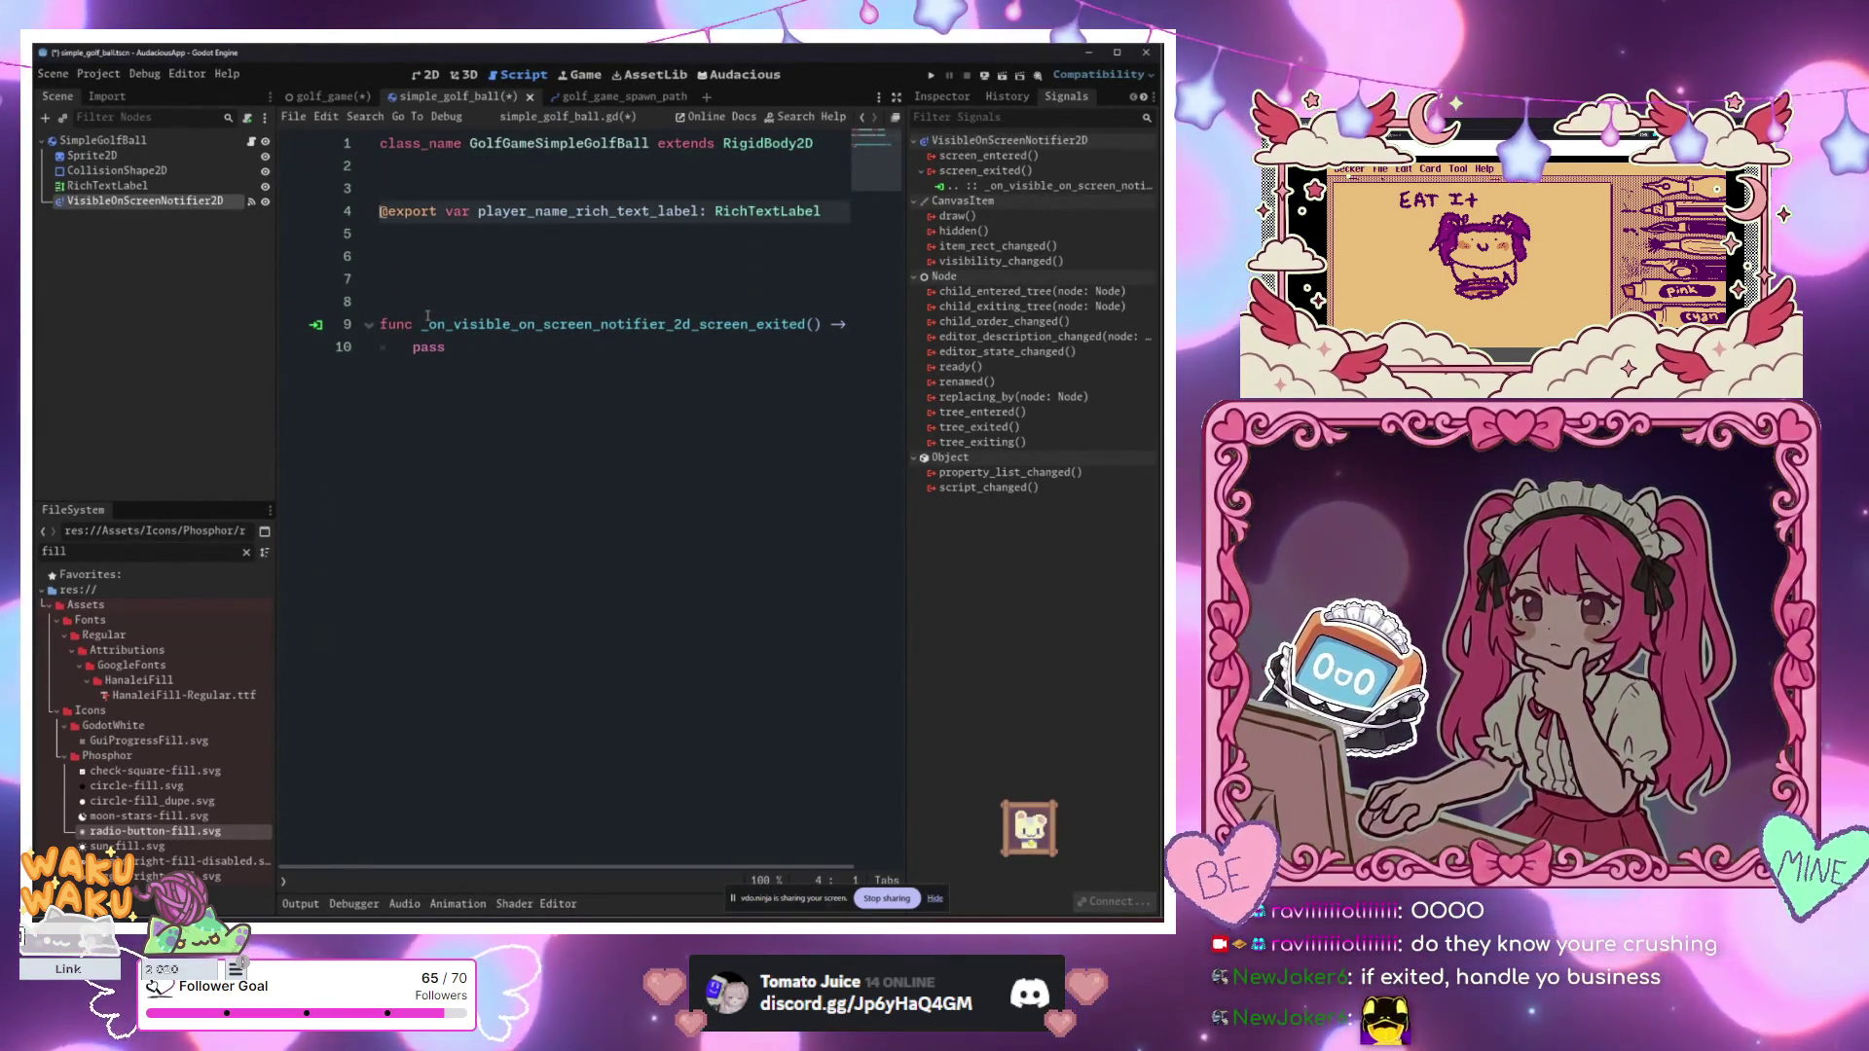
key(Return)
key(Return)
key(Up)
key(Up)
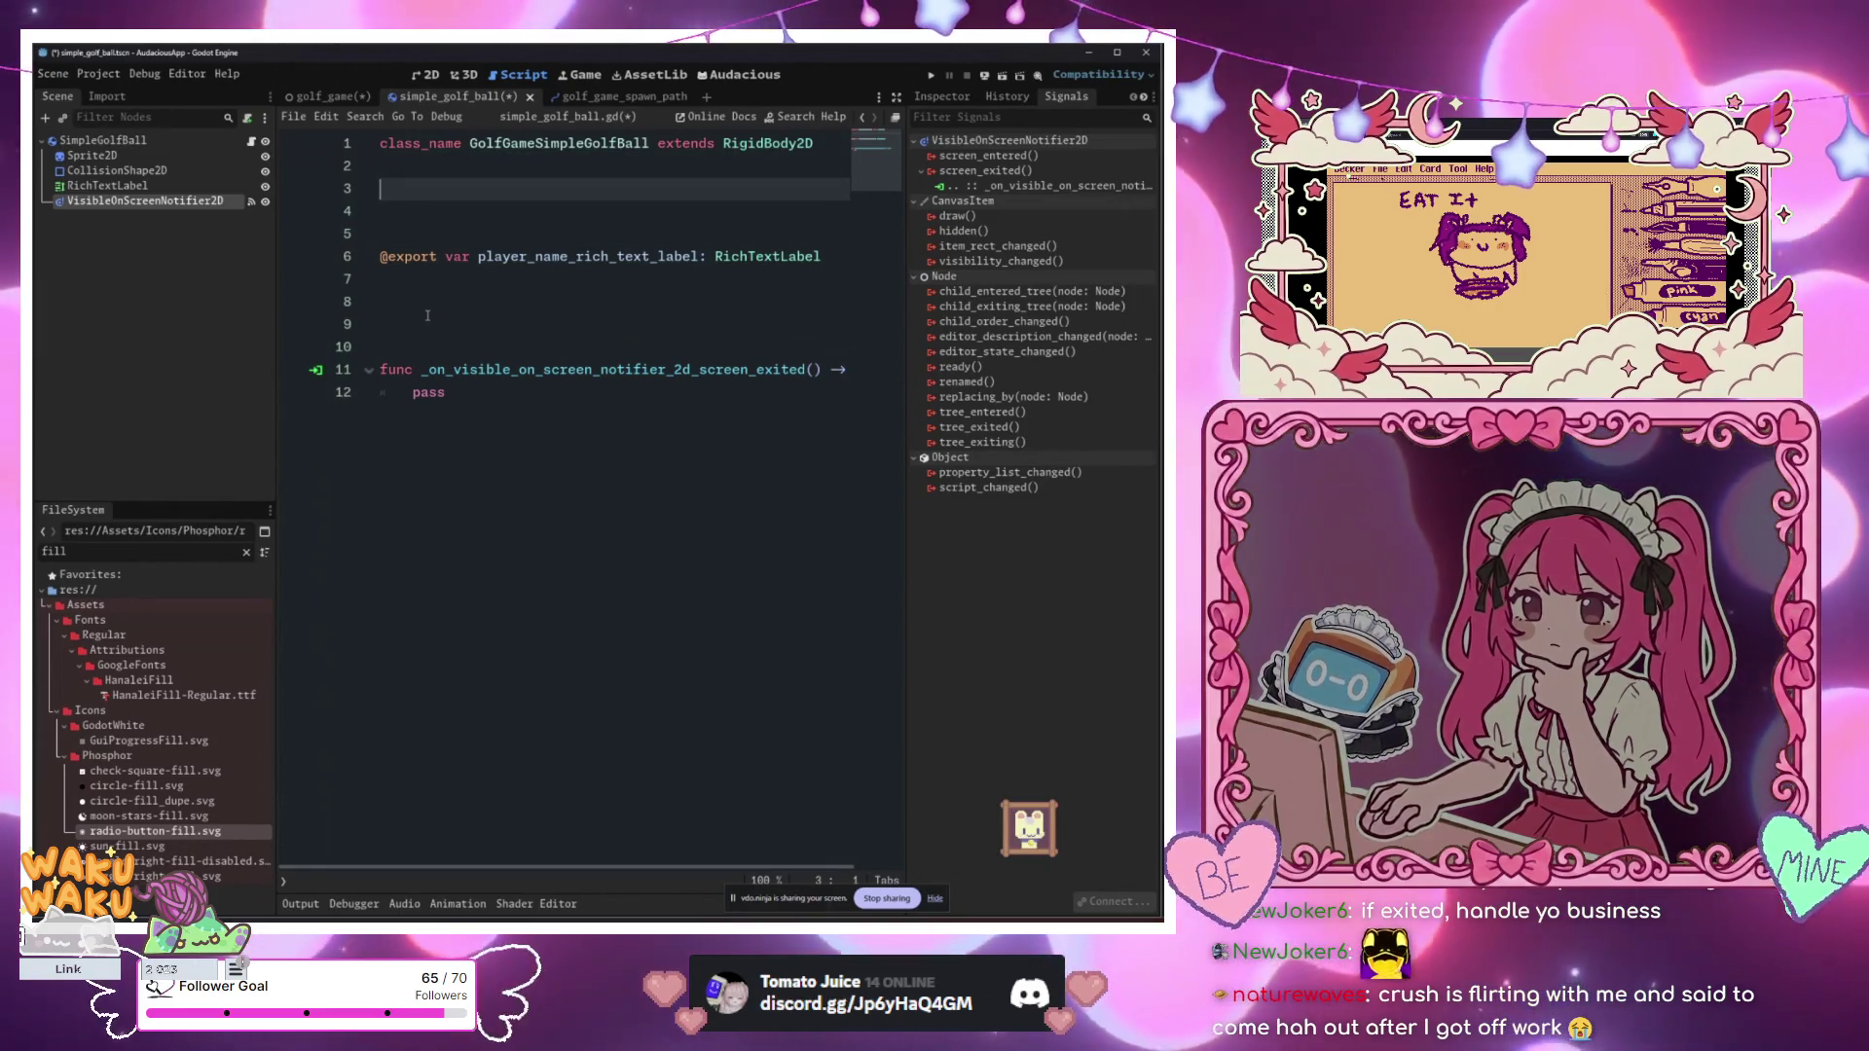
Step: Draft a signal declaration on line 3, trying names like leaving_screen and deleting
text(var)
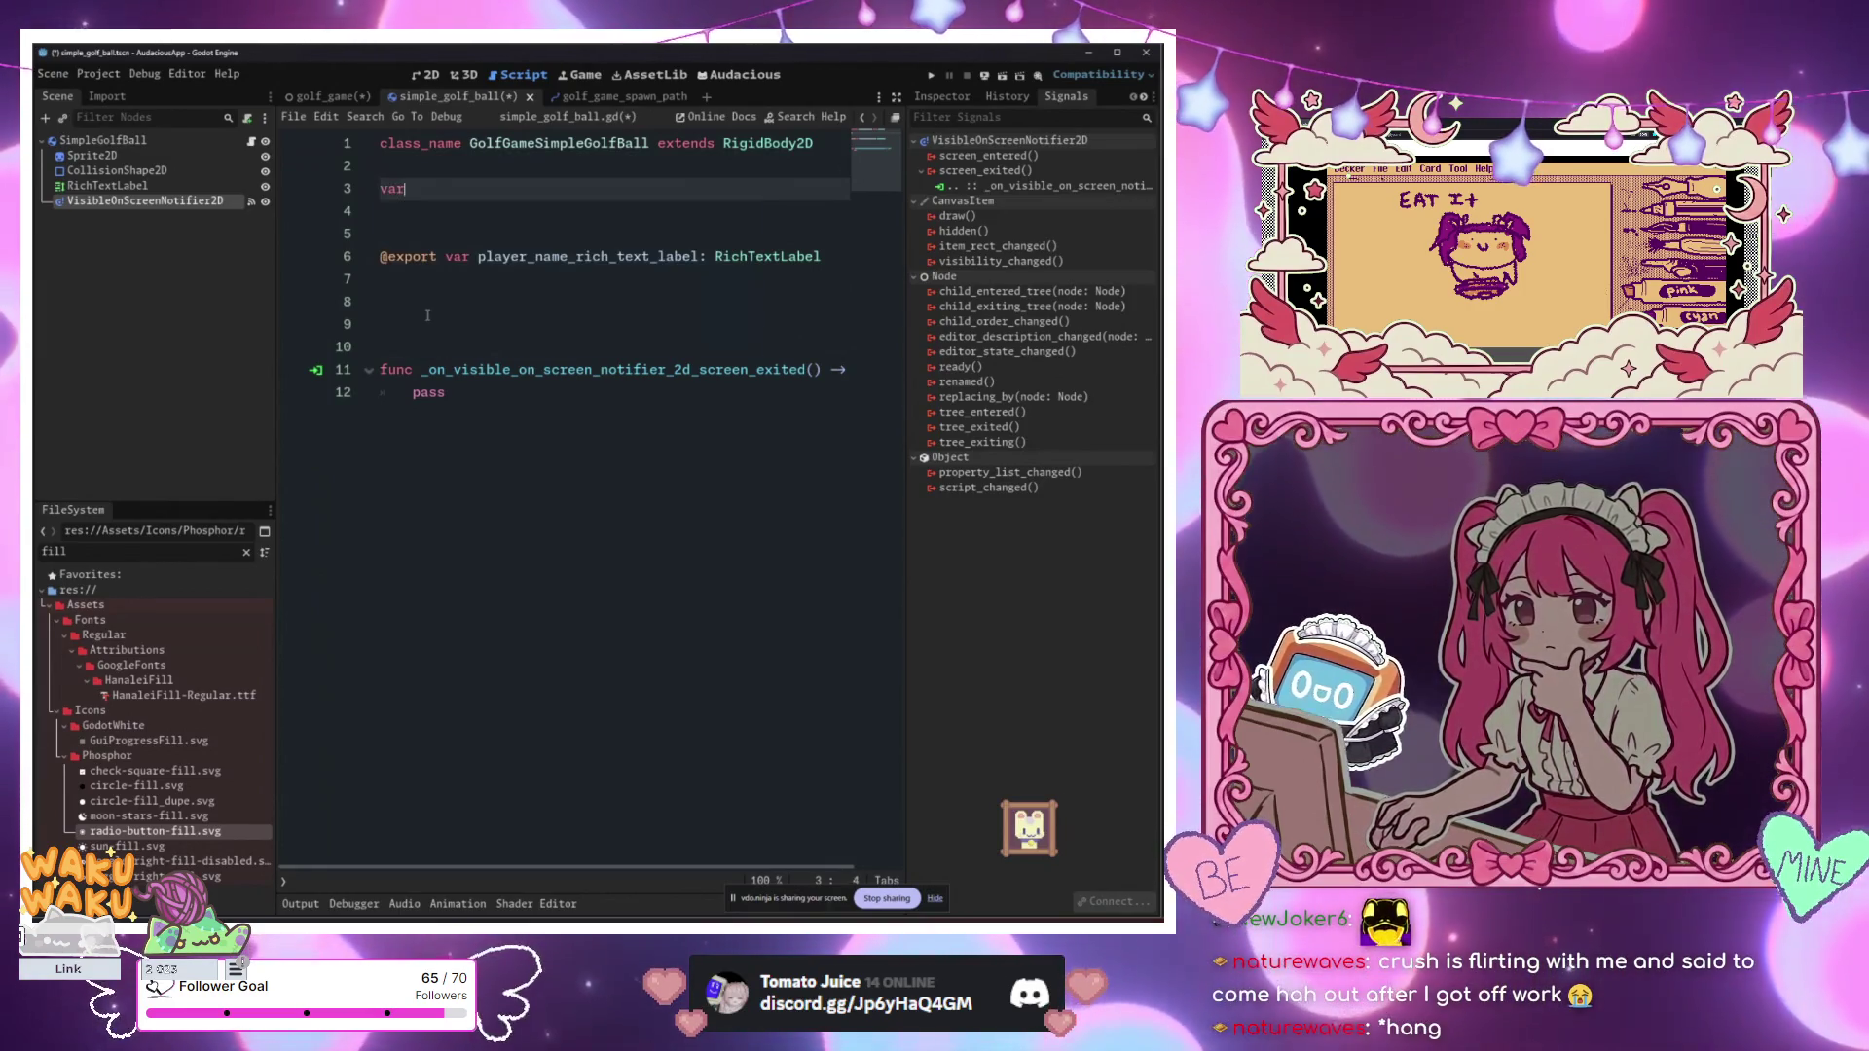
key(BackSpace)
key(BackSpace)
key(BackSpace)
text(signal leaving_)
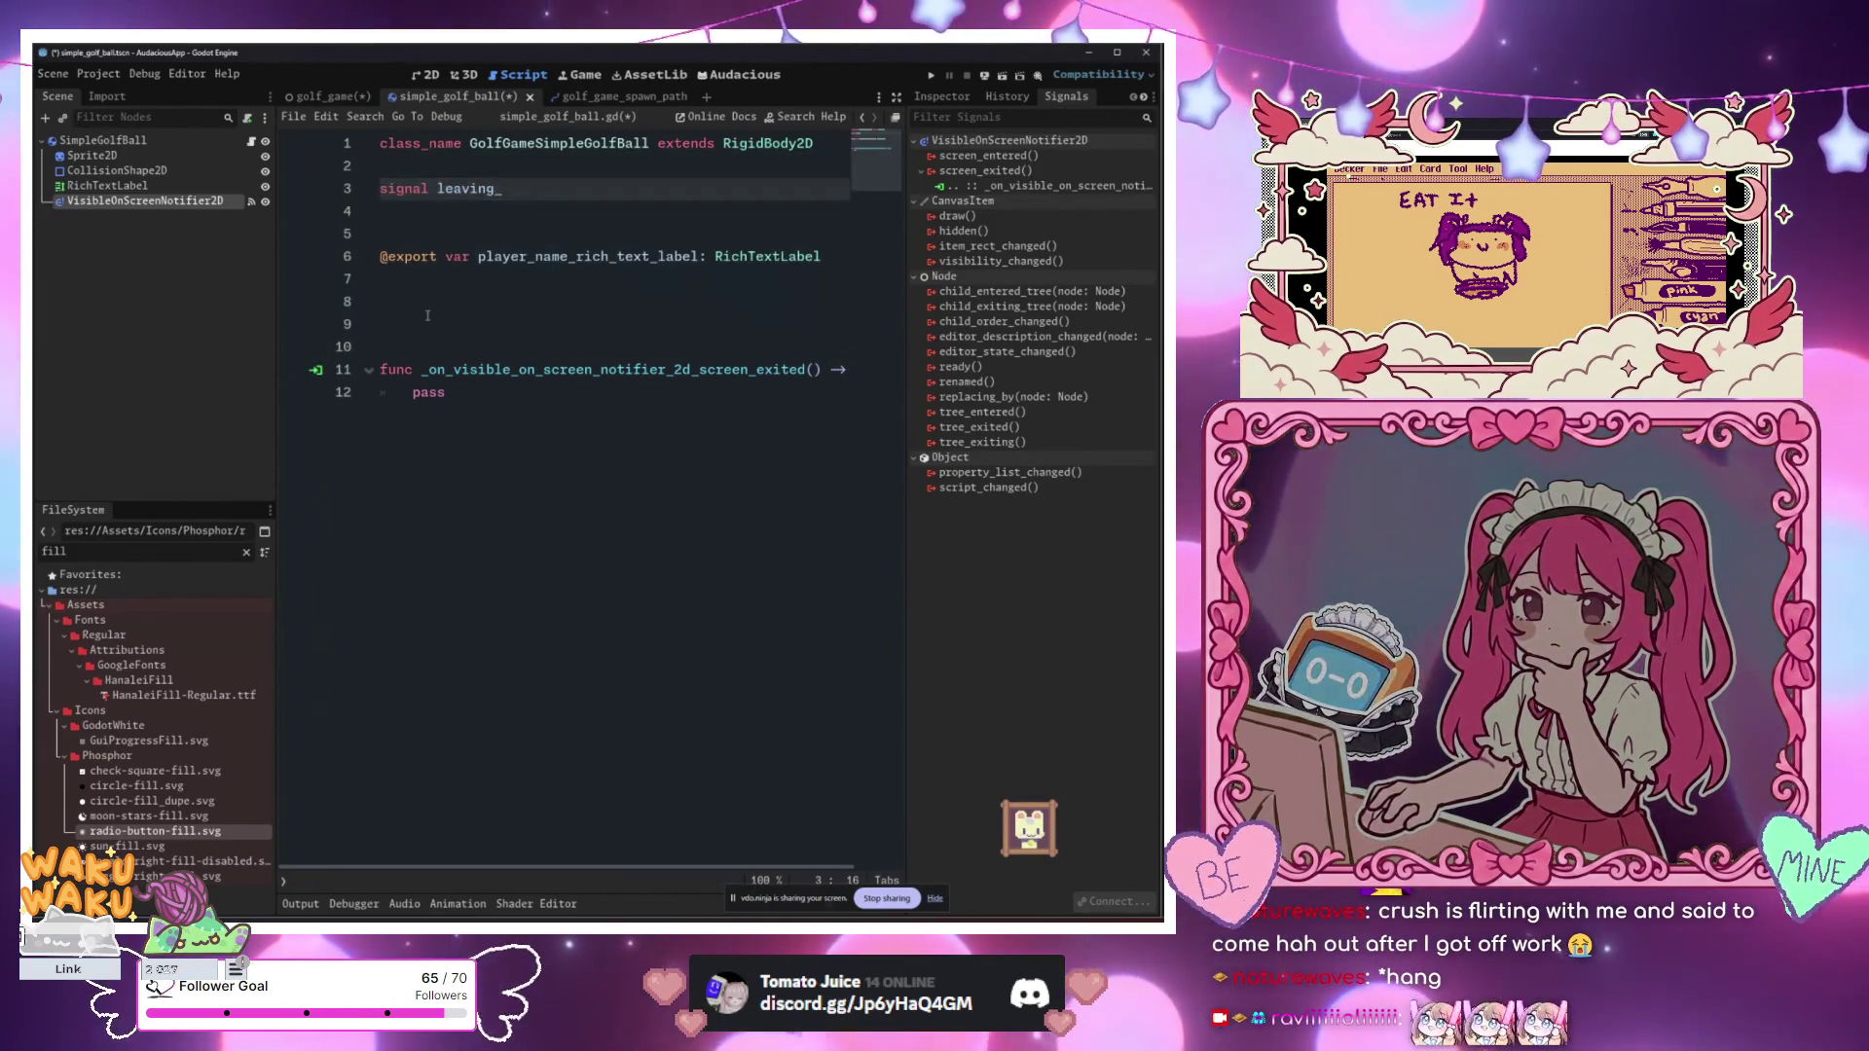
text(scre)
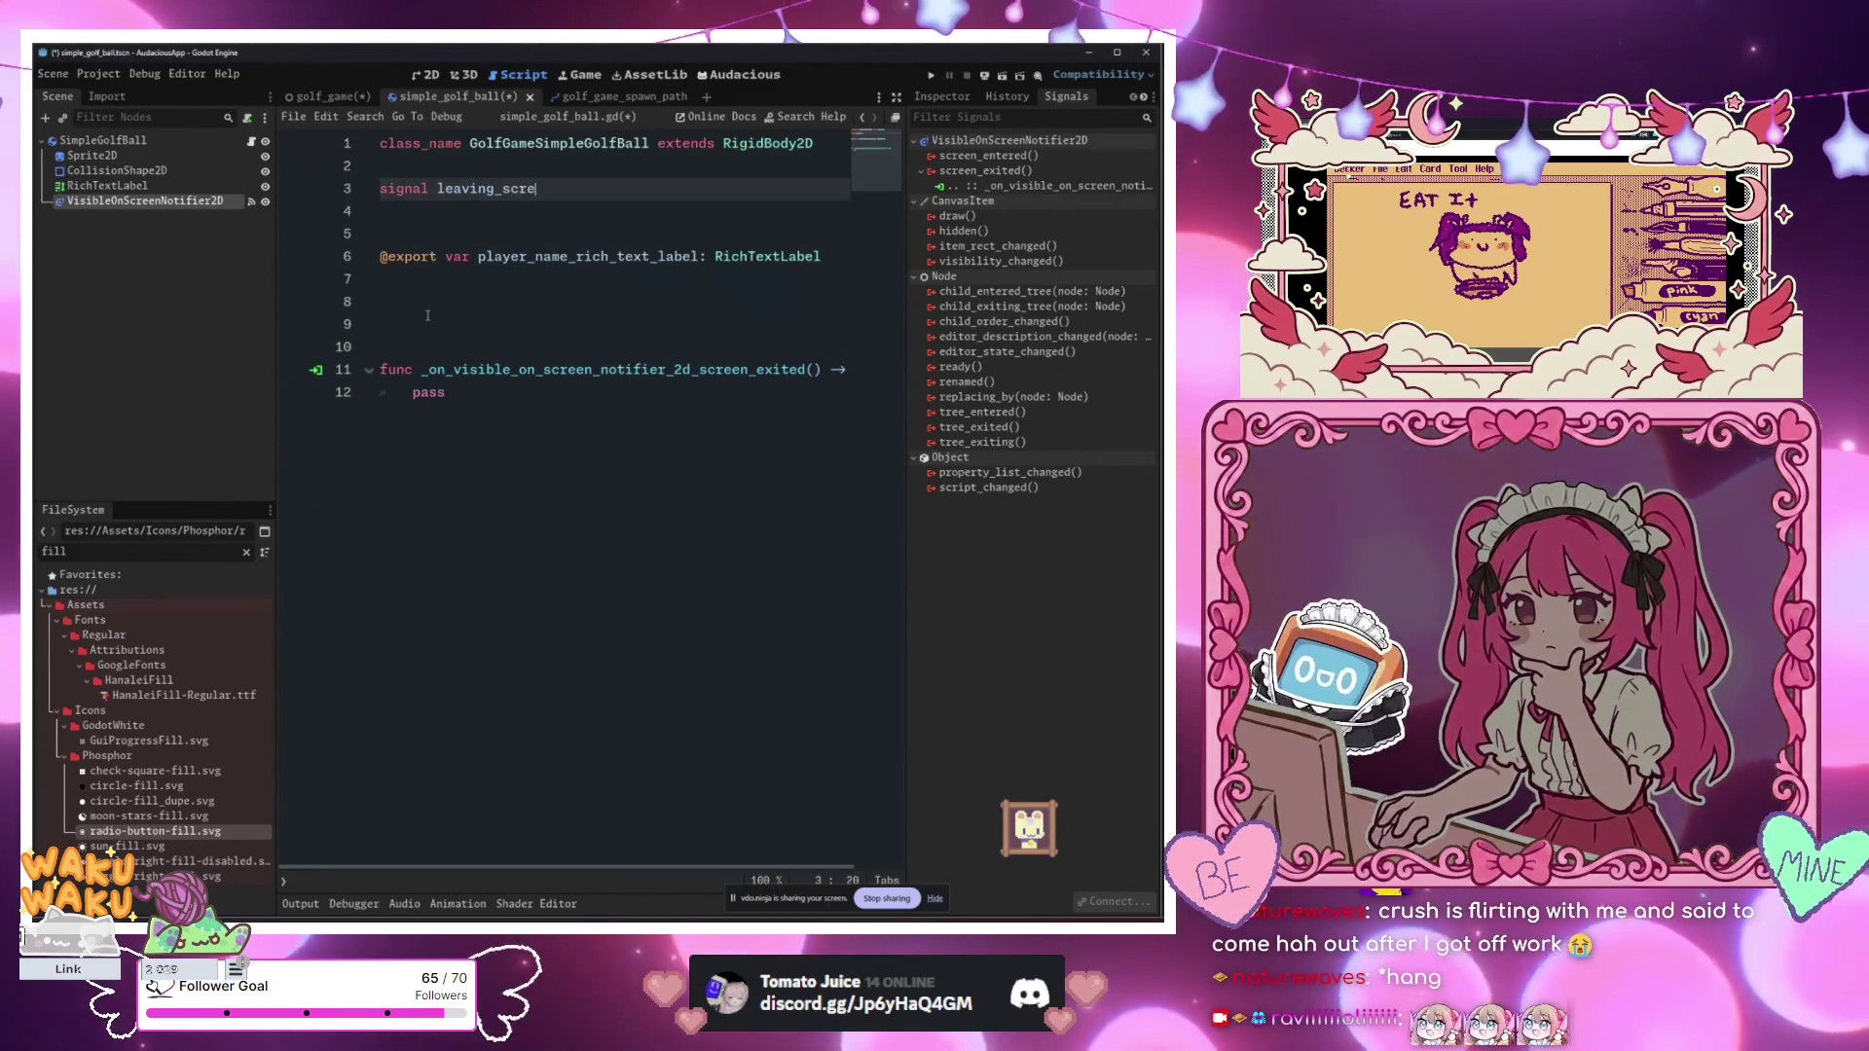
key(BackSpace)
key(BackSpace)
key(BackSpace)
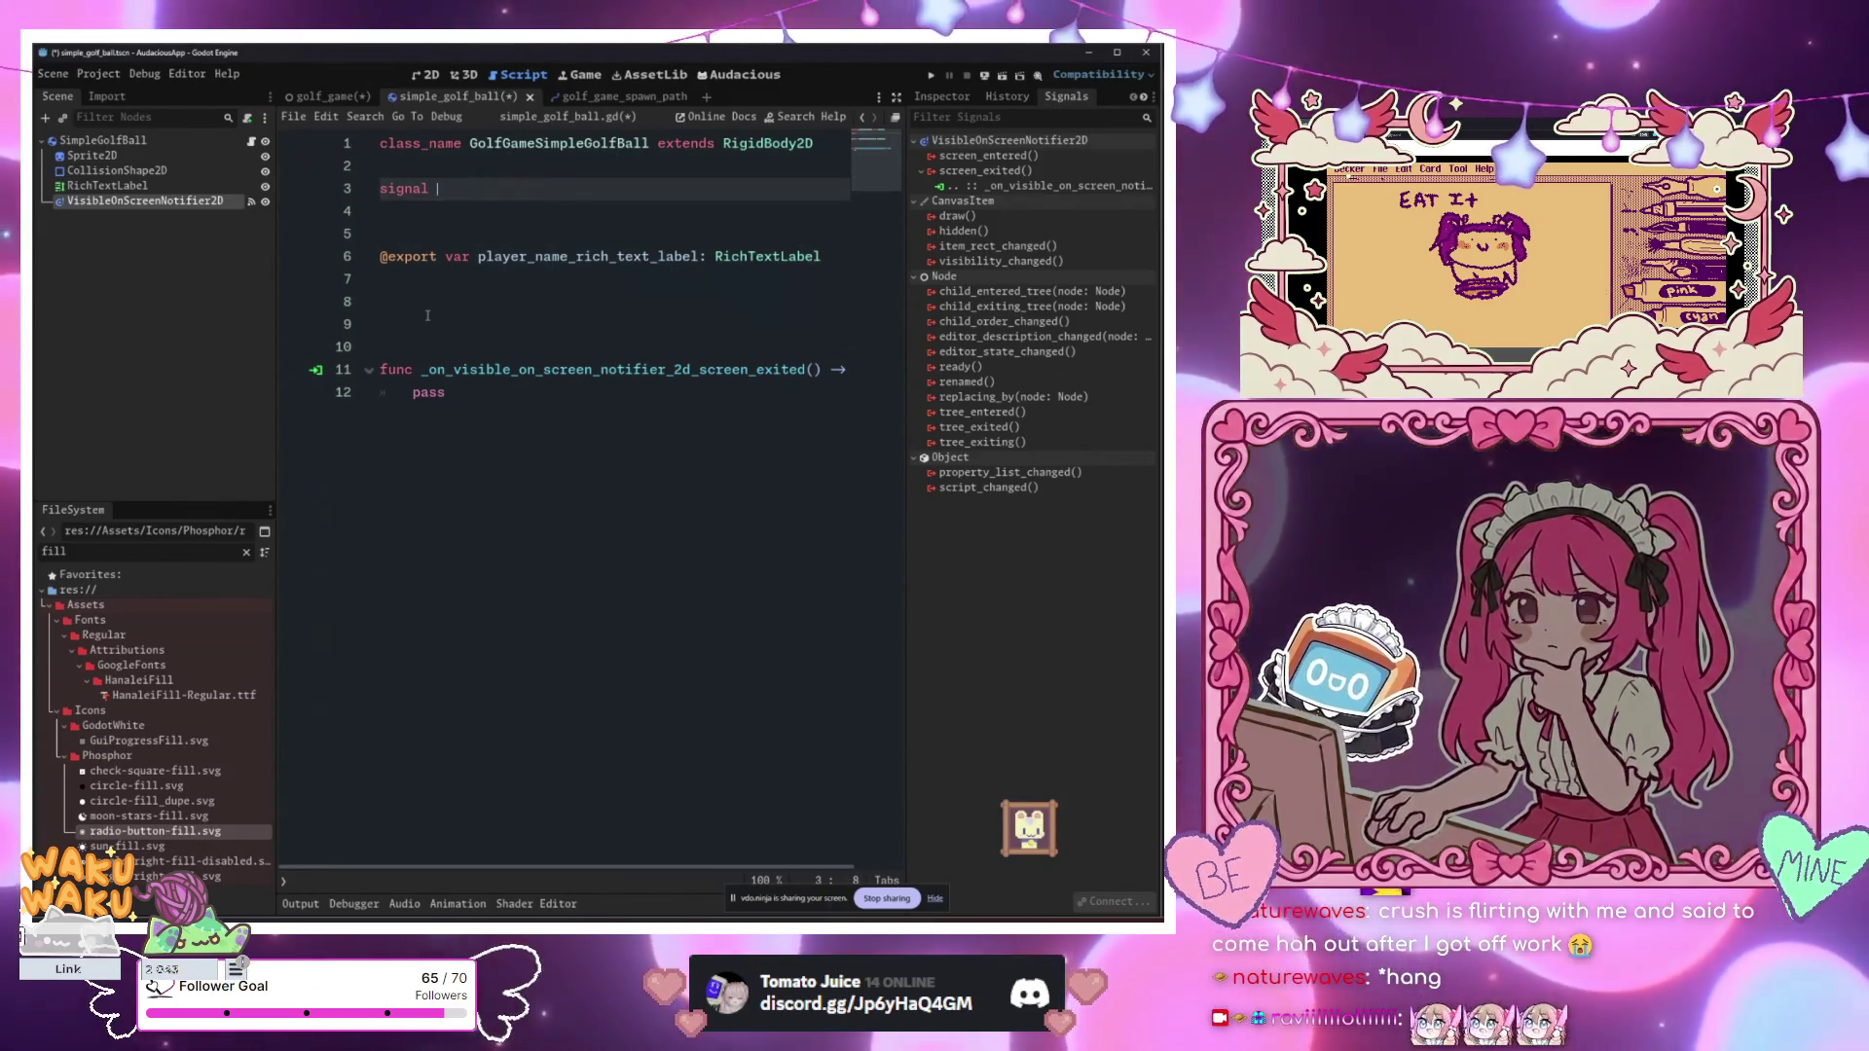
key(ctrl+s)
text(d)
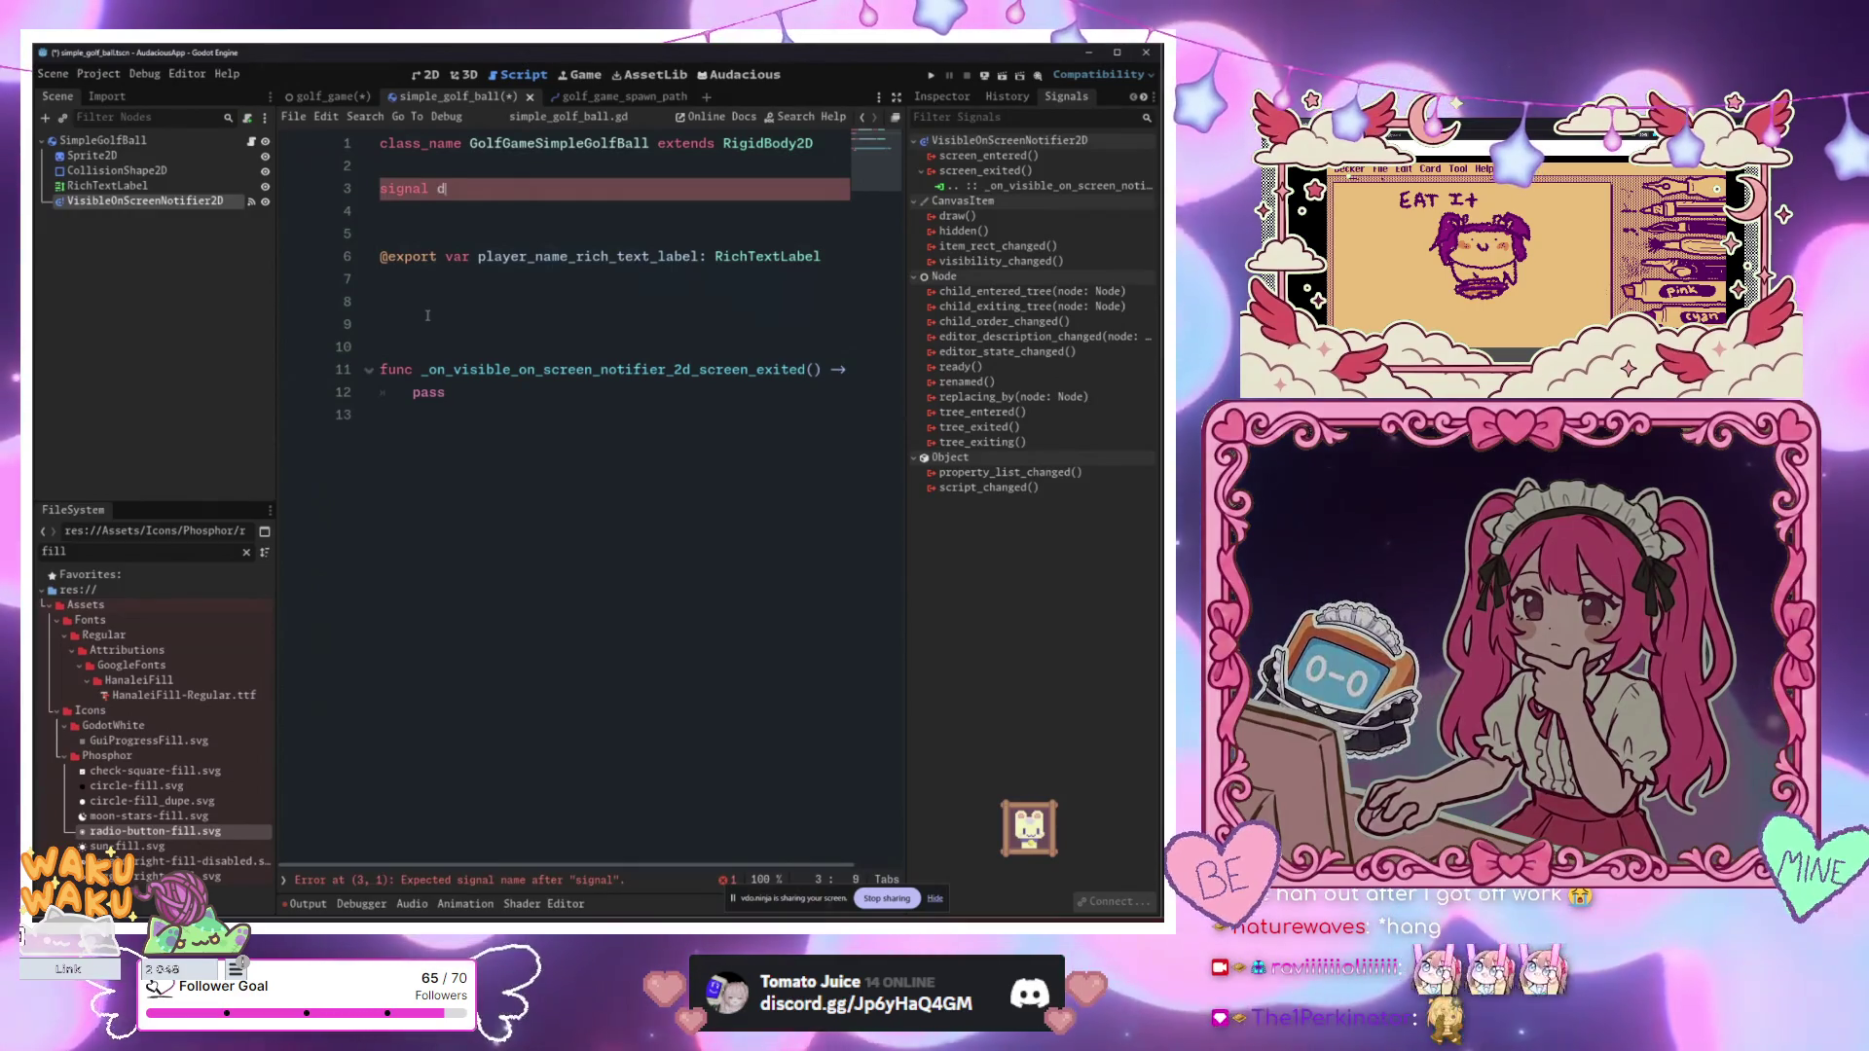
text(eleting)
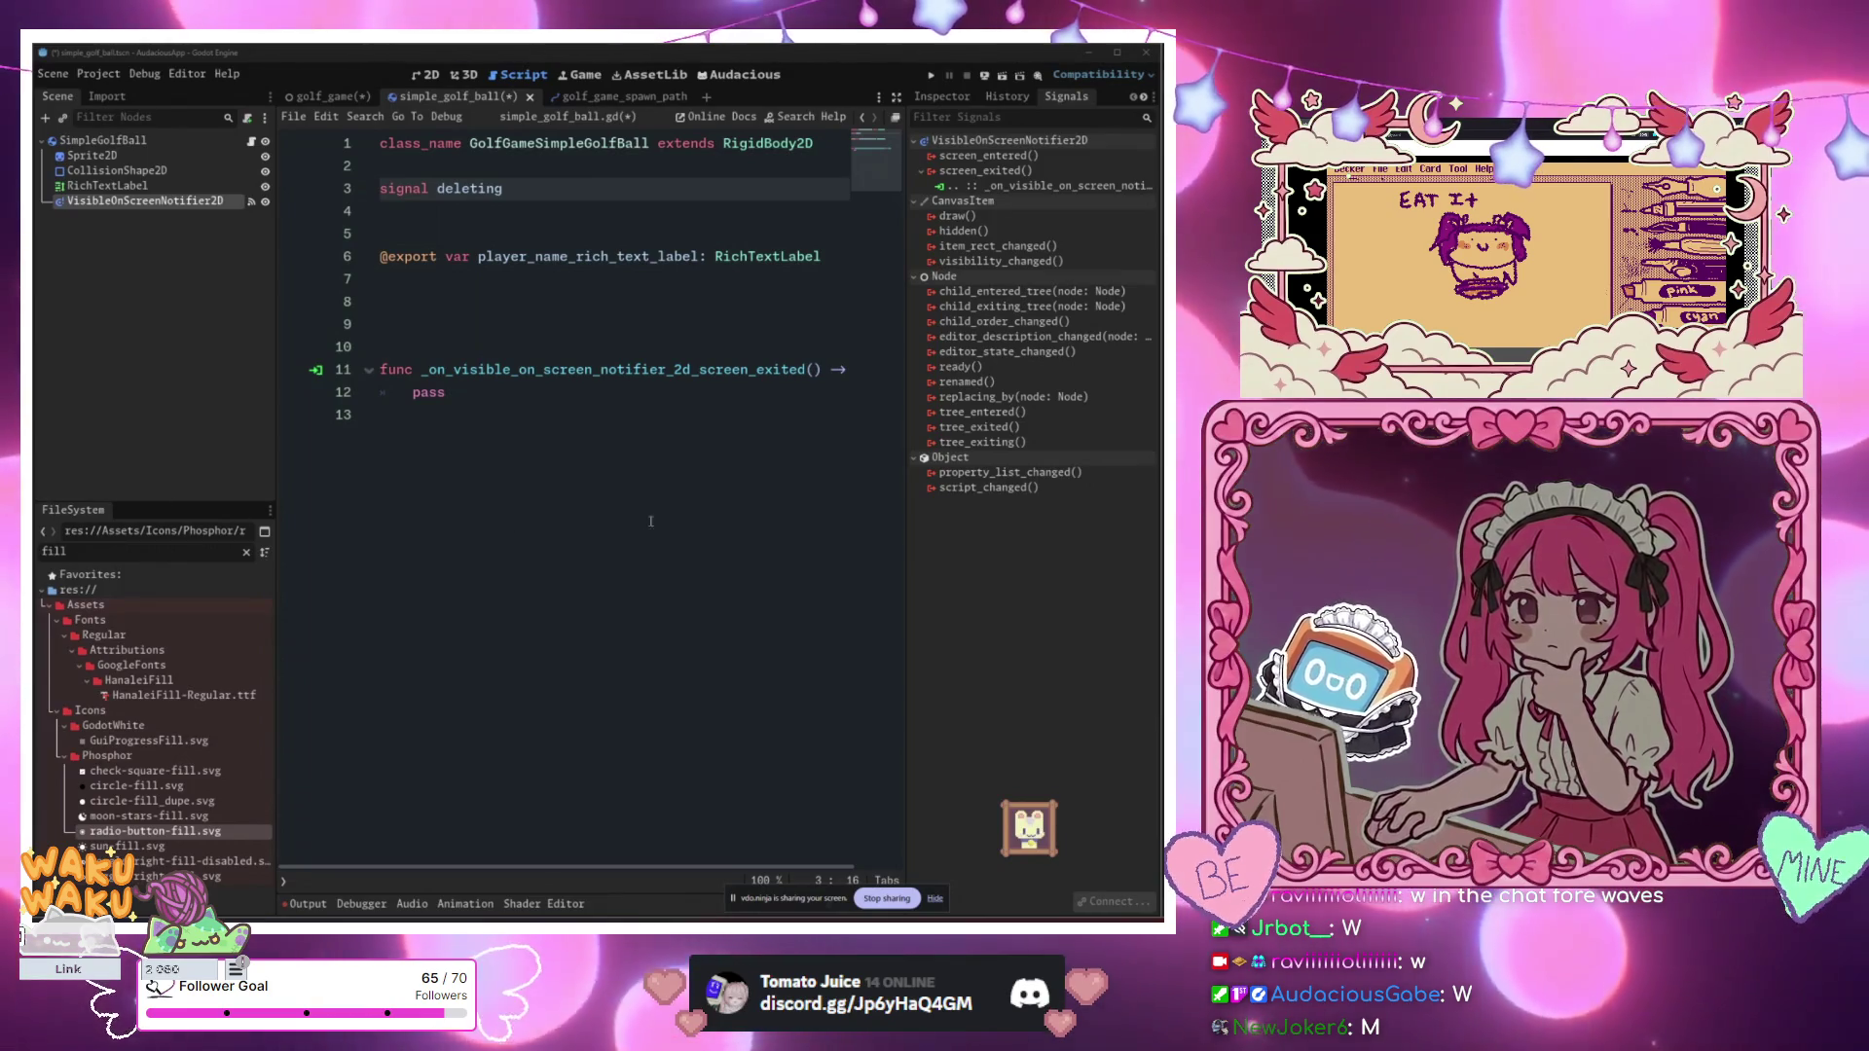
Step: Finalise the signal as will_be_deleted, save the script, and erase the handler's pass
click(593, 440)
click(542, 191)
key(BackSpace)
key(BackSpace)
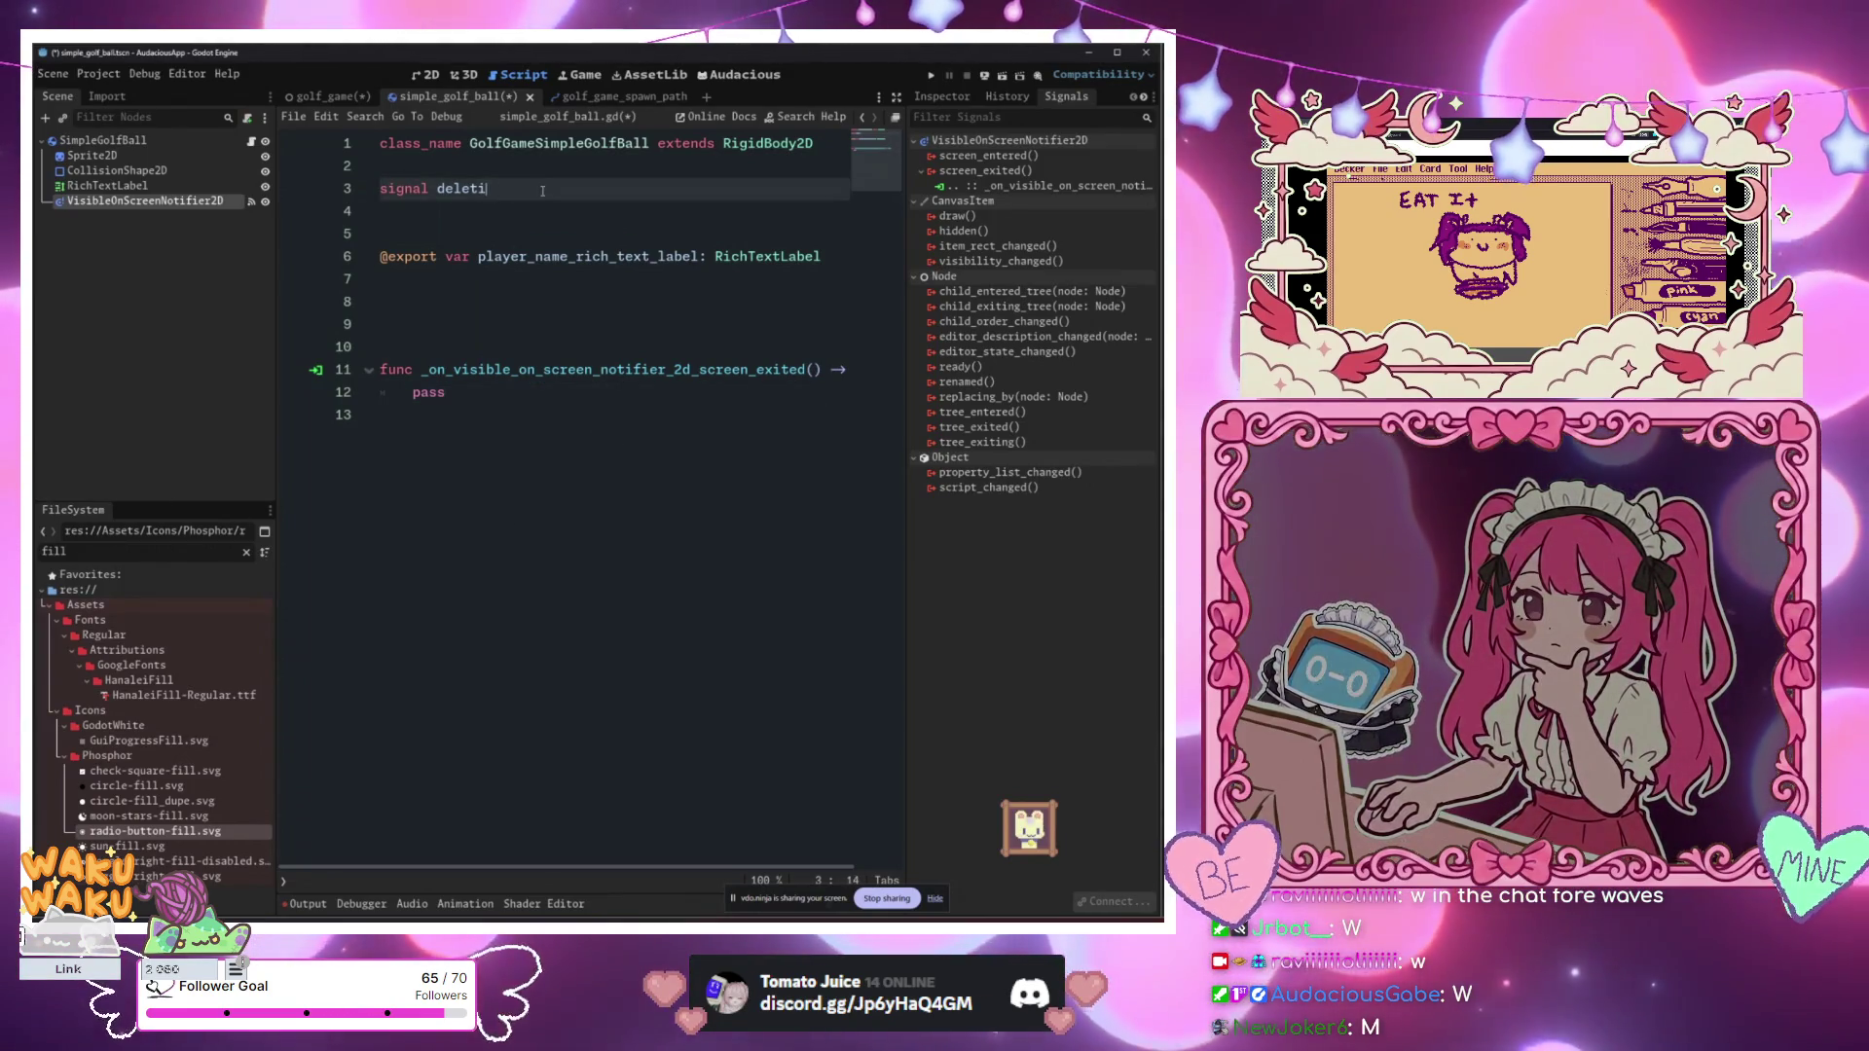
text(ng)
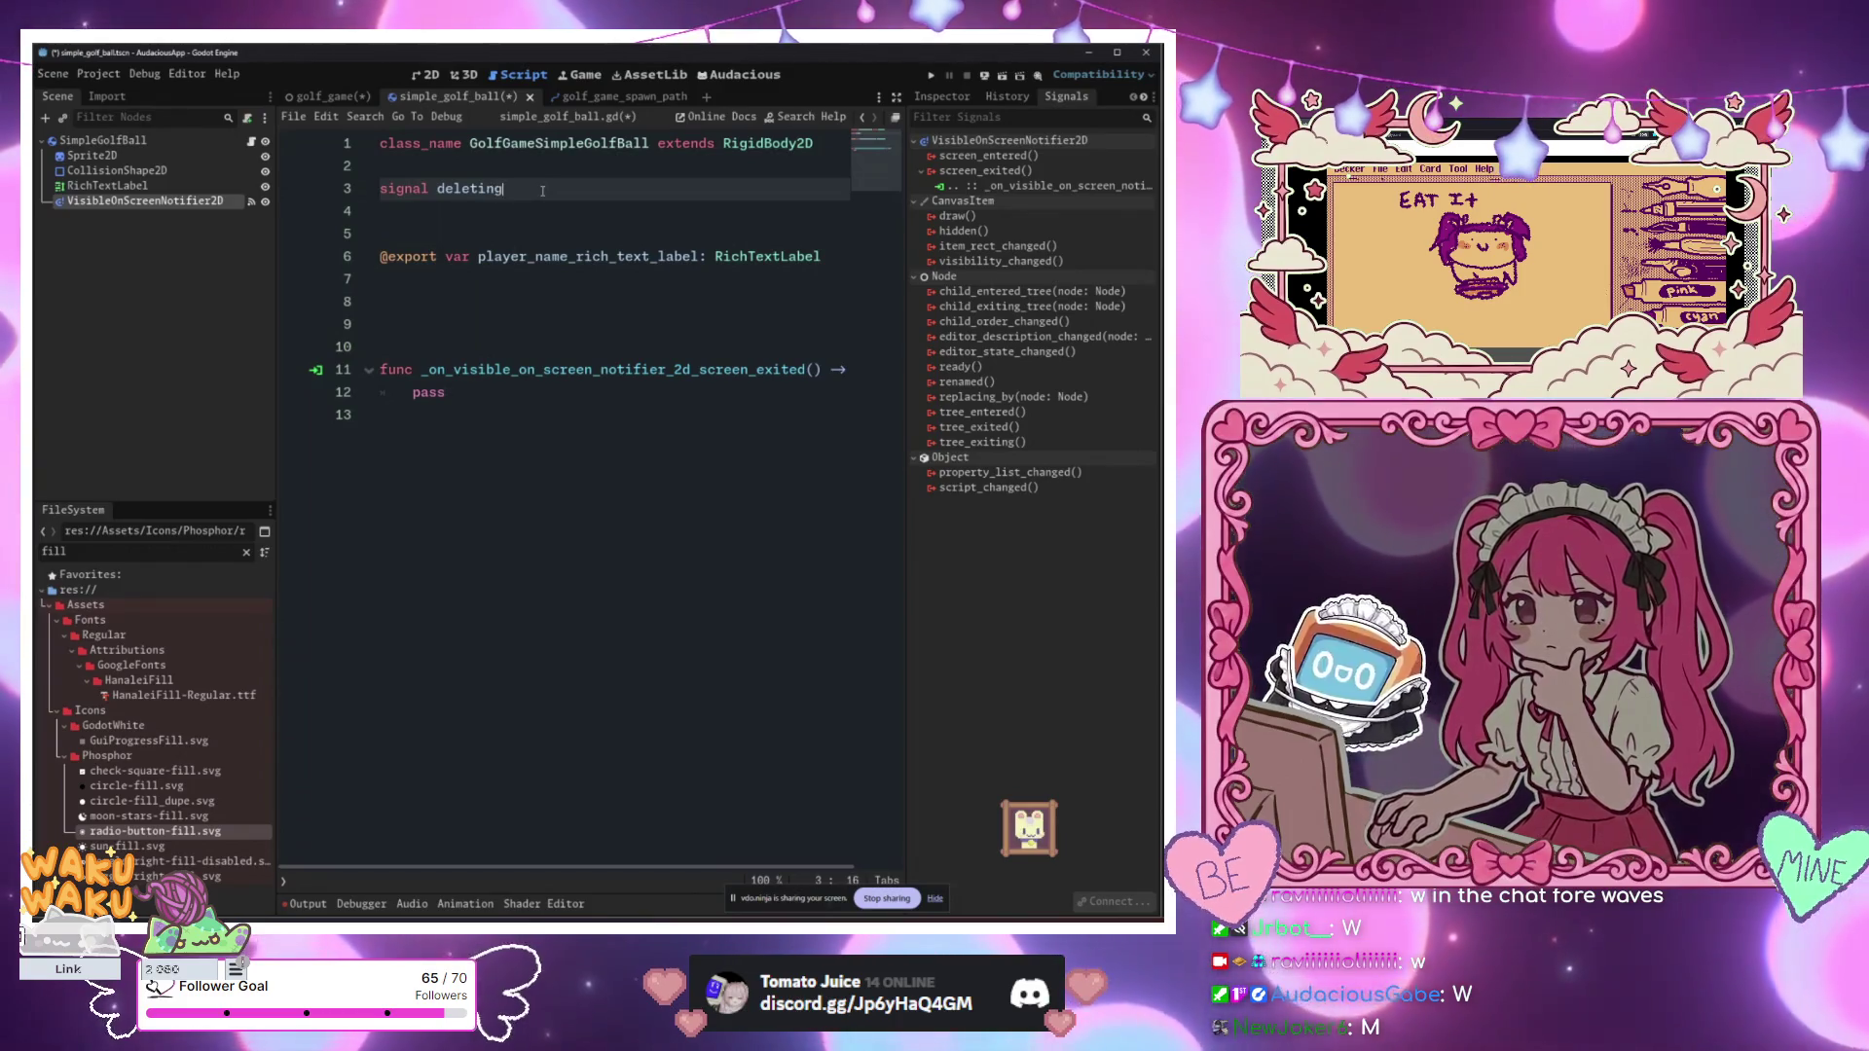
key(BackSpace)
text(will_b)
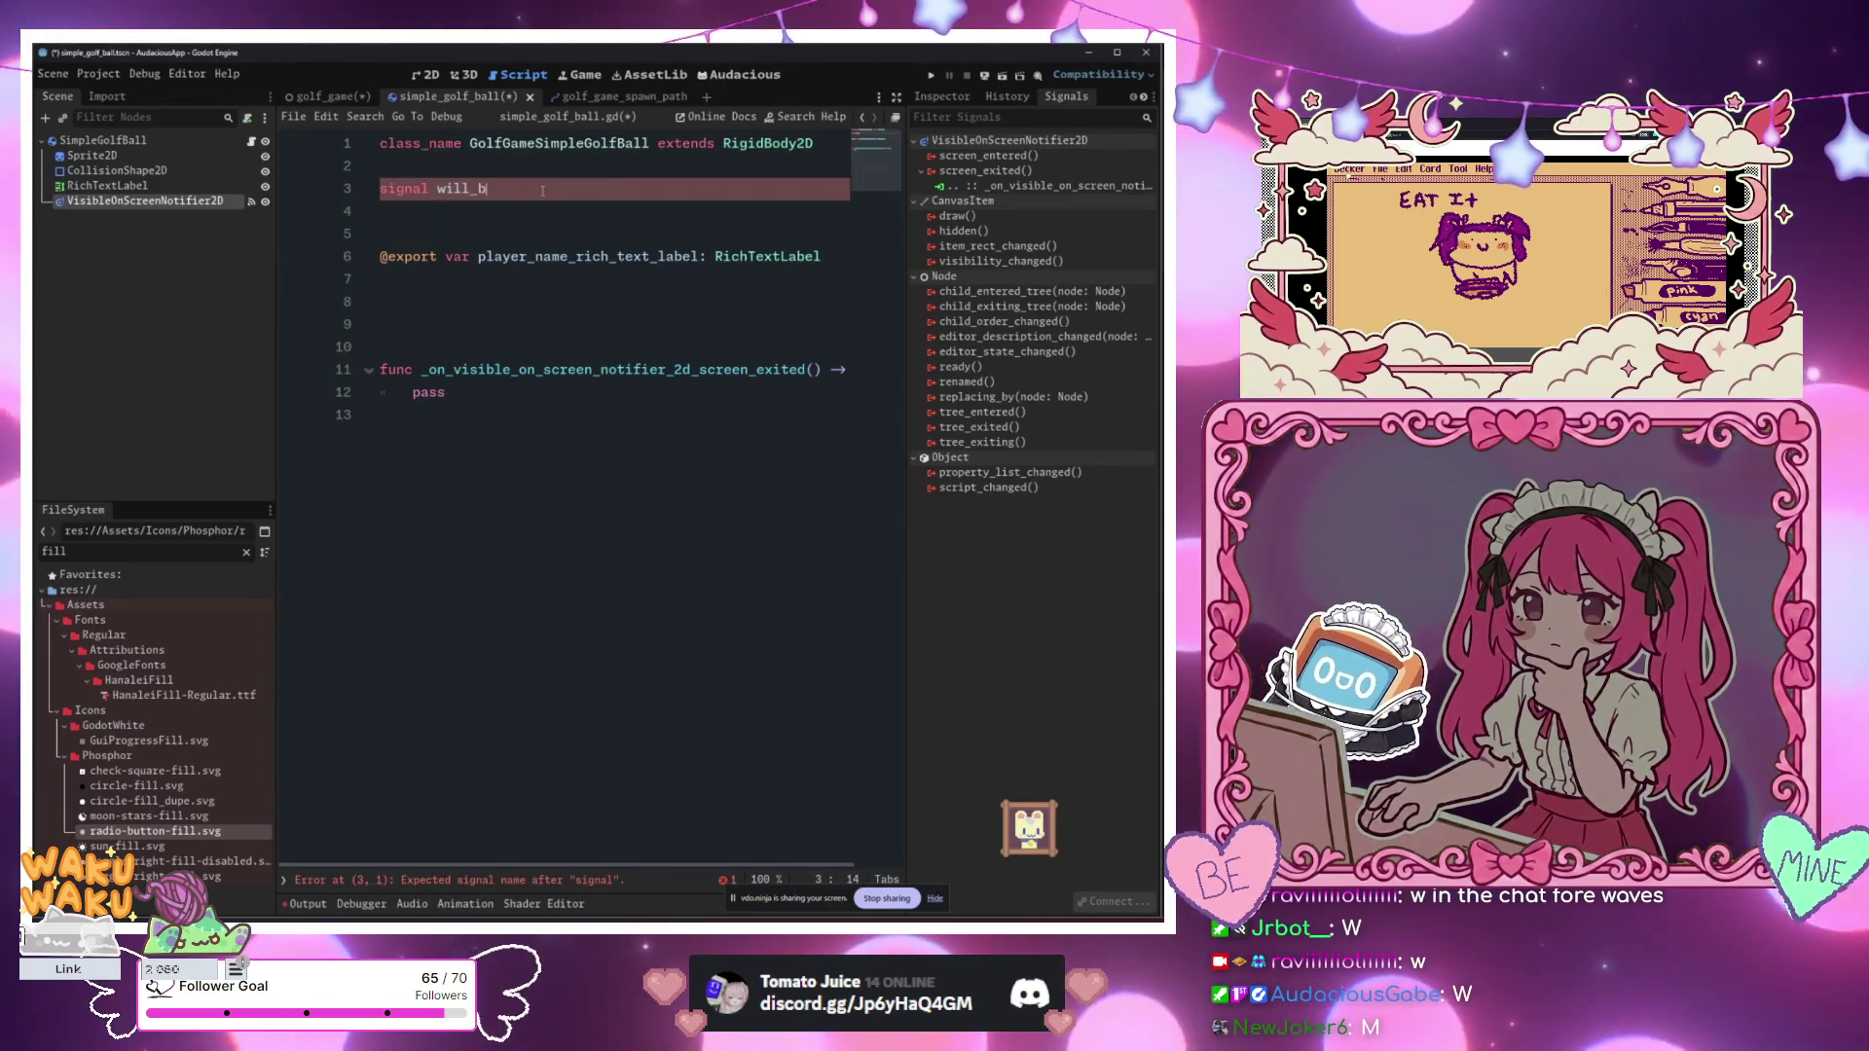
text(e_deleted)
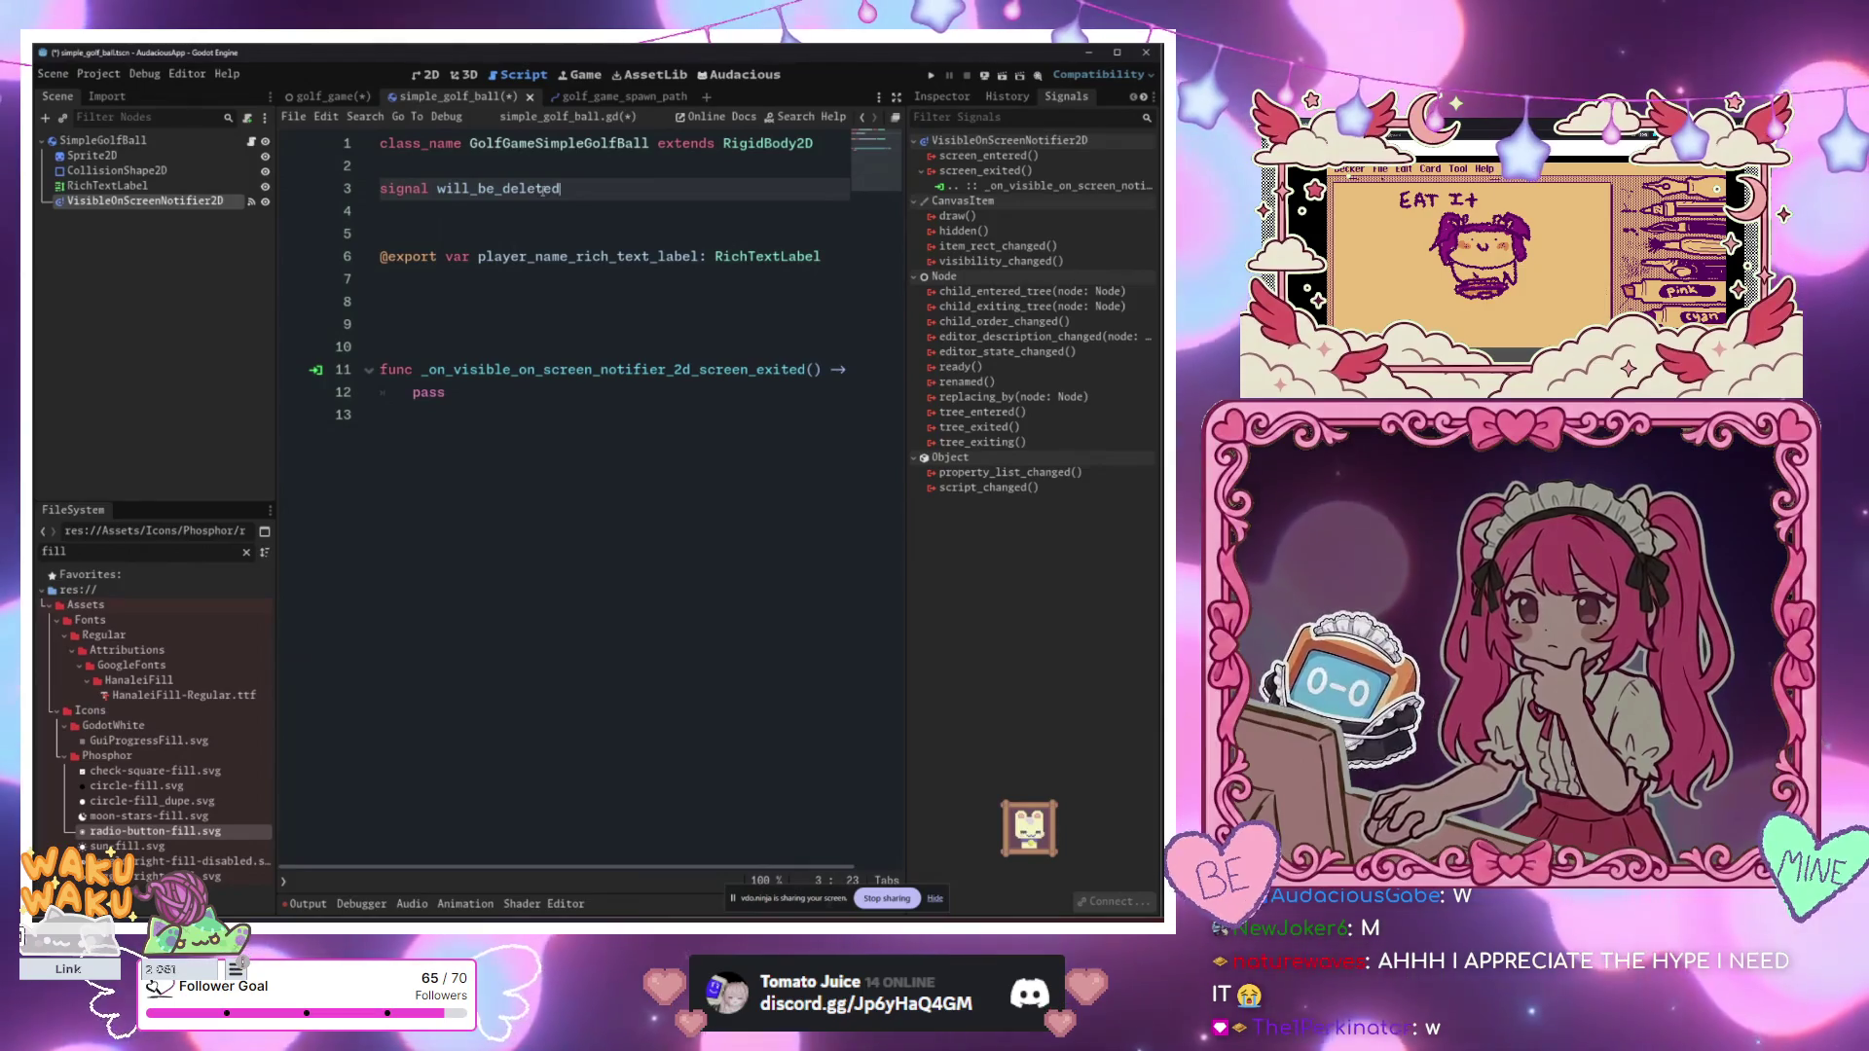
key(ctrl+s)
key(Down)
key(Down)
key(Down)
key(Down)
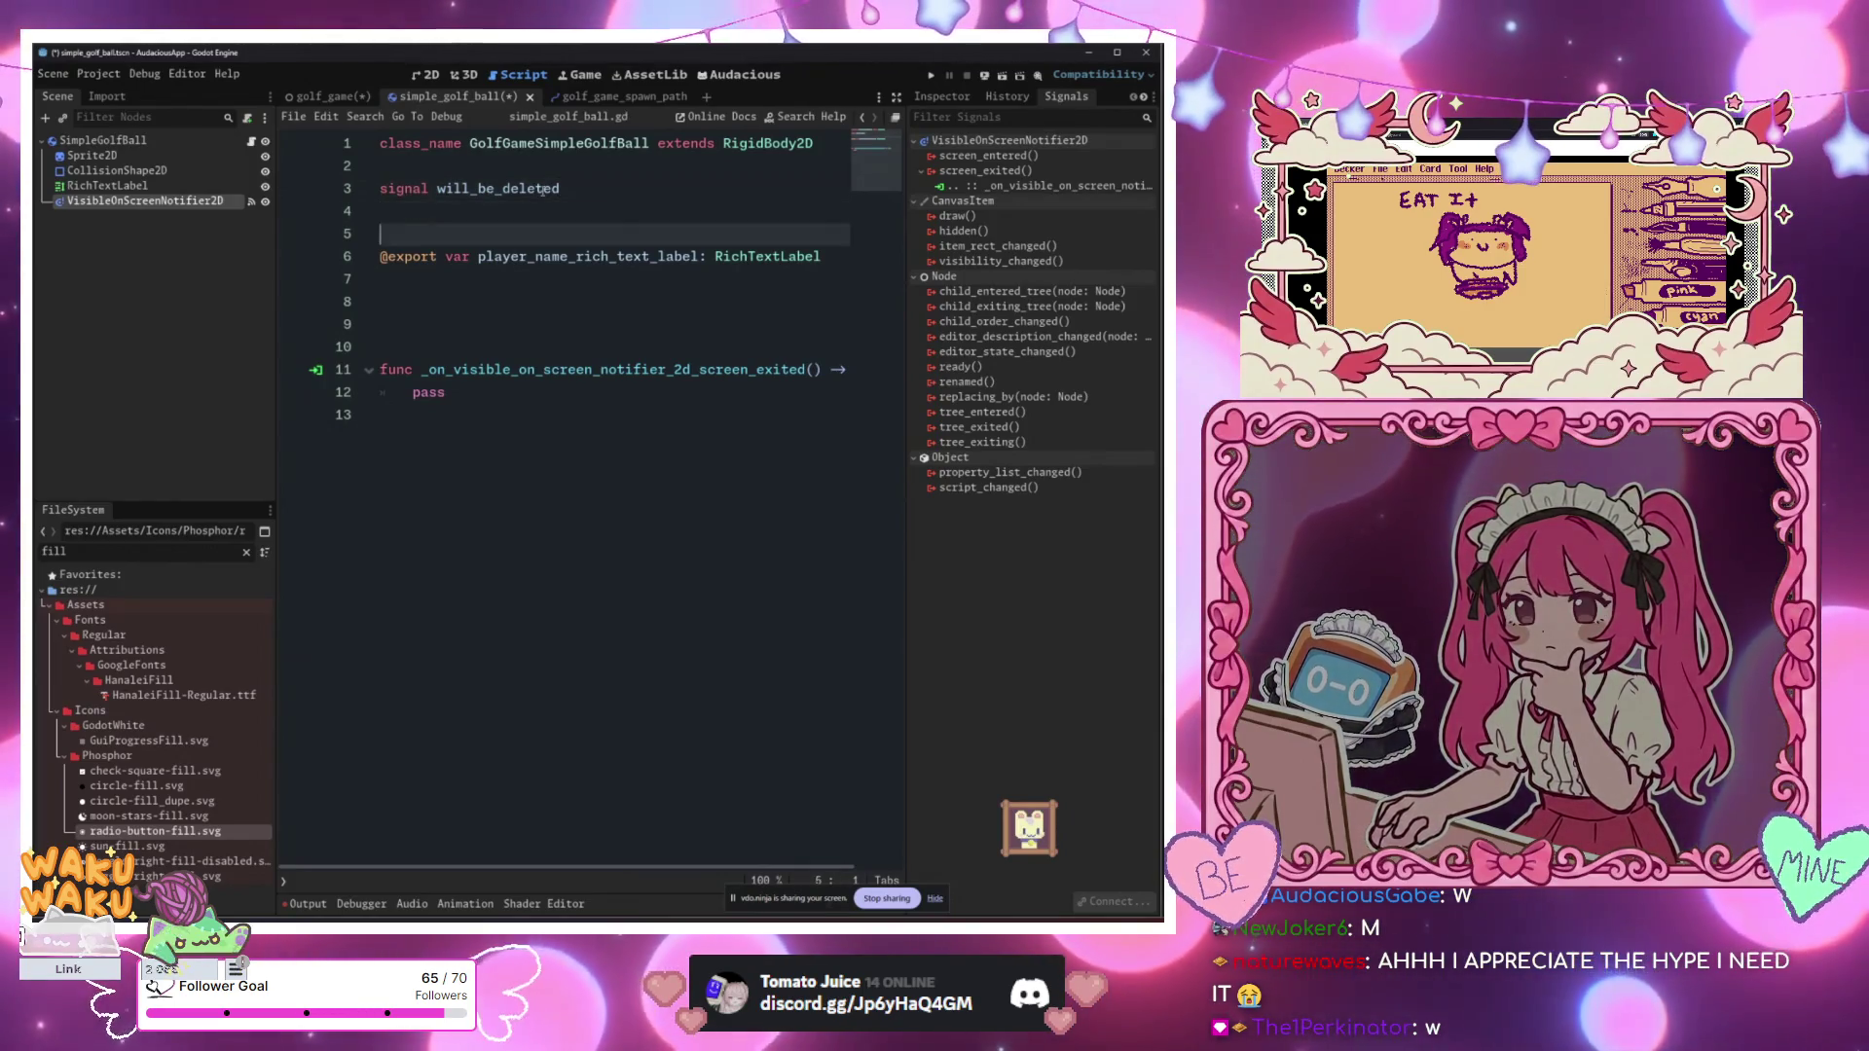
key(End)
key(BackSpace)
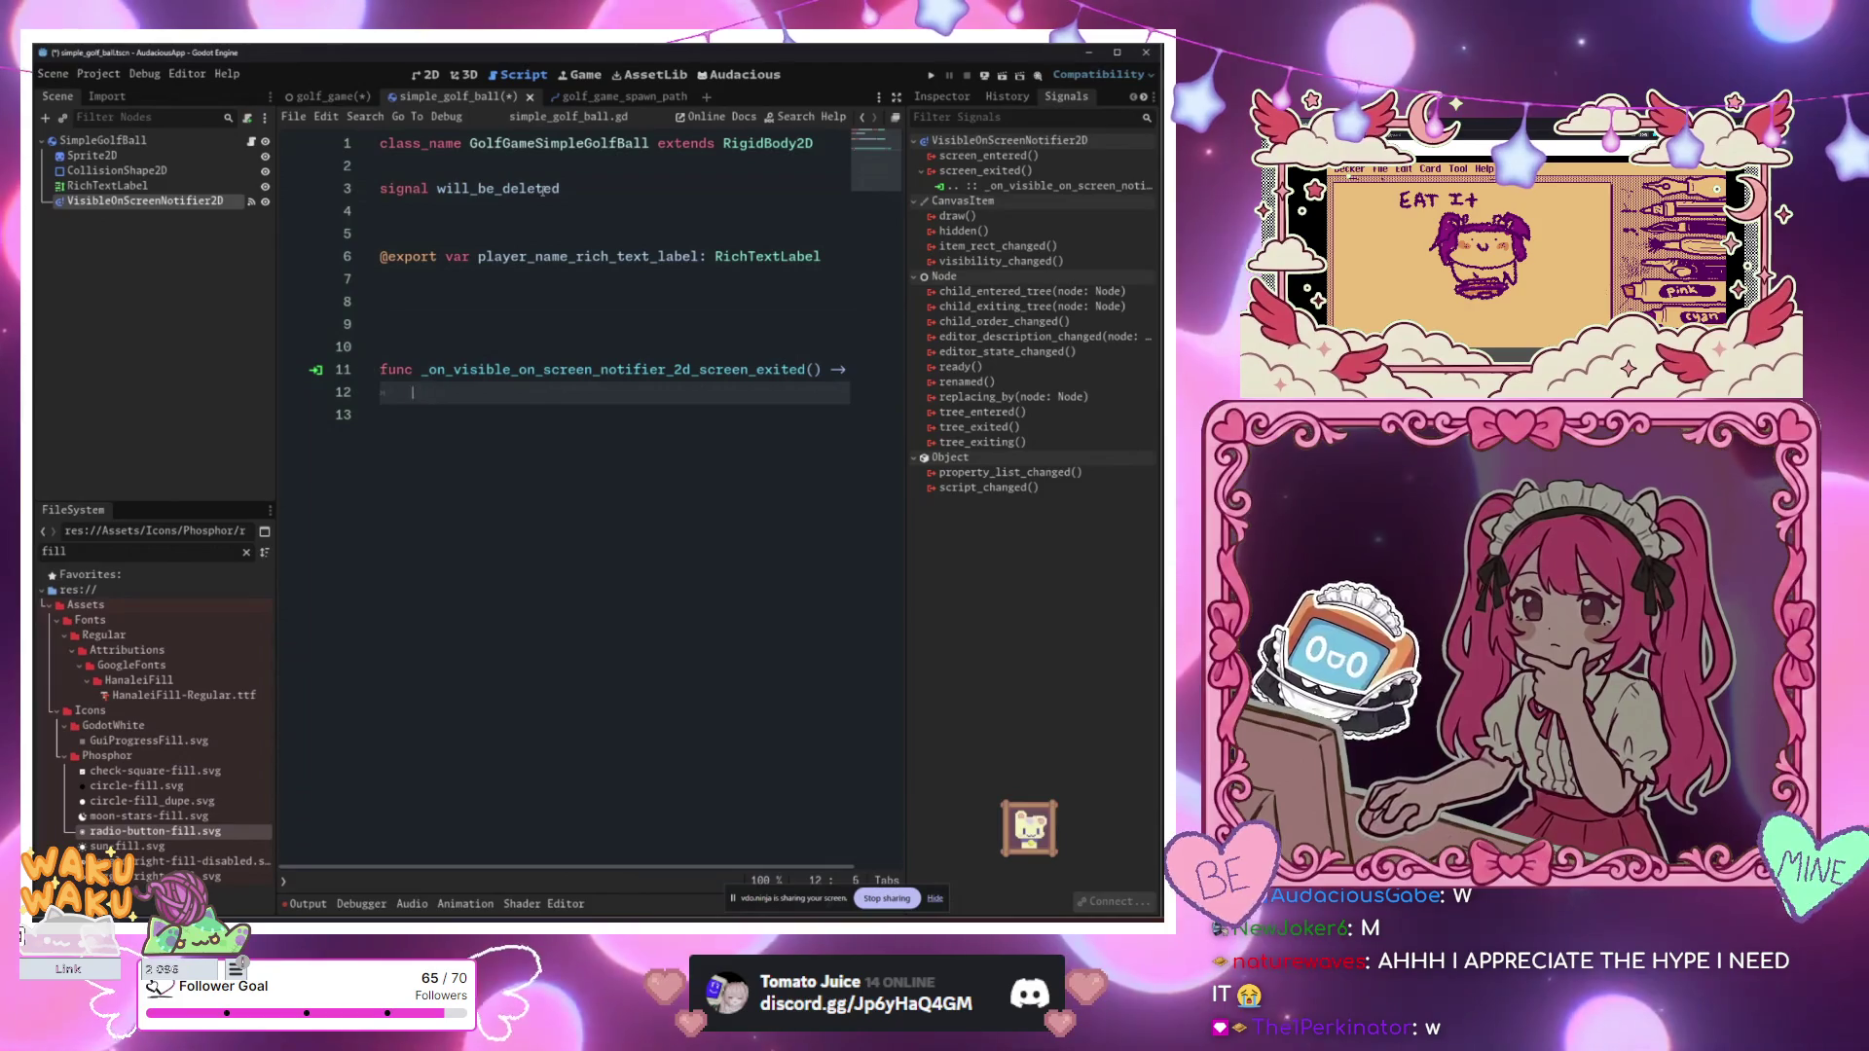
Step: Replace the stray emit_signal call with will_be_deleted.emit() in the screen-exit handler
text(emite)
key(BackSpace)
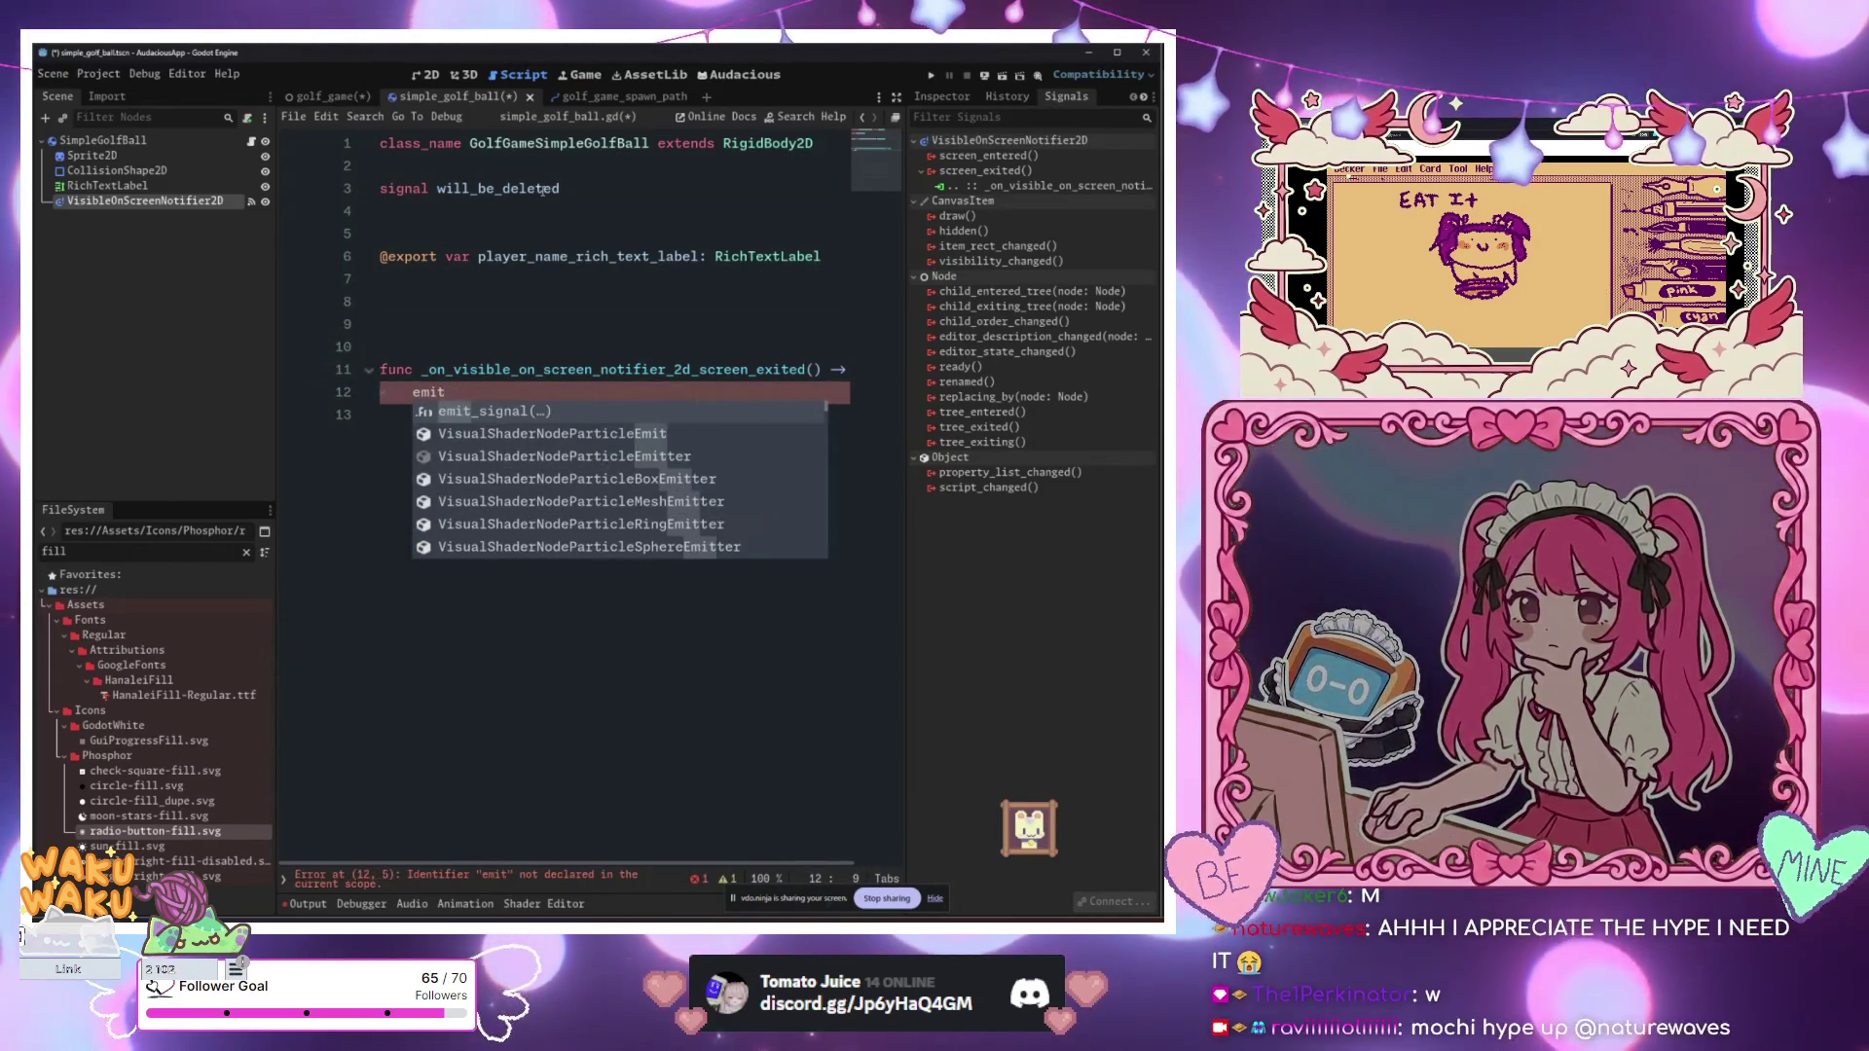
key(Return)
key(BackSpace)
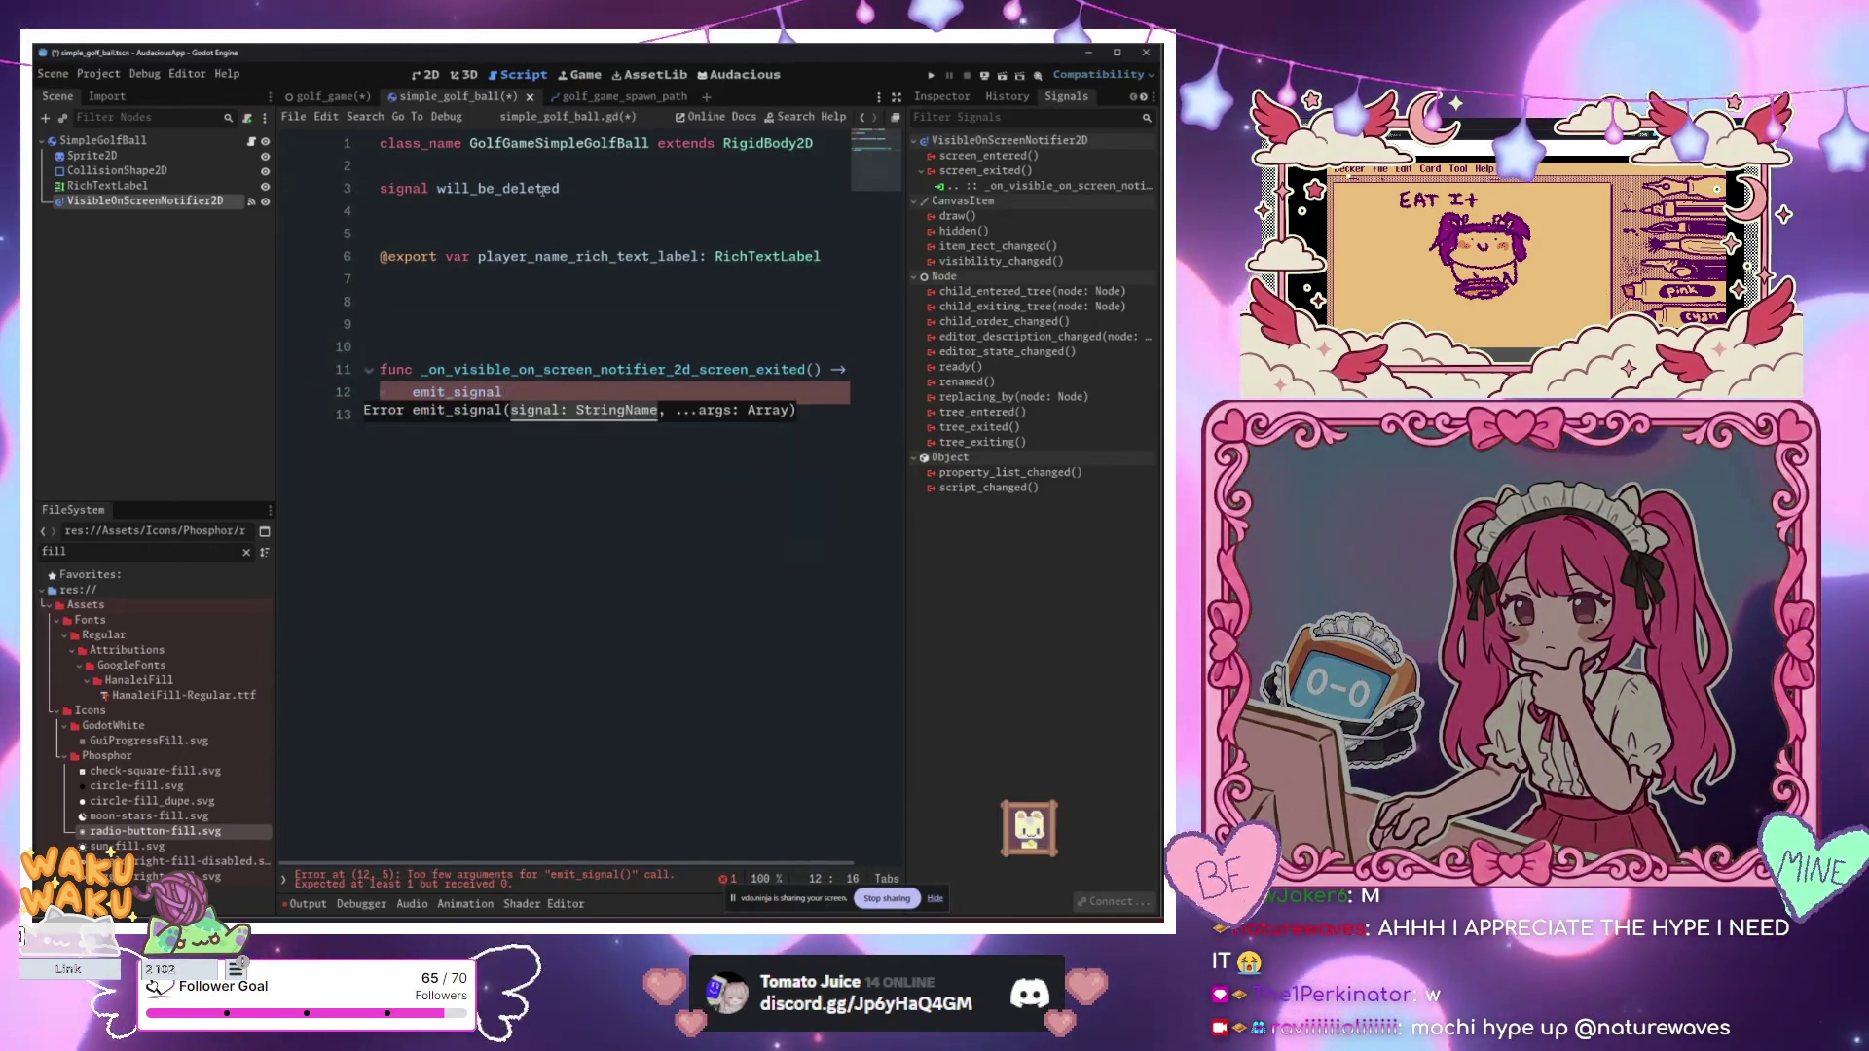
key(BackSpace)
key(BackSpace)
key(BackSpace)
text(will_be_deleted.em)
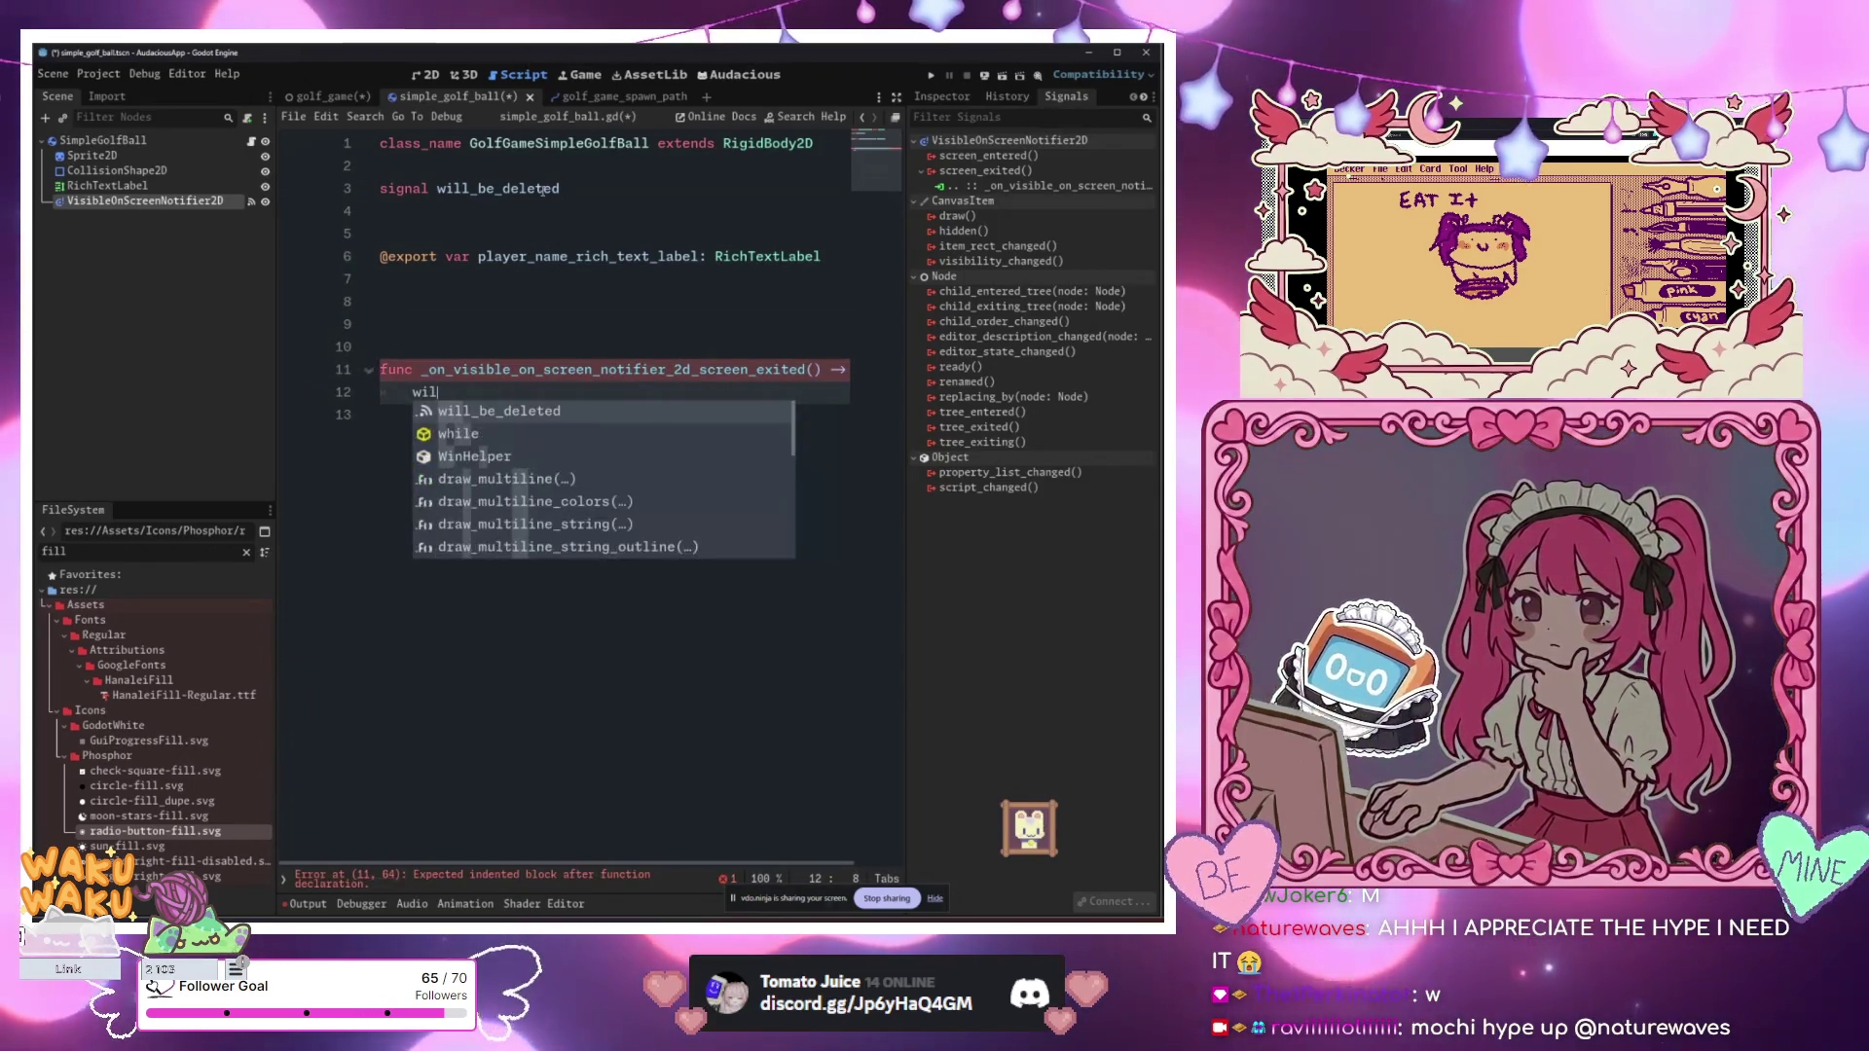
key(Return)
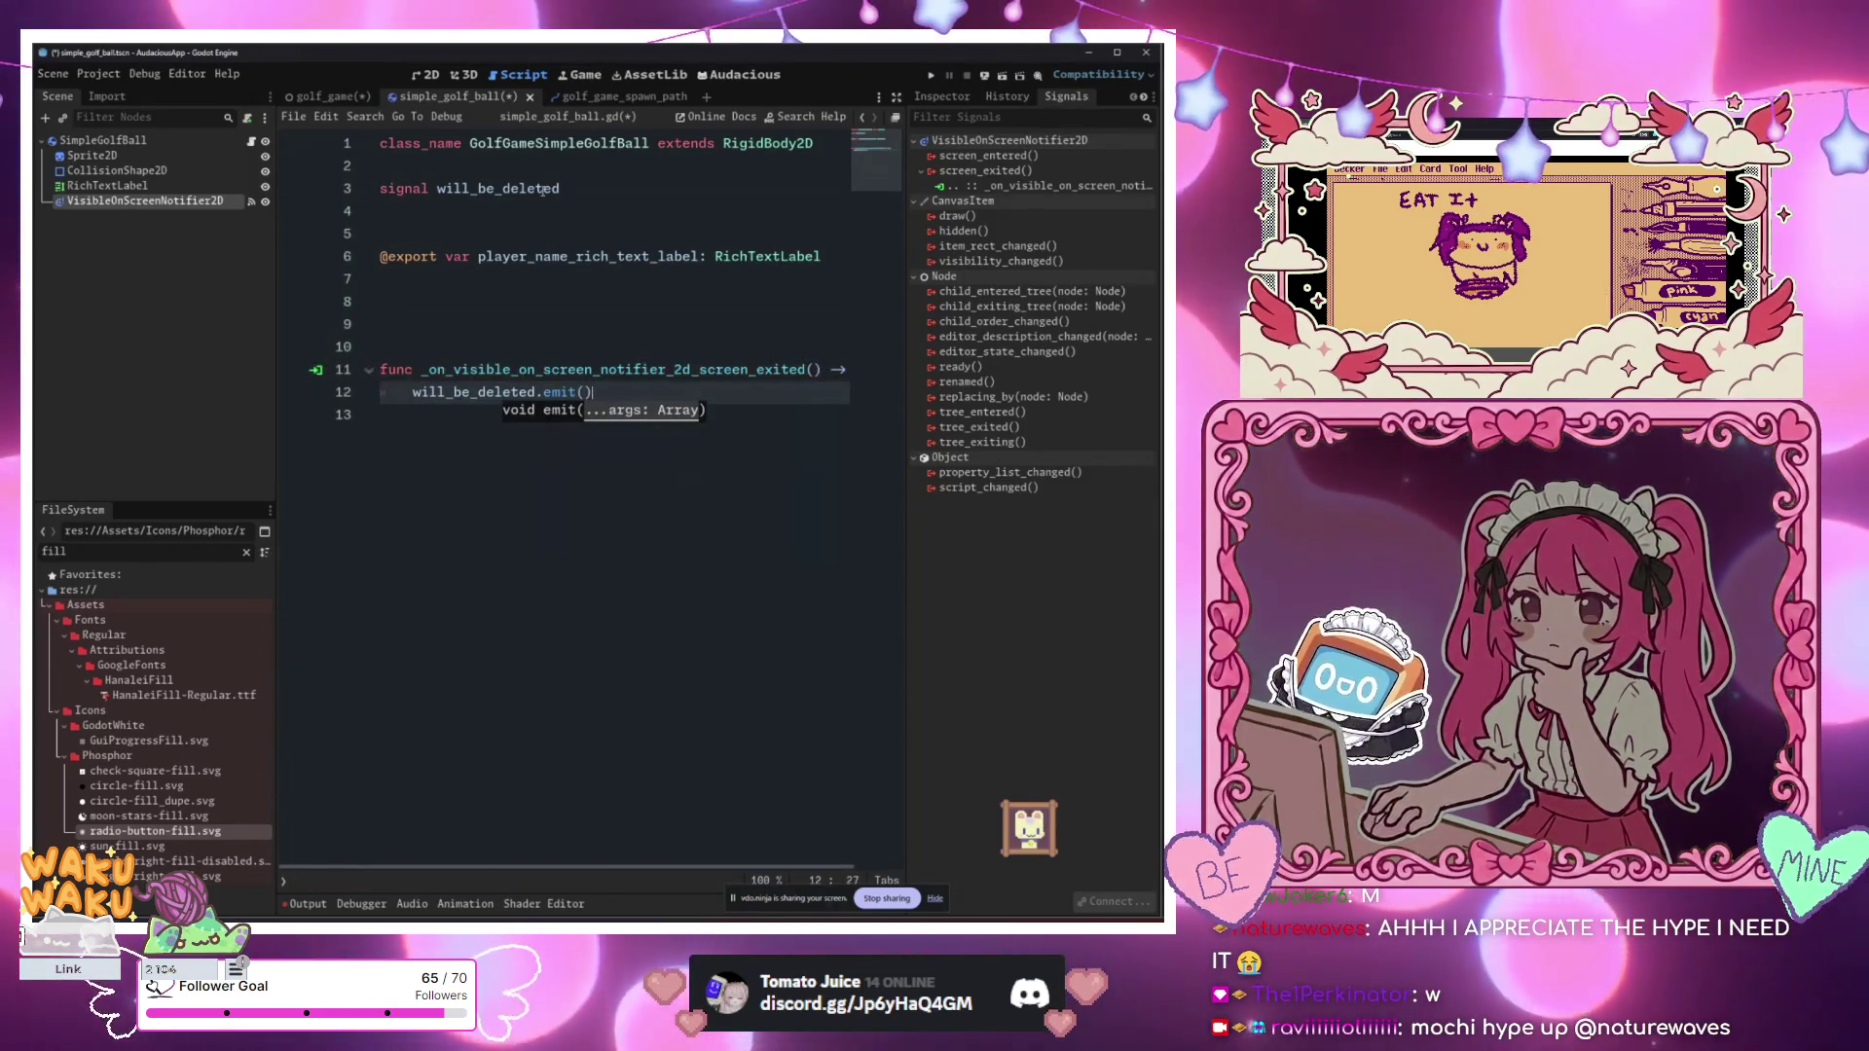
key(End)
Step: Add queue_free() on the next handler line and return to golf_game.gd
key(Return)
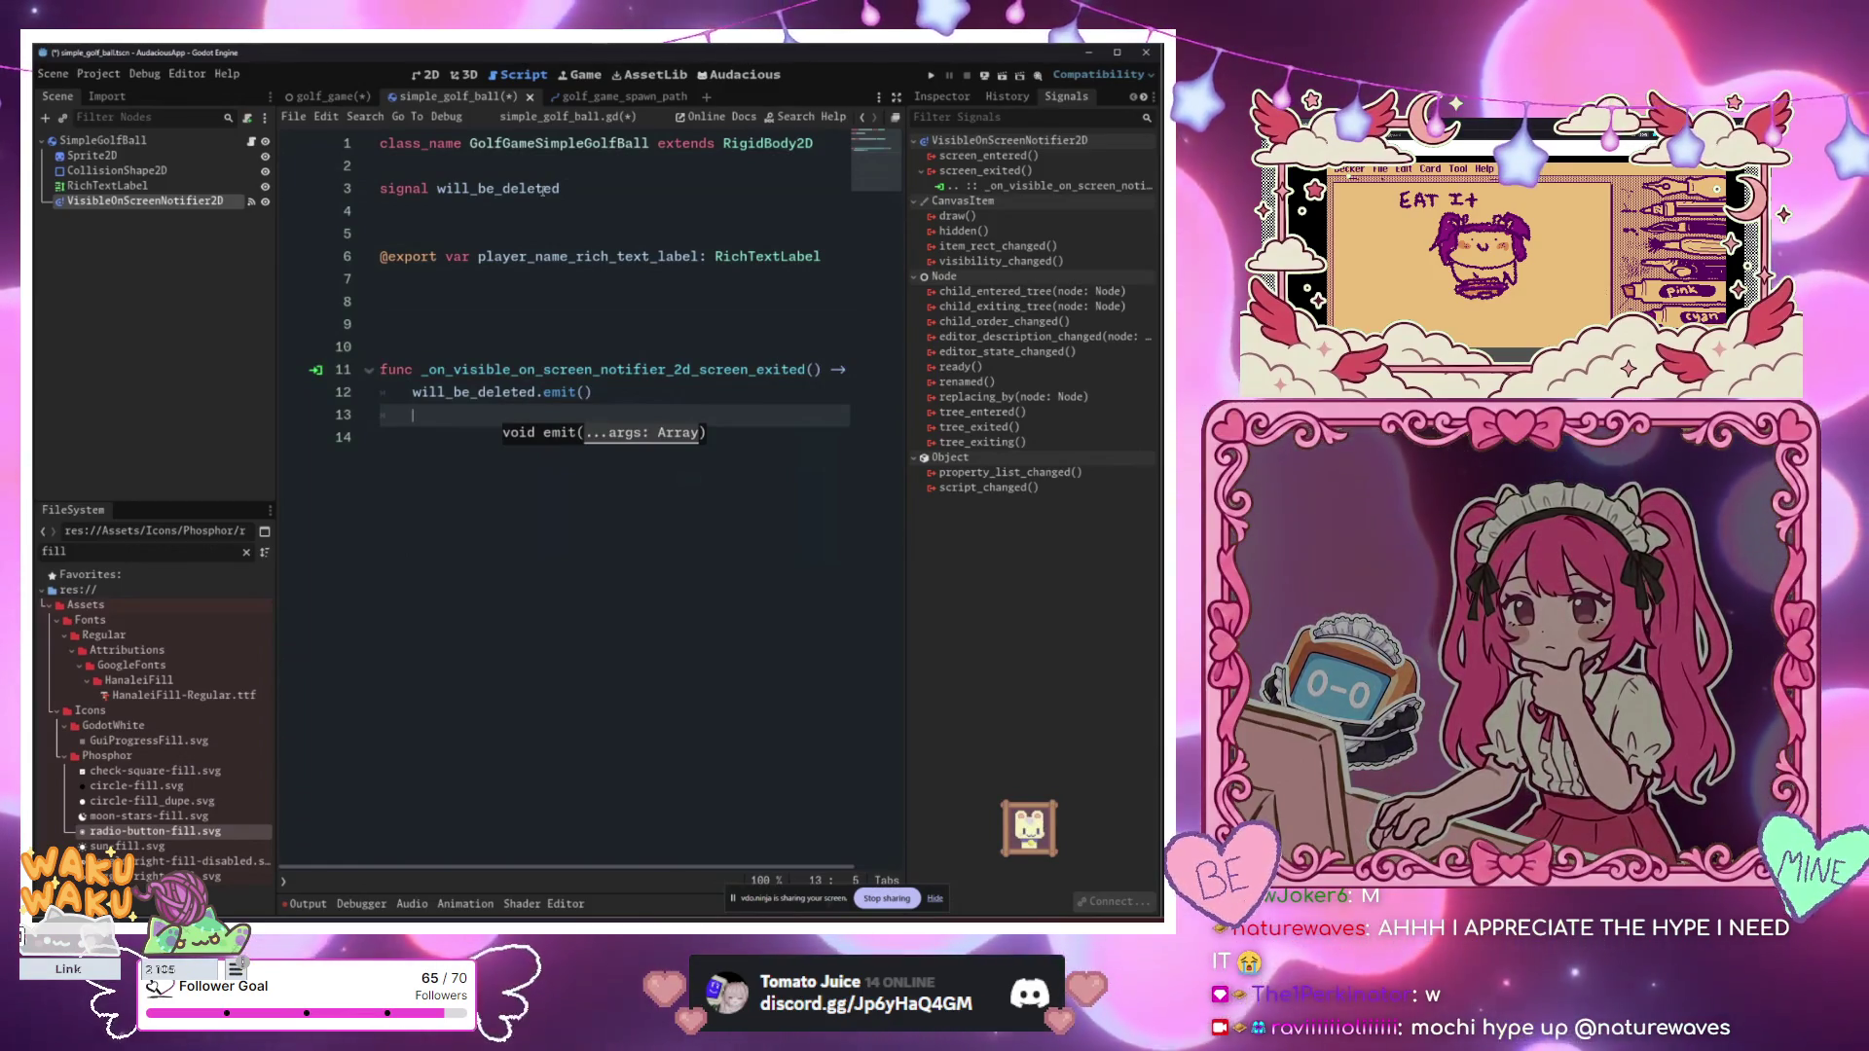
text(que)
key(Down)
key(Down)
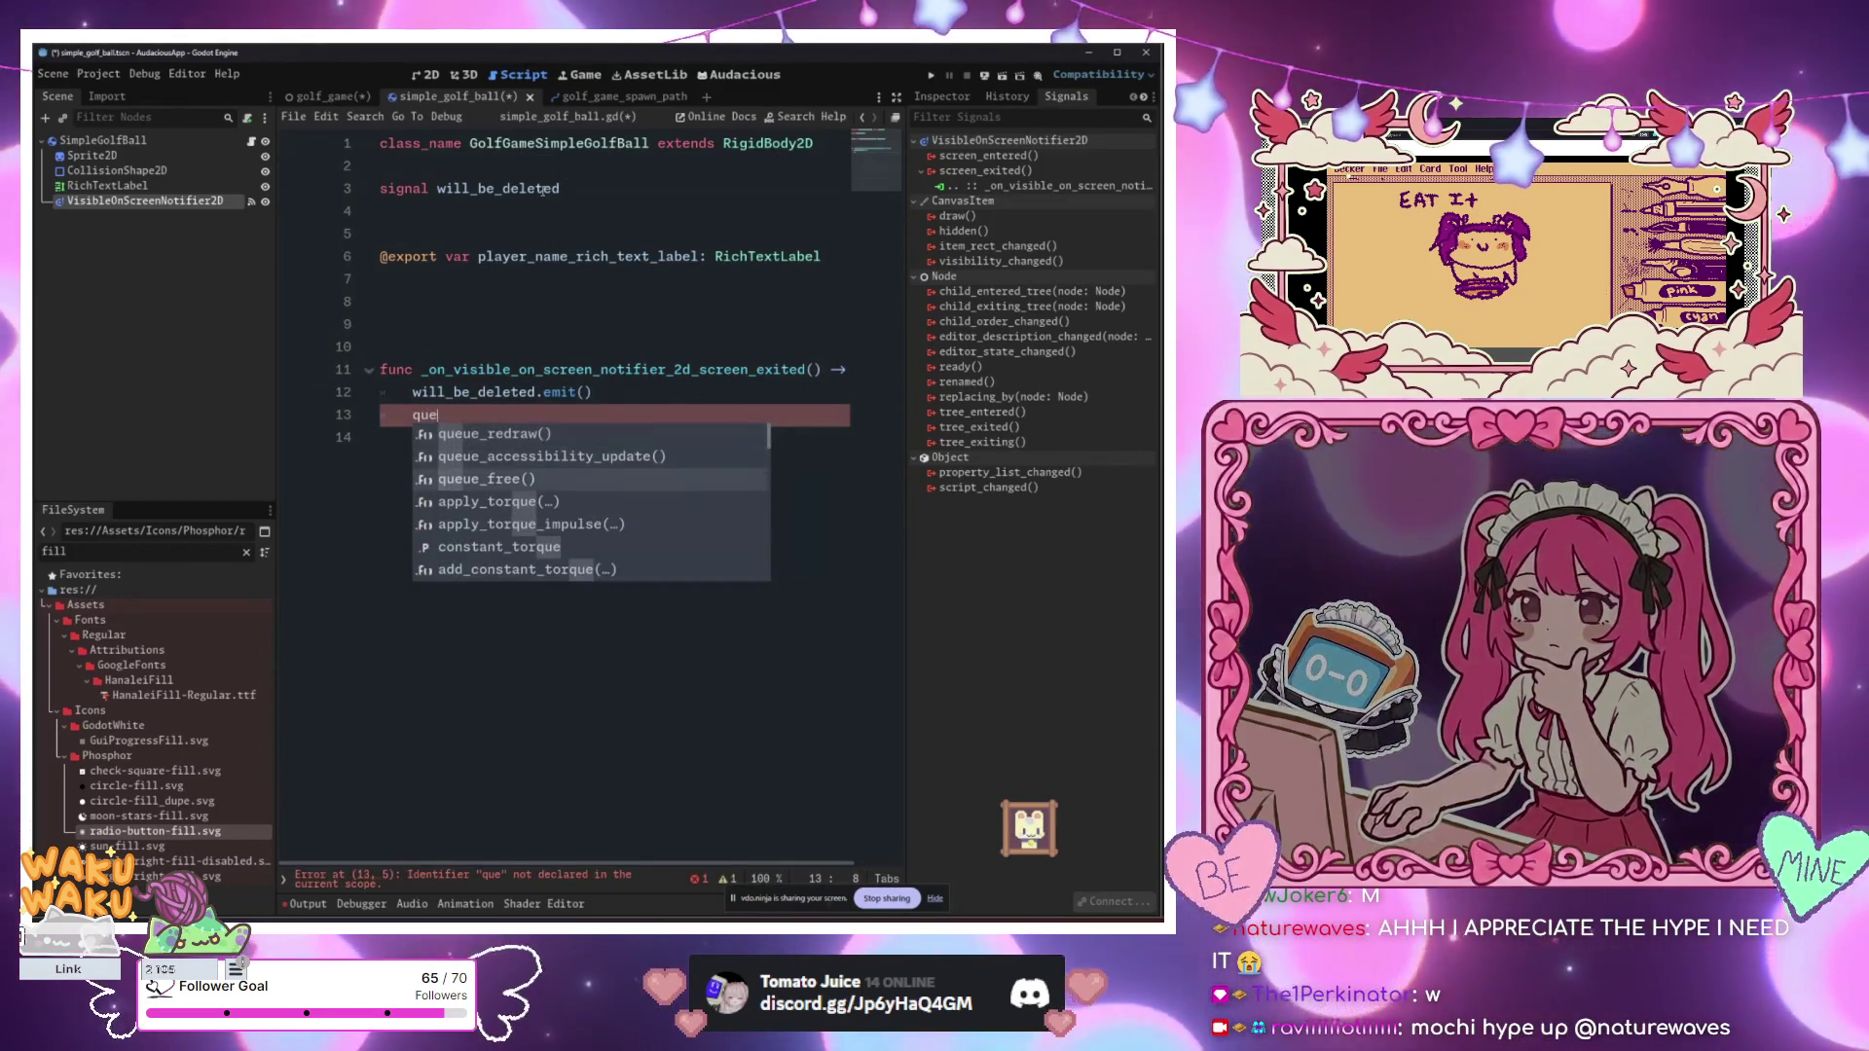
key(Return)
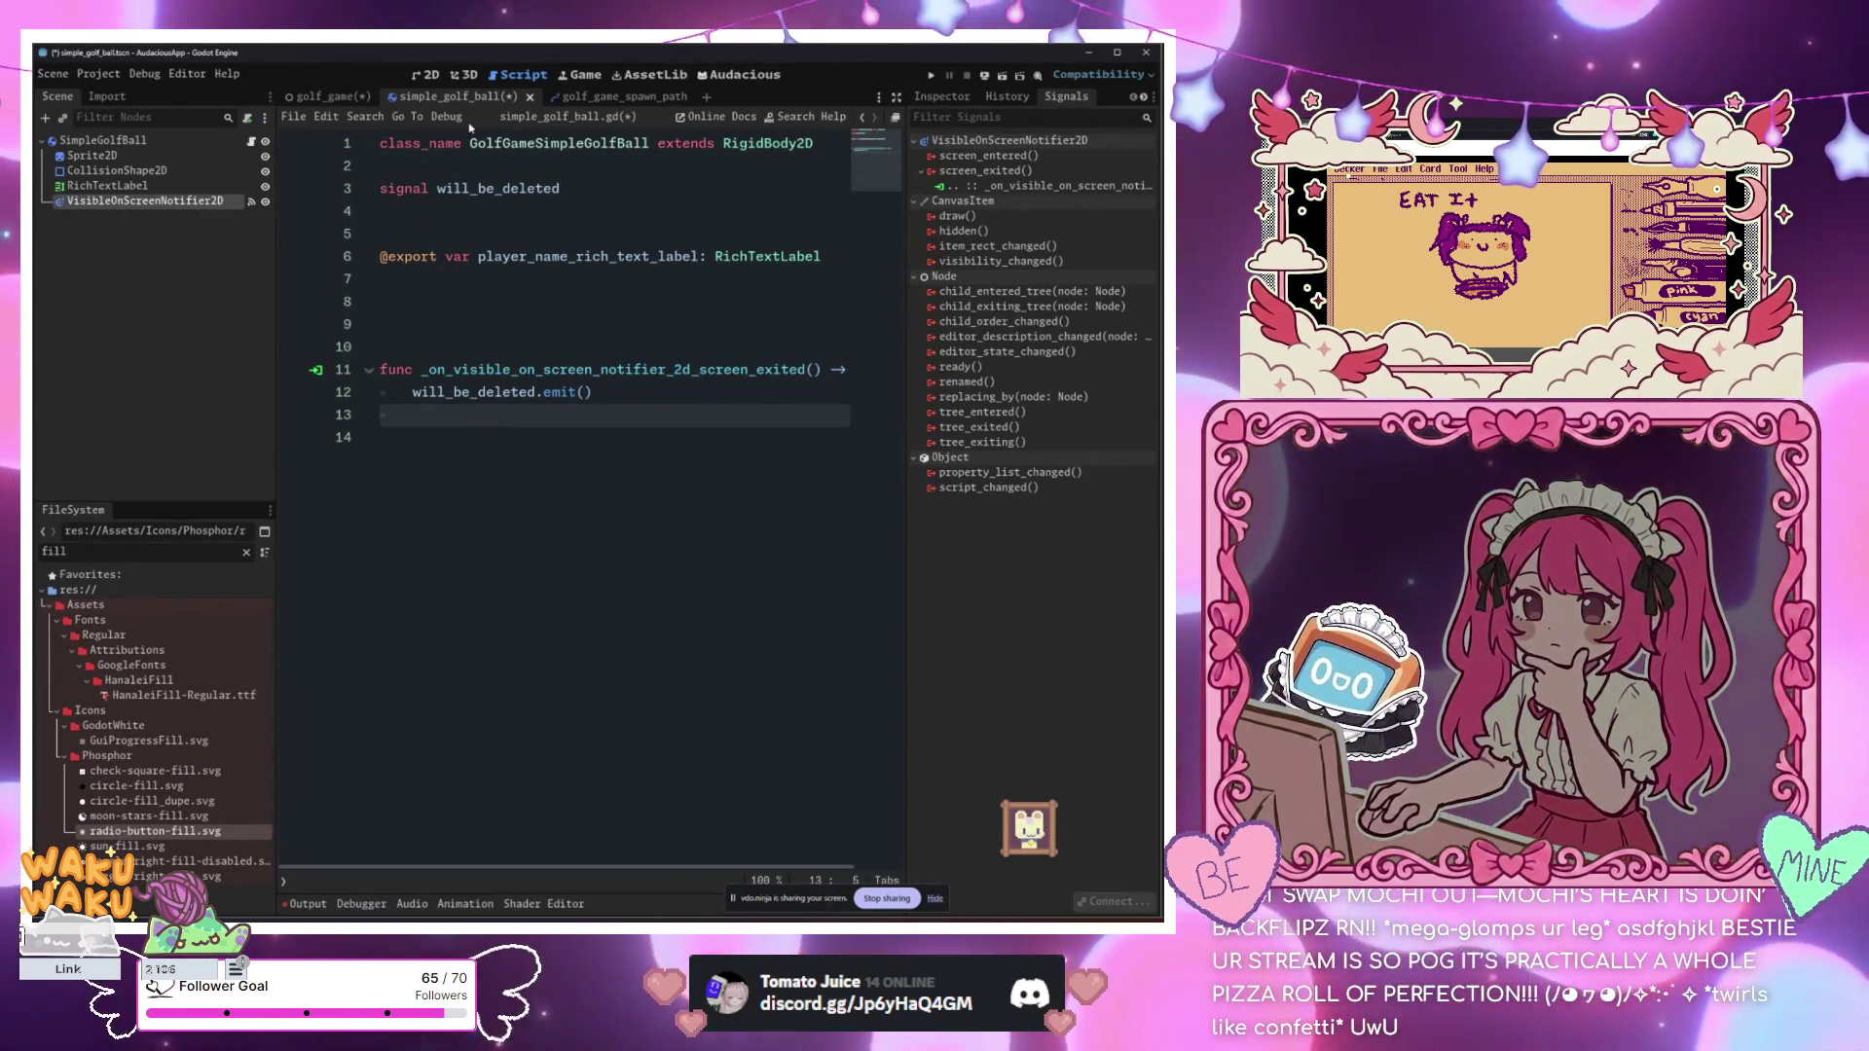
click(327, 96)
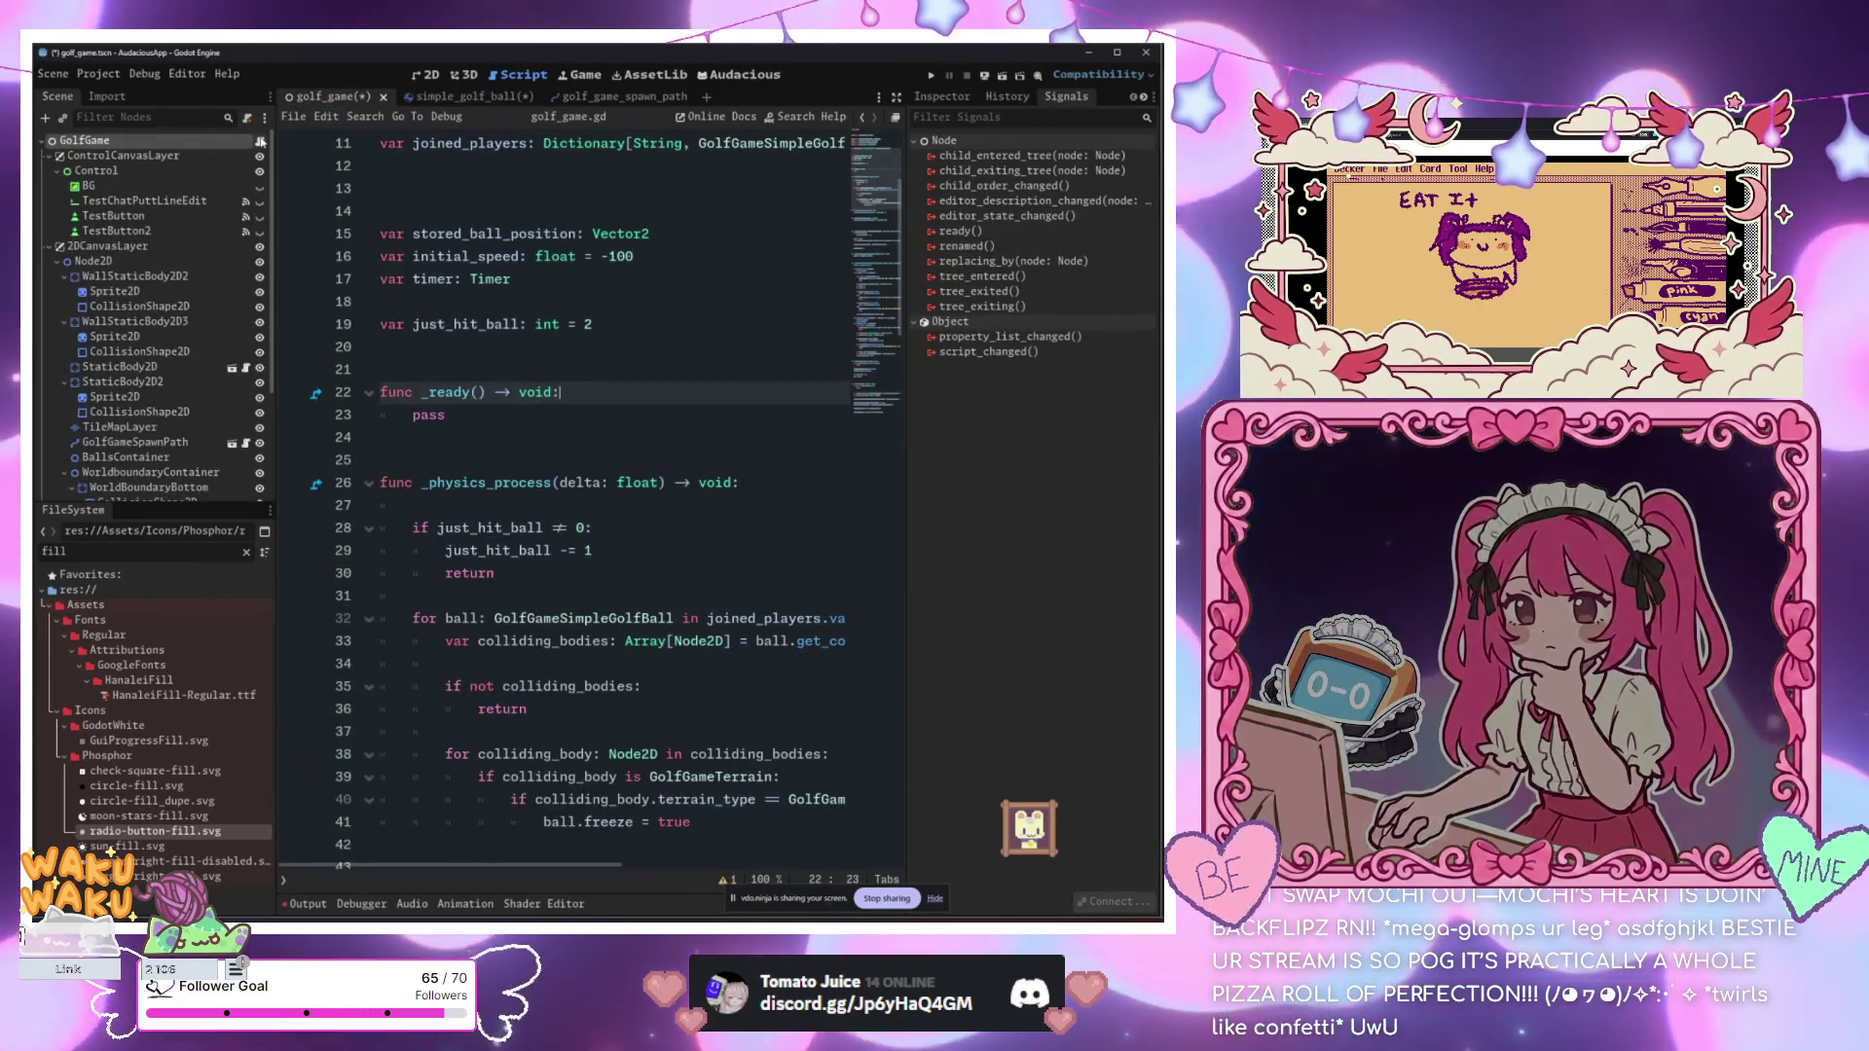
Step: Scroll through golf_game.gd to the blank line just after the add_player function
scroll(584, 389, up, 4)
click(531, 370)
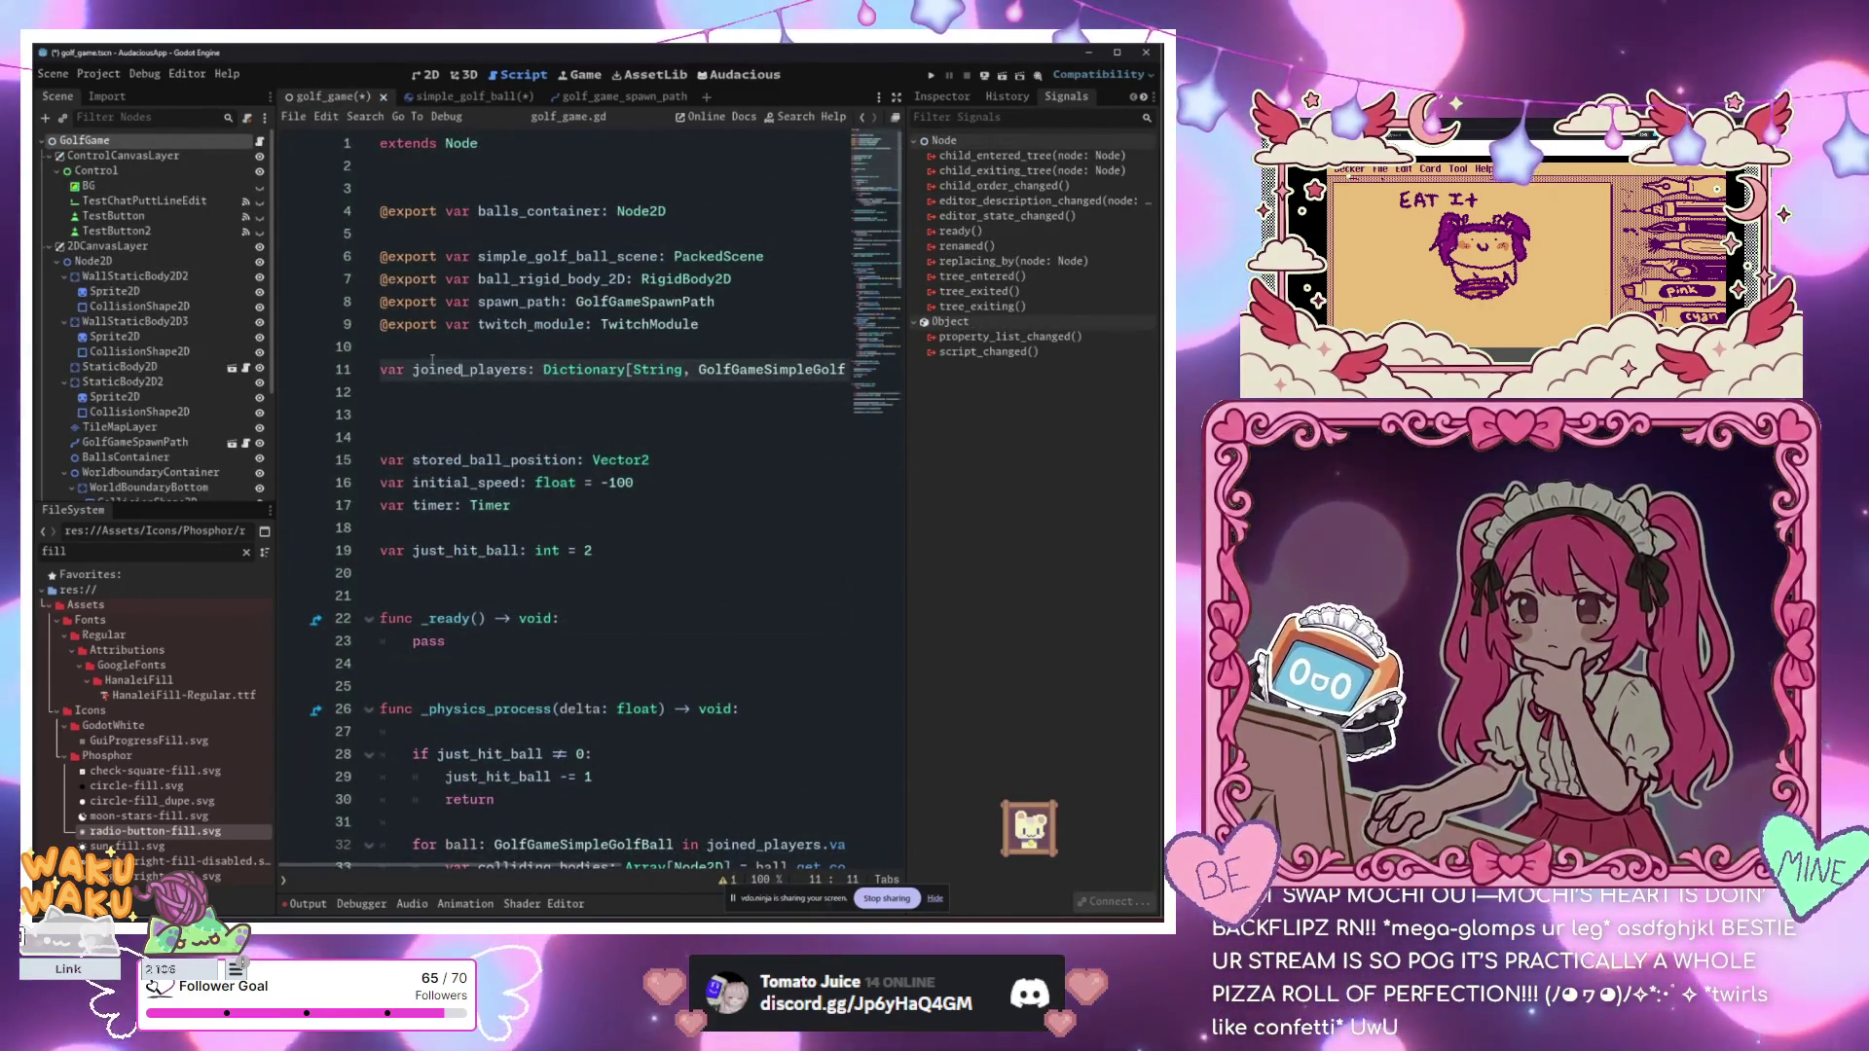
scroll(604, 390, down, 10)
scroll(589, 428, down, 20)
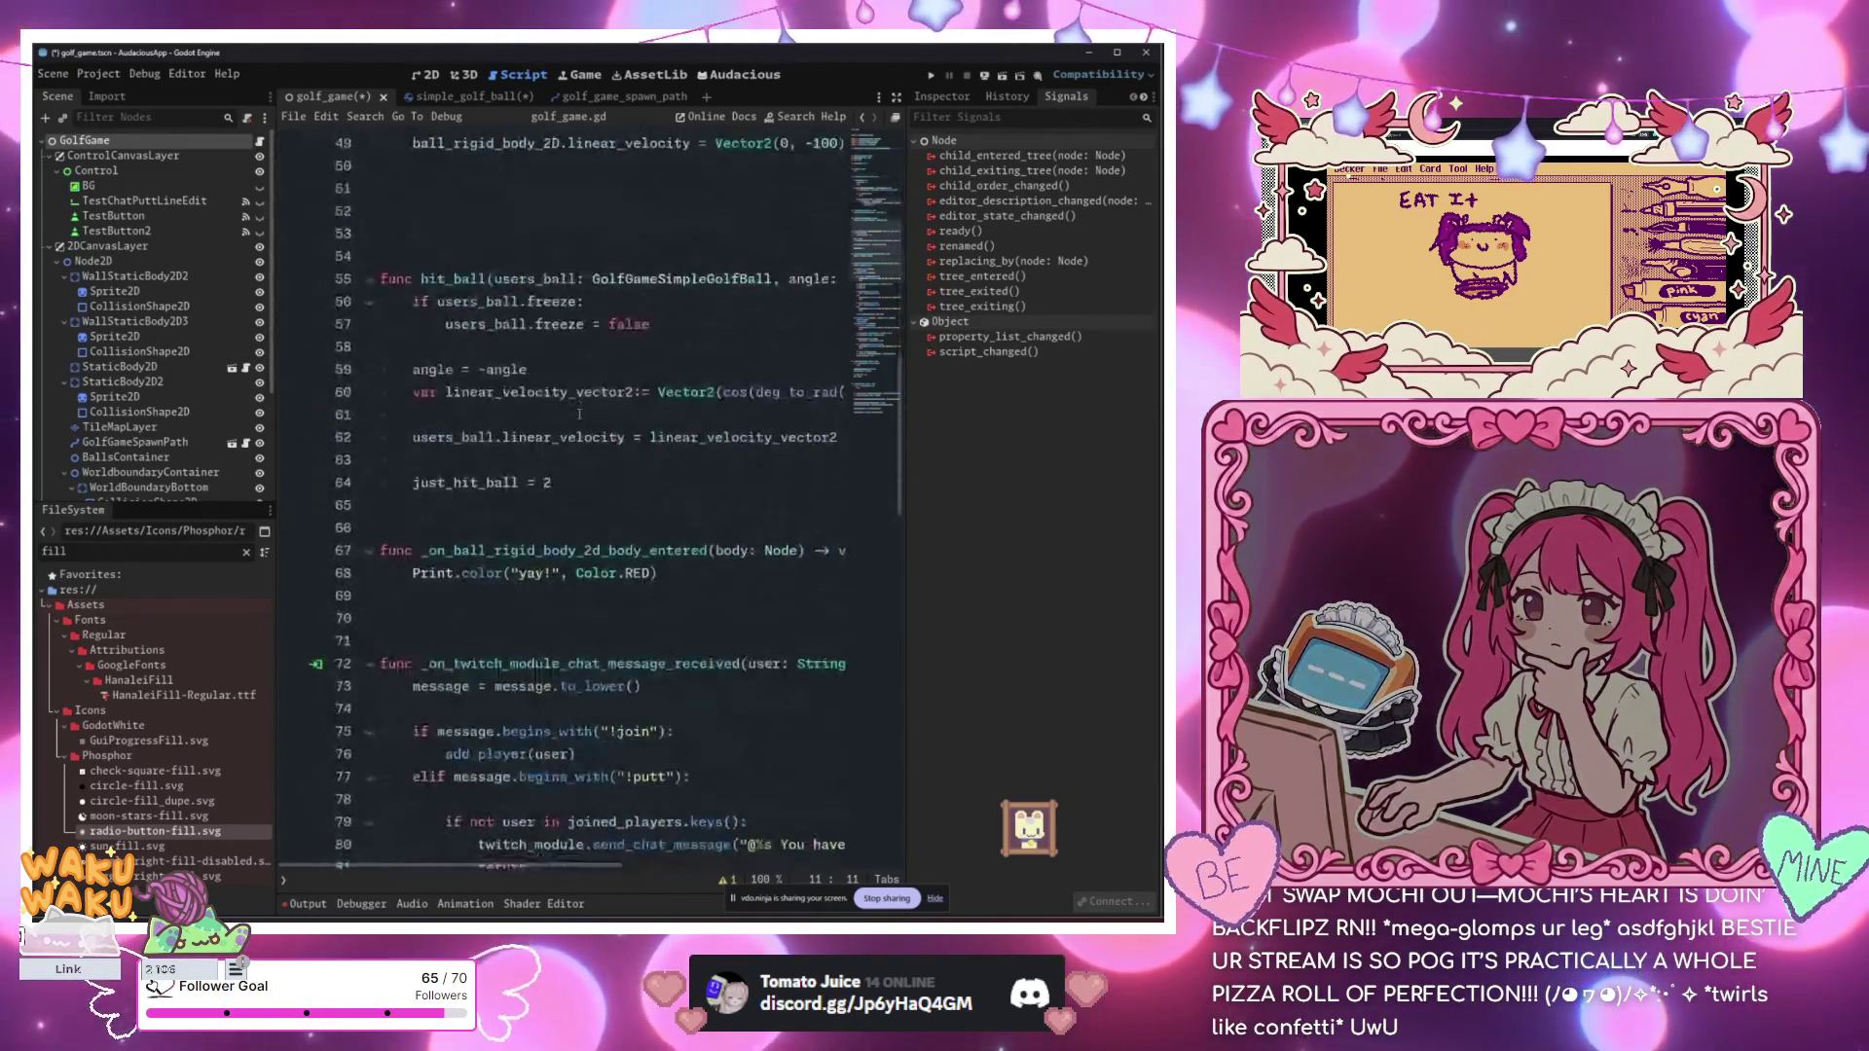
scroll(600, 463, down, 2)
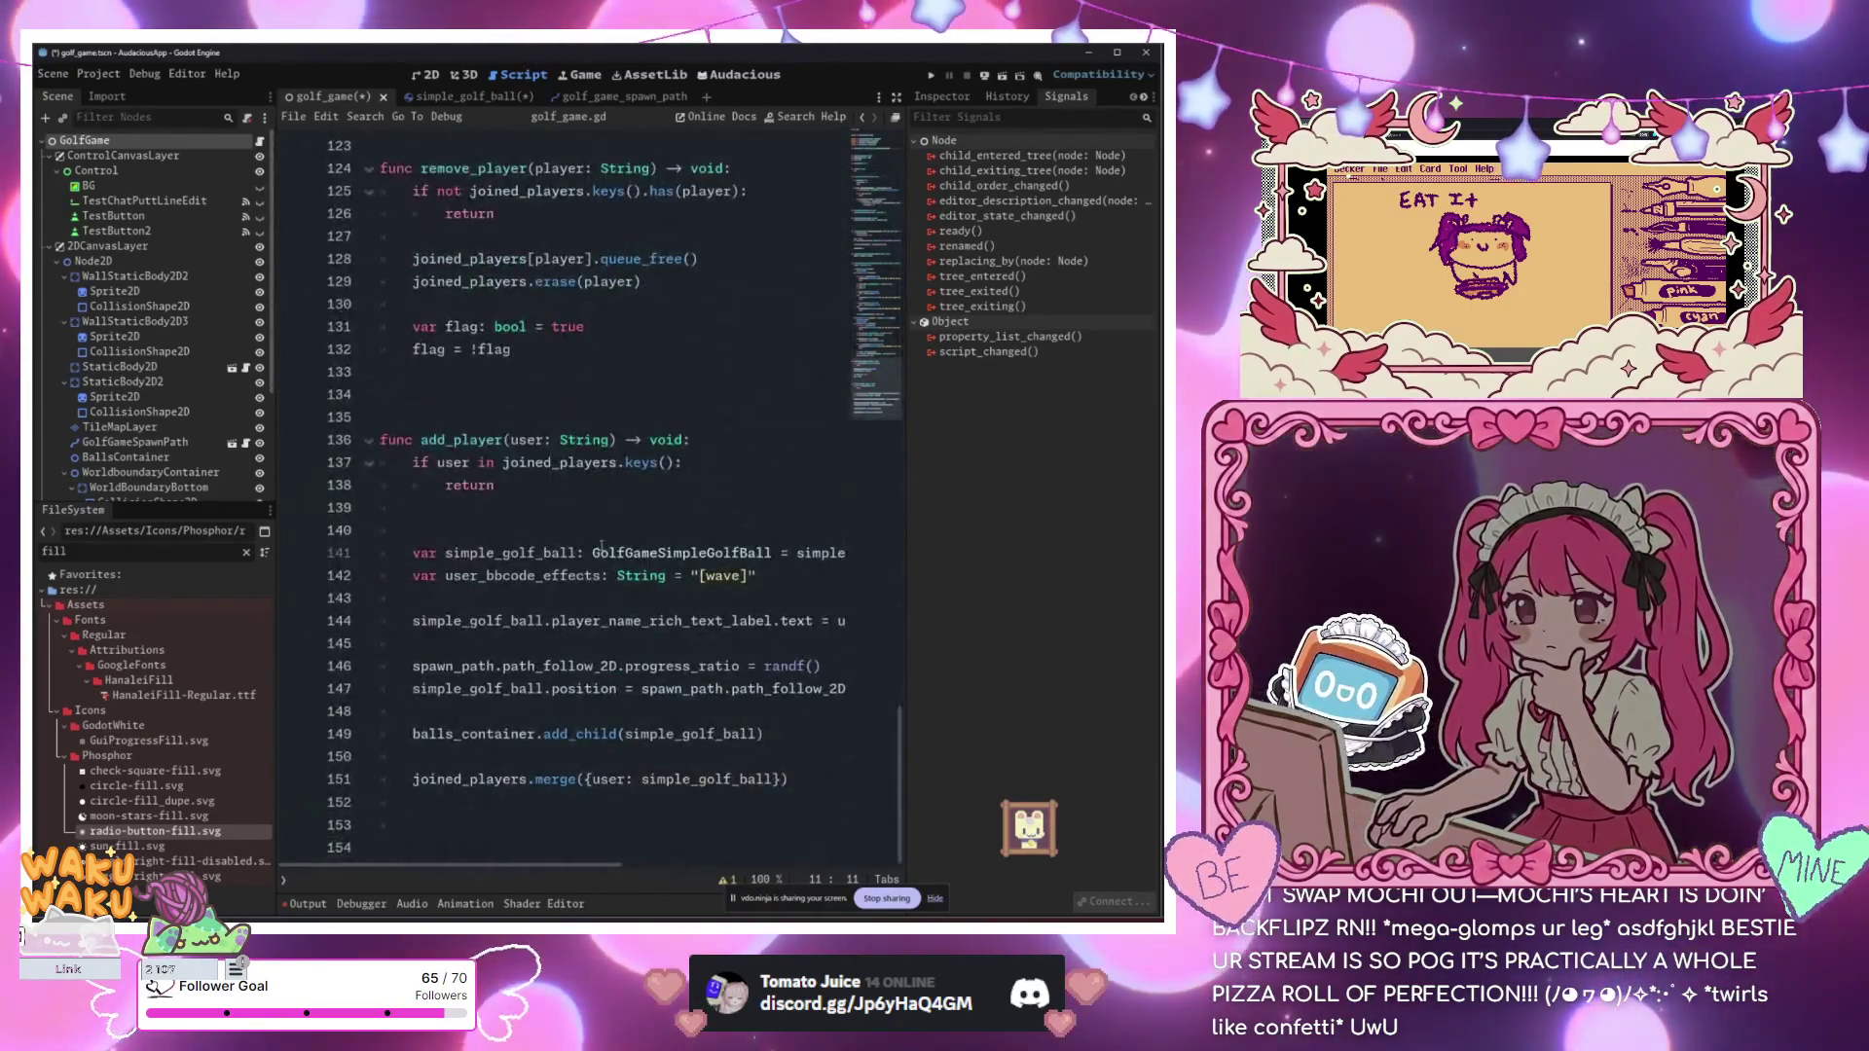
click(745, 578)
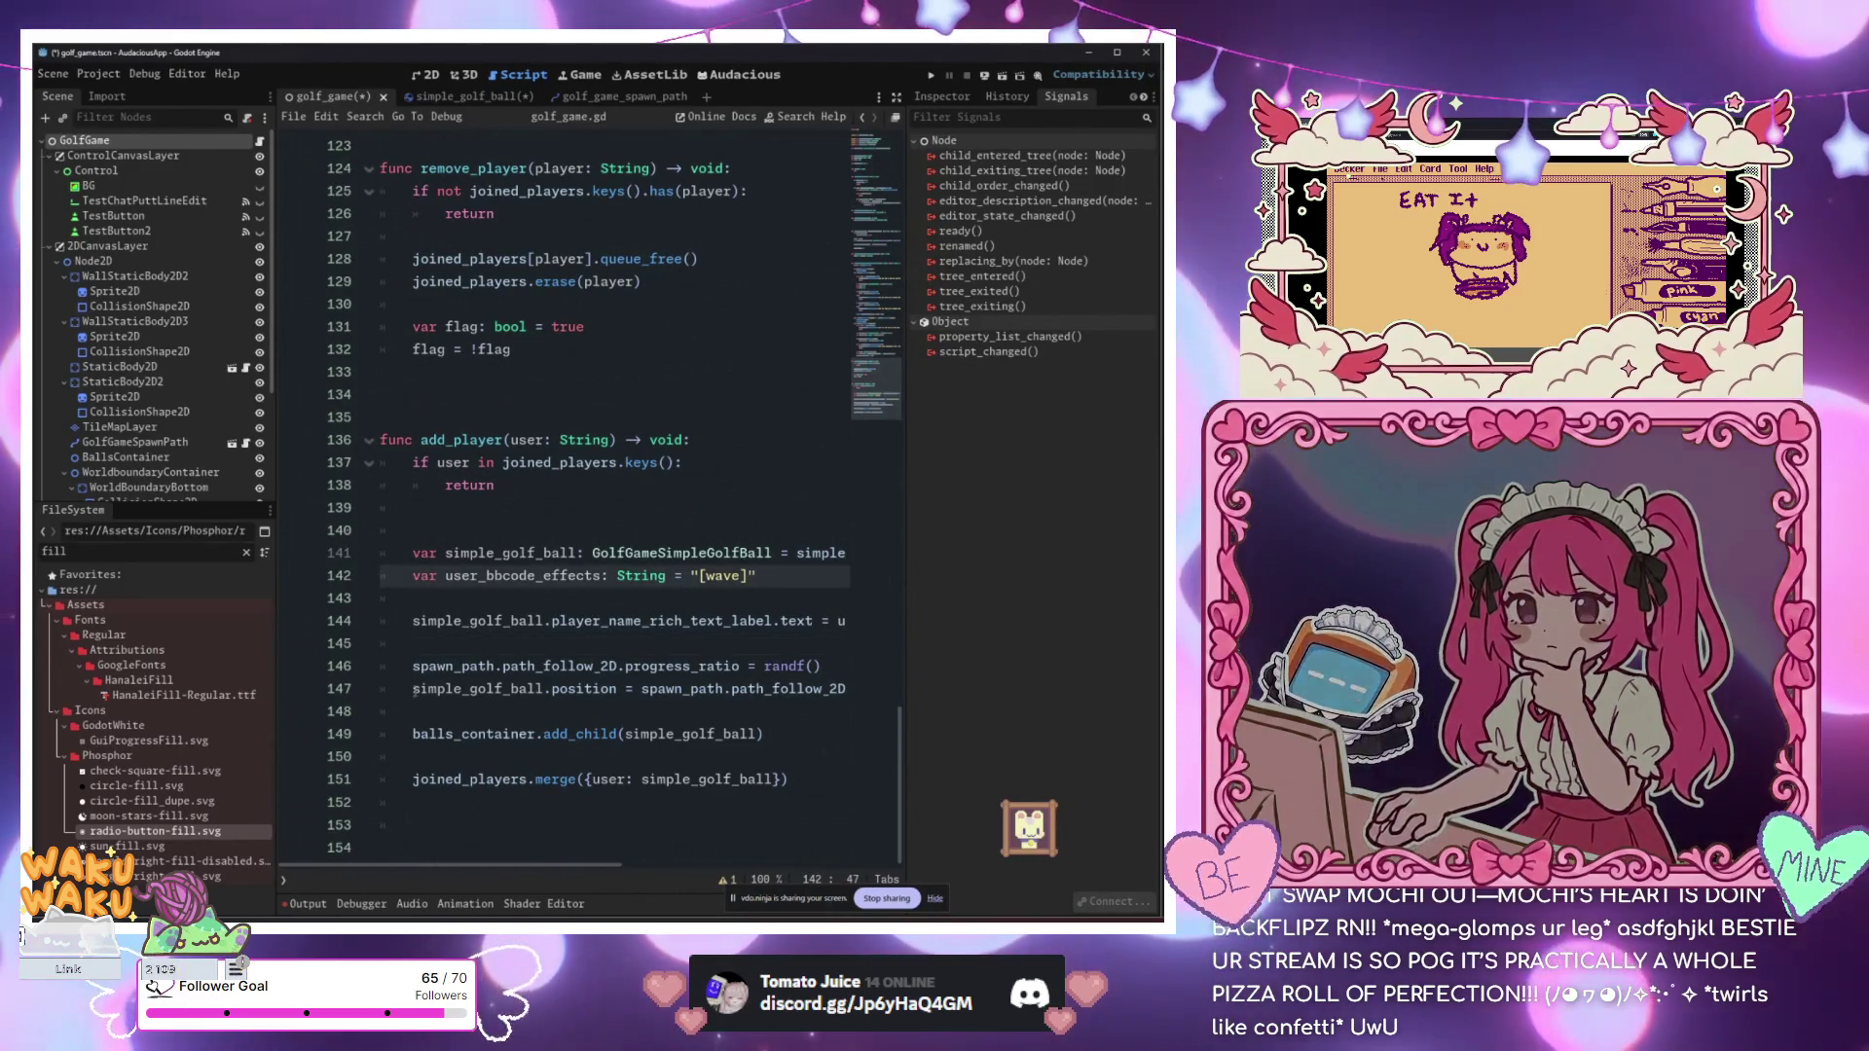
click(427, 802)
key(Down)
key(Down)
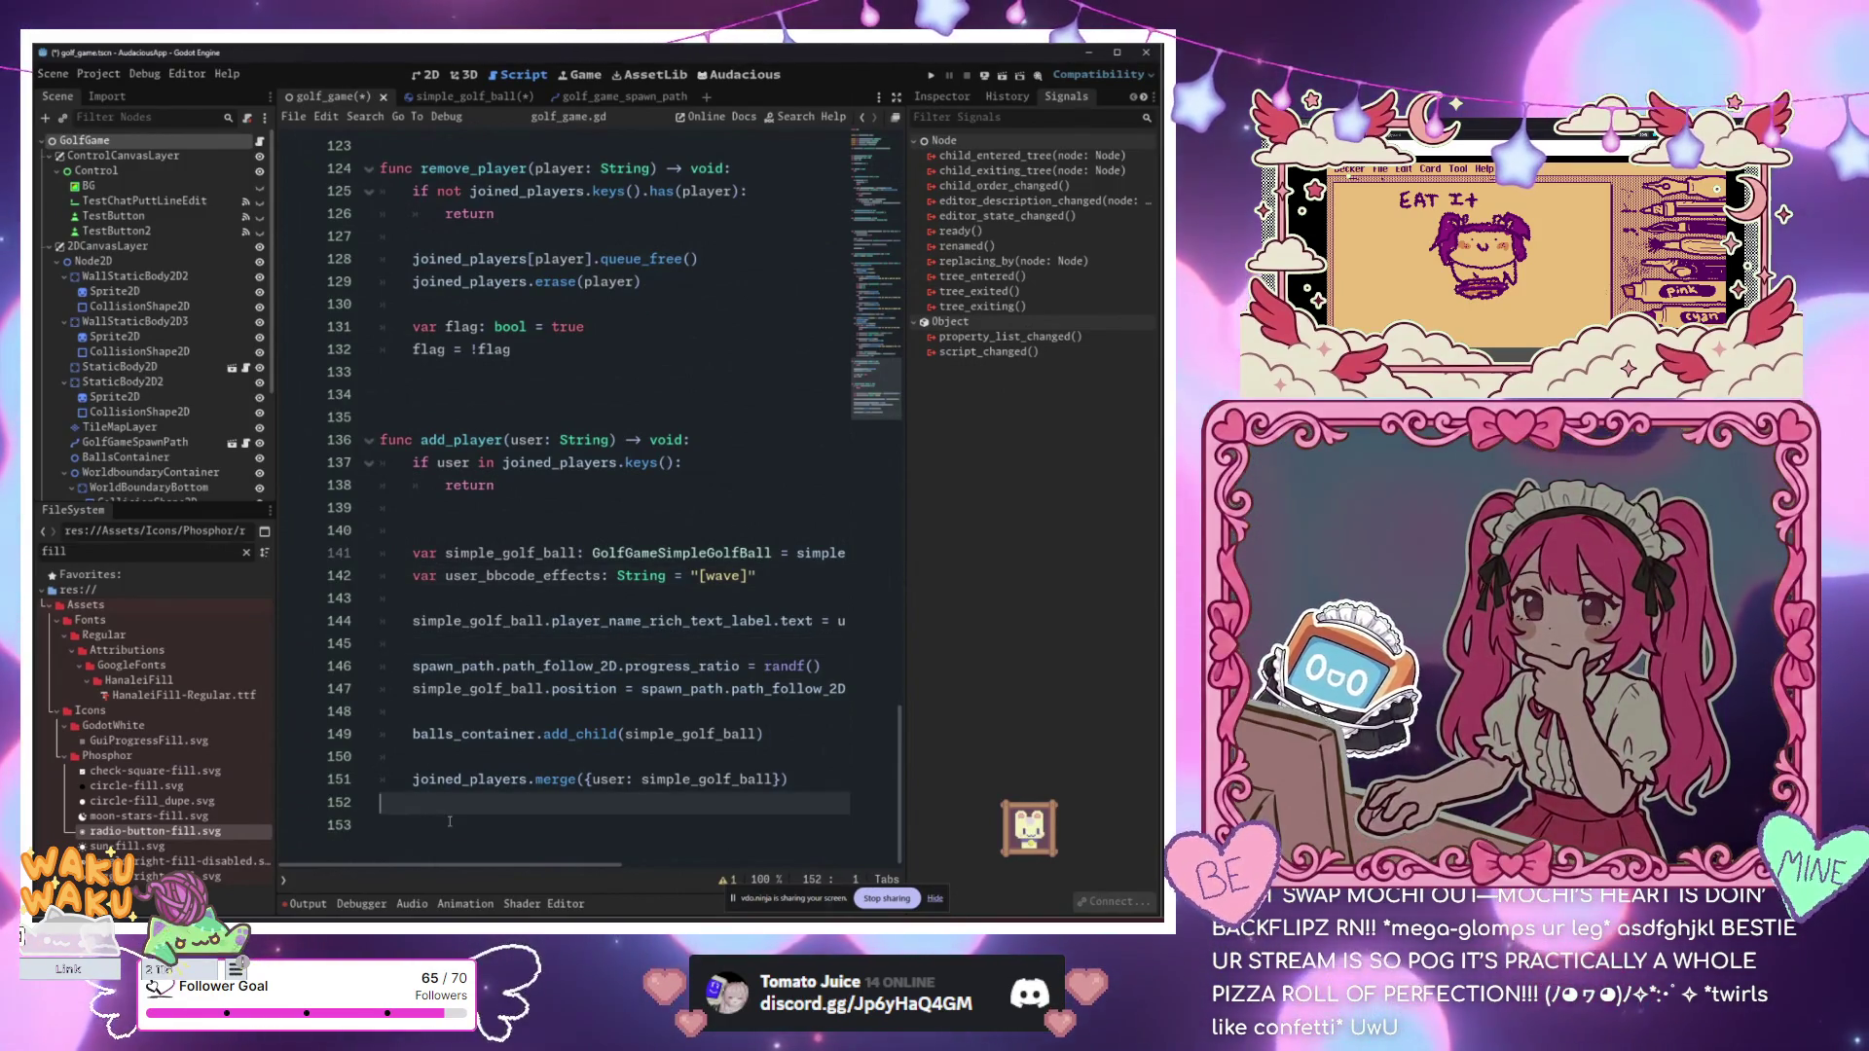
key(Up)
Step: Write the _on_ball_will_be_deleted(user: String) function calling remove_player(user) and add_player(user)
text(func )
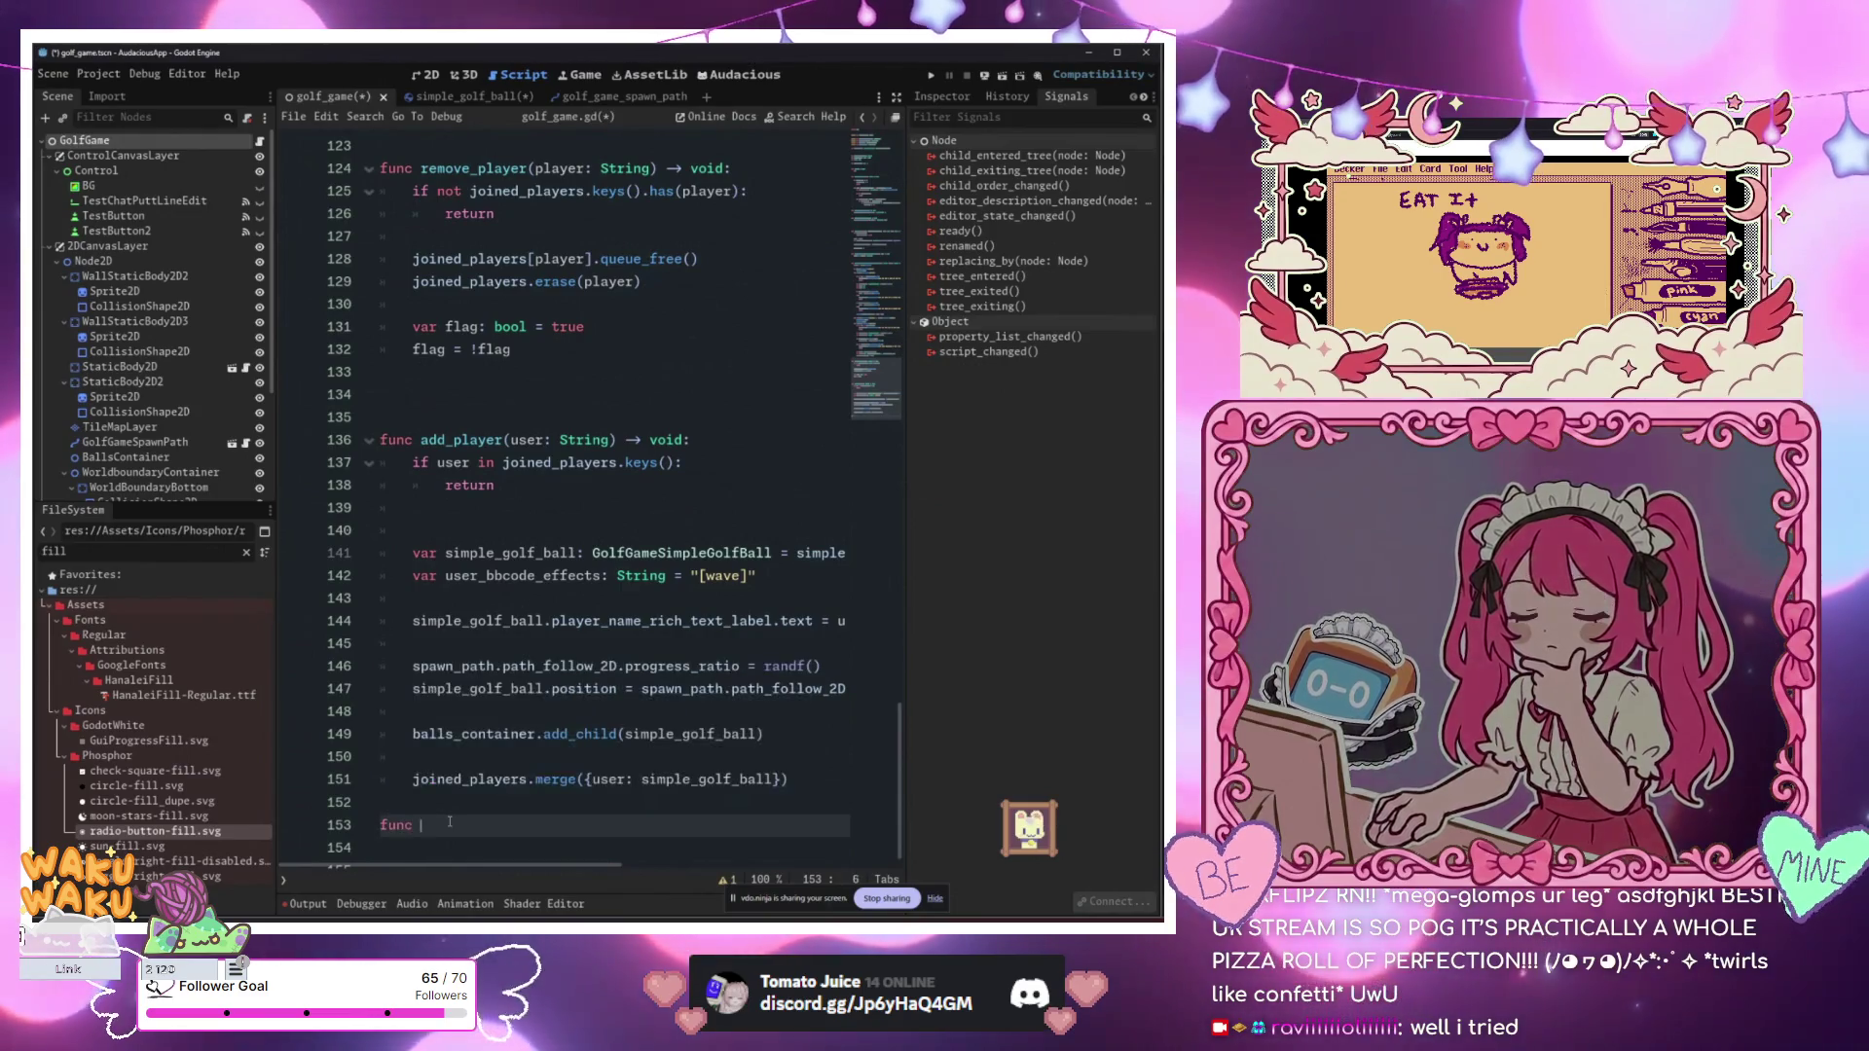
text(ball_)
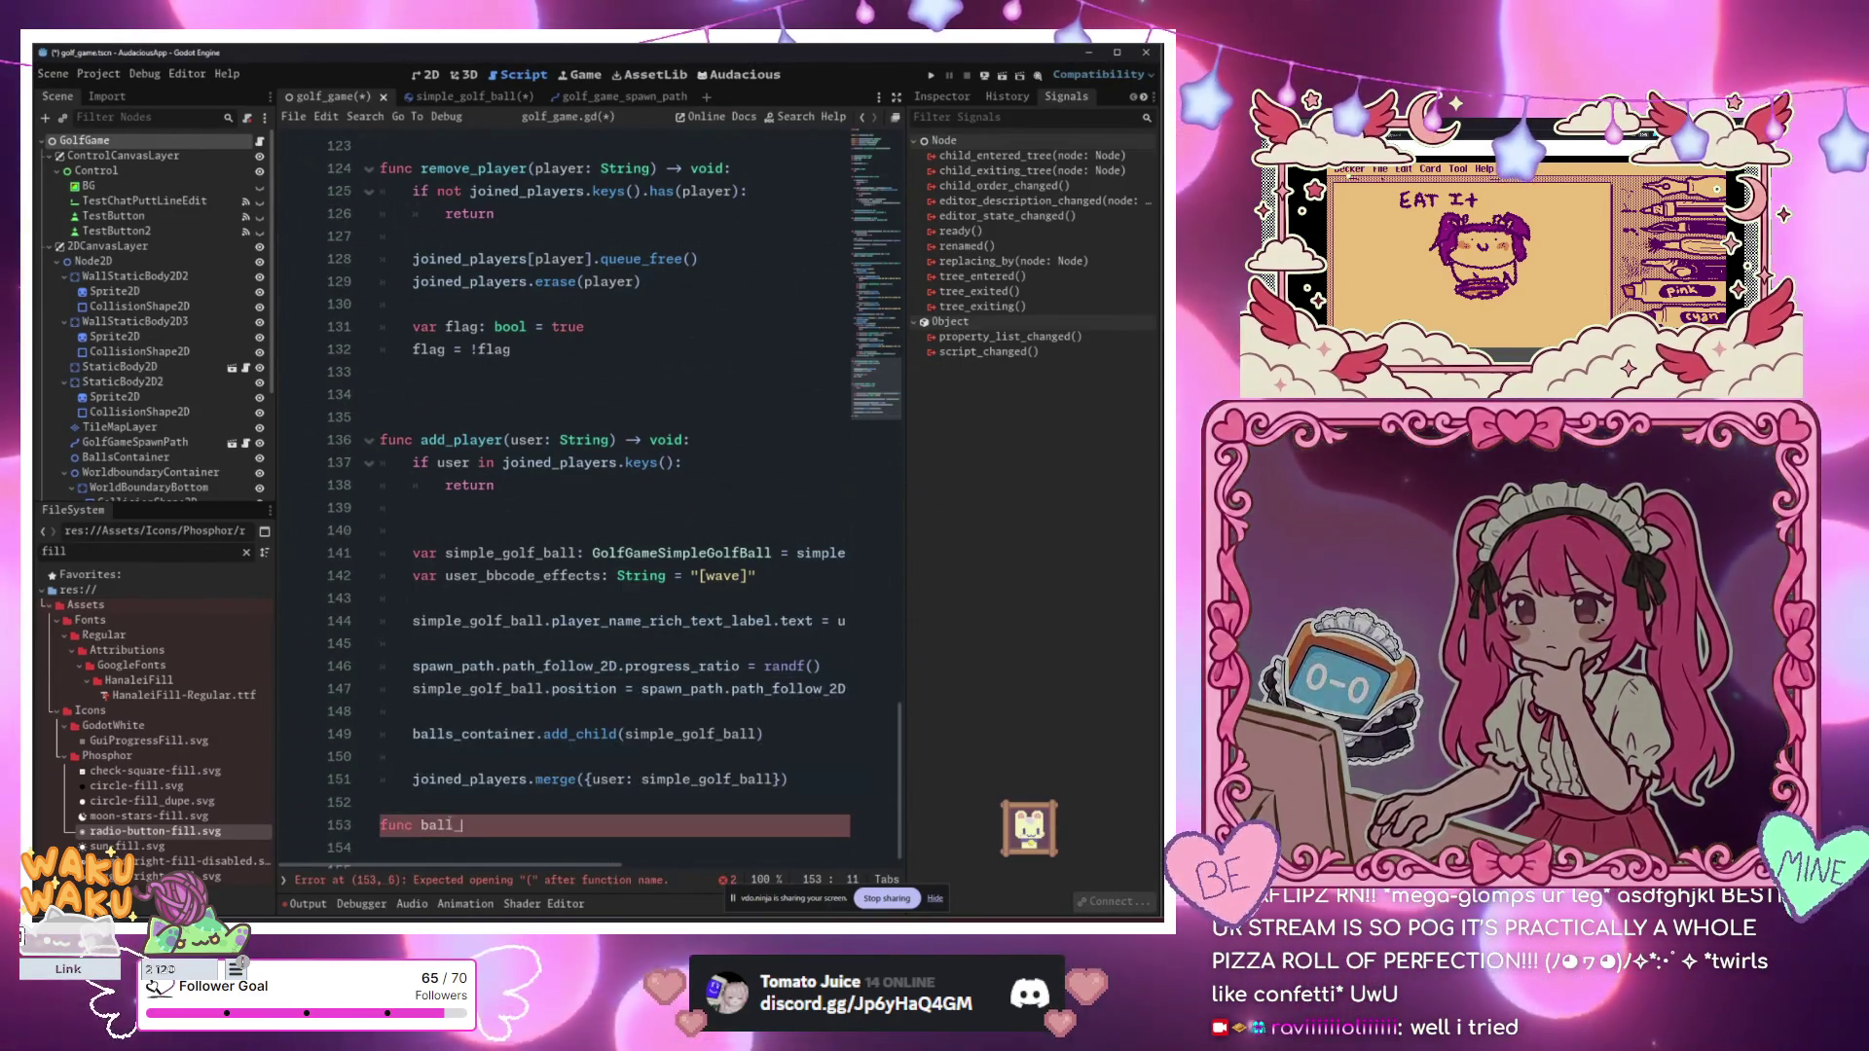
text(all_)
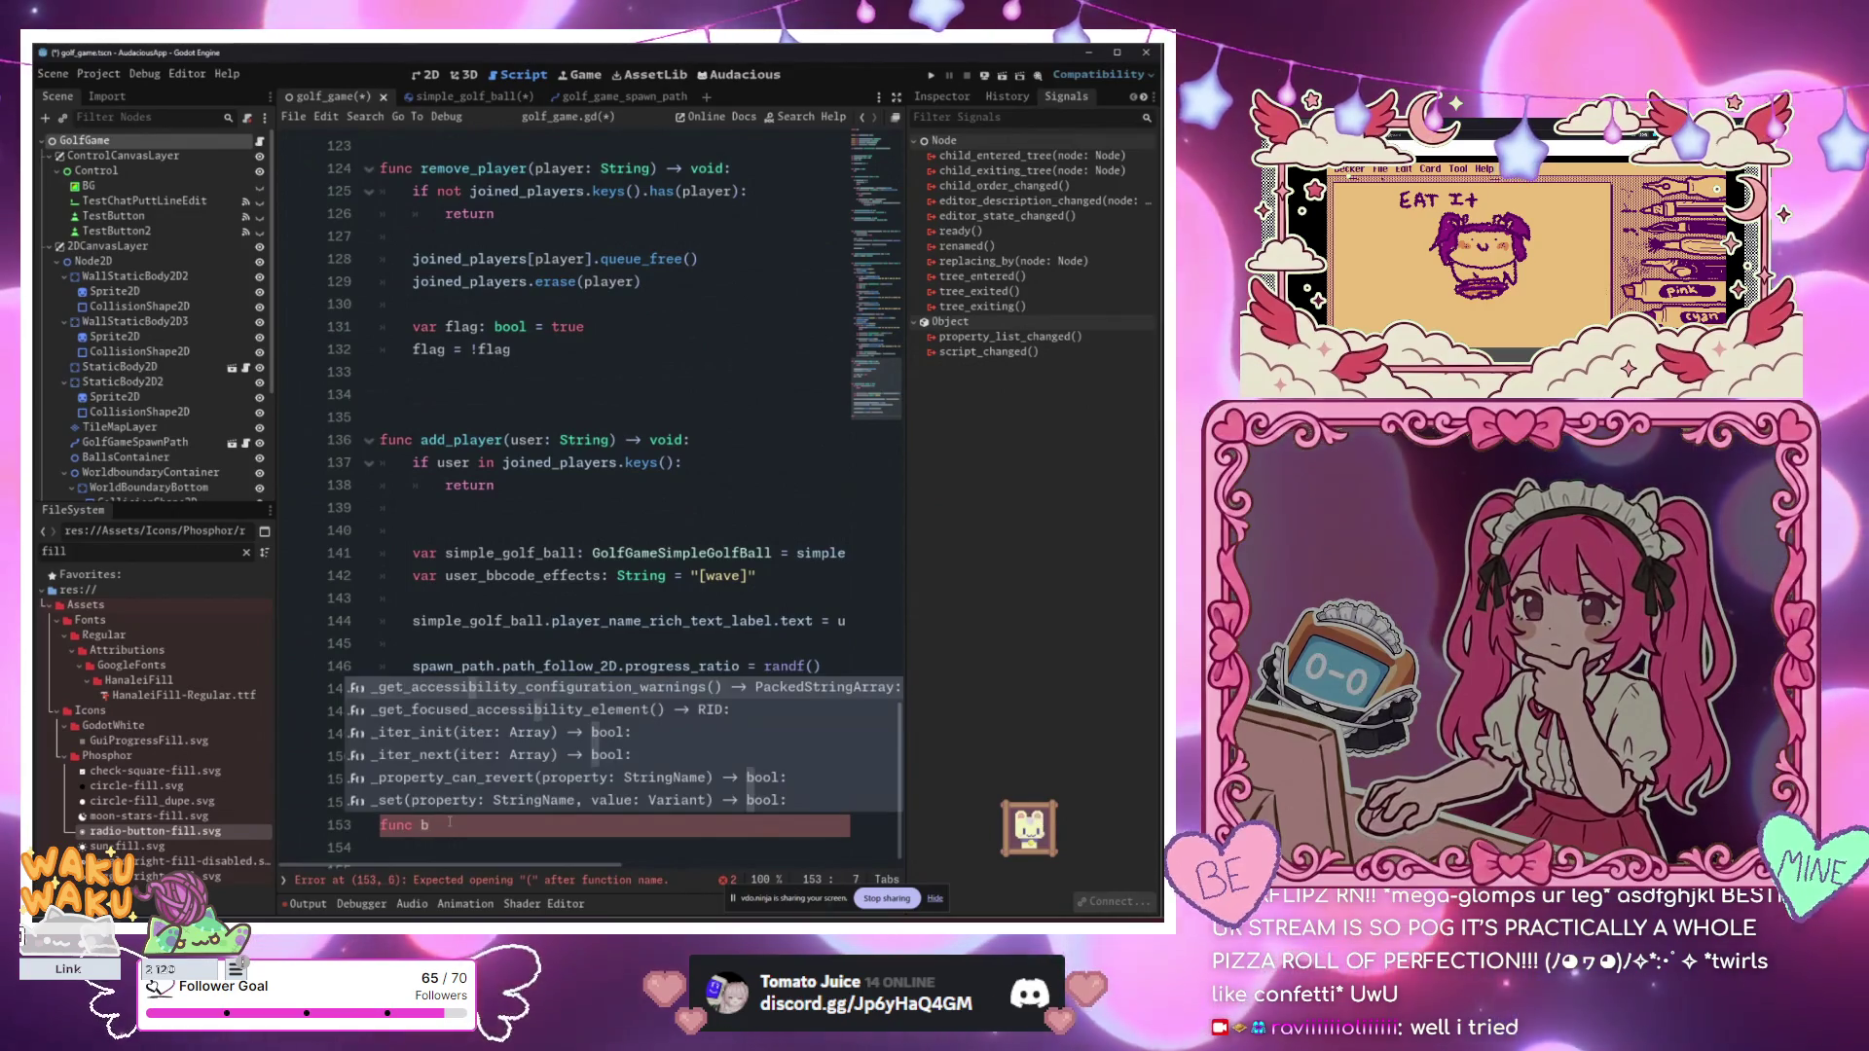
text(w)
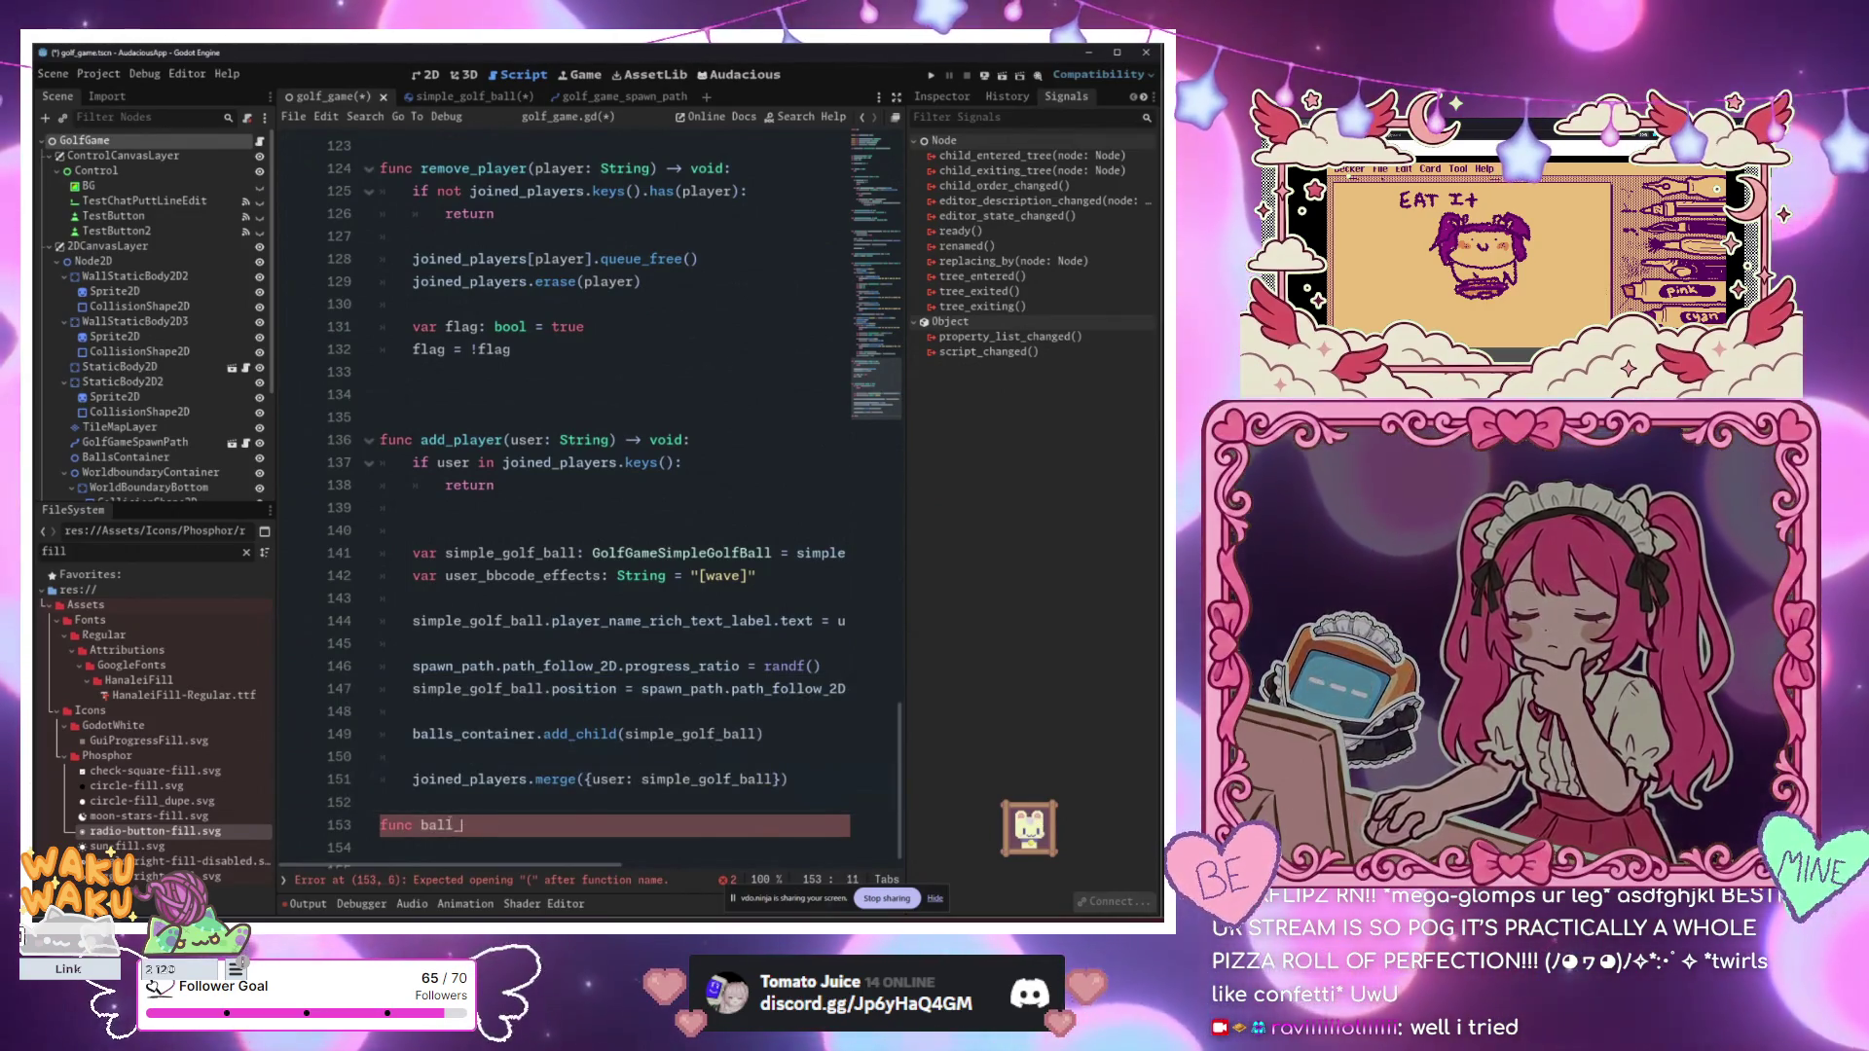
text(_on_)
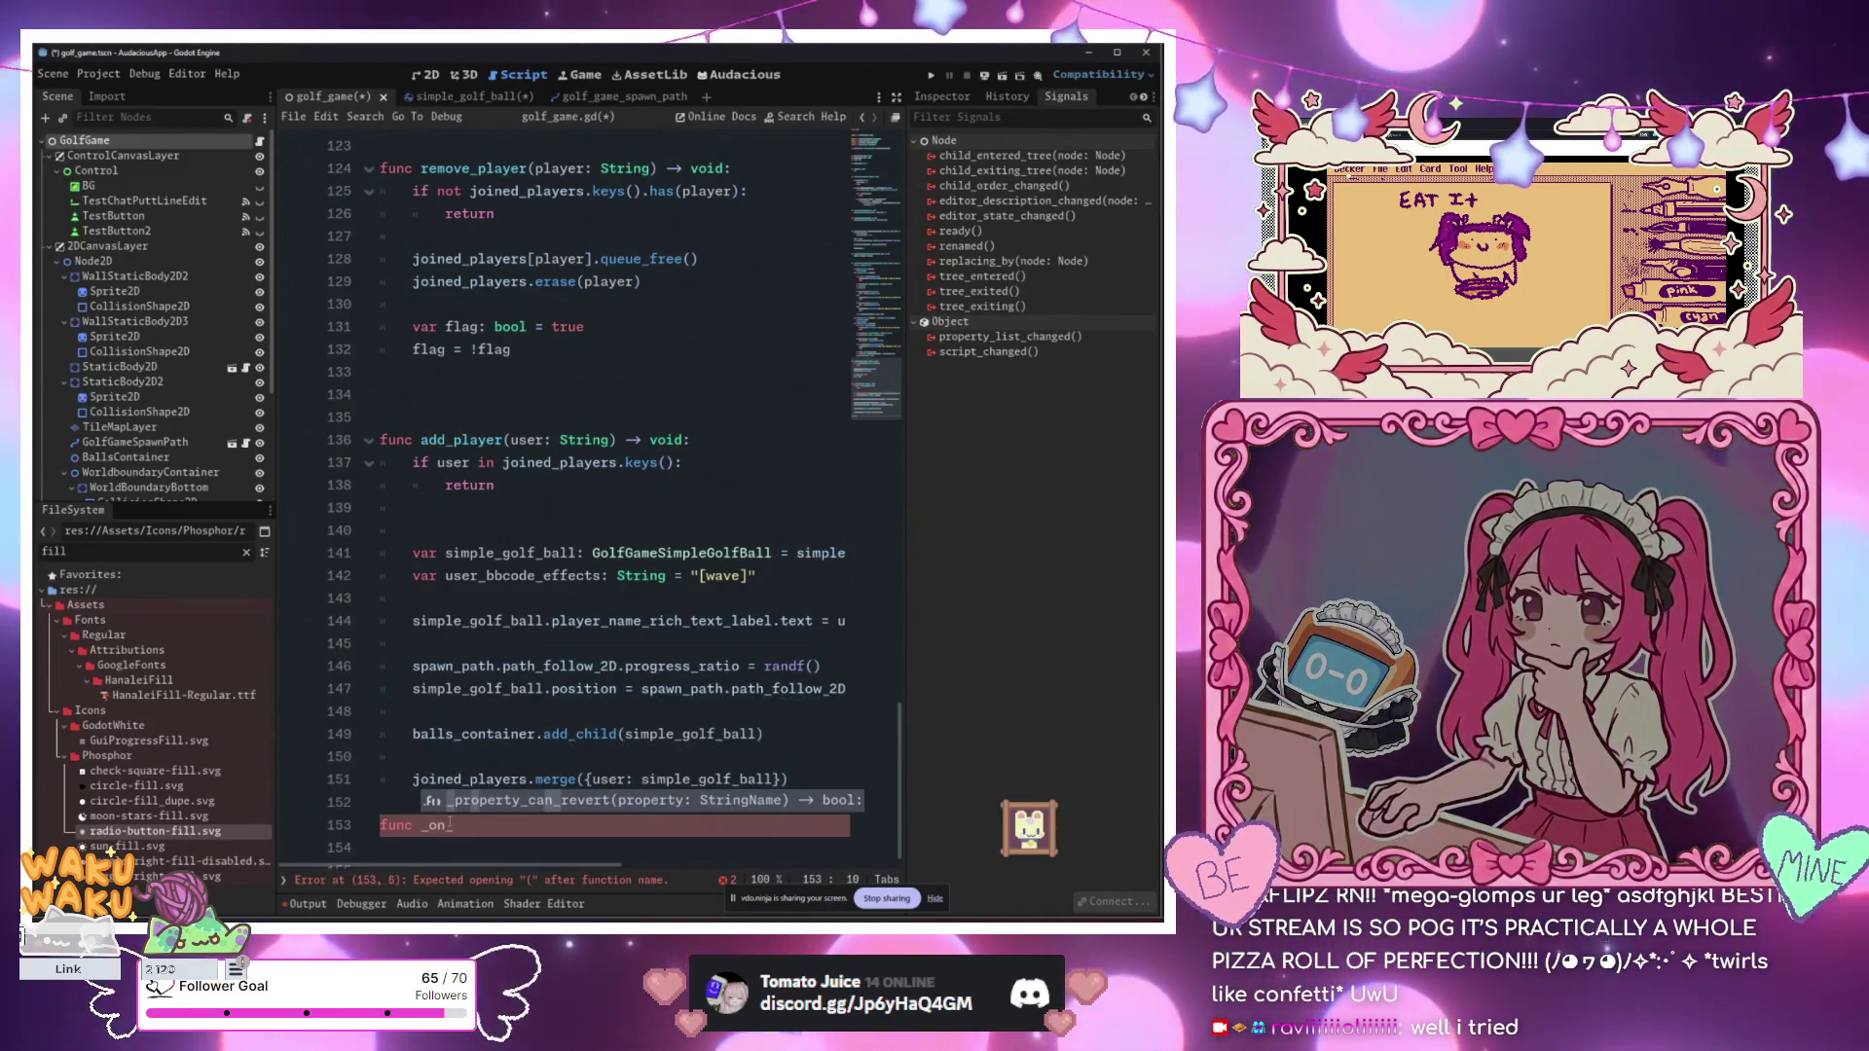
key(Return)
key(Return)
text(res)
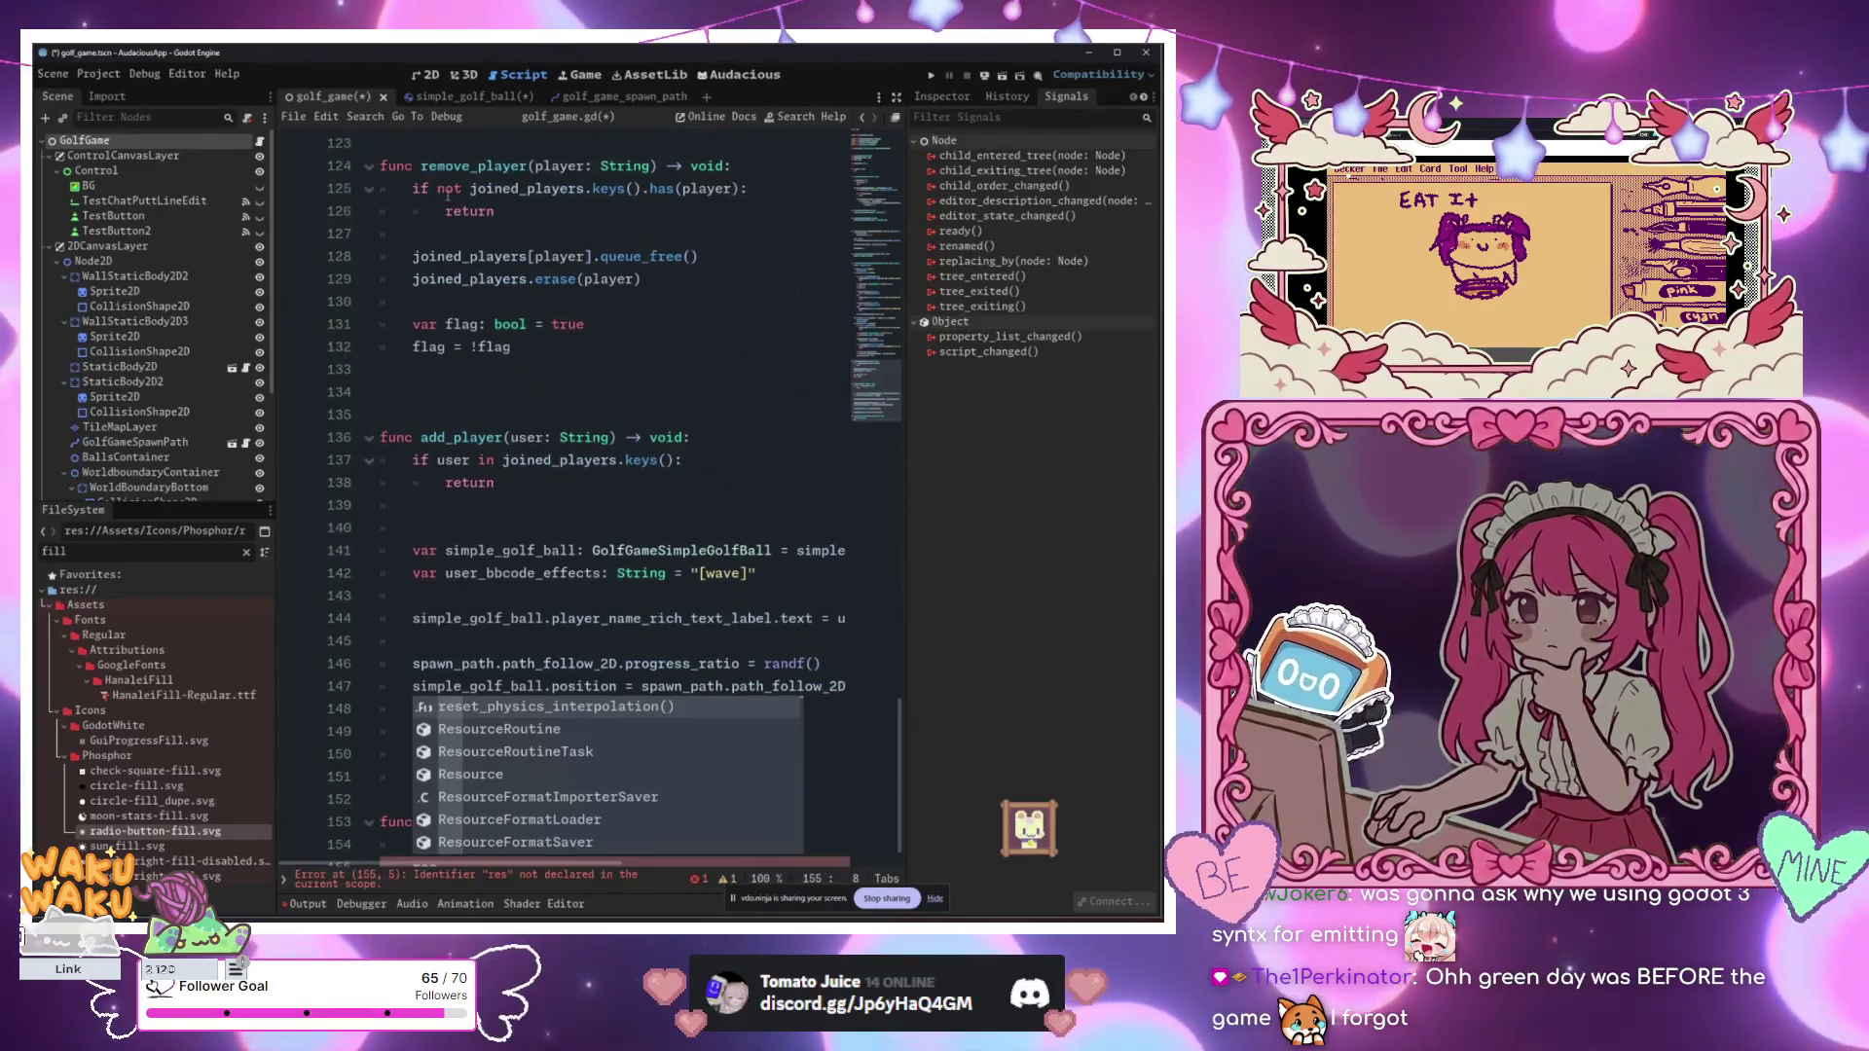
key(BackSpace)
key(BackSpace)
key(BackSpace)
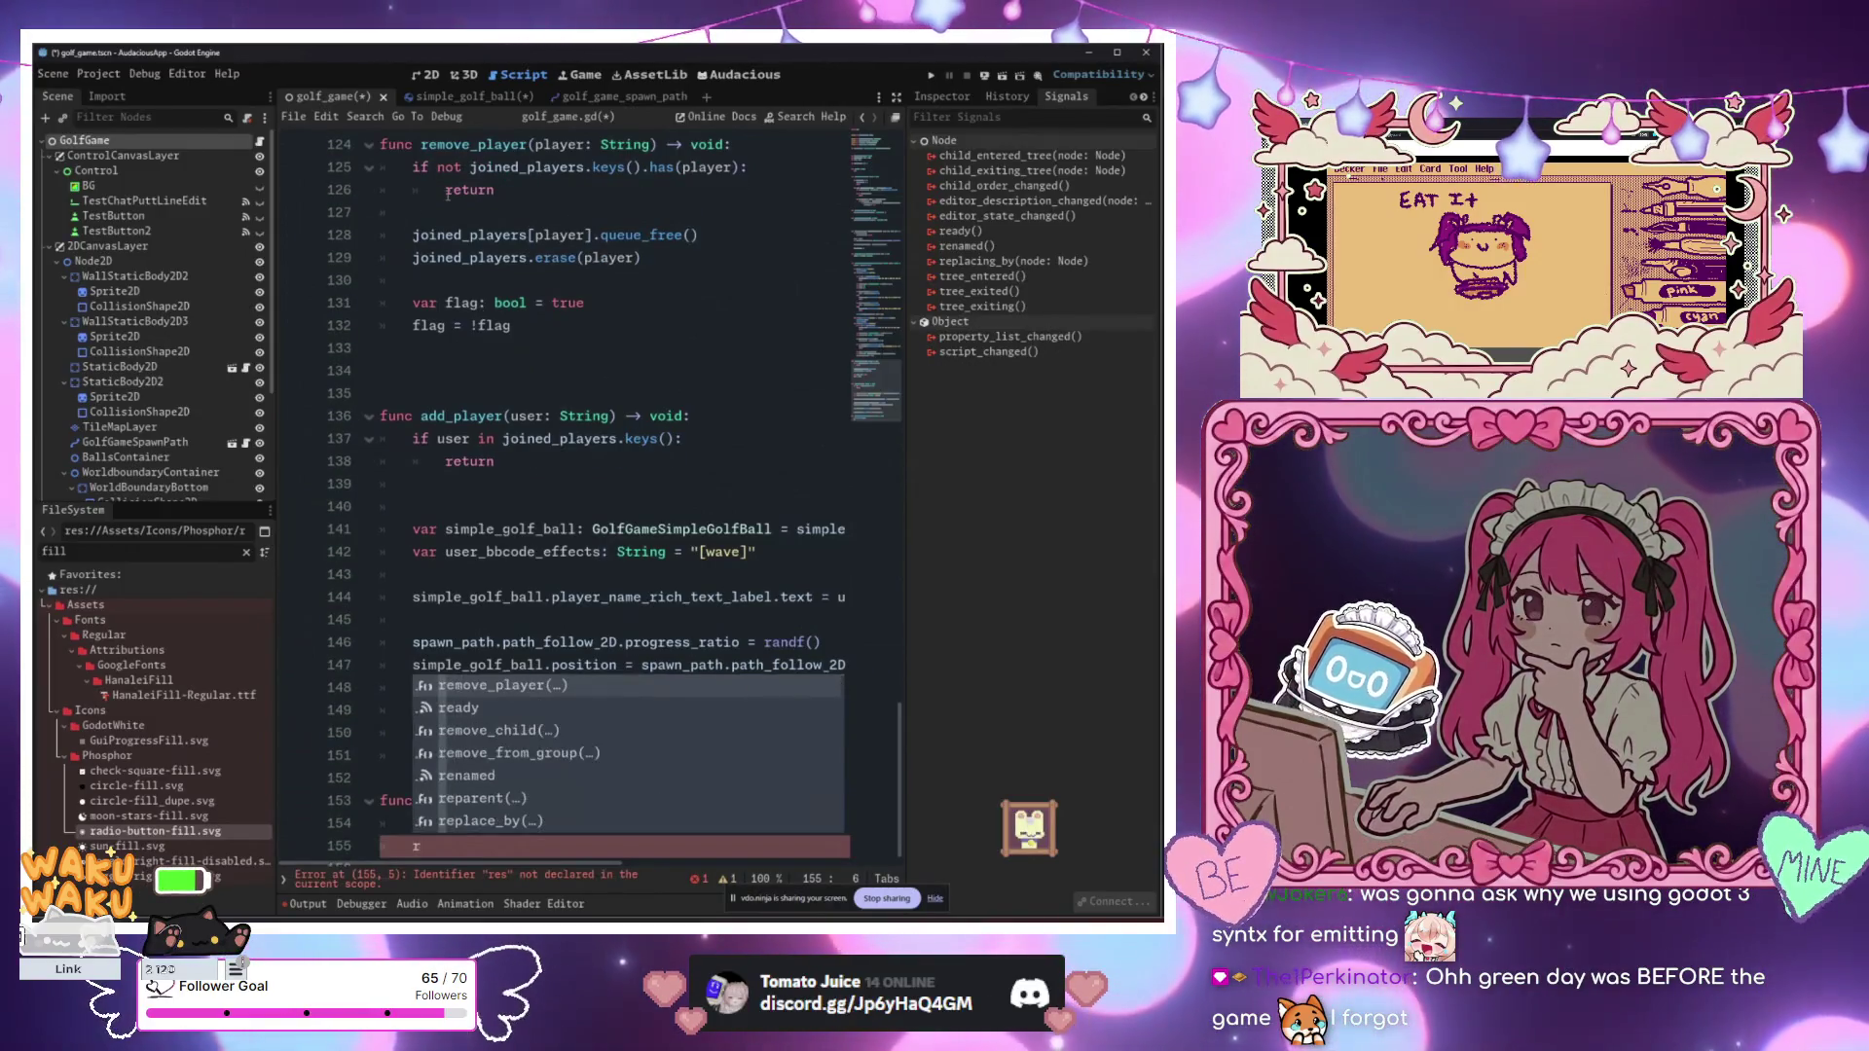
text(add)
key(Return)
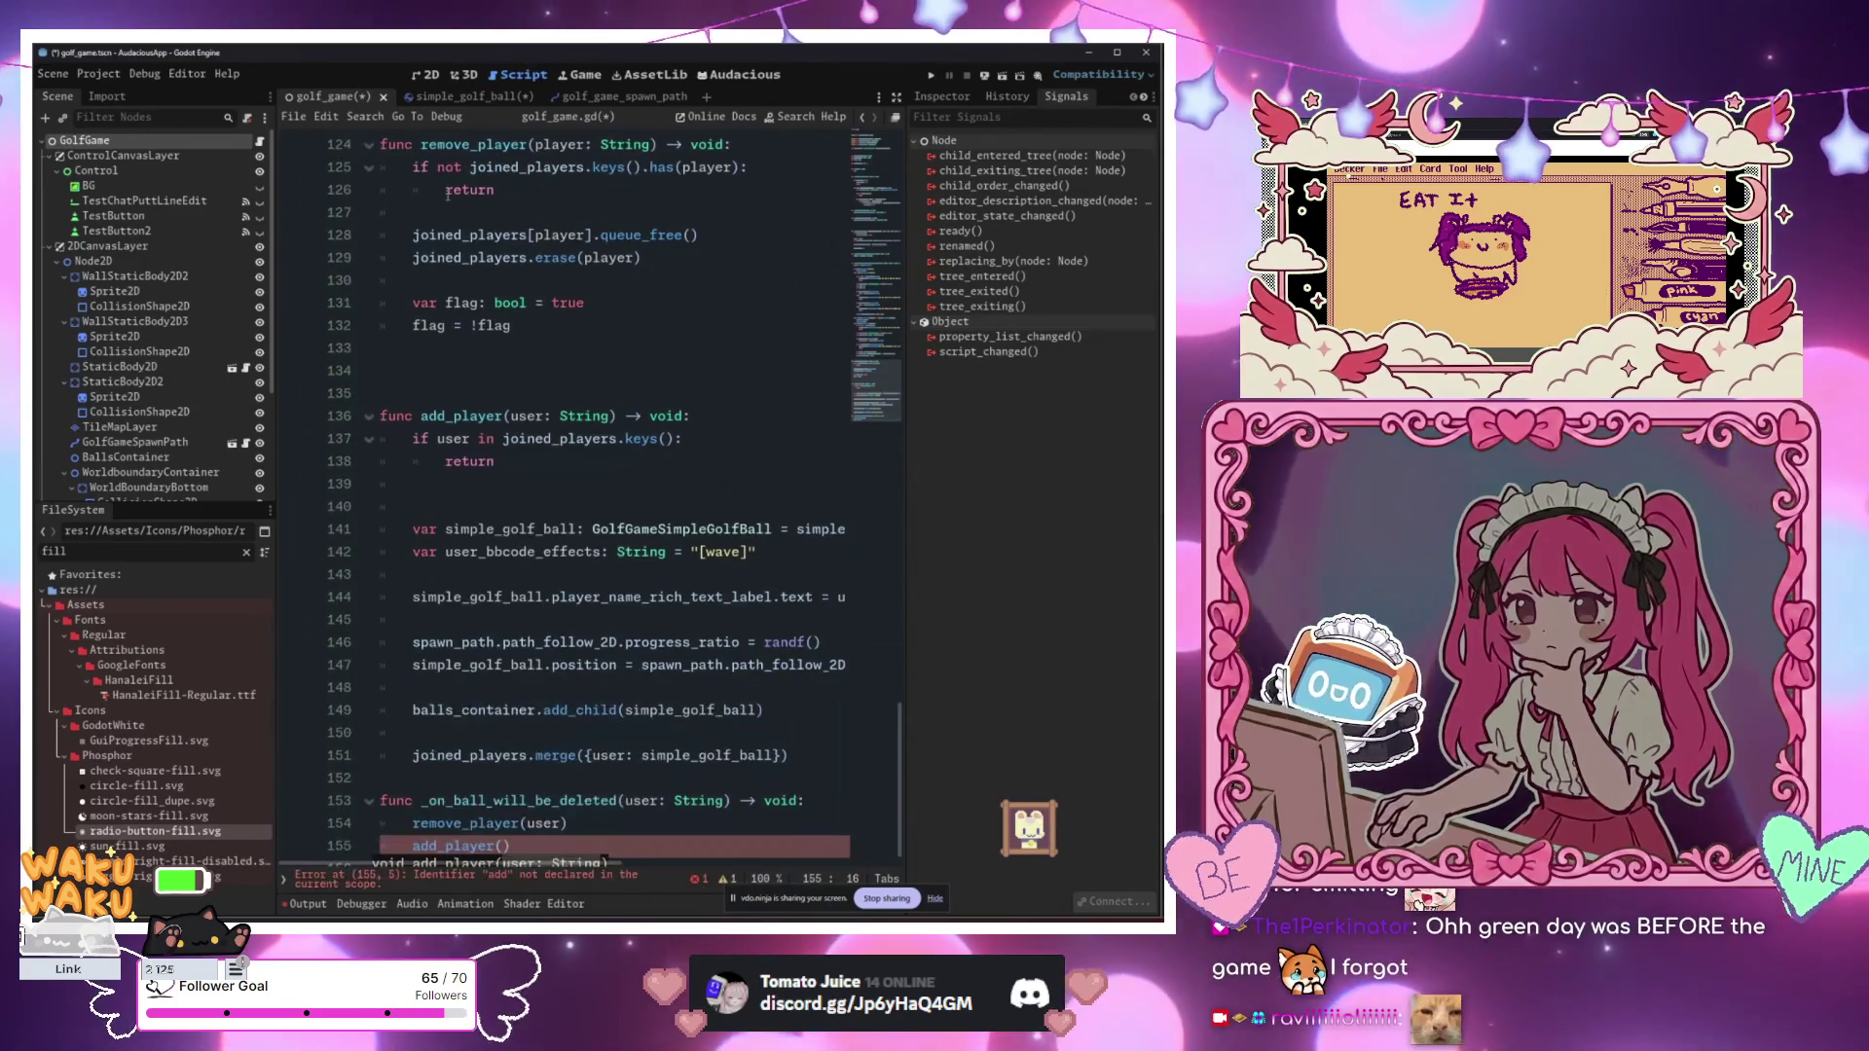
text(user)
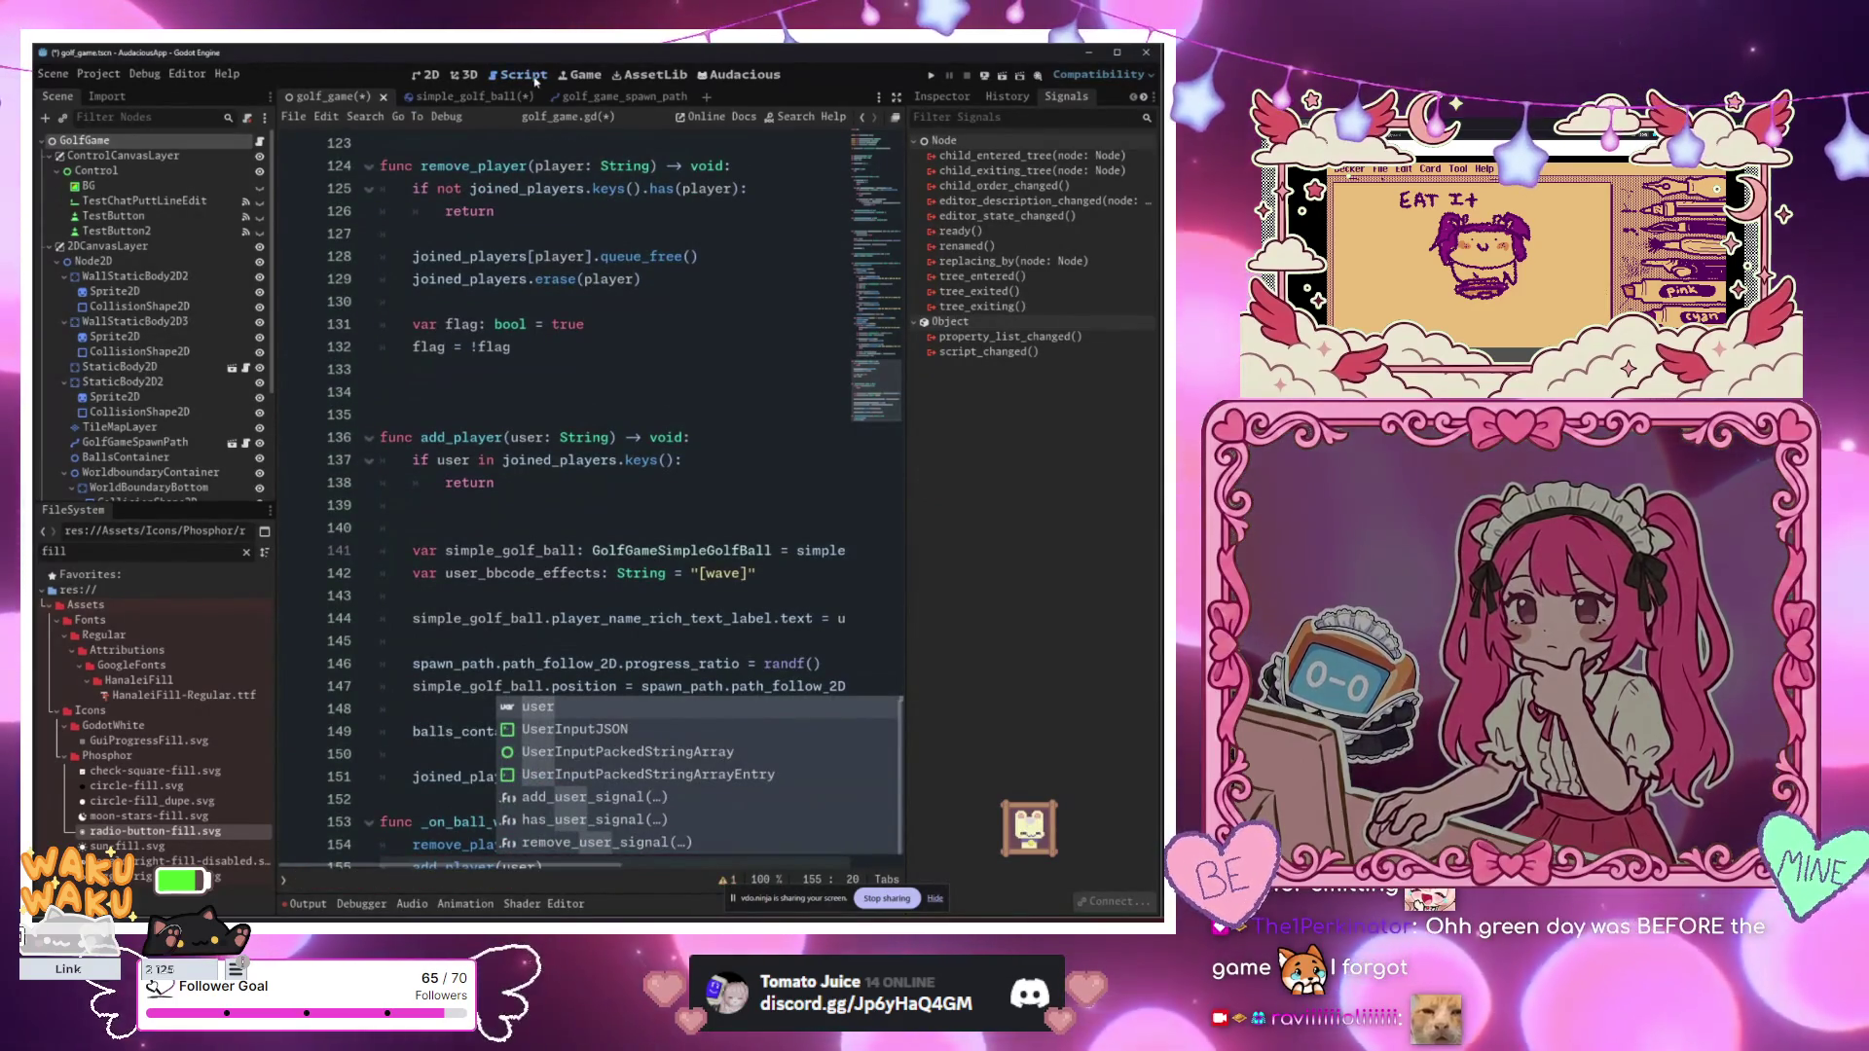
key(Right)
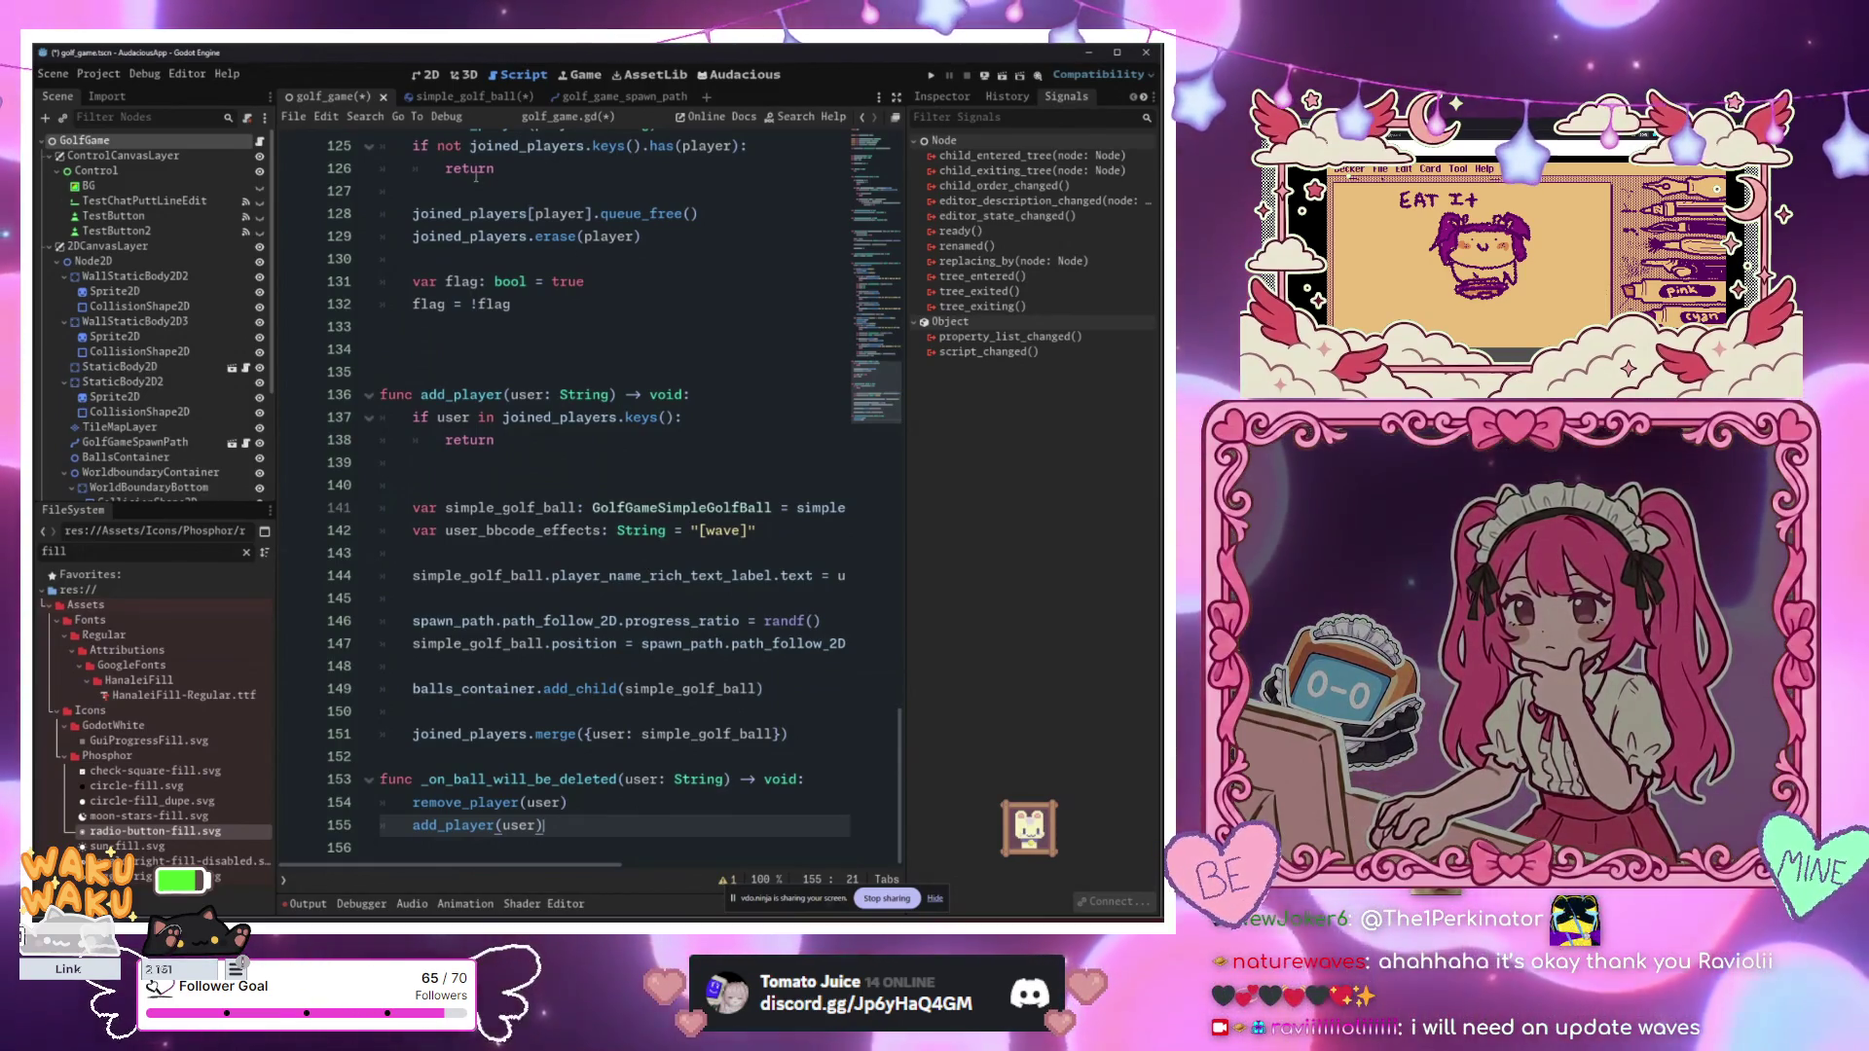
Step: In the simple_golf_ball script, replace the emit() call with emit_signal("will_be_deleted", [user]) and save
click(466, 99)
click(592, 392)
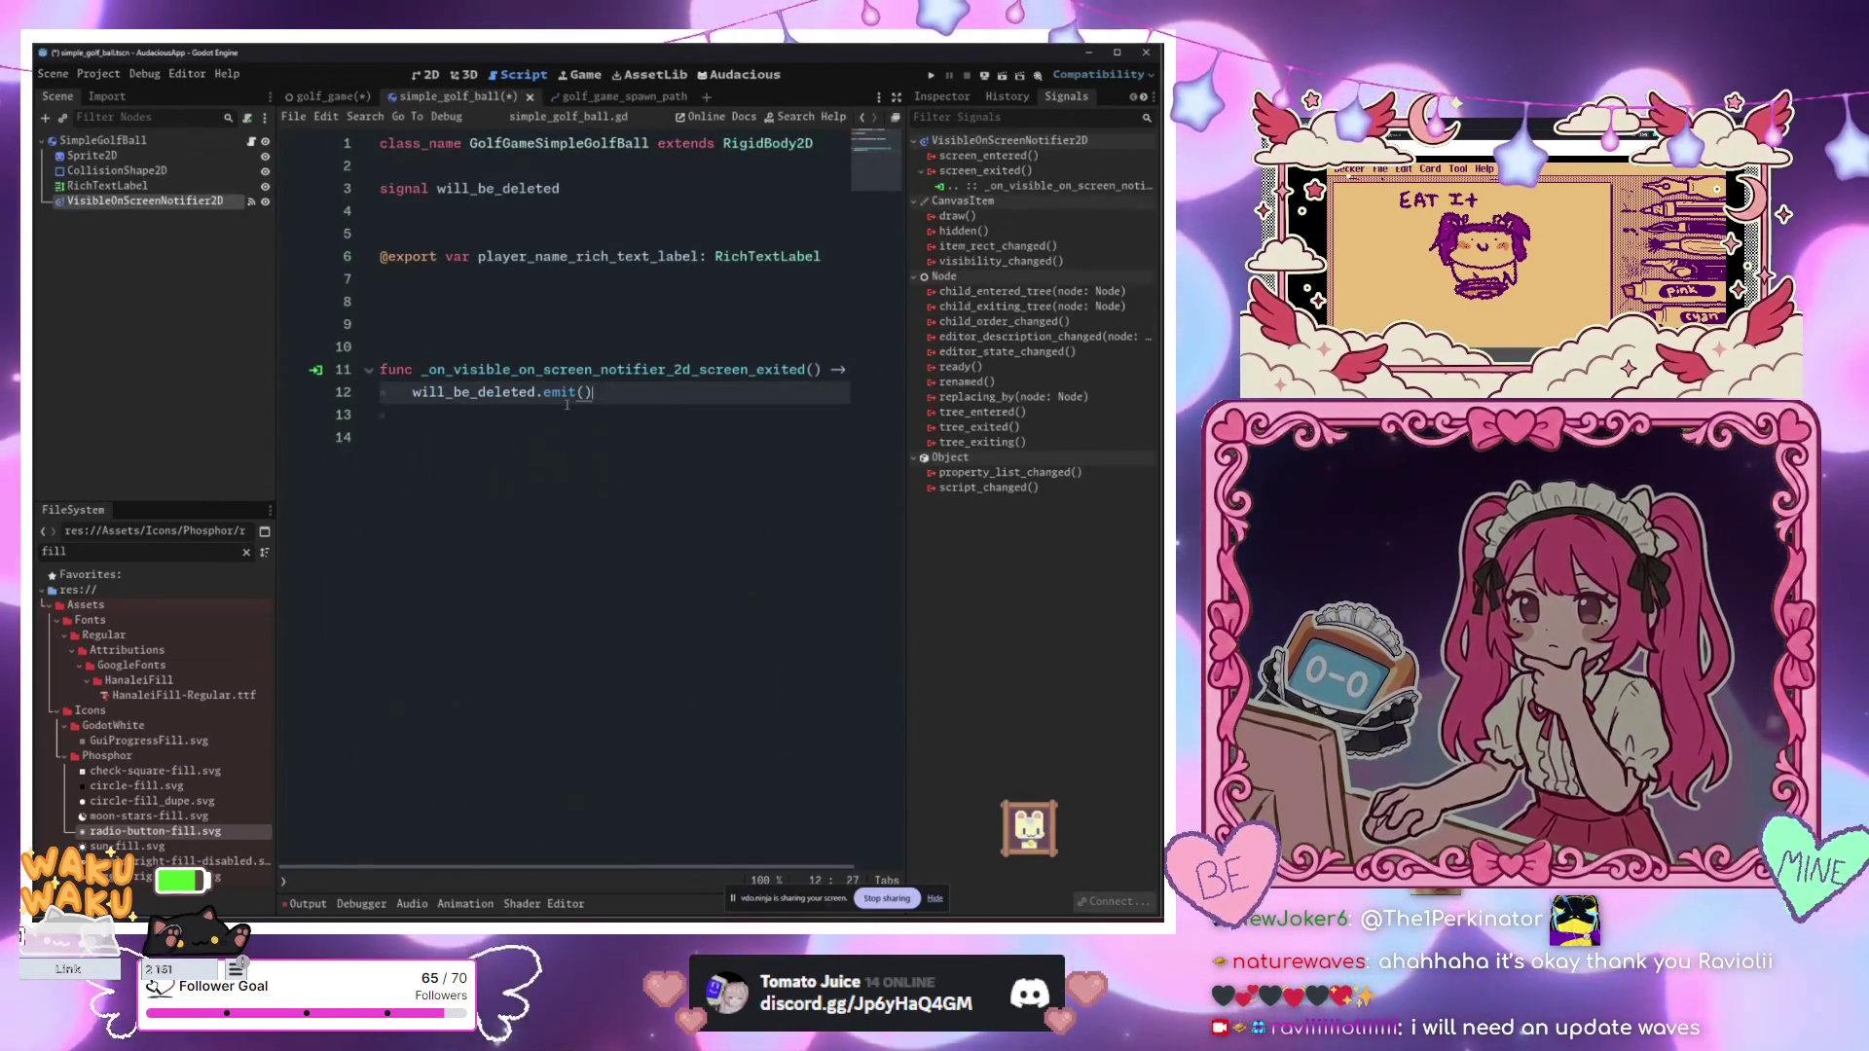
drag(593, 391, 413, 403)
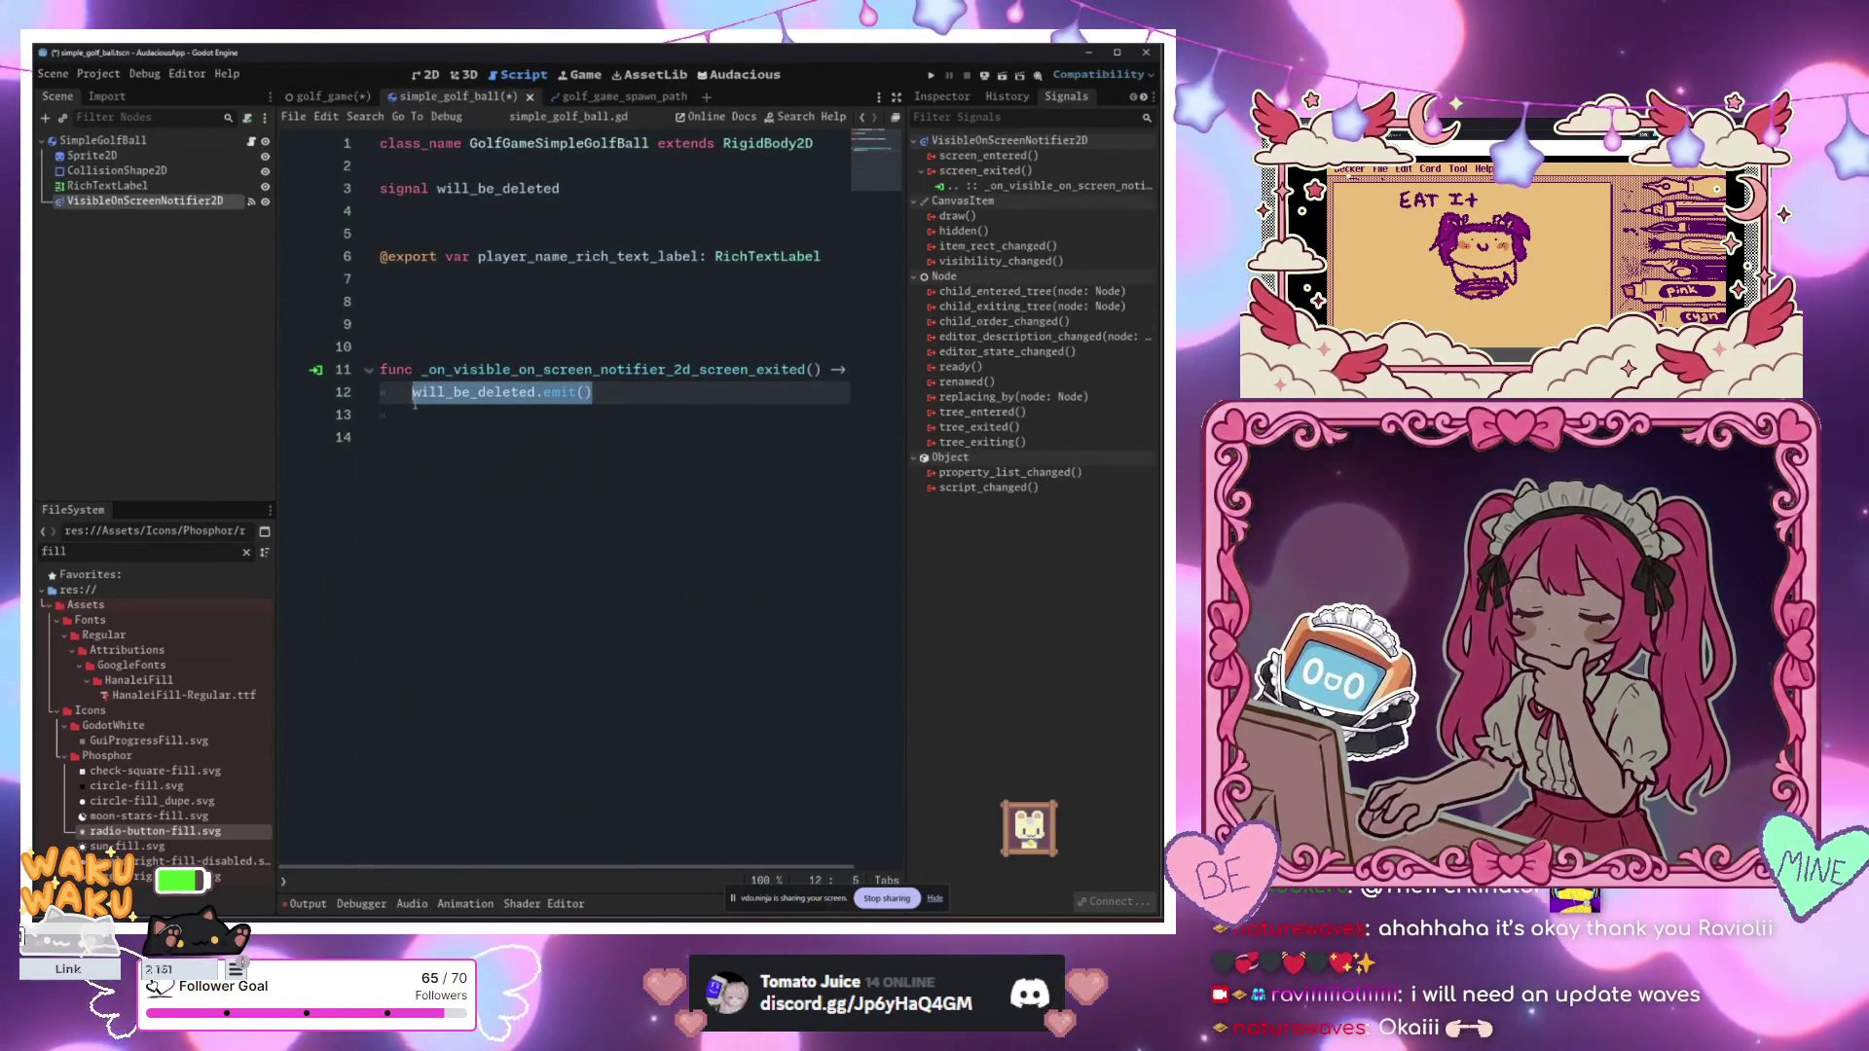
text(emit_signal()
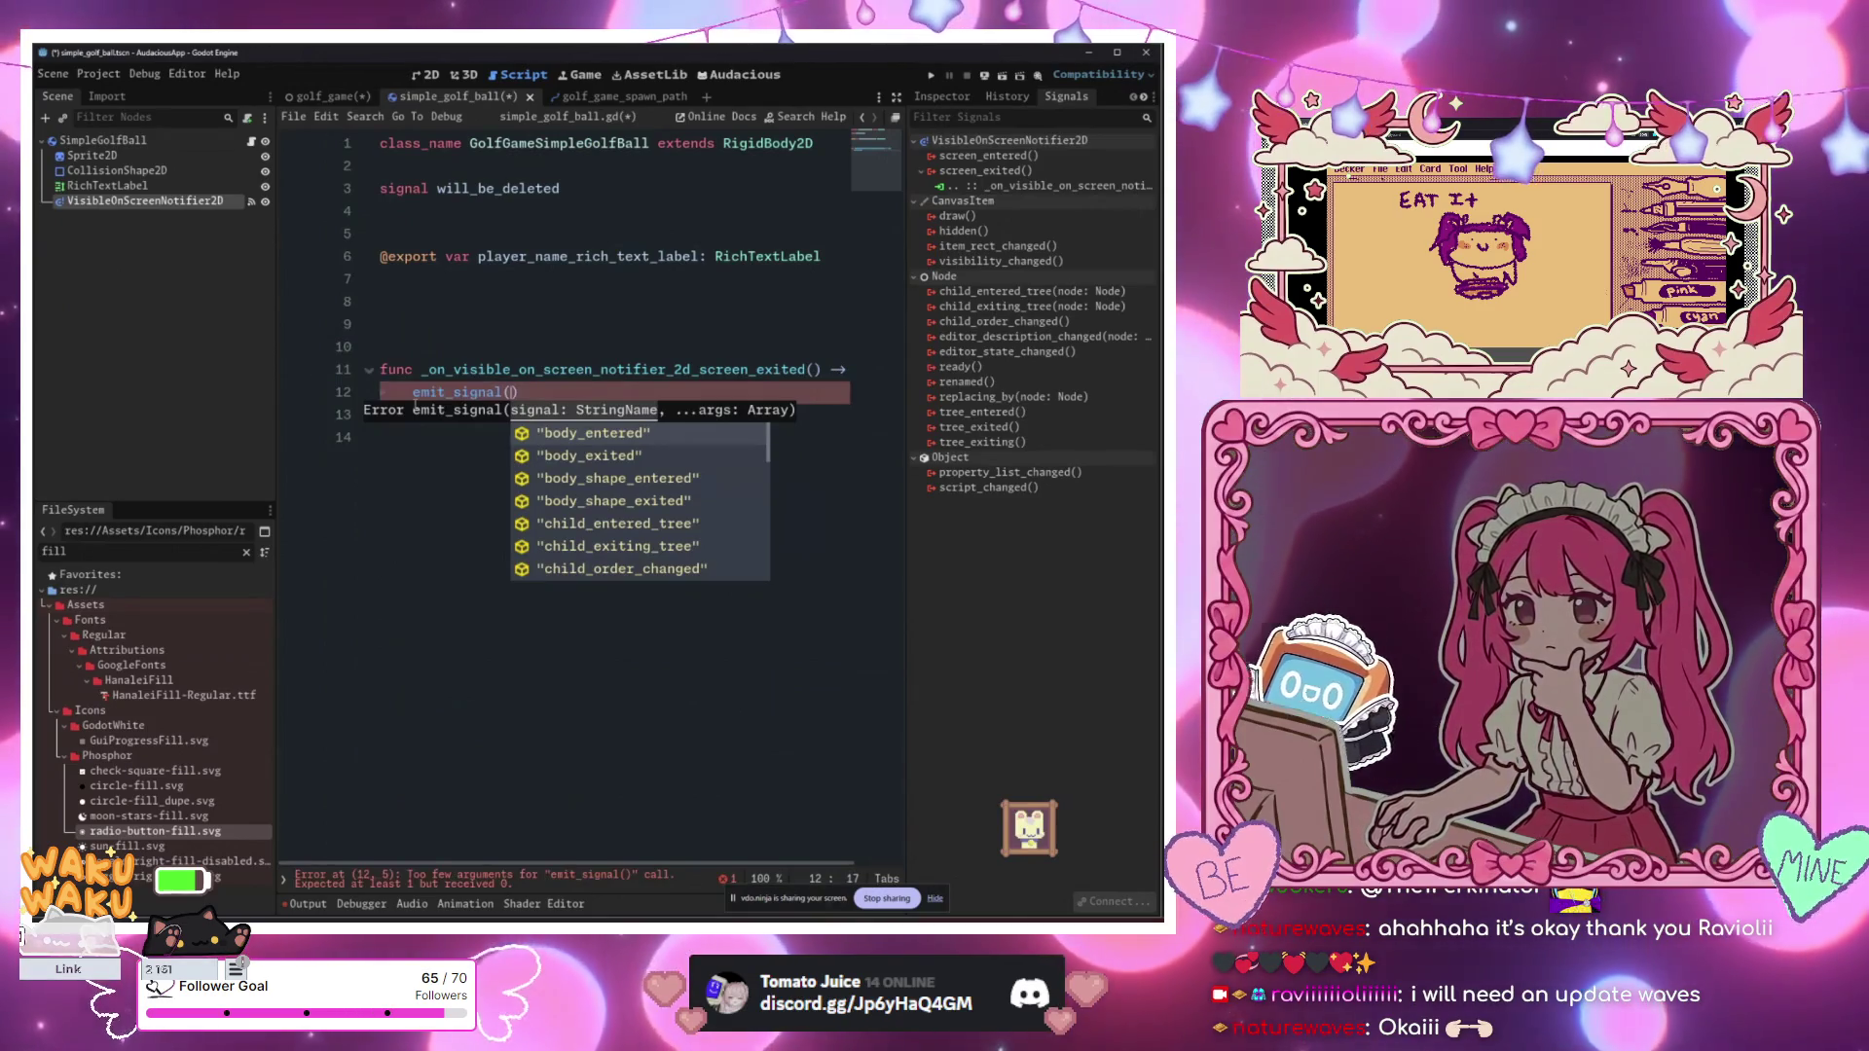
text("will_be_deleted")
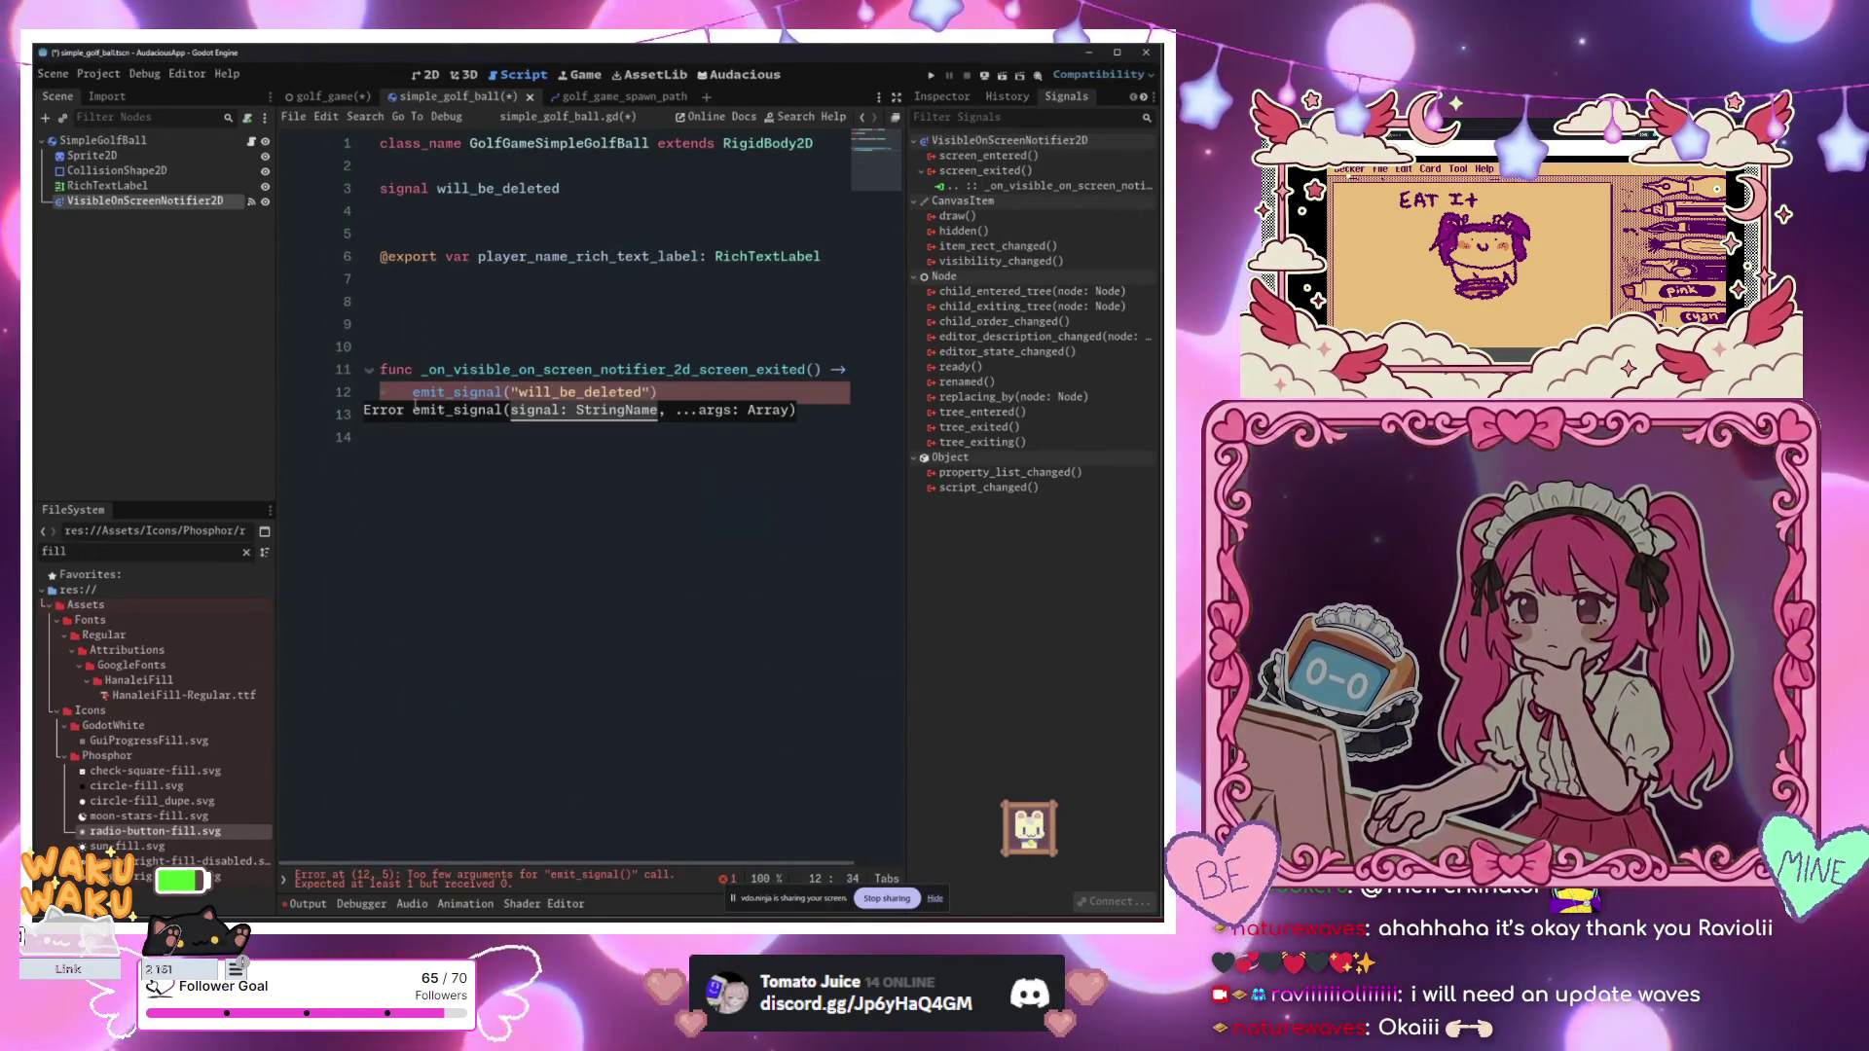
text(,)
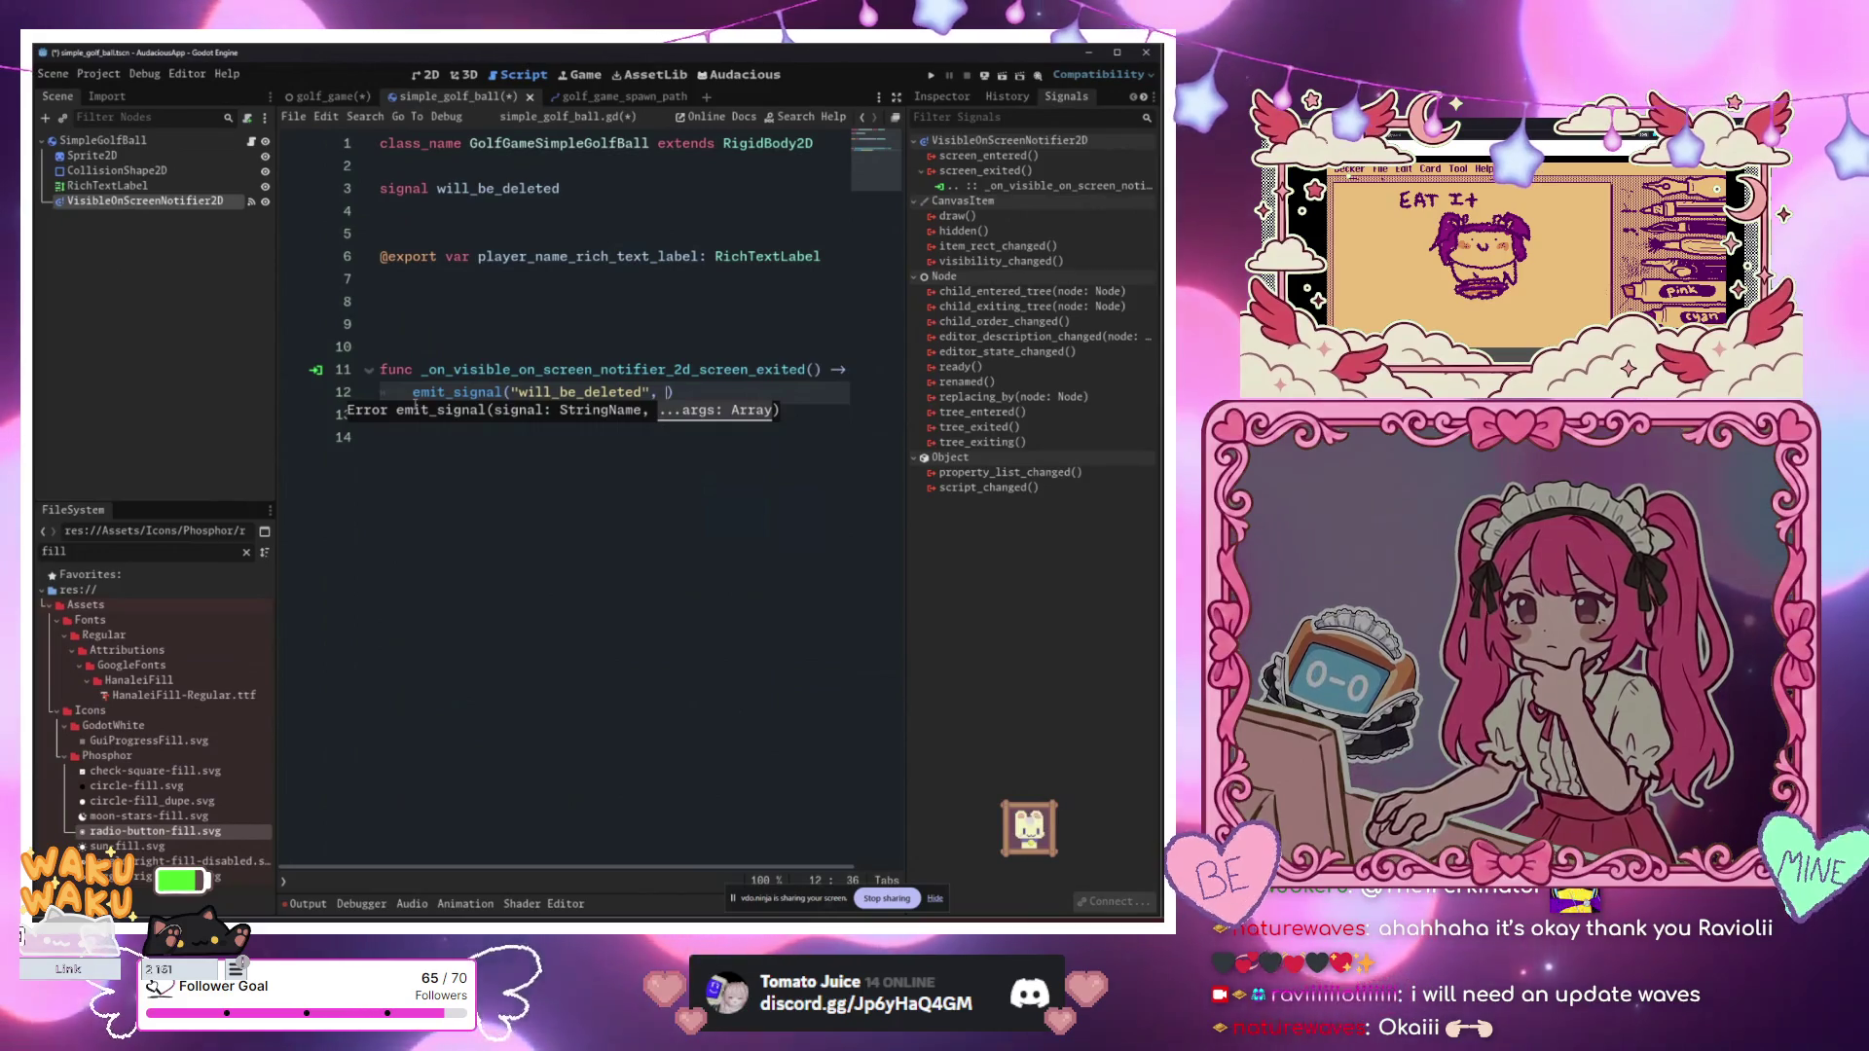
key(ctrl+s)
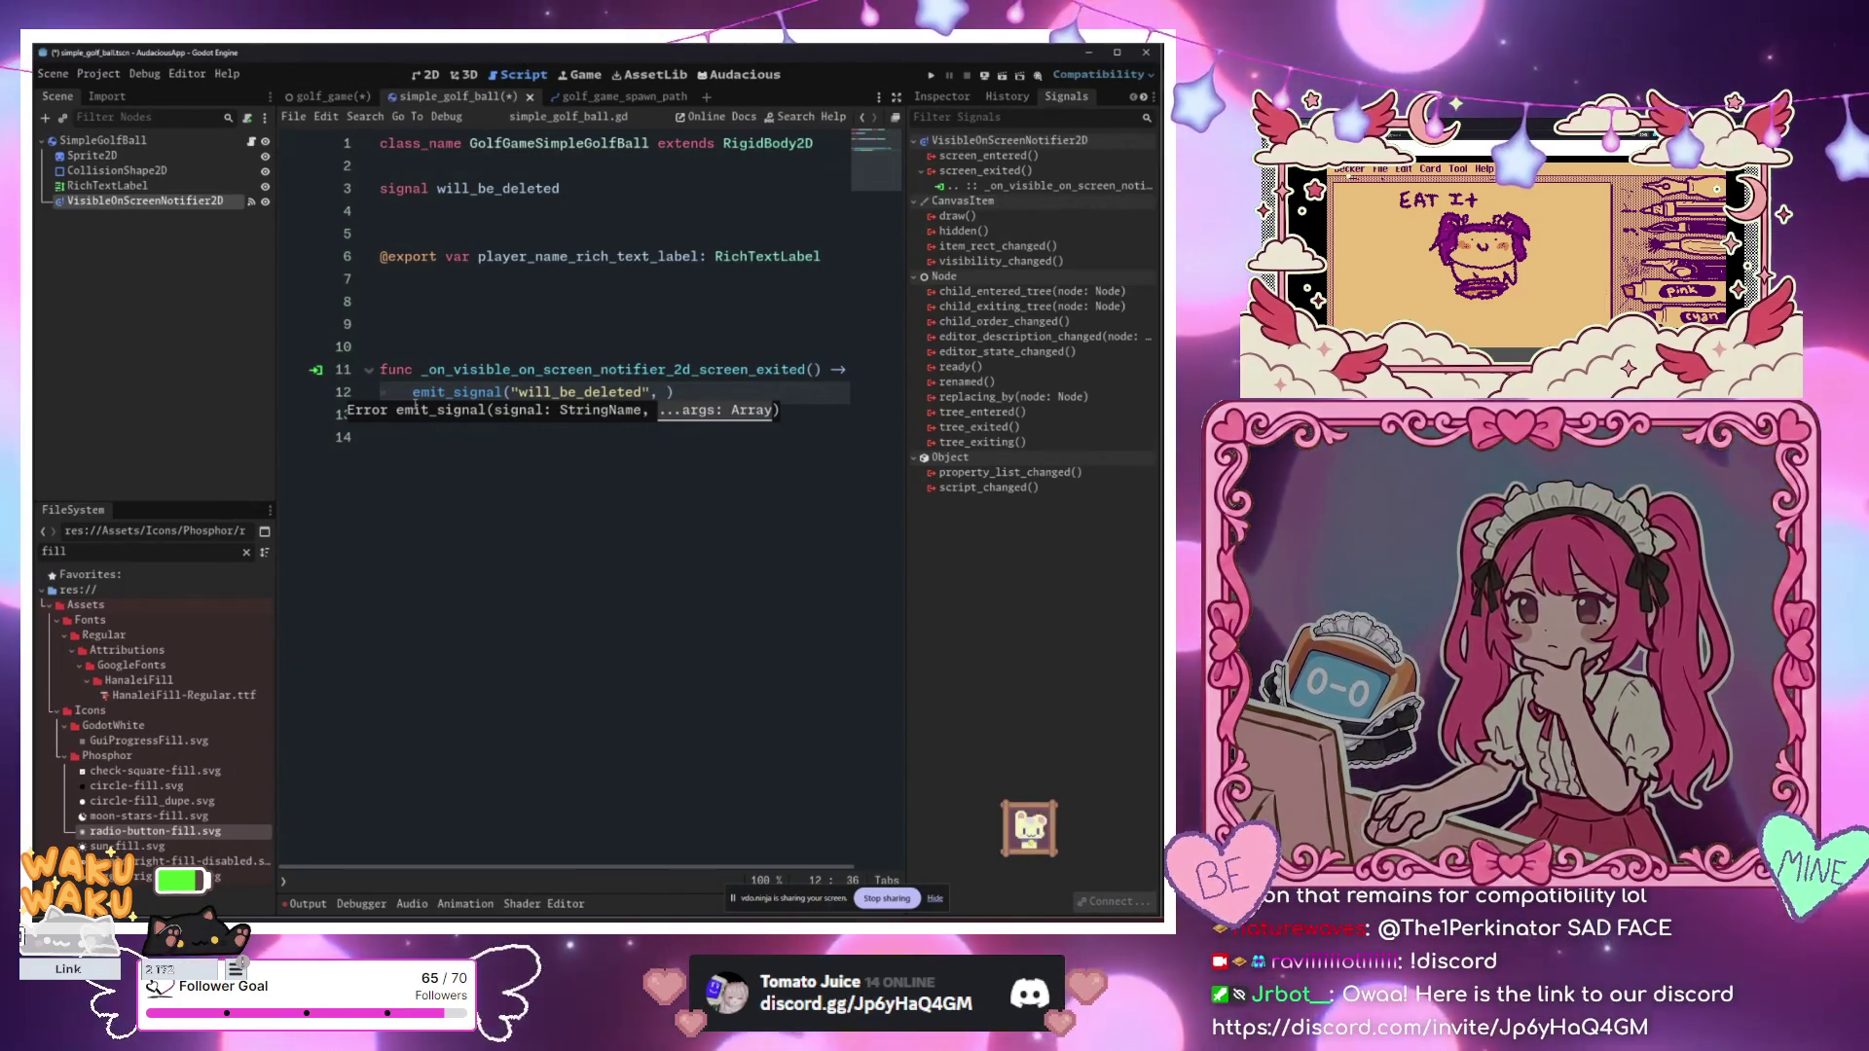
key(BackSpace)
key(BackSpace)
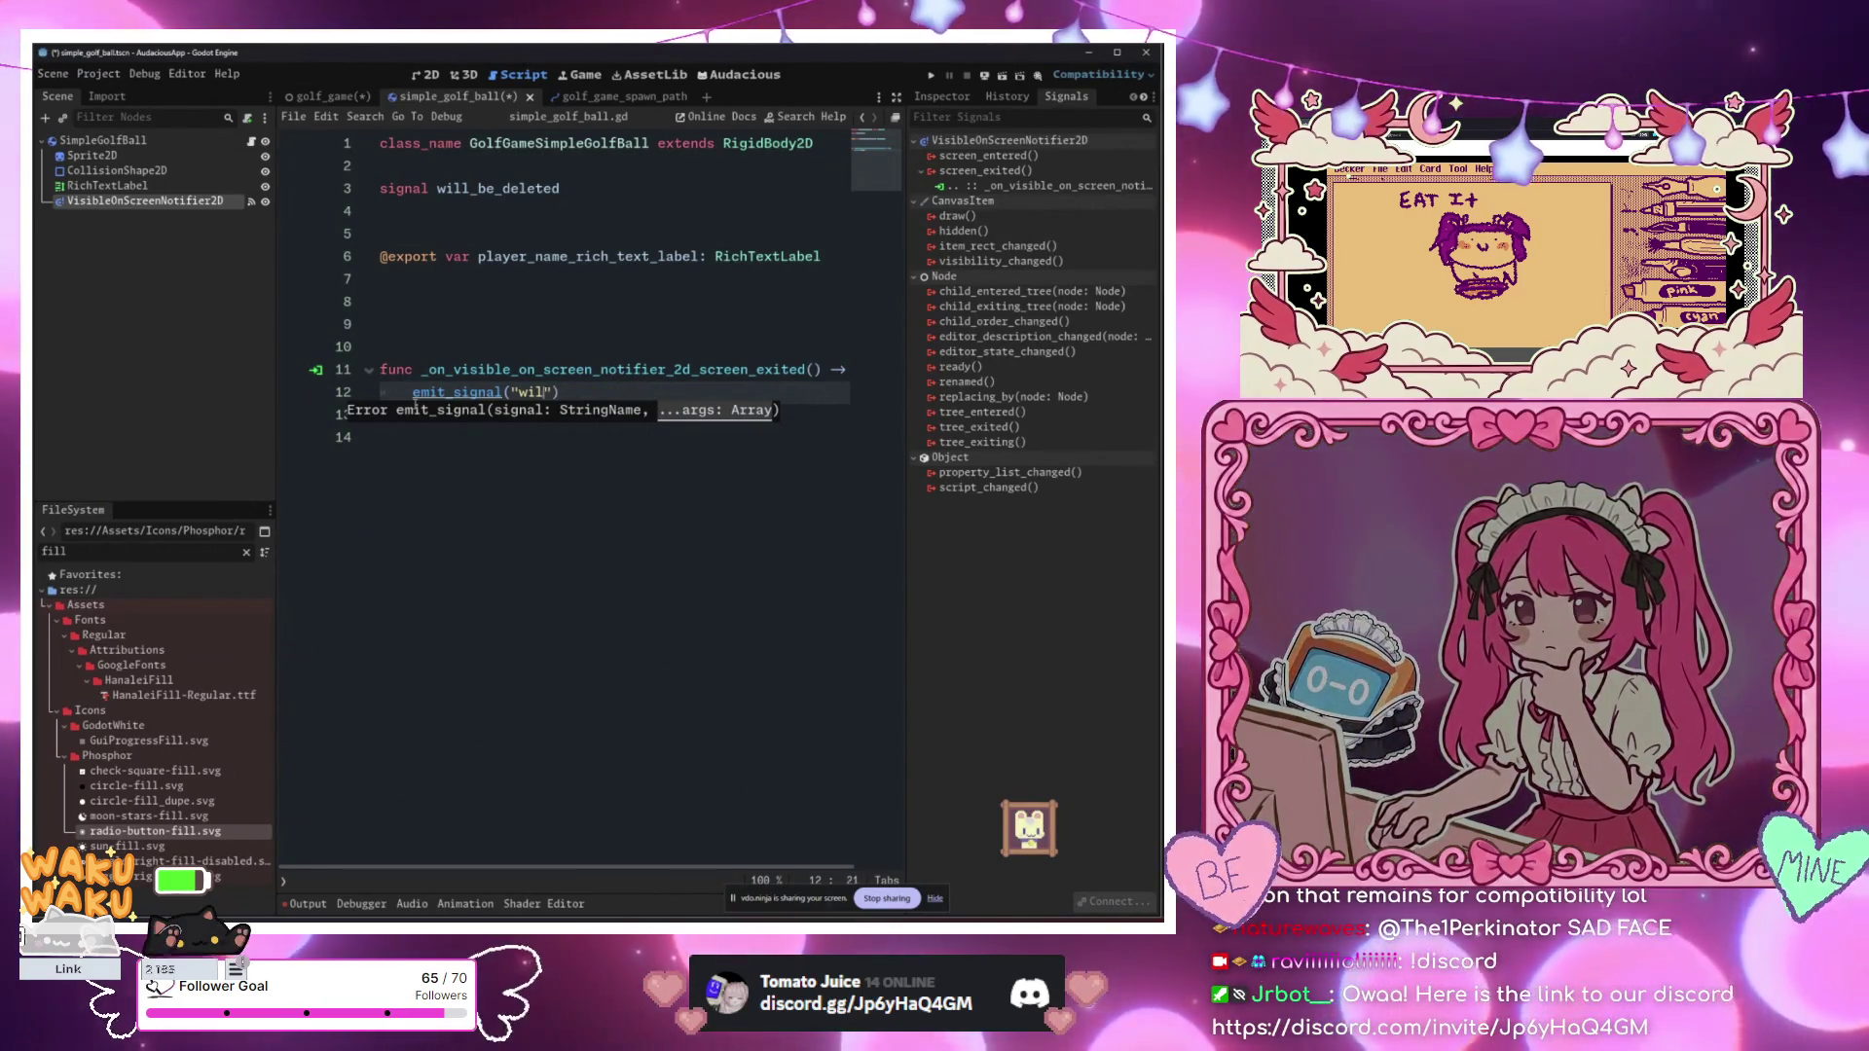
text(emit_signal()
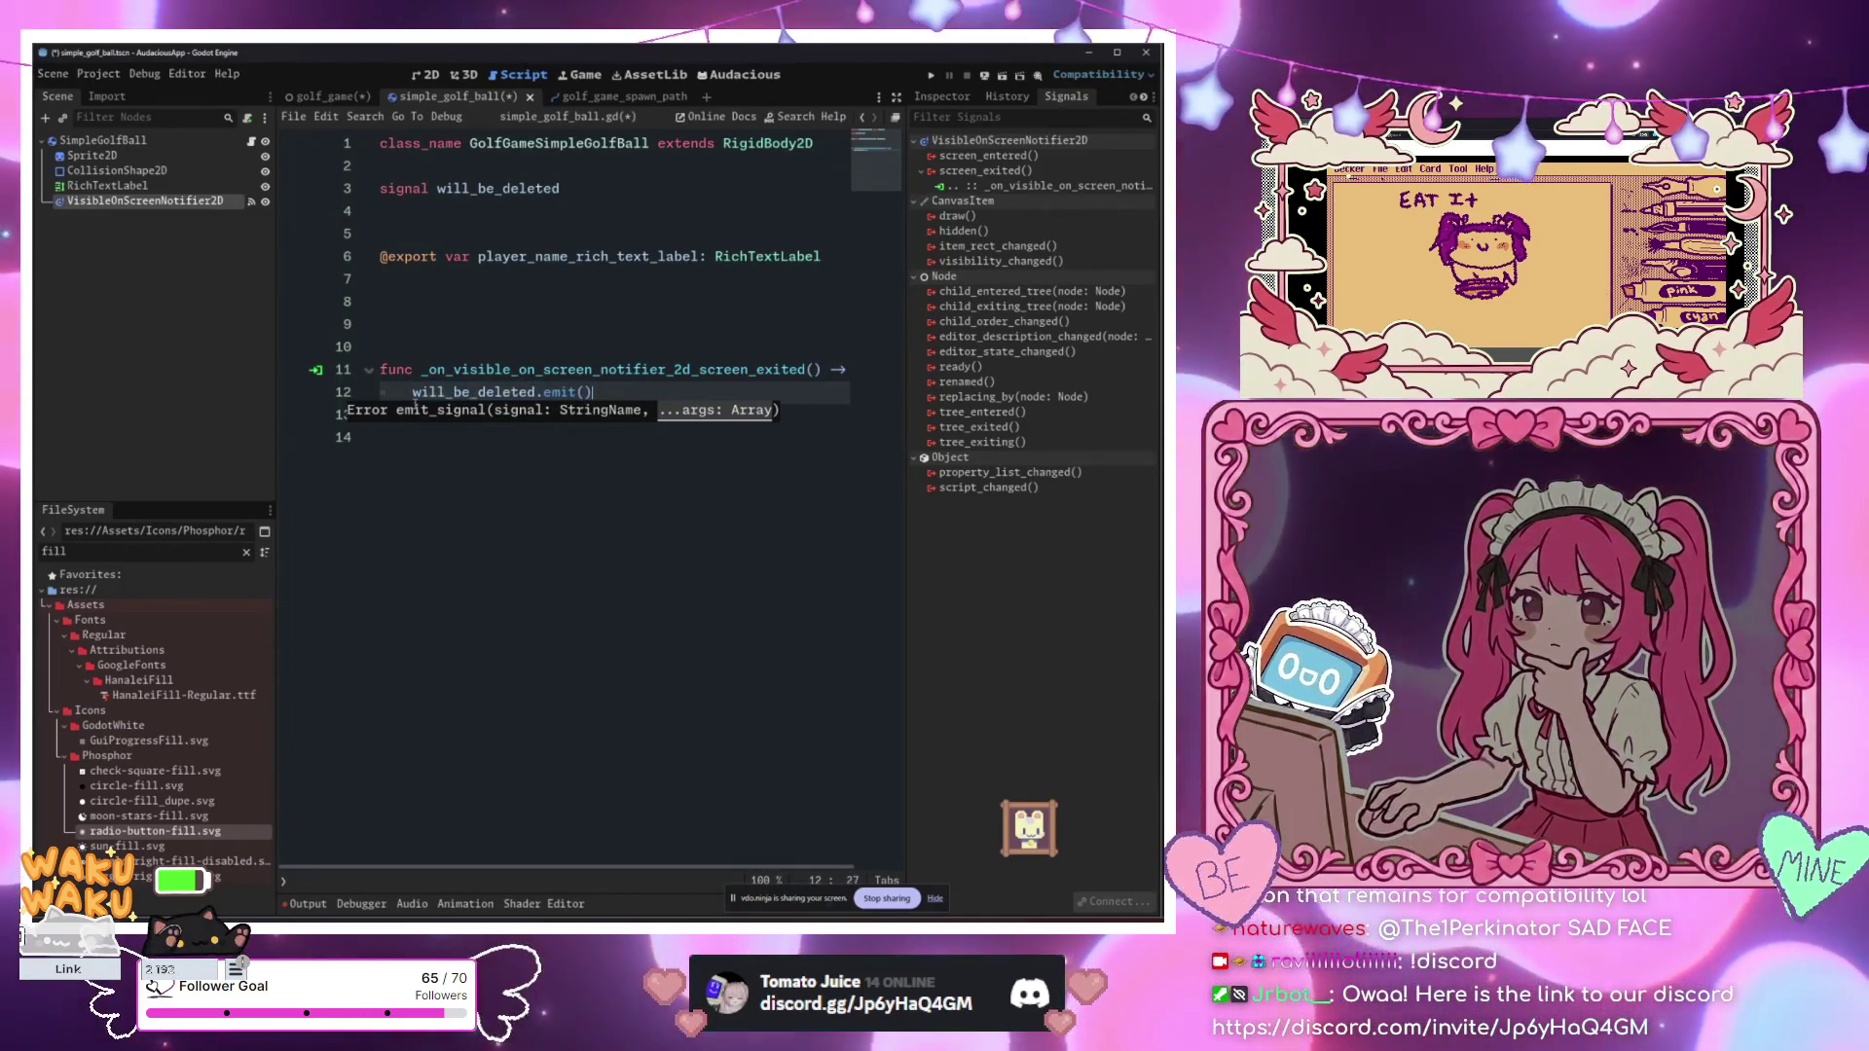
text("will_be_deleted")
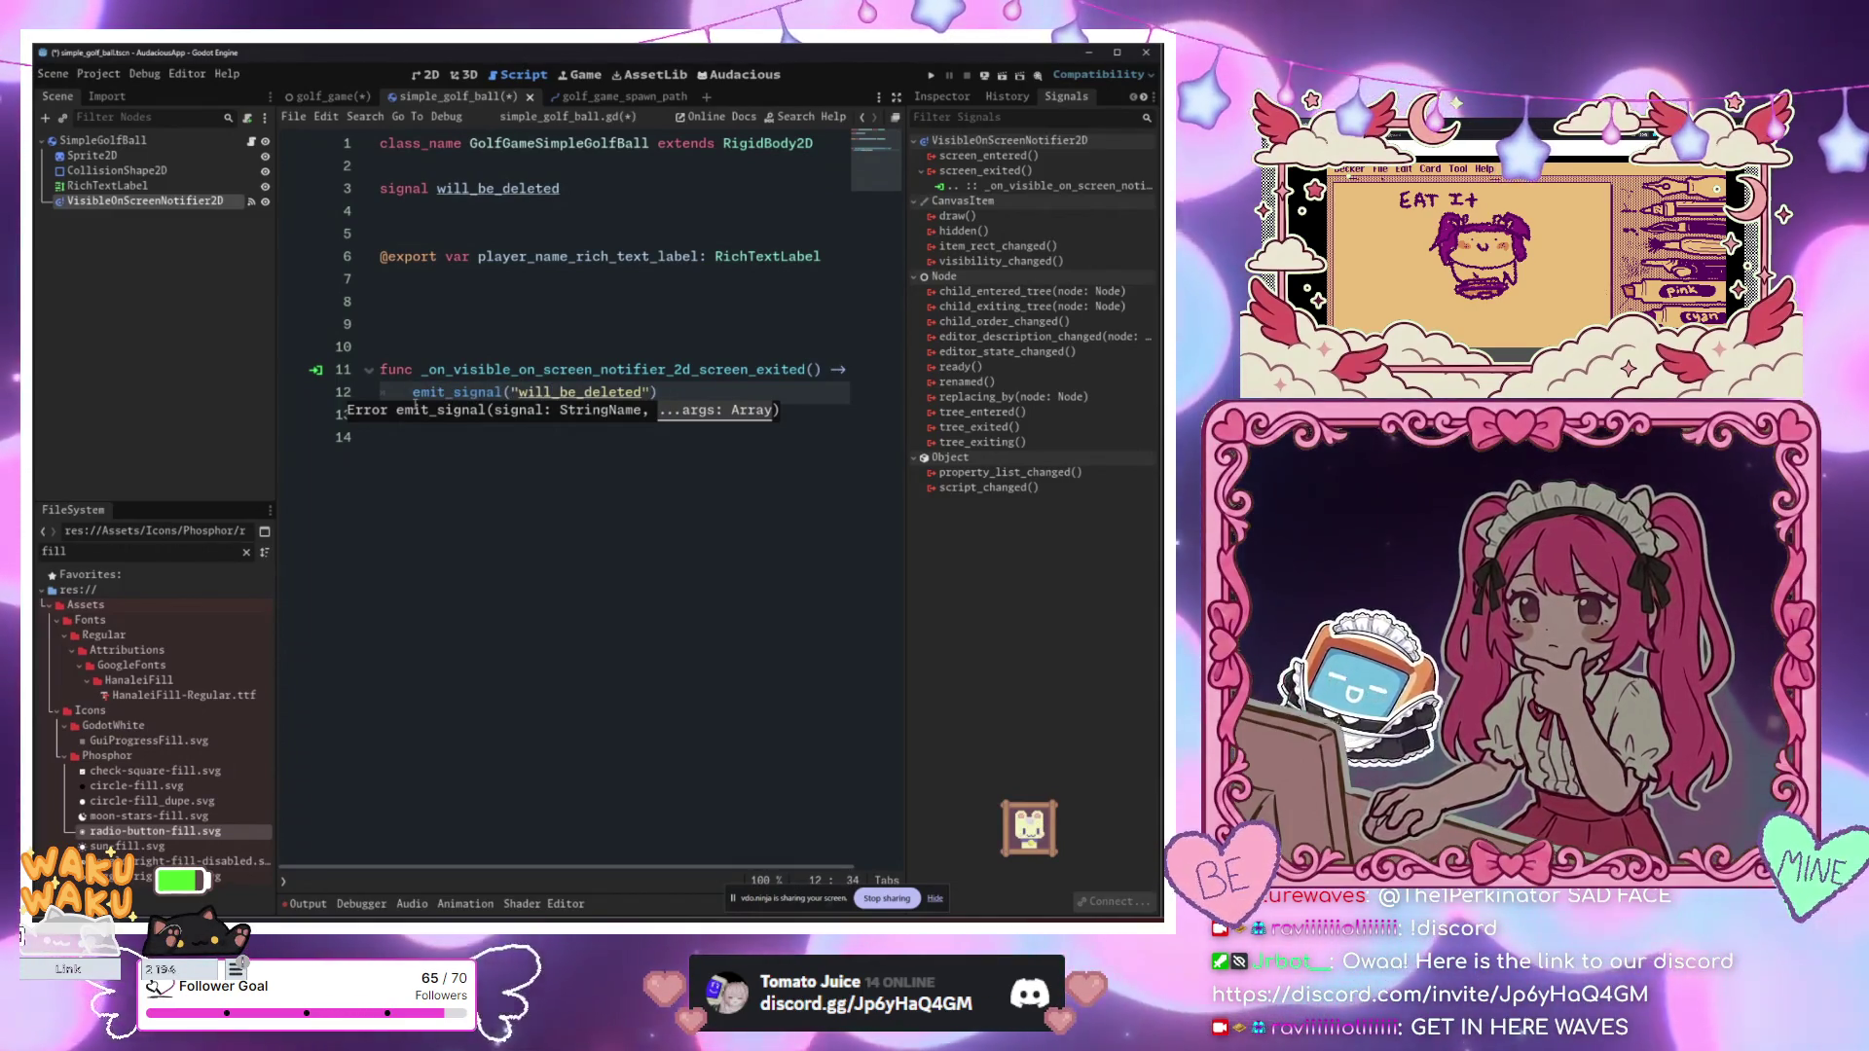
text(, [)
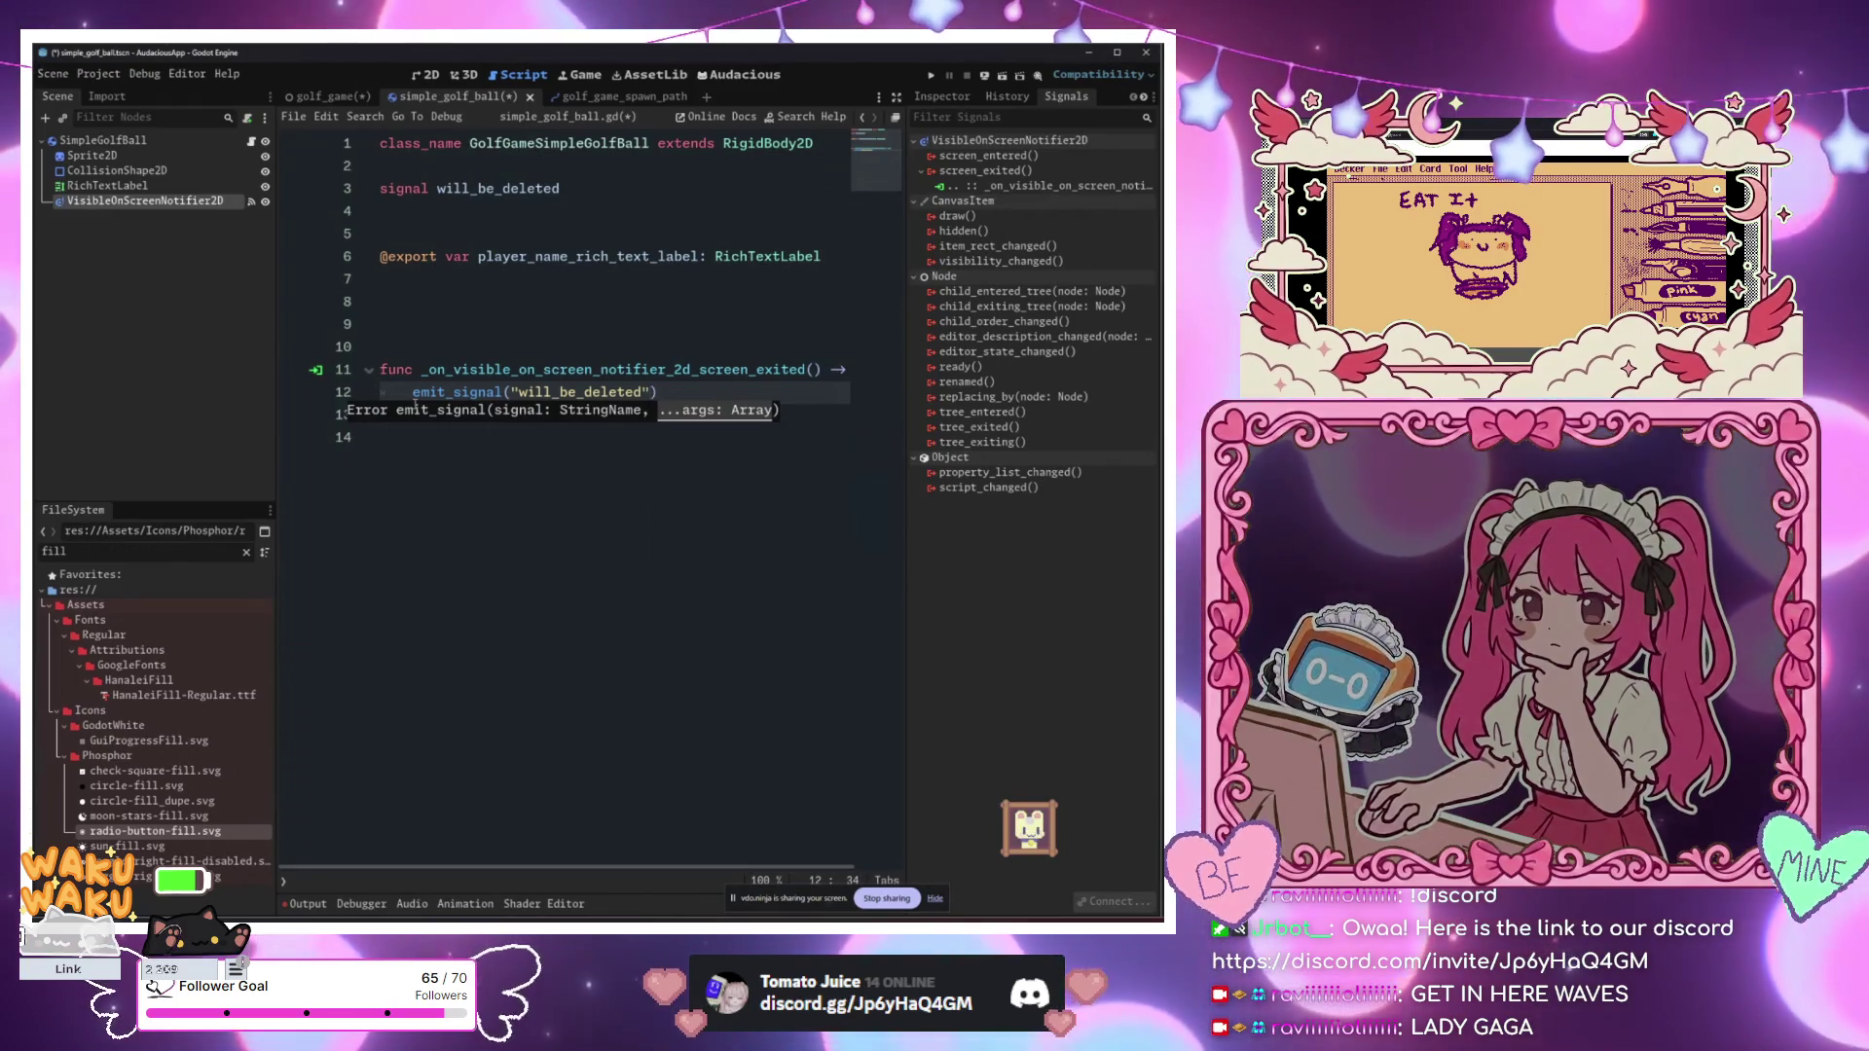
Step: Insert a new String variable line under the signal declaration at the top of the script
drag(660, 392, 374, 380)
click(487, 258)
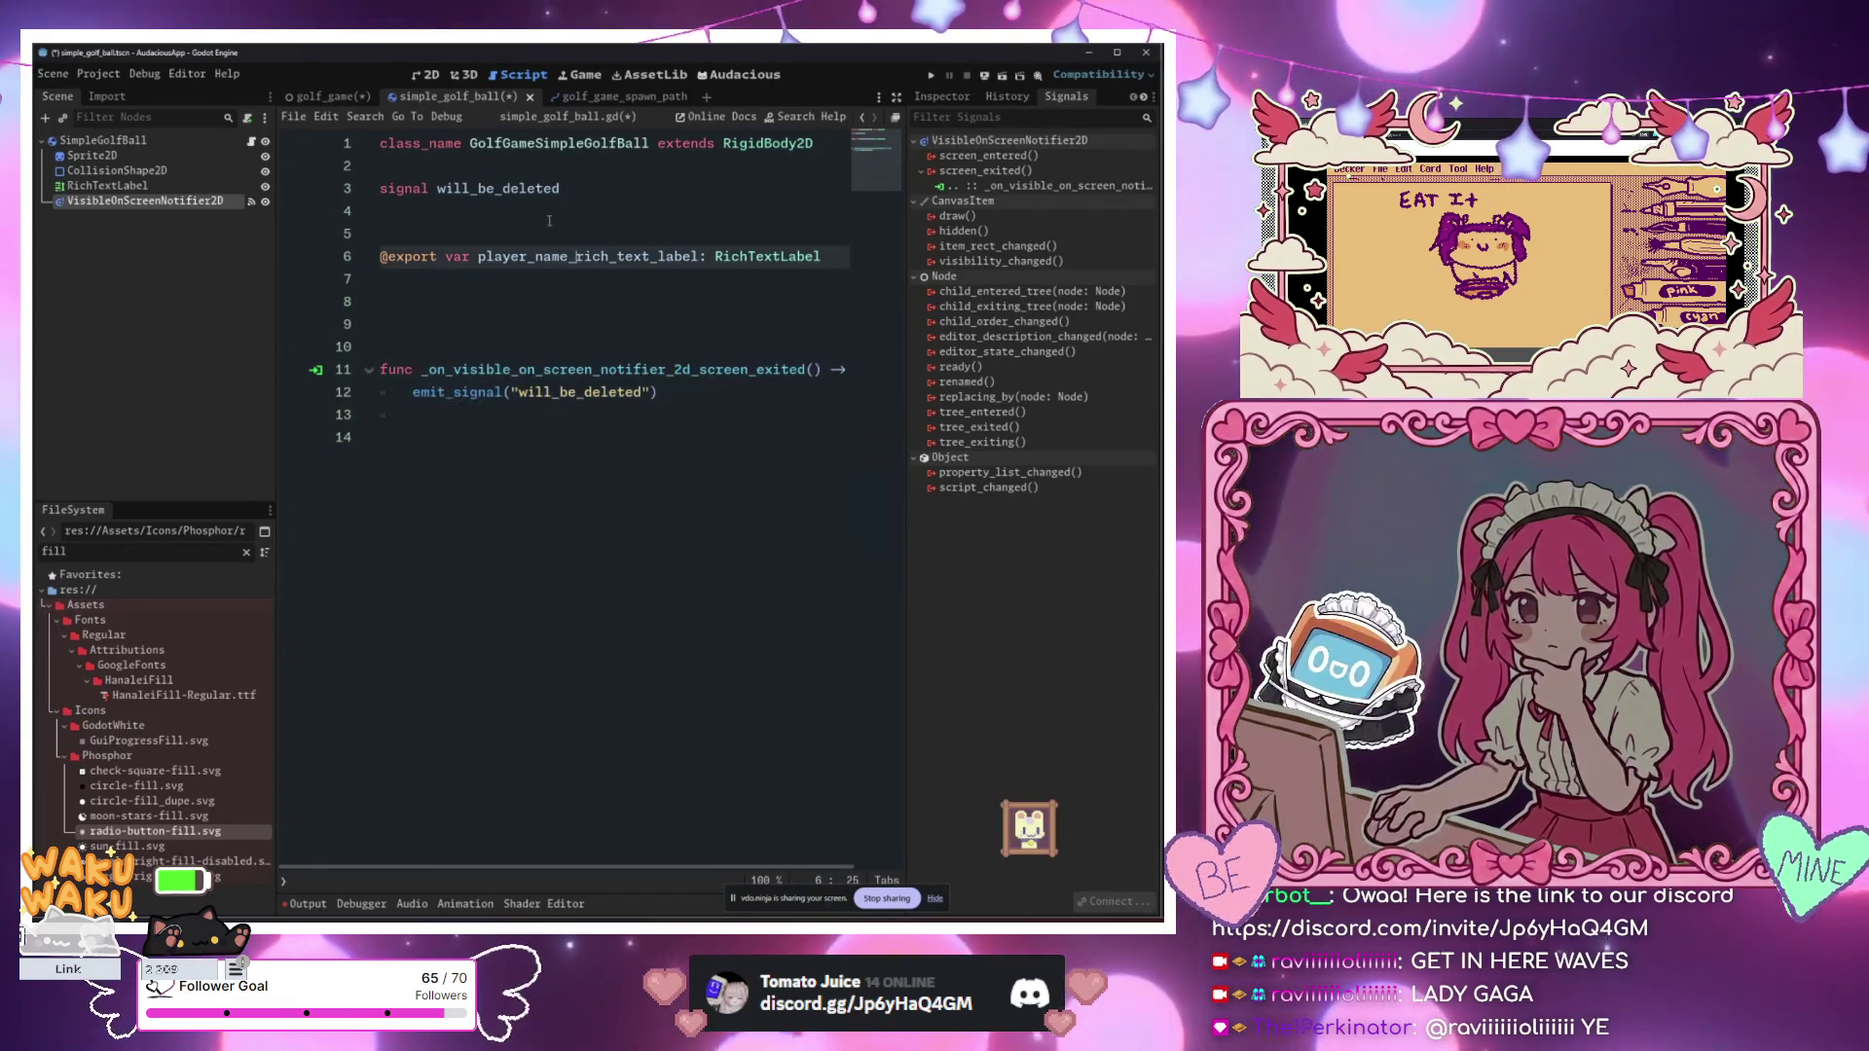
click(520, 202)
key(Return)
key(Return)
key(Up)
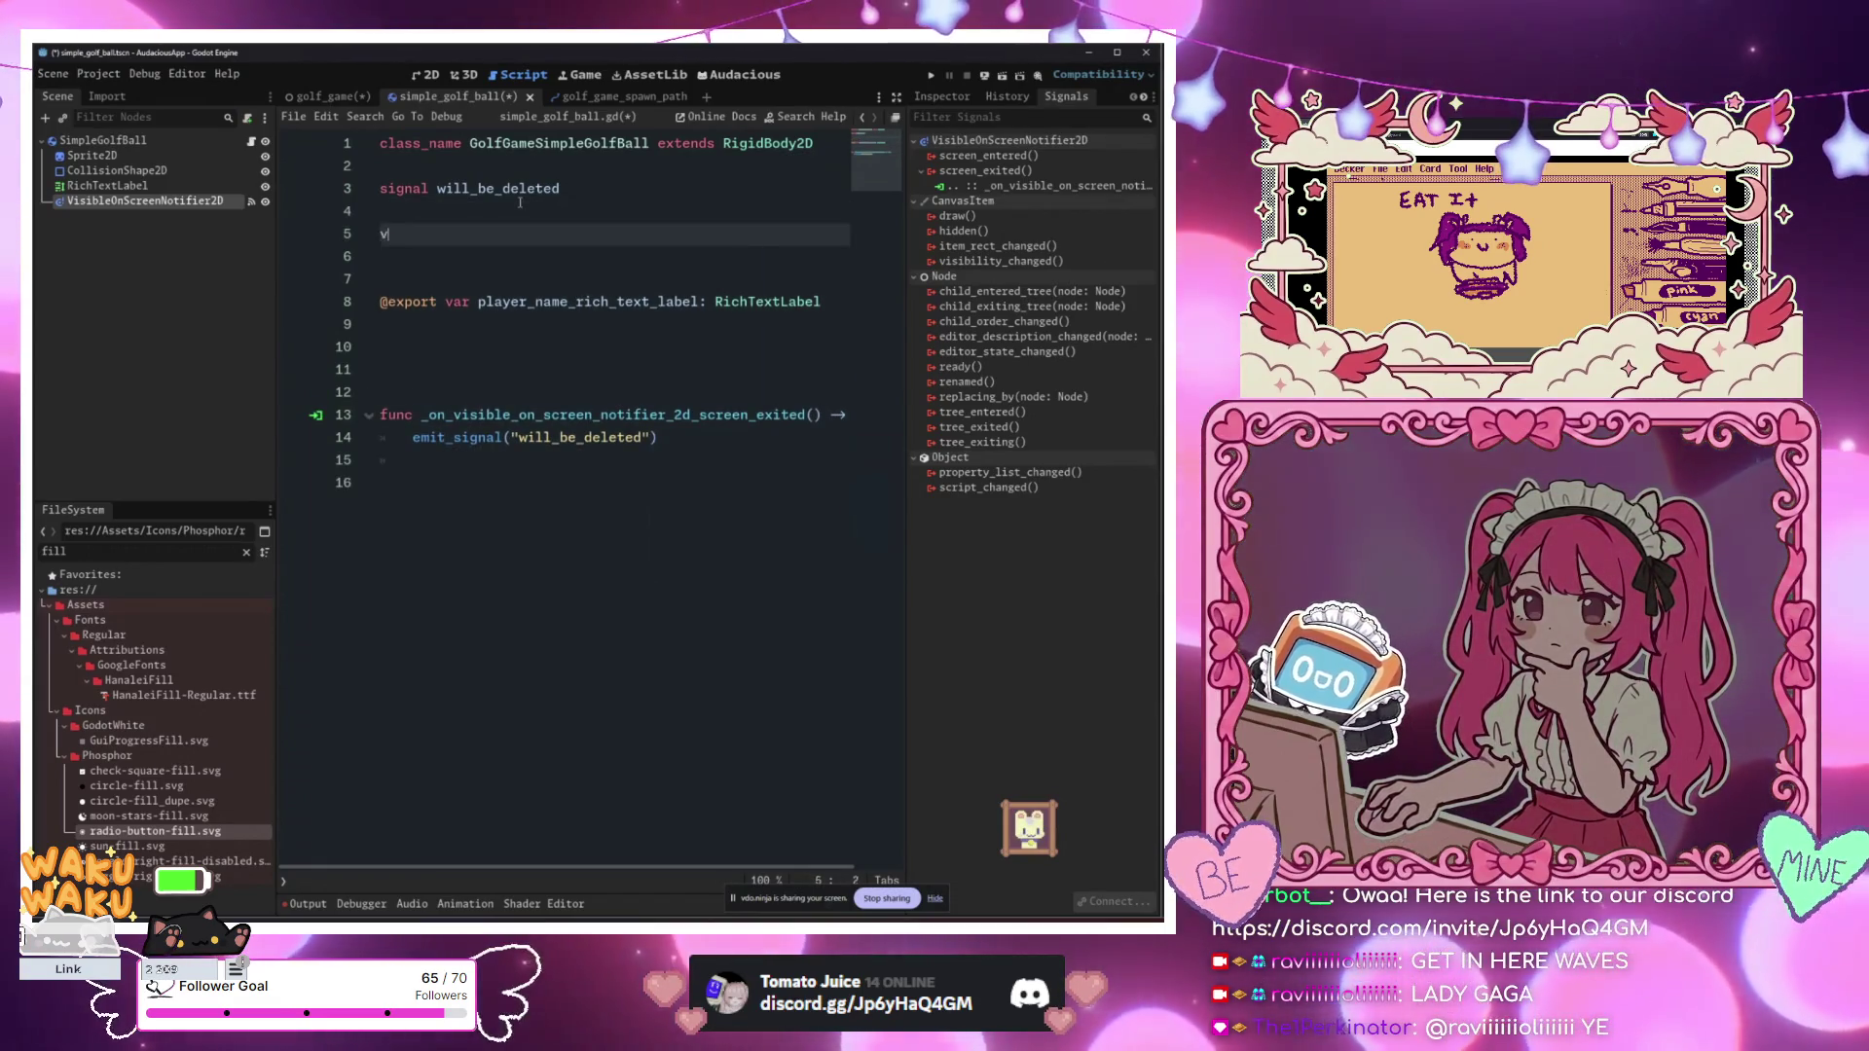
text(String =)
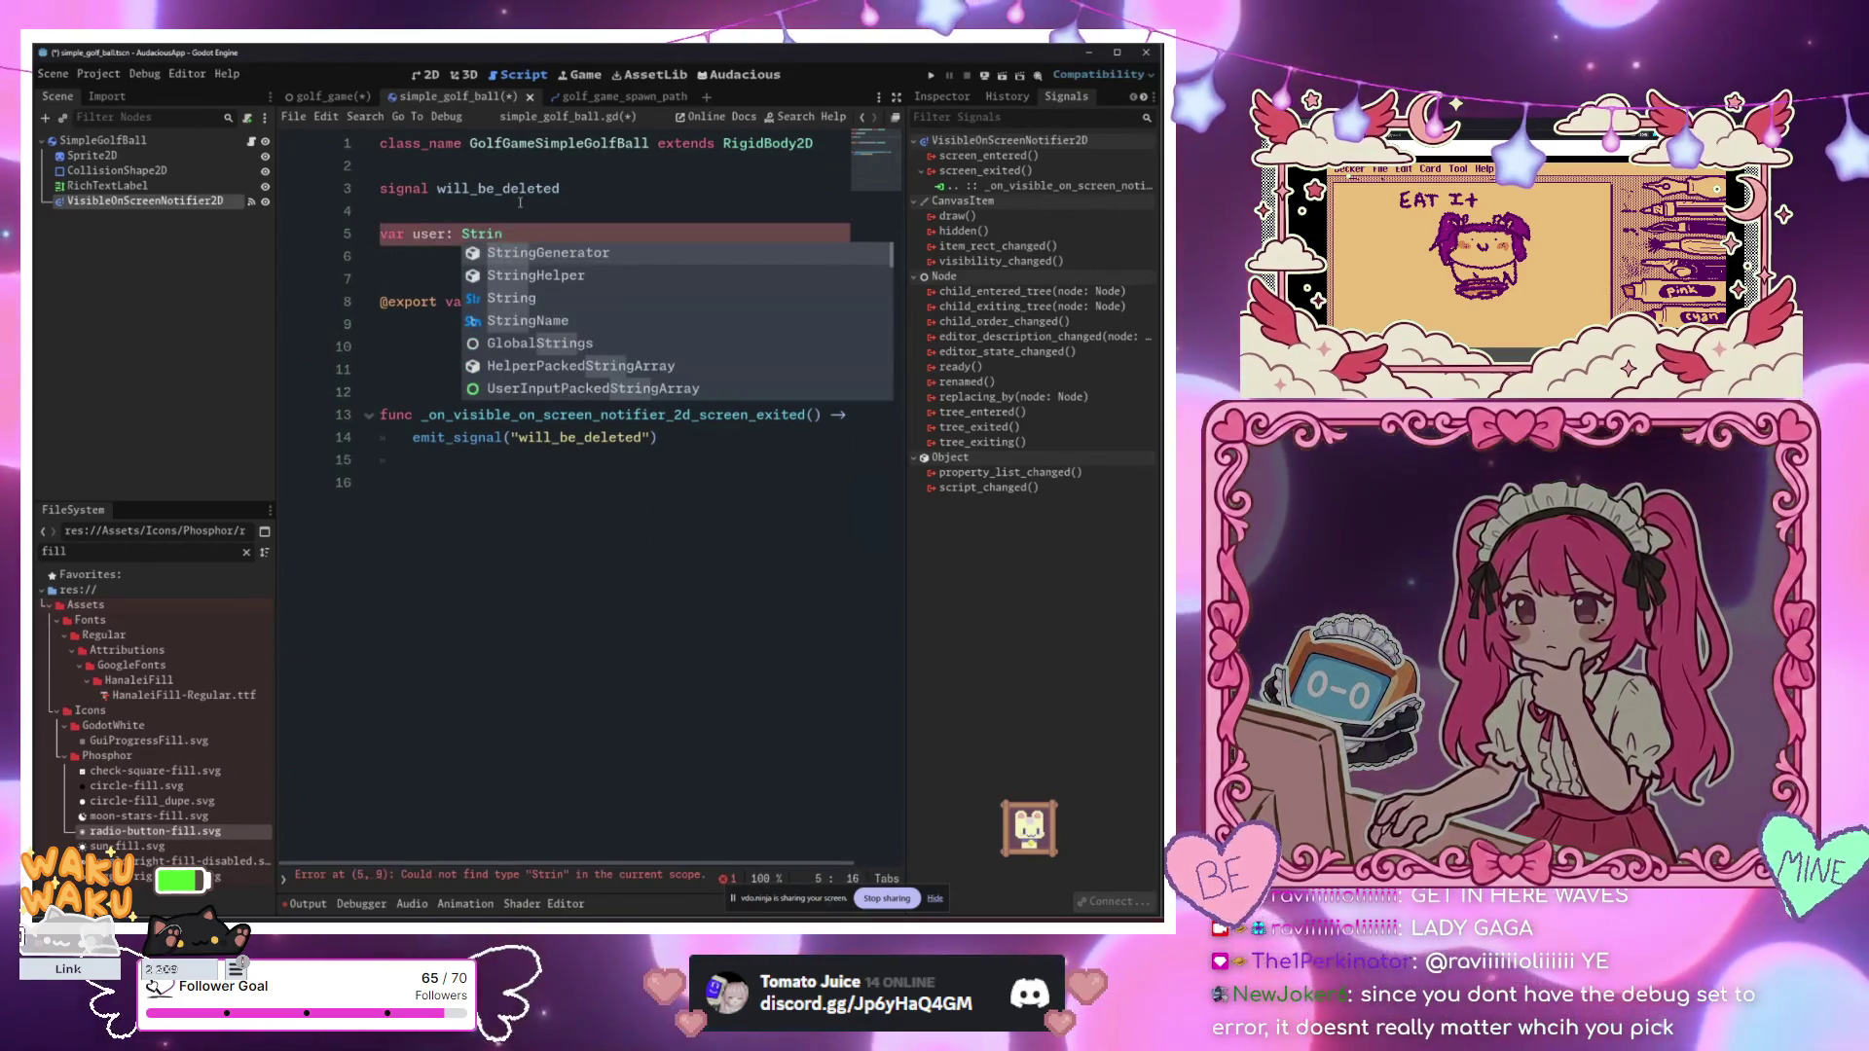
key(BackSpace)
key(BackSpace)
key(BackSpace)
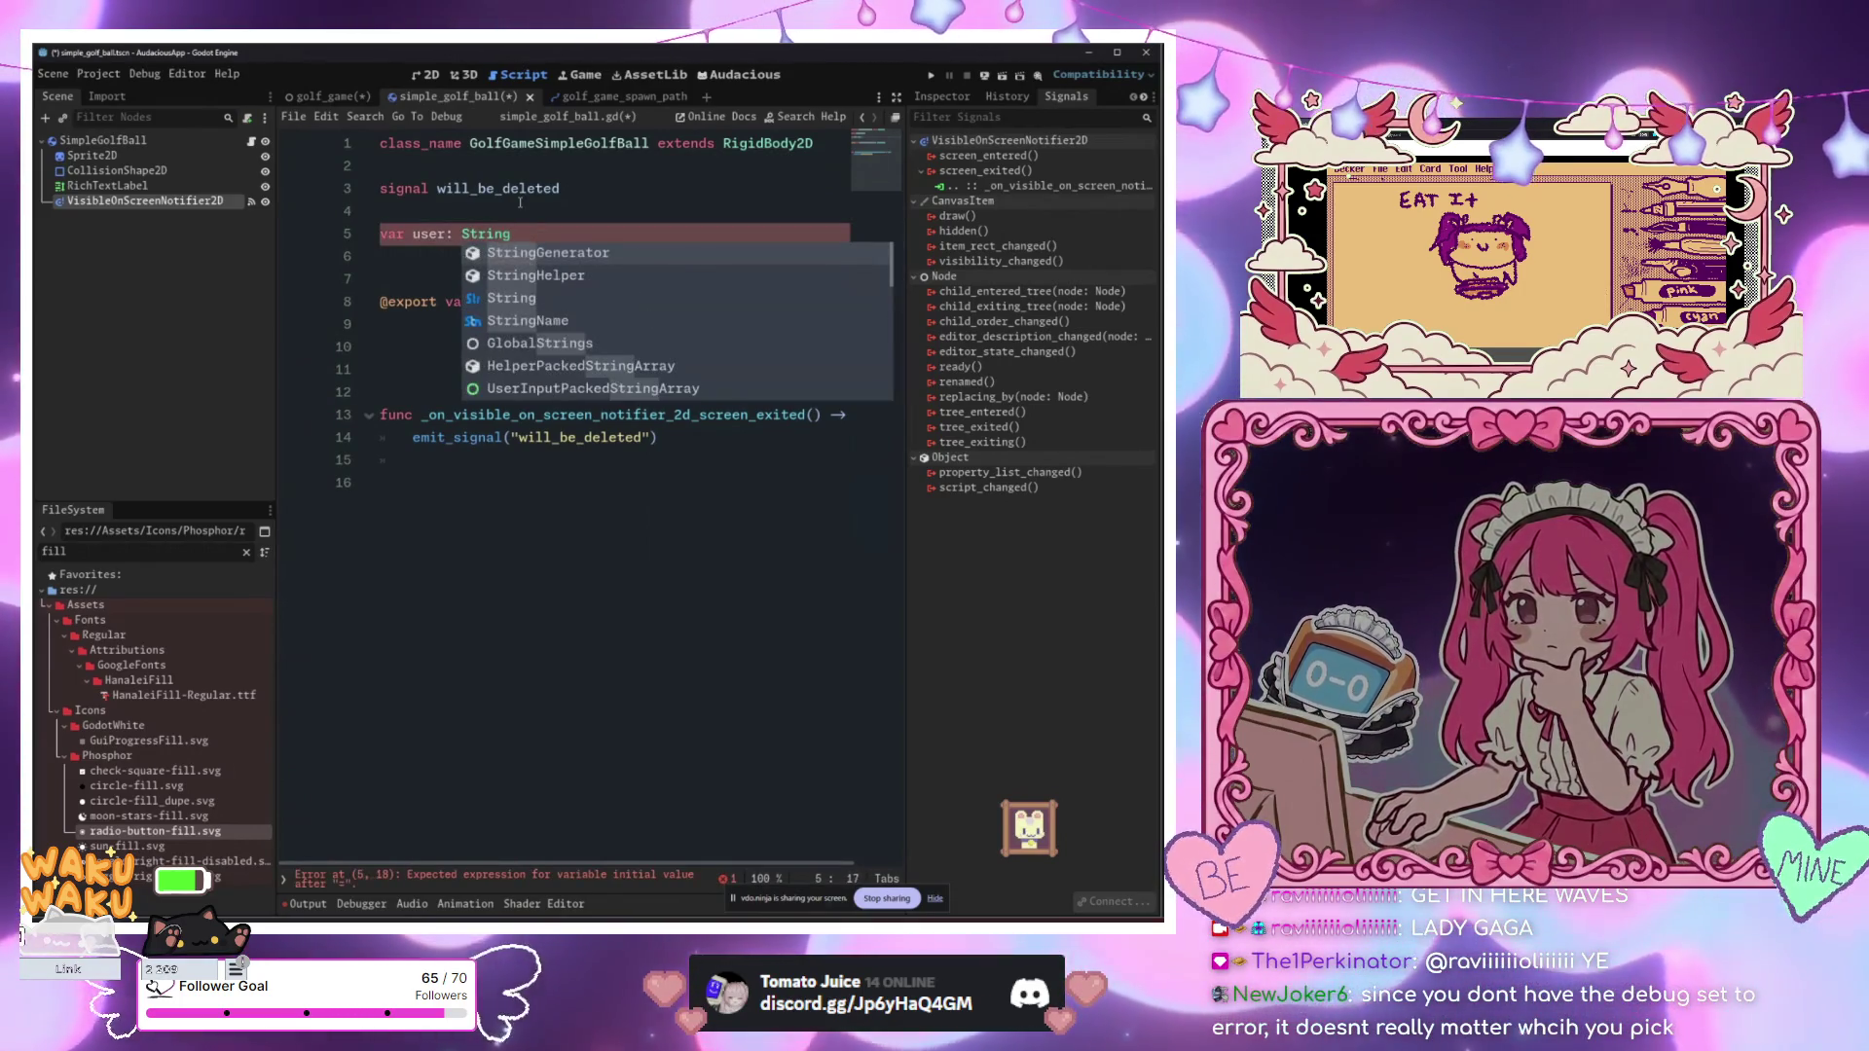
Step: Fix line 14 to emit_signal("will_be_deleted", [user]) using a comma, then return to golf_game.gd
click(741, 391)
click(650, 438)
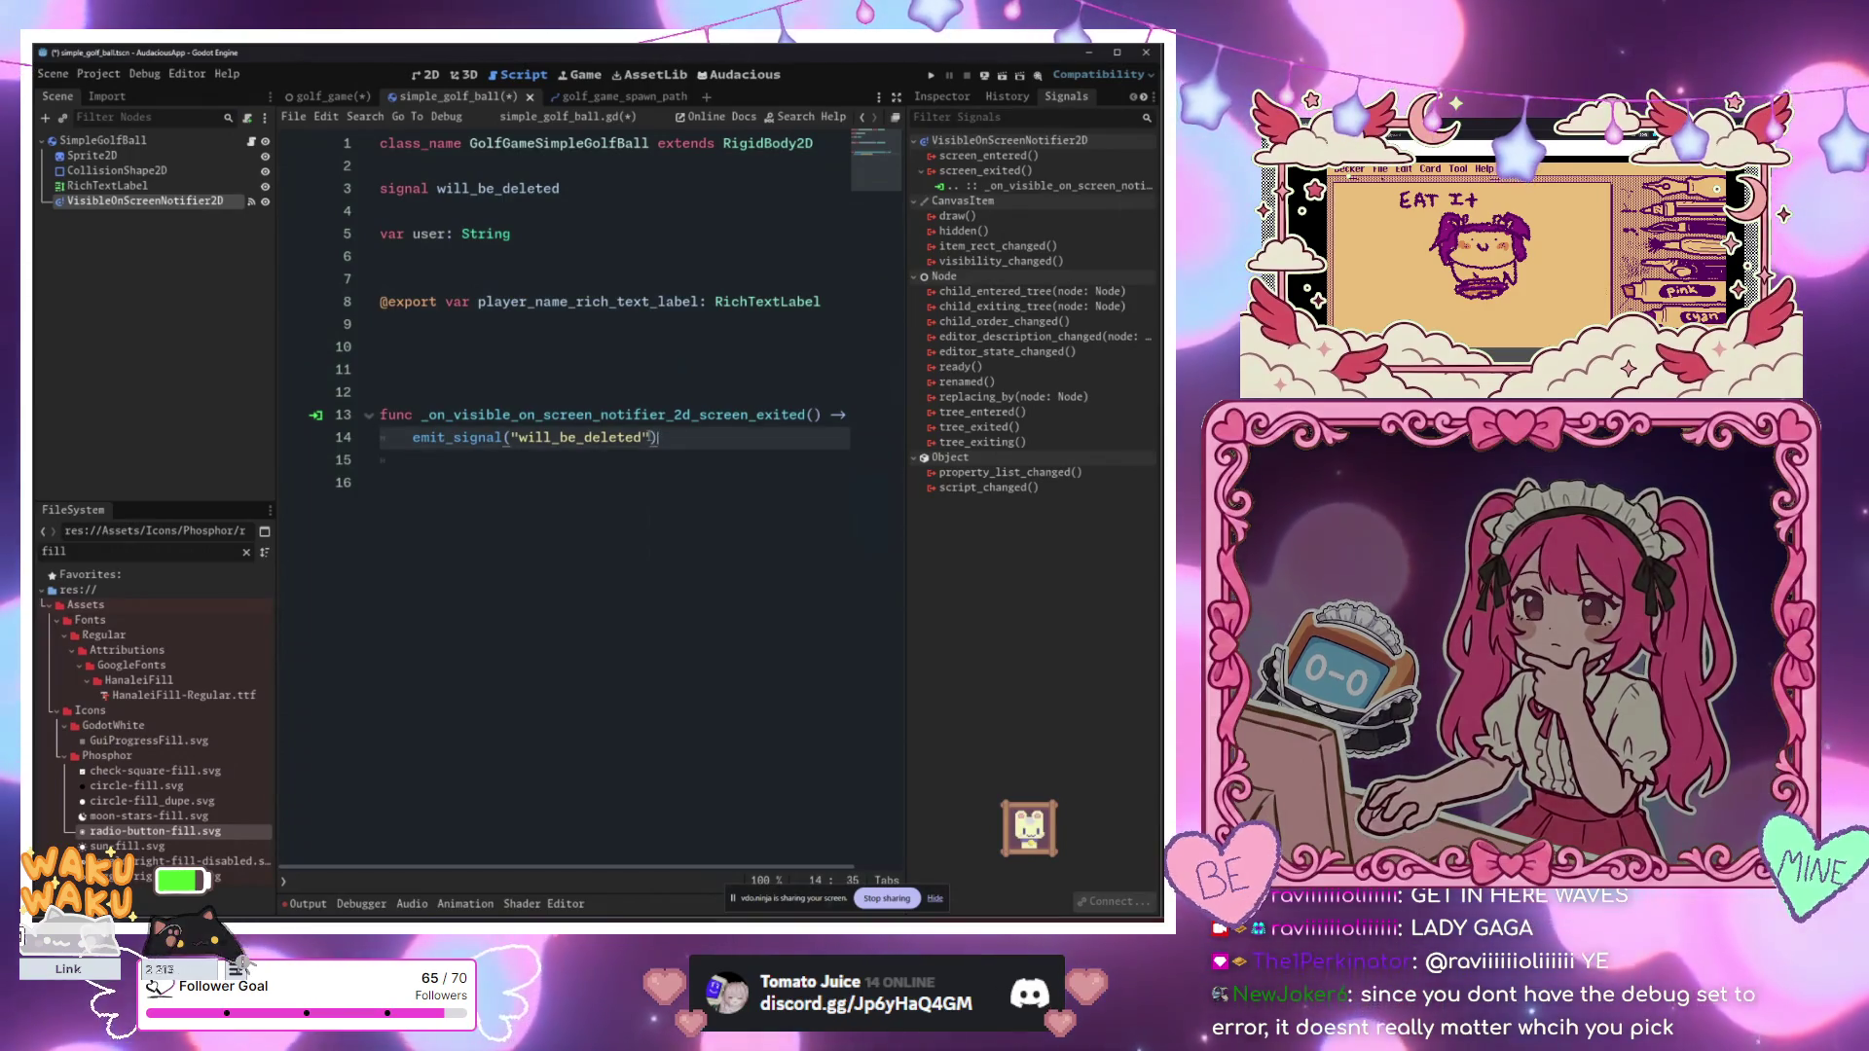
text(. [user)
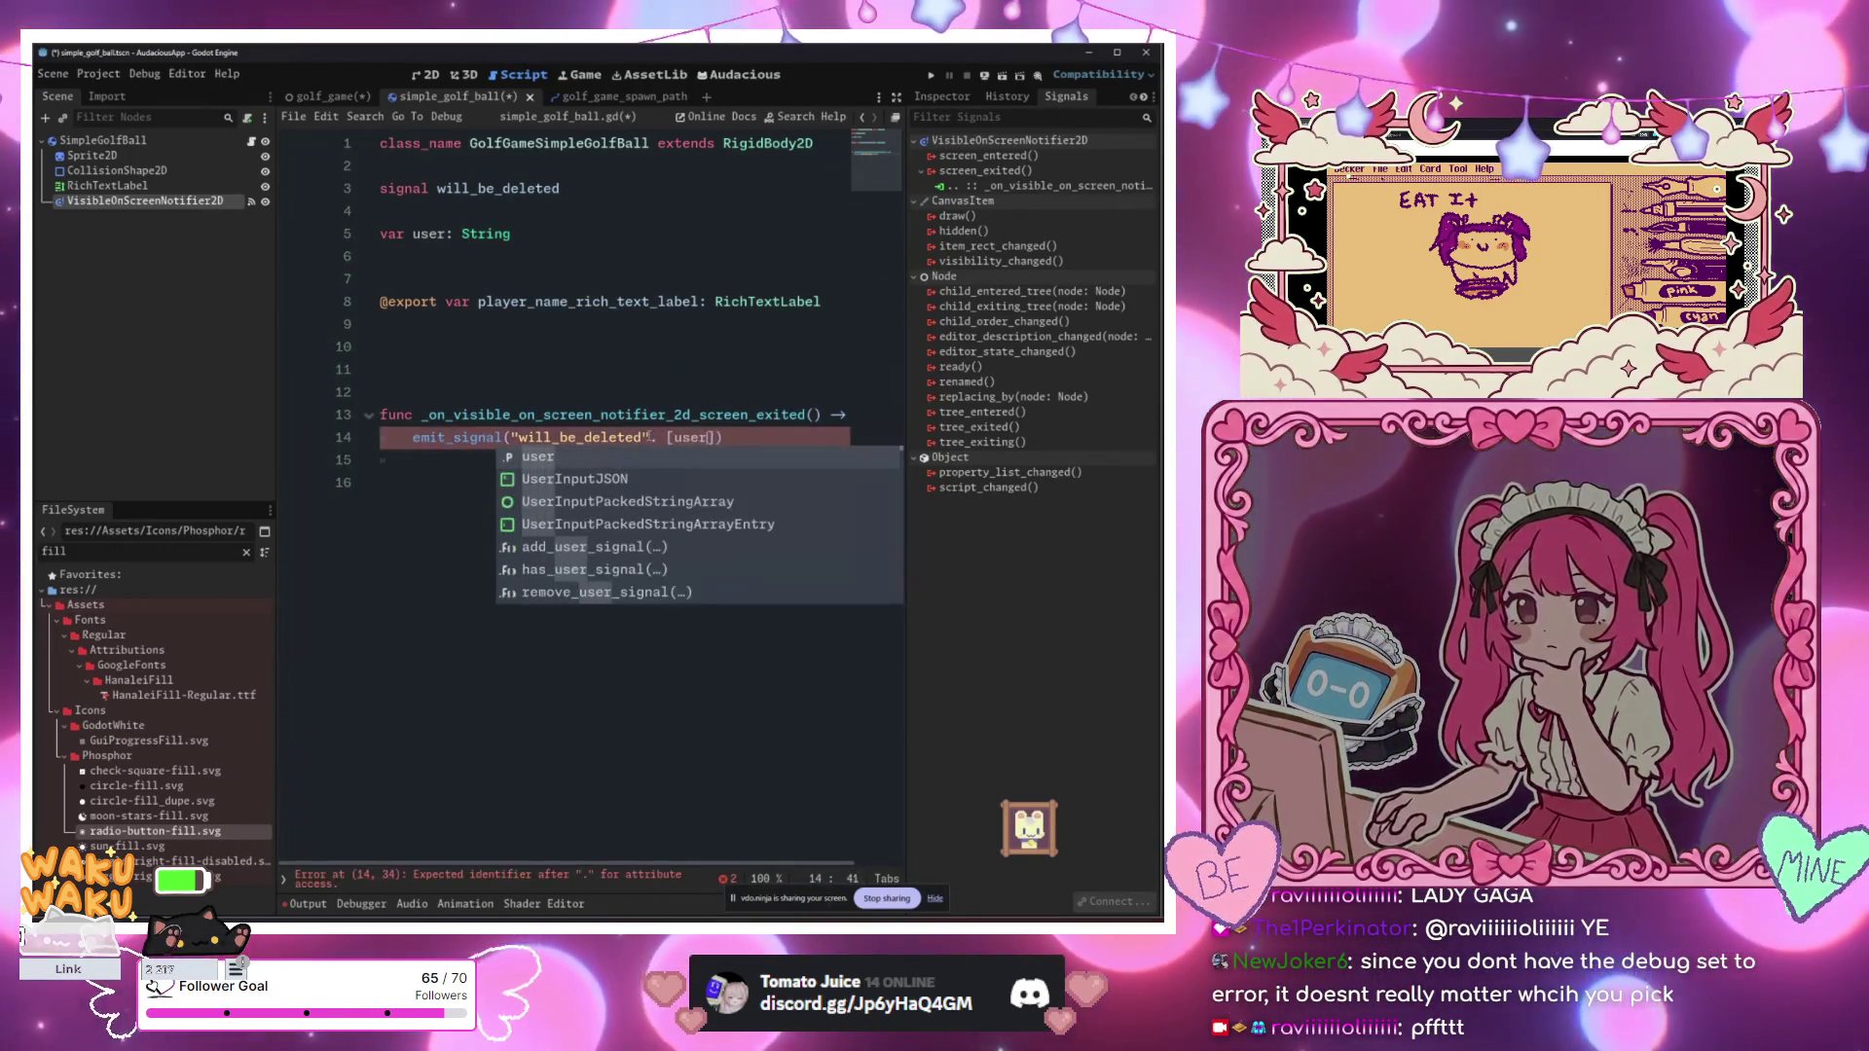
key(Right)
key(Right)
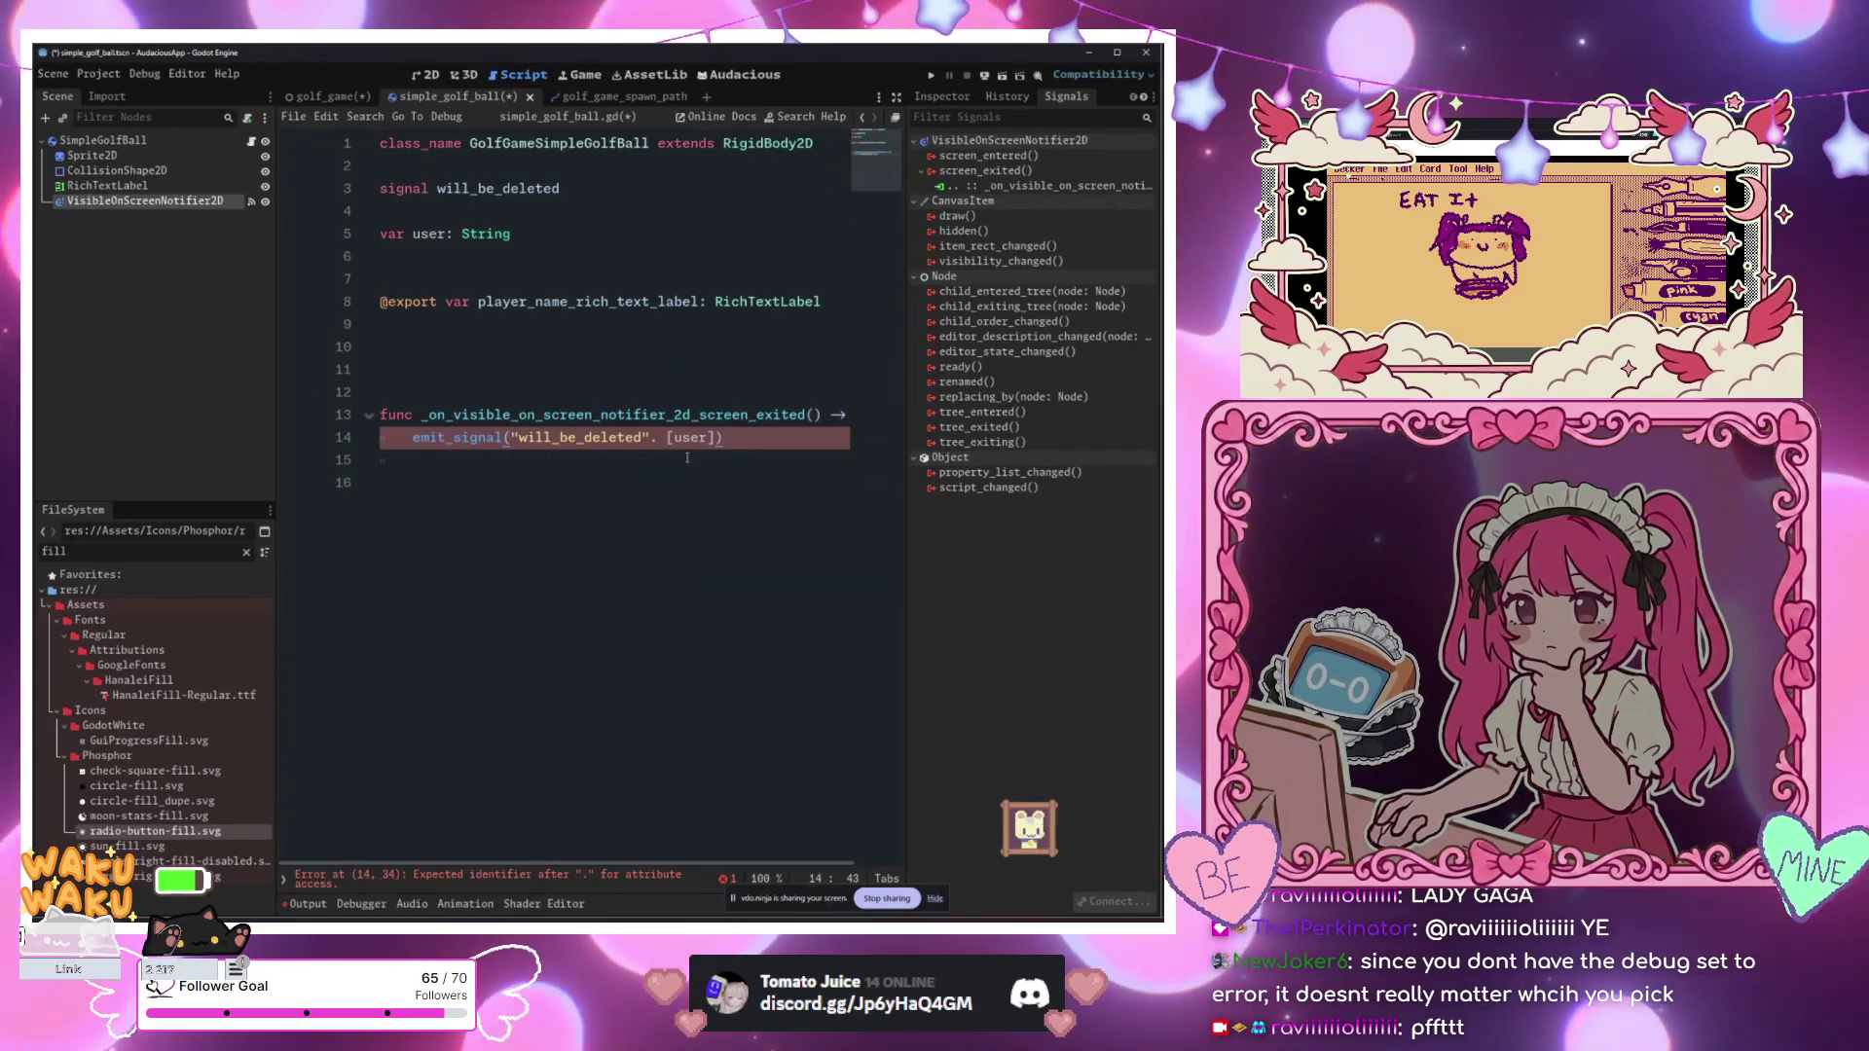
key(BackSpace)
text(,)
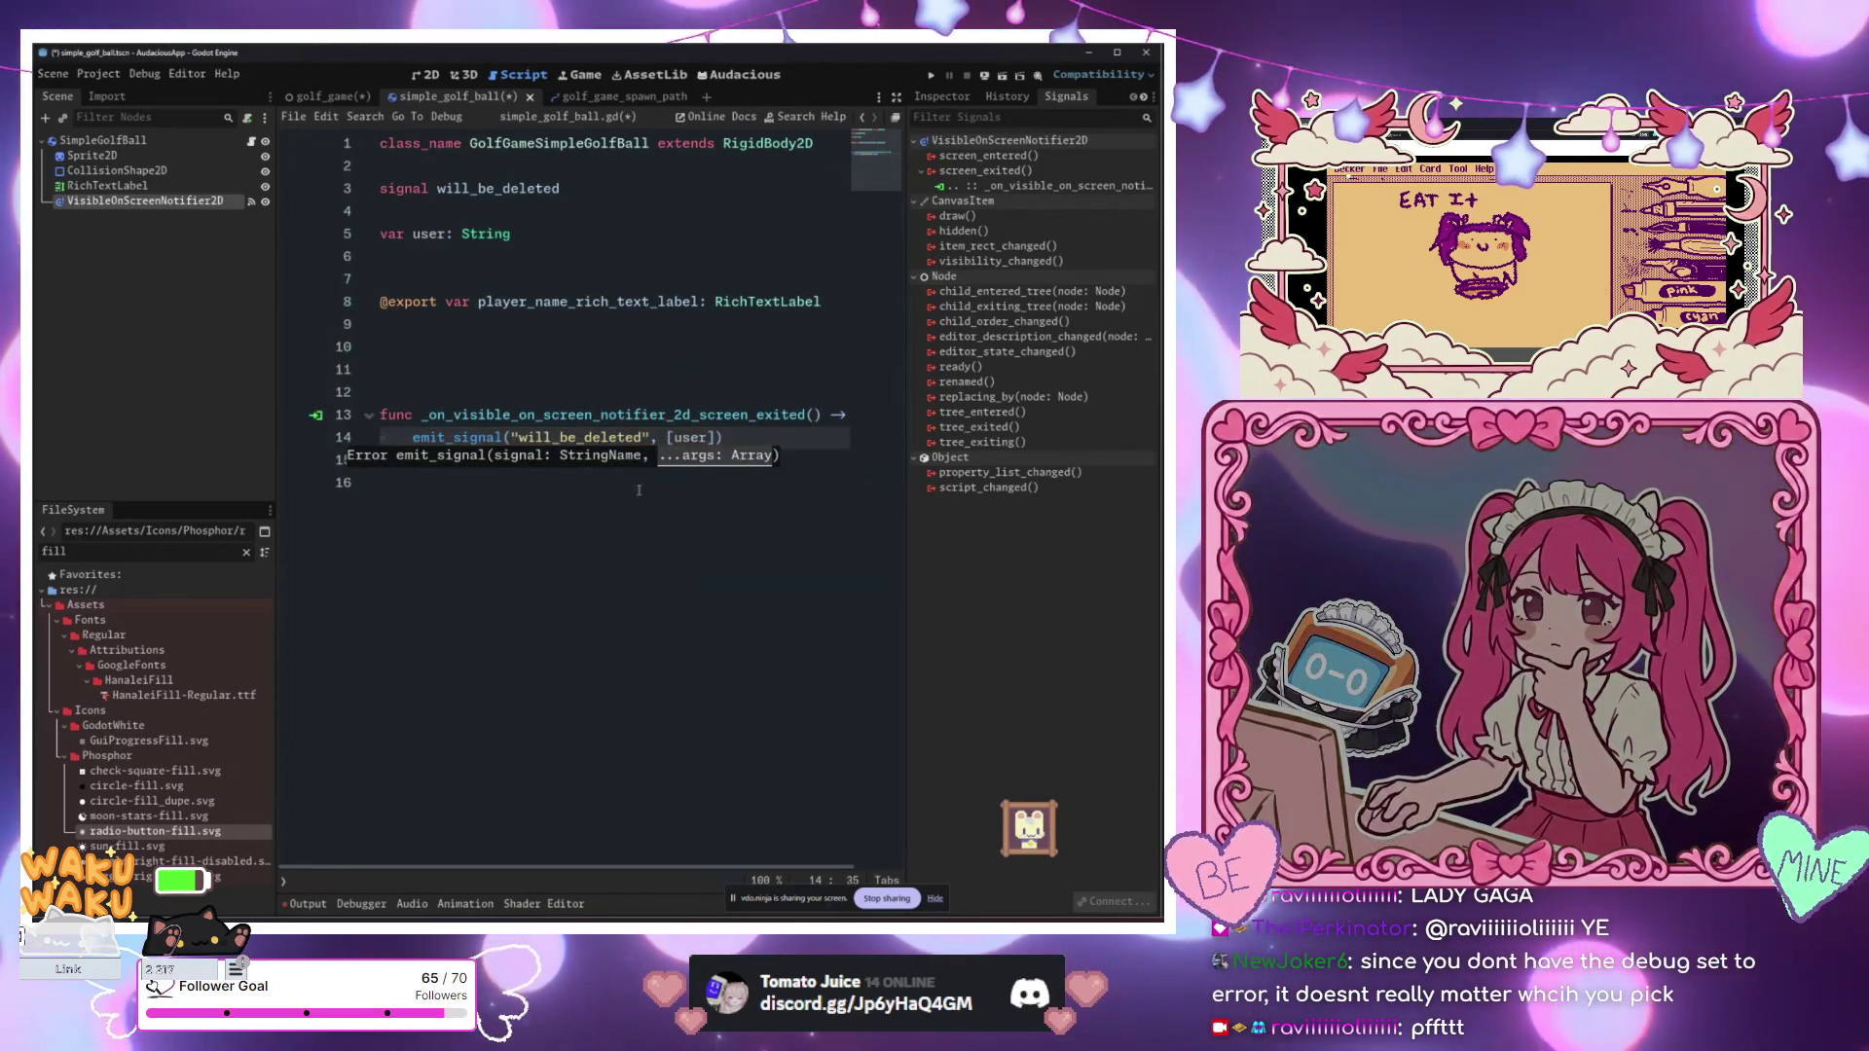
key(Down)
key(Down)
click(326, 96)
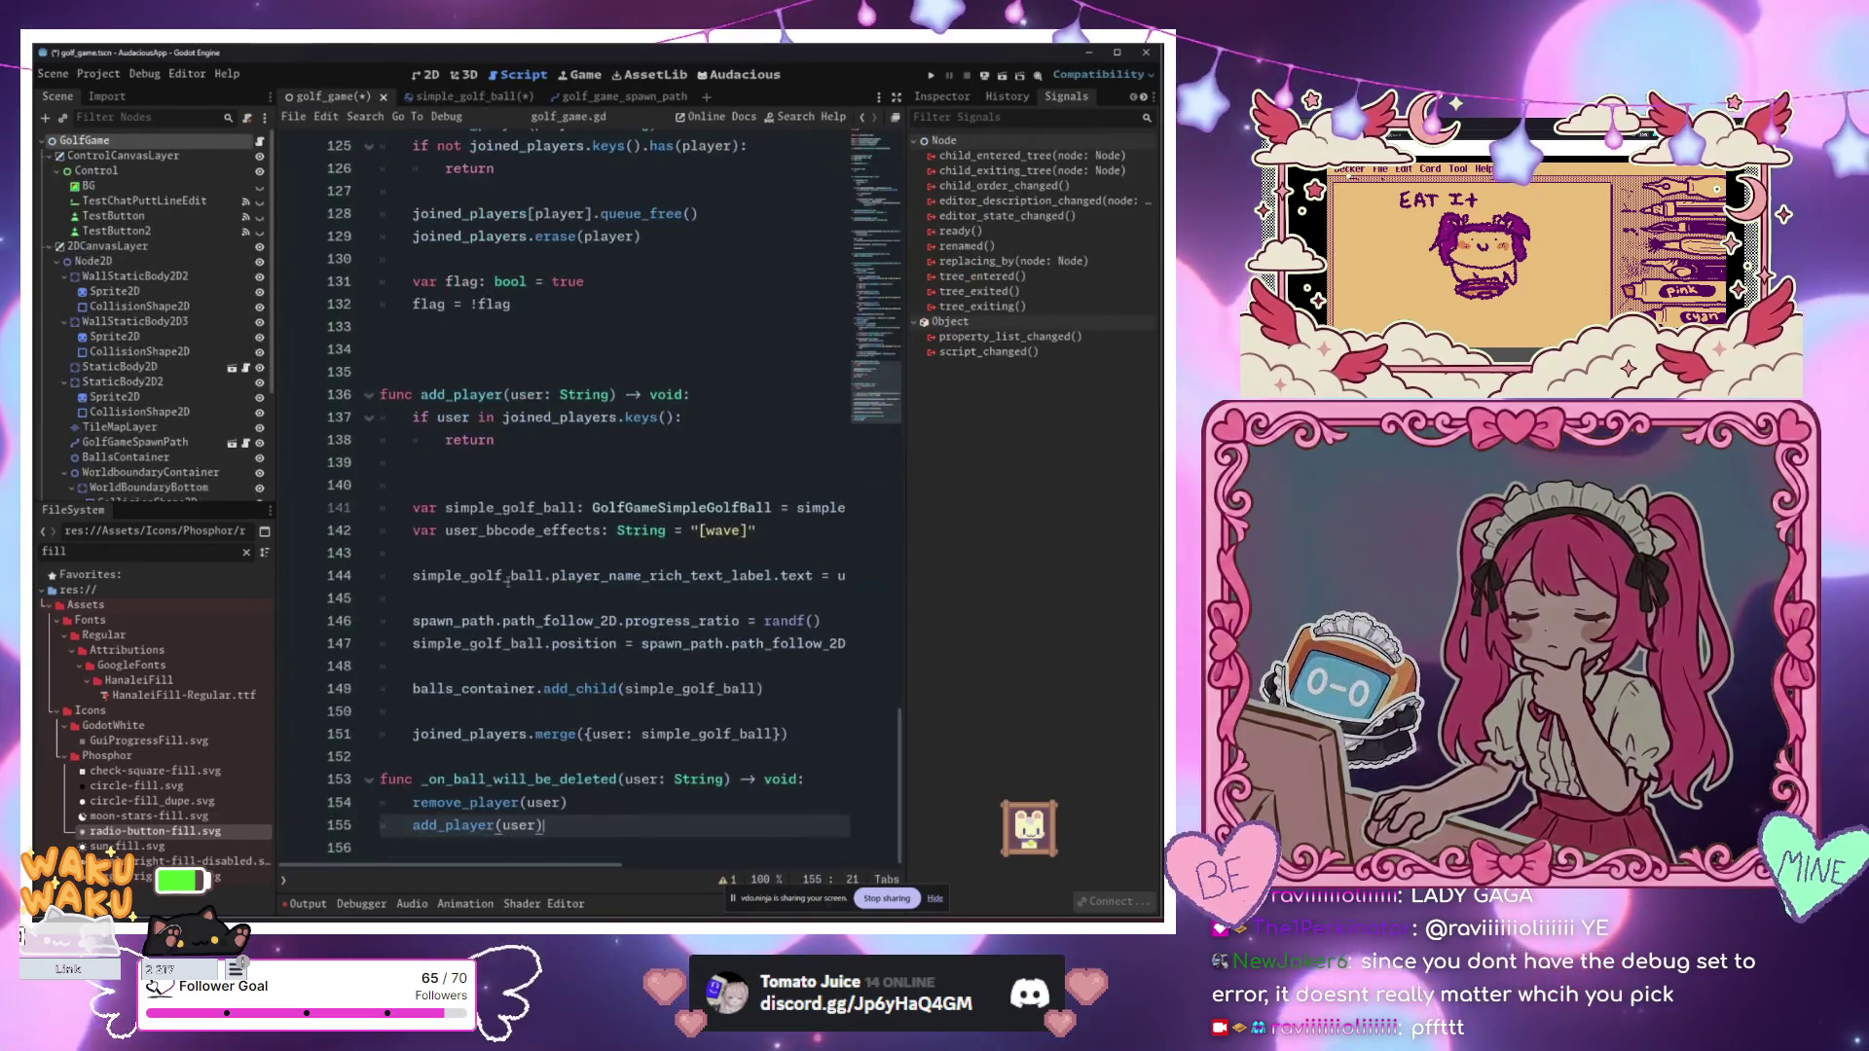
Step: Insert a blank line after line 142 inside add_player
click(628, 791)
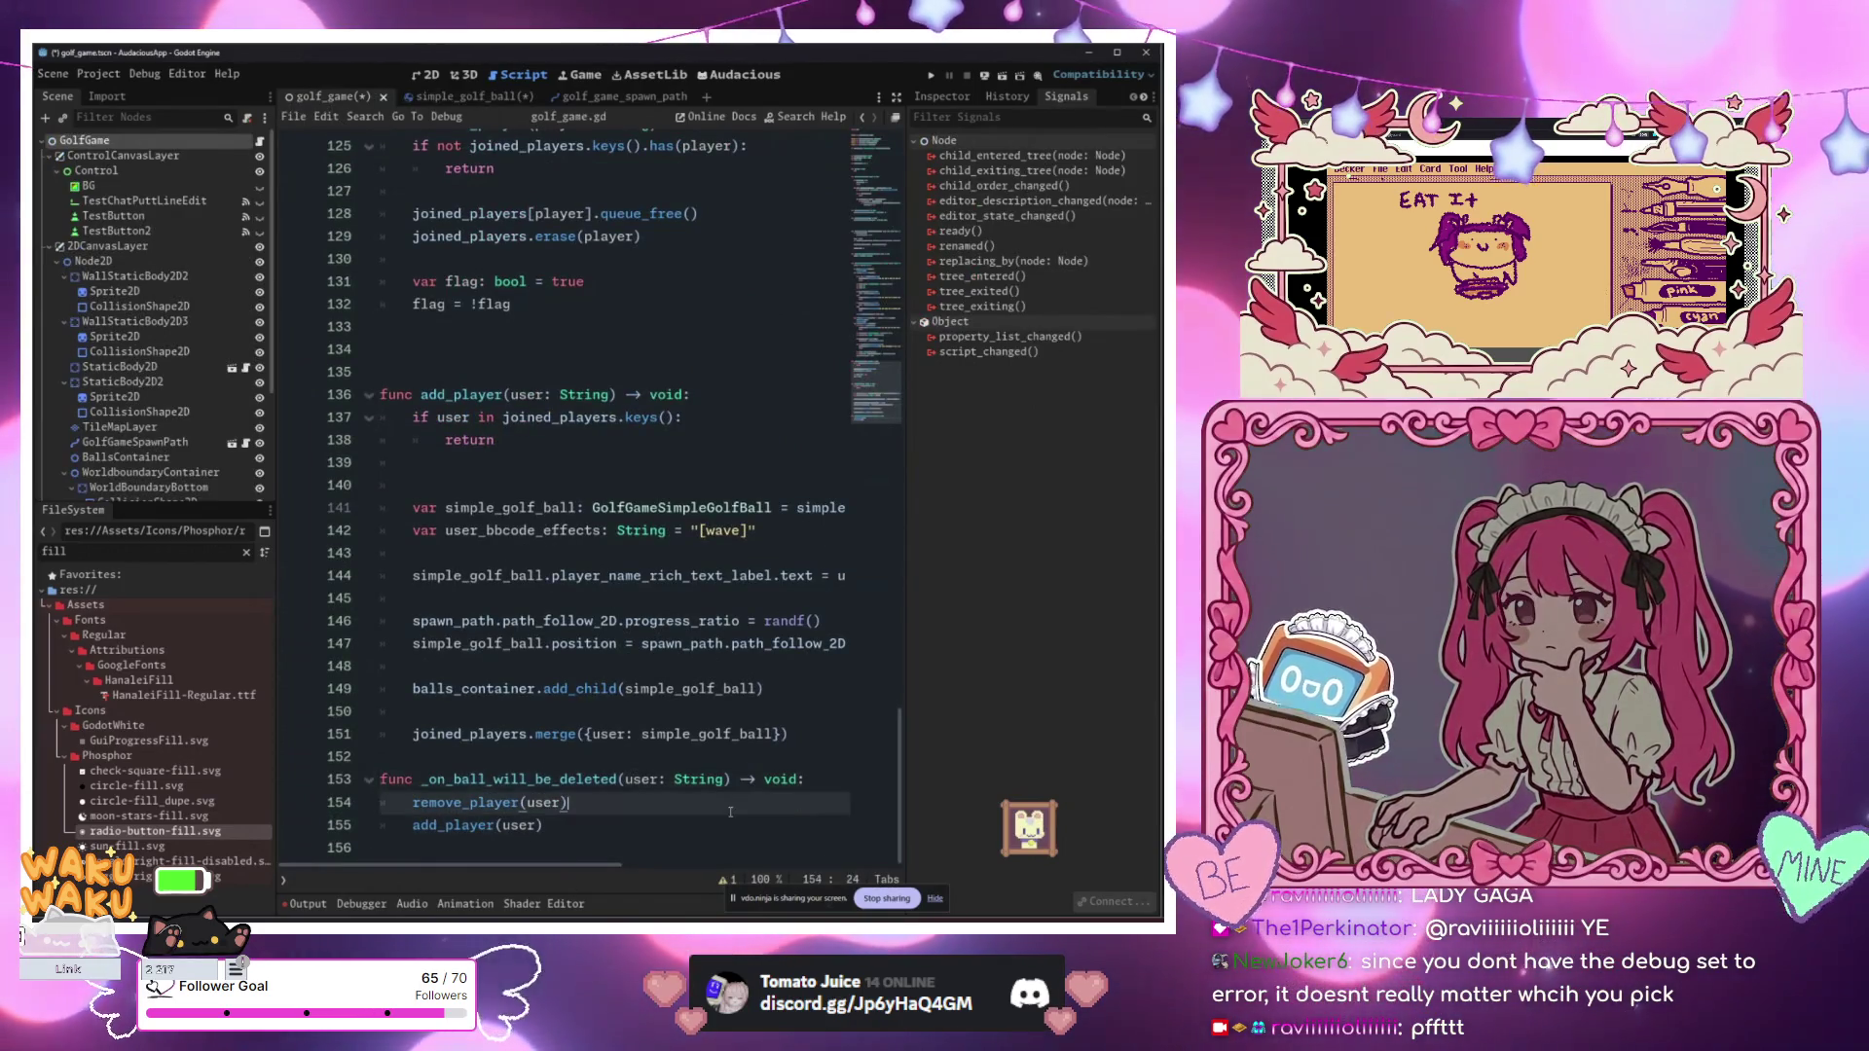
click(644, 781)
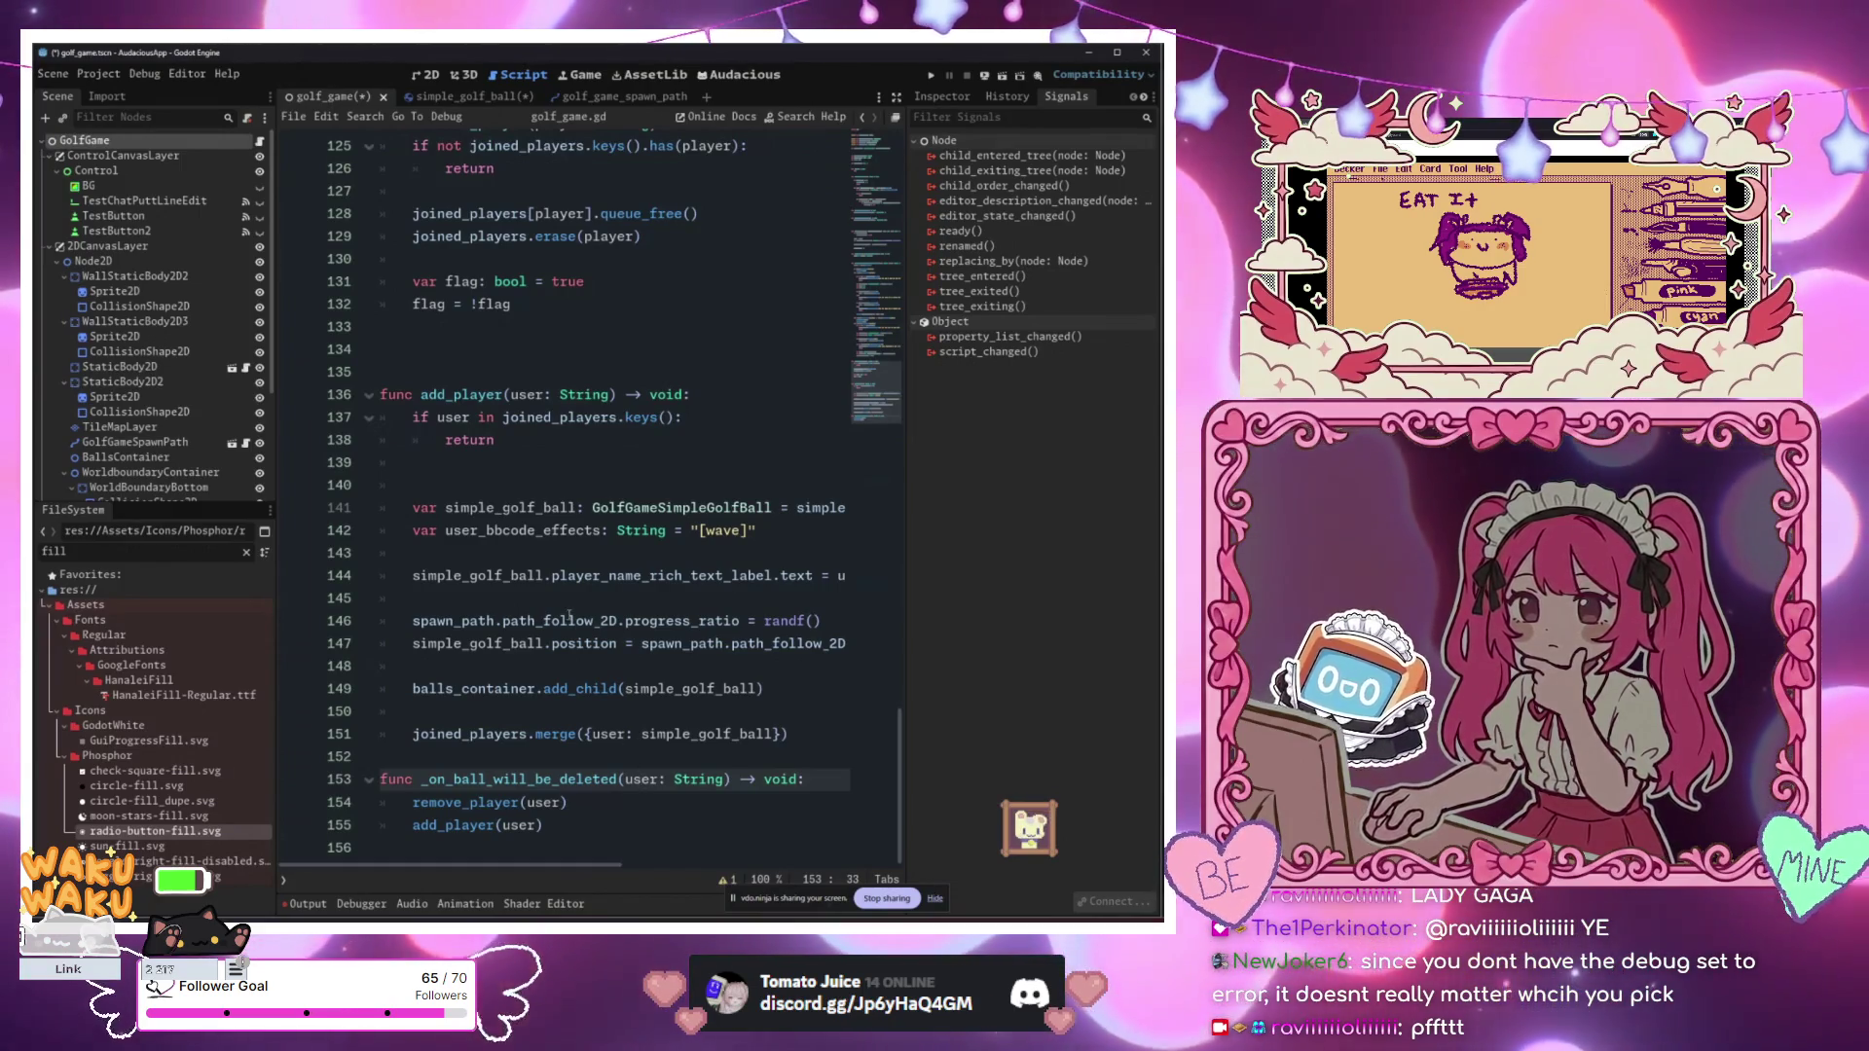
click(626, 644)
click(779, 552)
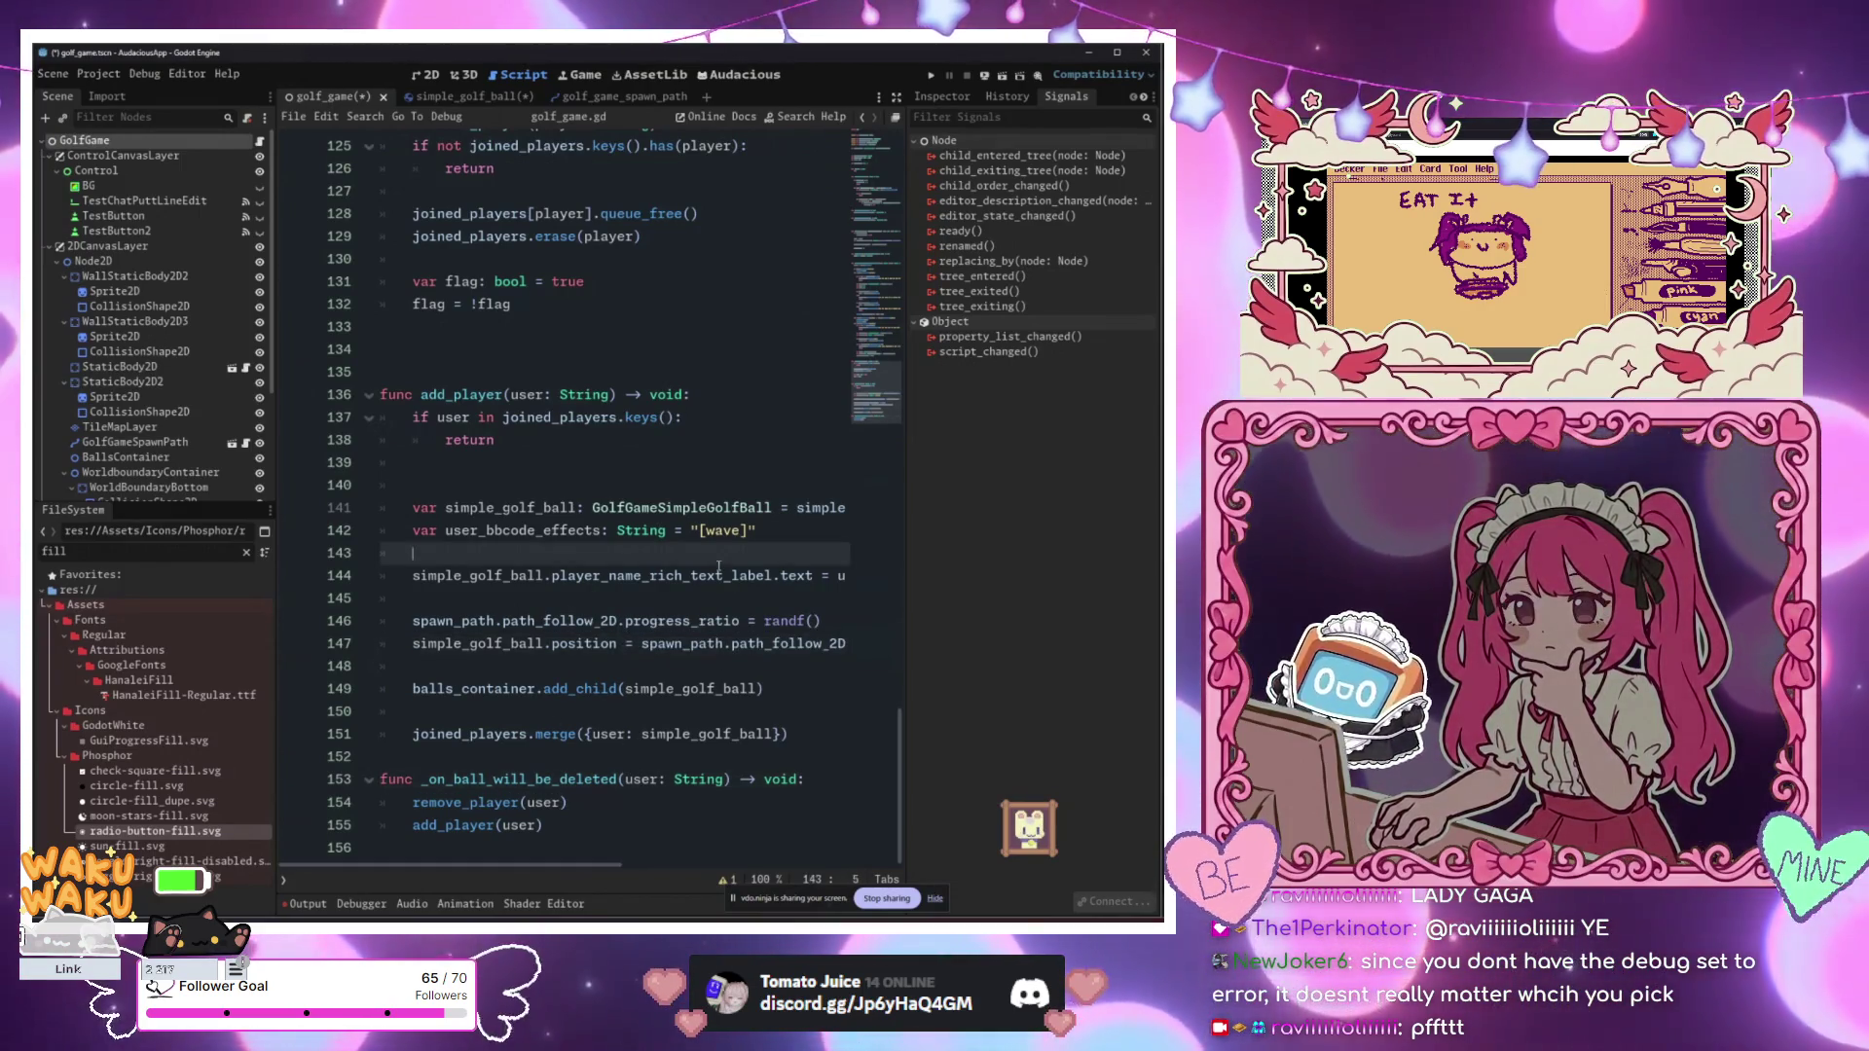
click(781, 534)
key(Return)
key(Return)
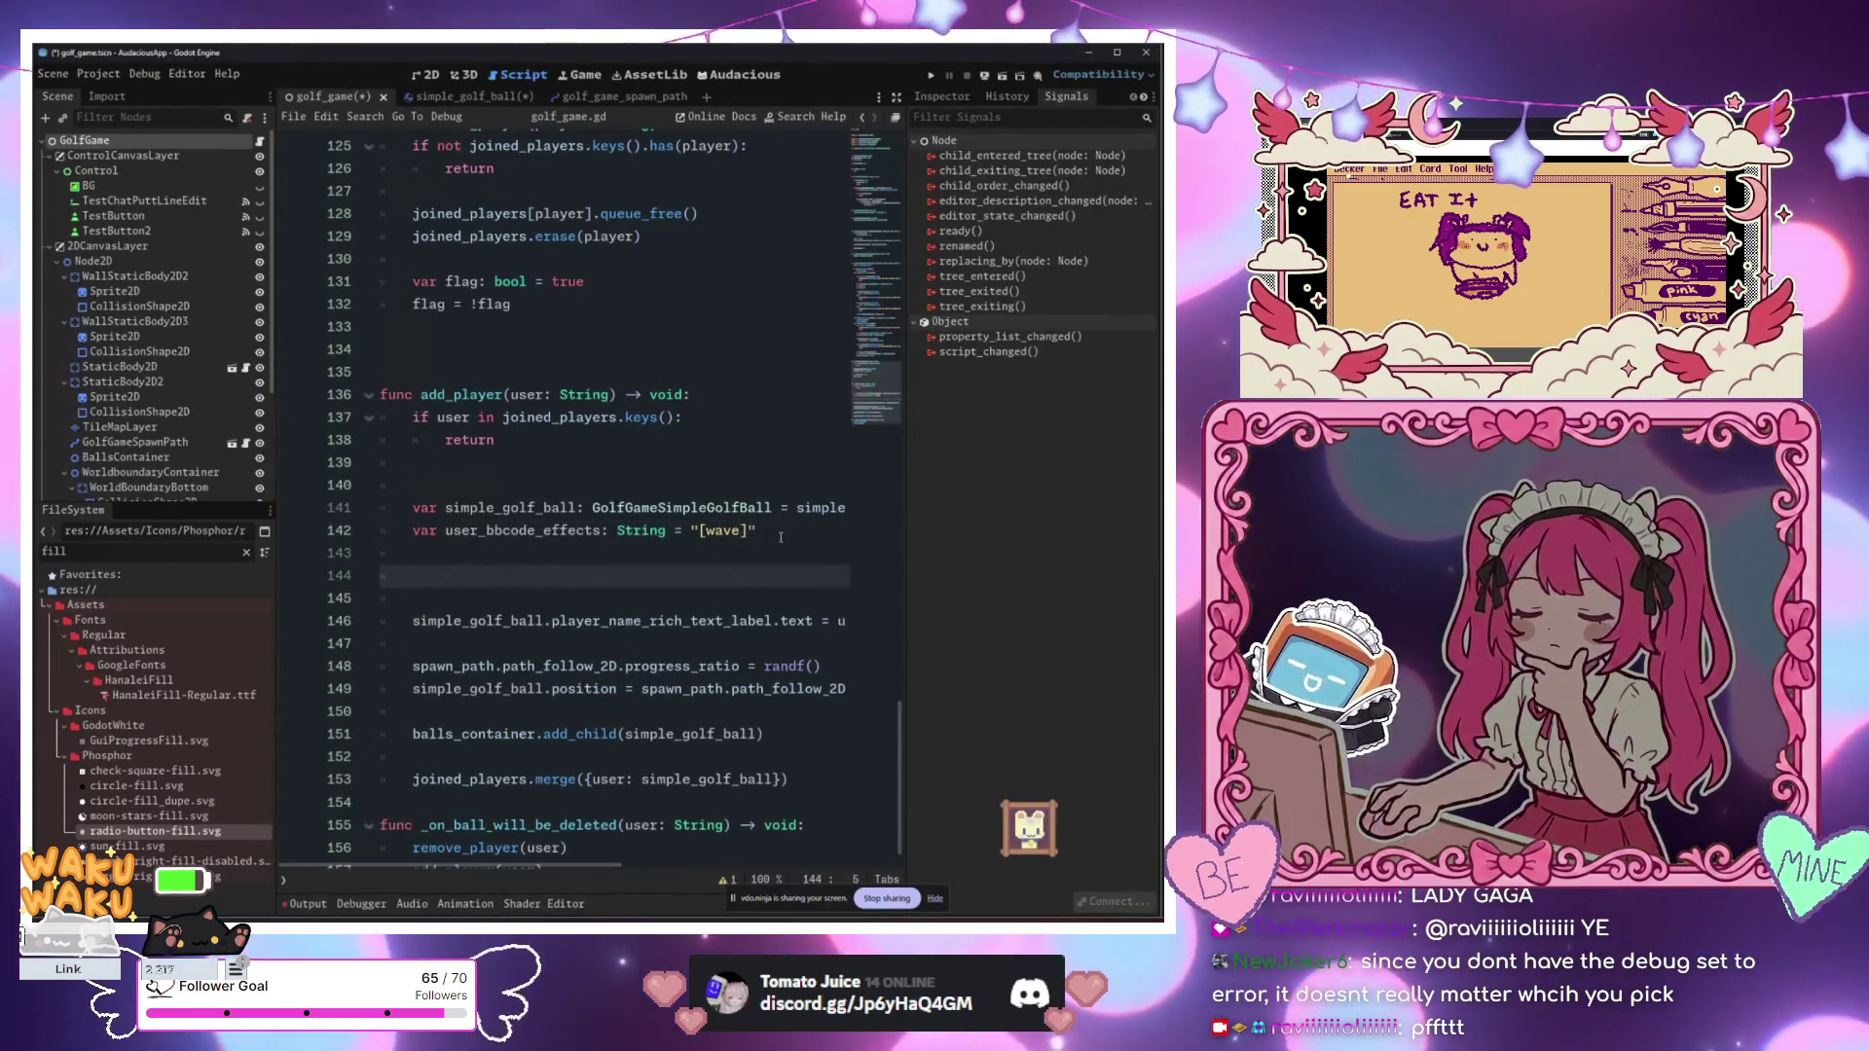
Step: Add simple_golf_ball.will_be_deleted.connect(_on_ball_will_be_deleted), then search the system for Parsec
text(wing)
key(BackSpace)
key(BackSpace)
key(BackSpace)
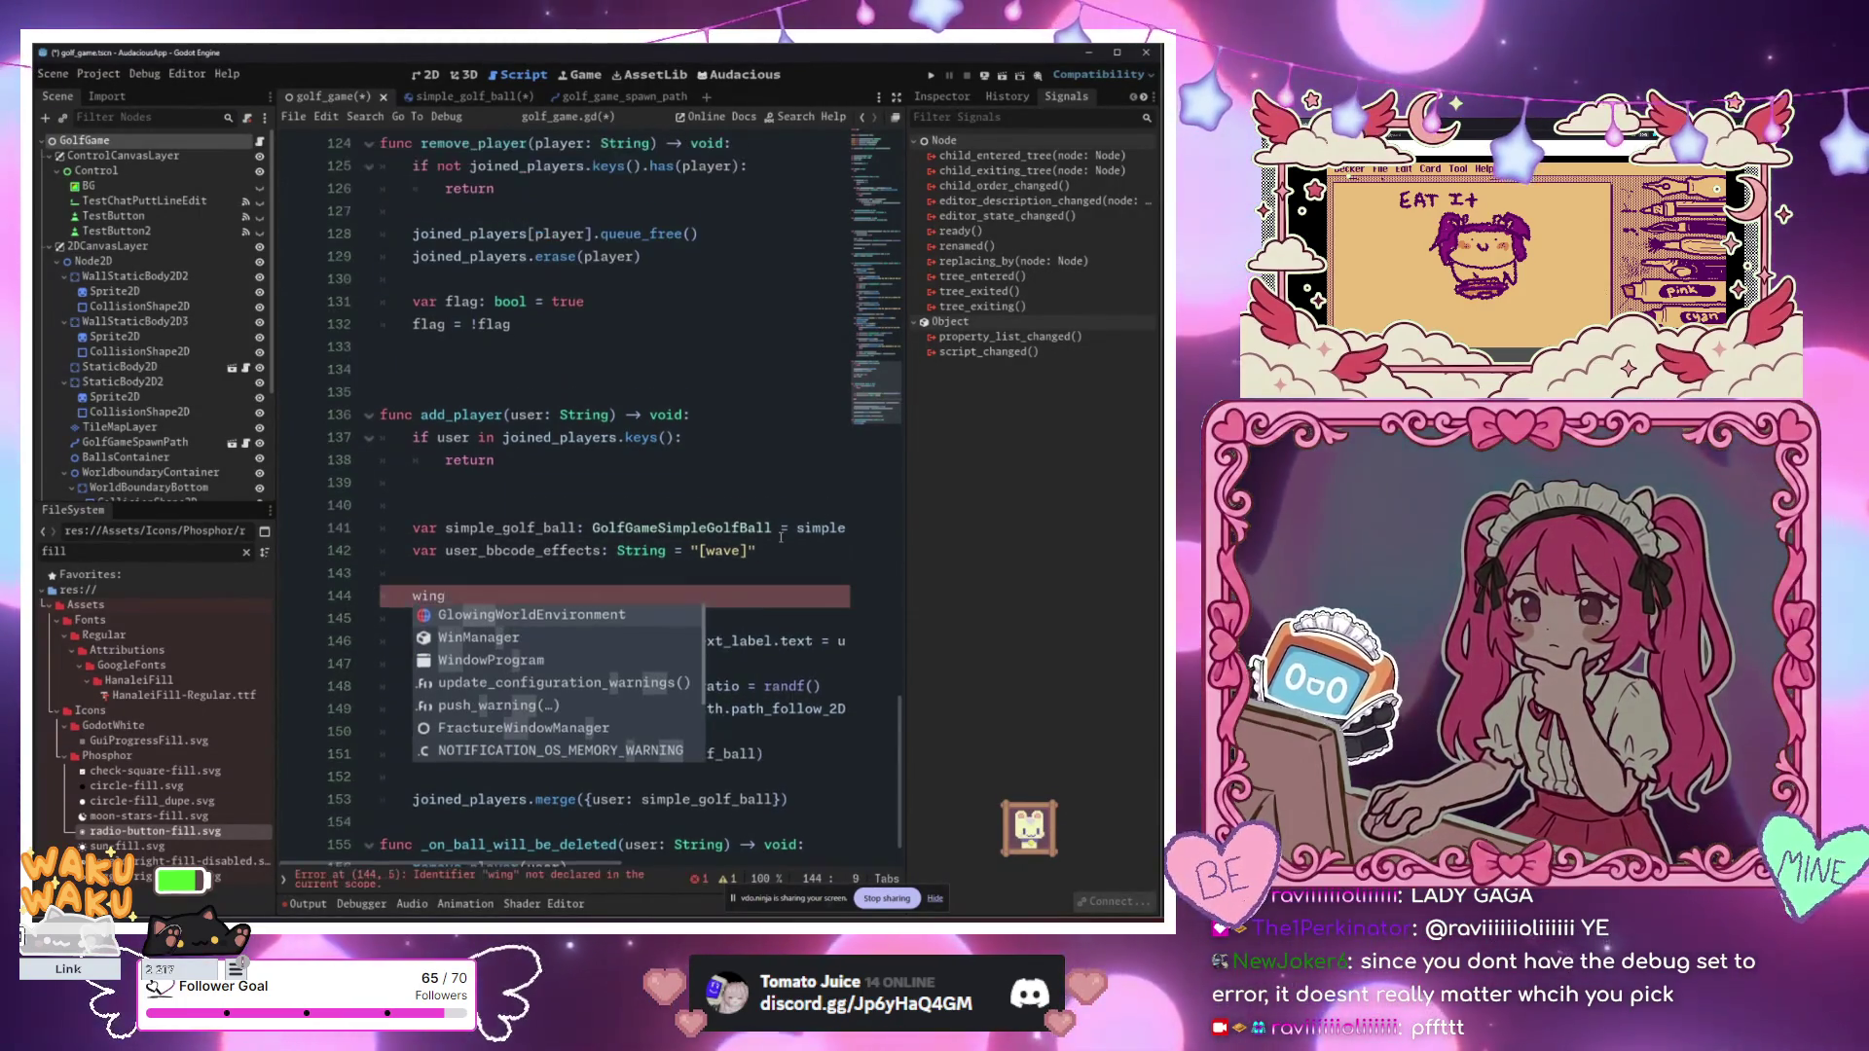
text(si)
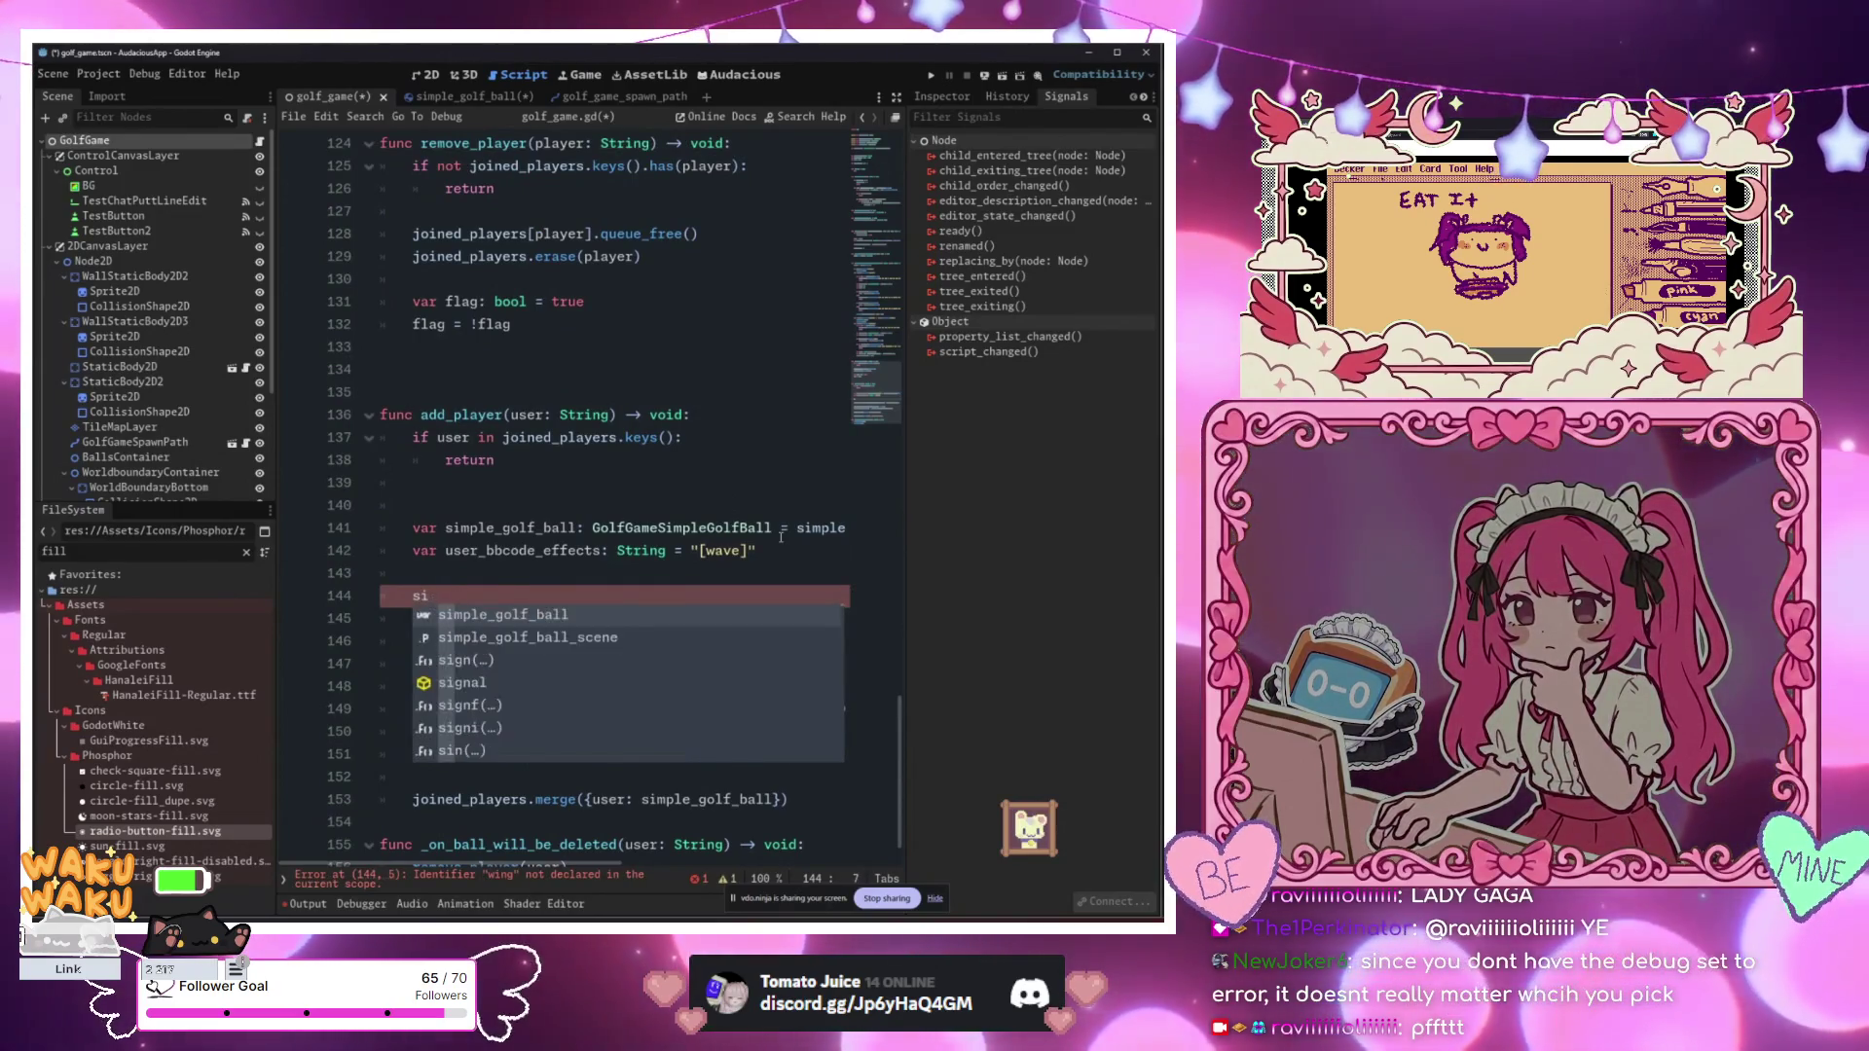
key(Return)
text(.)
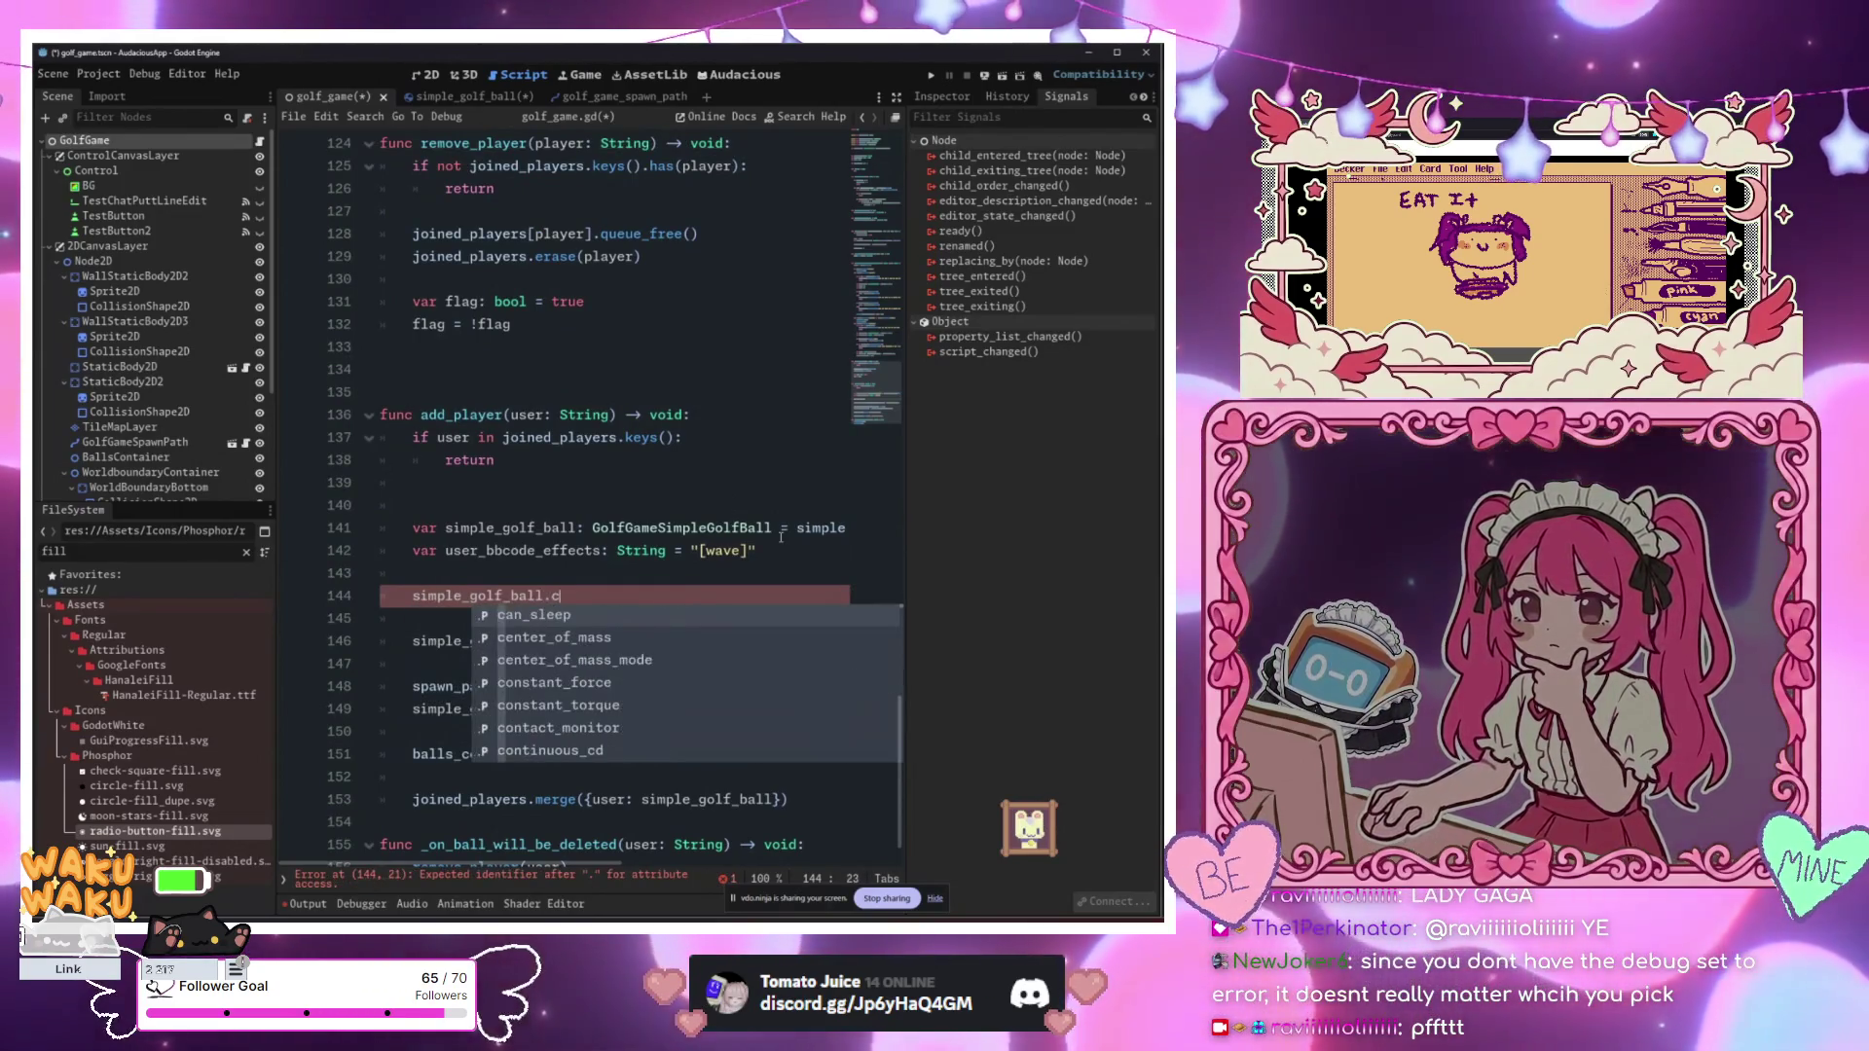
key(Down)
key(Down)
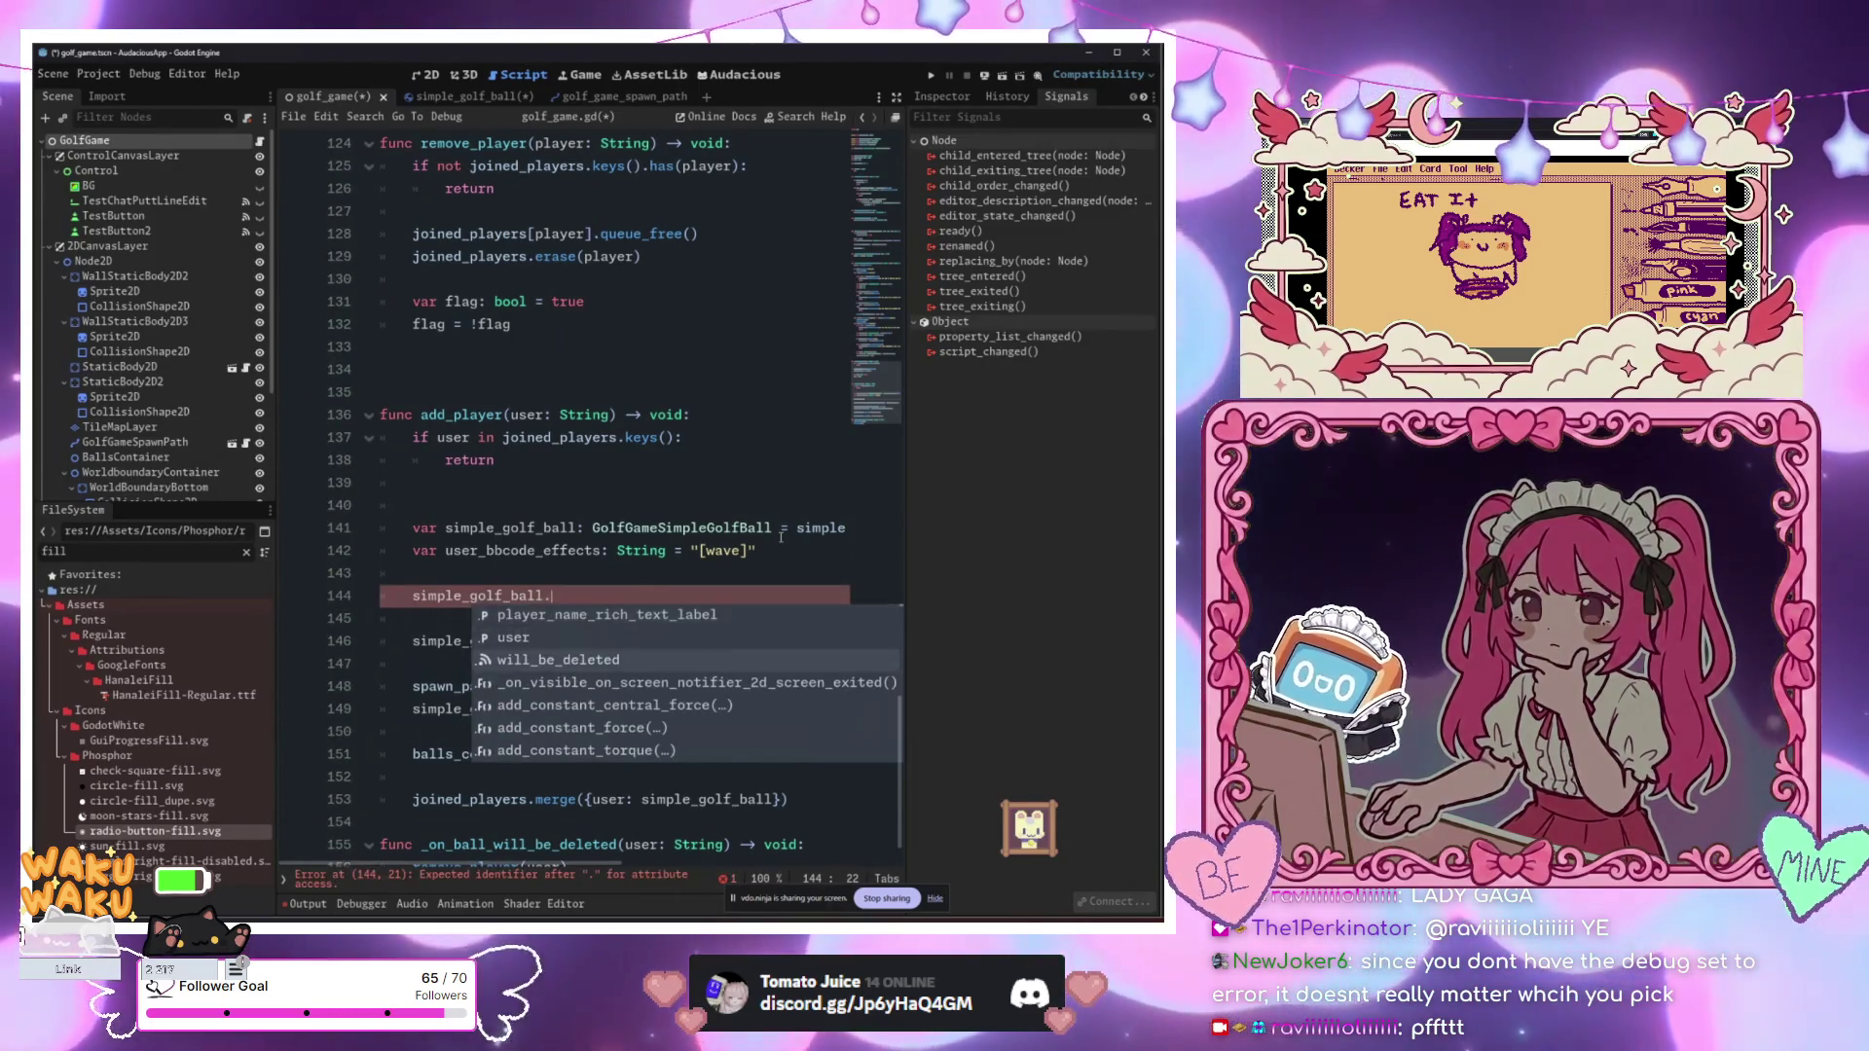
key(Return)
text(.con)
key(Return)
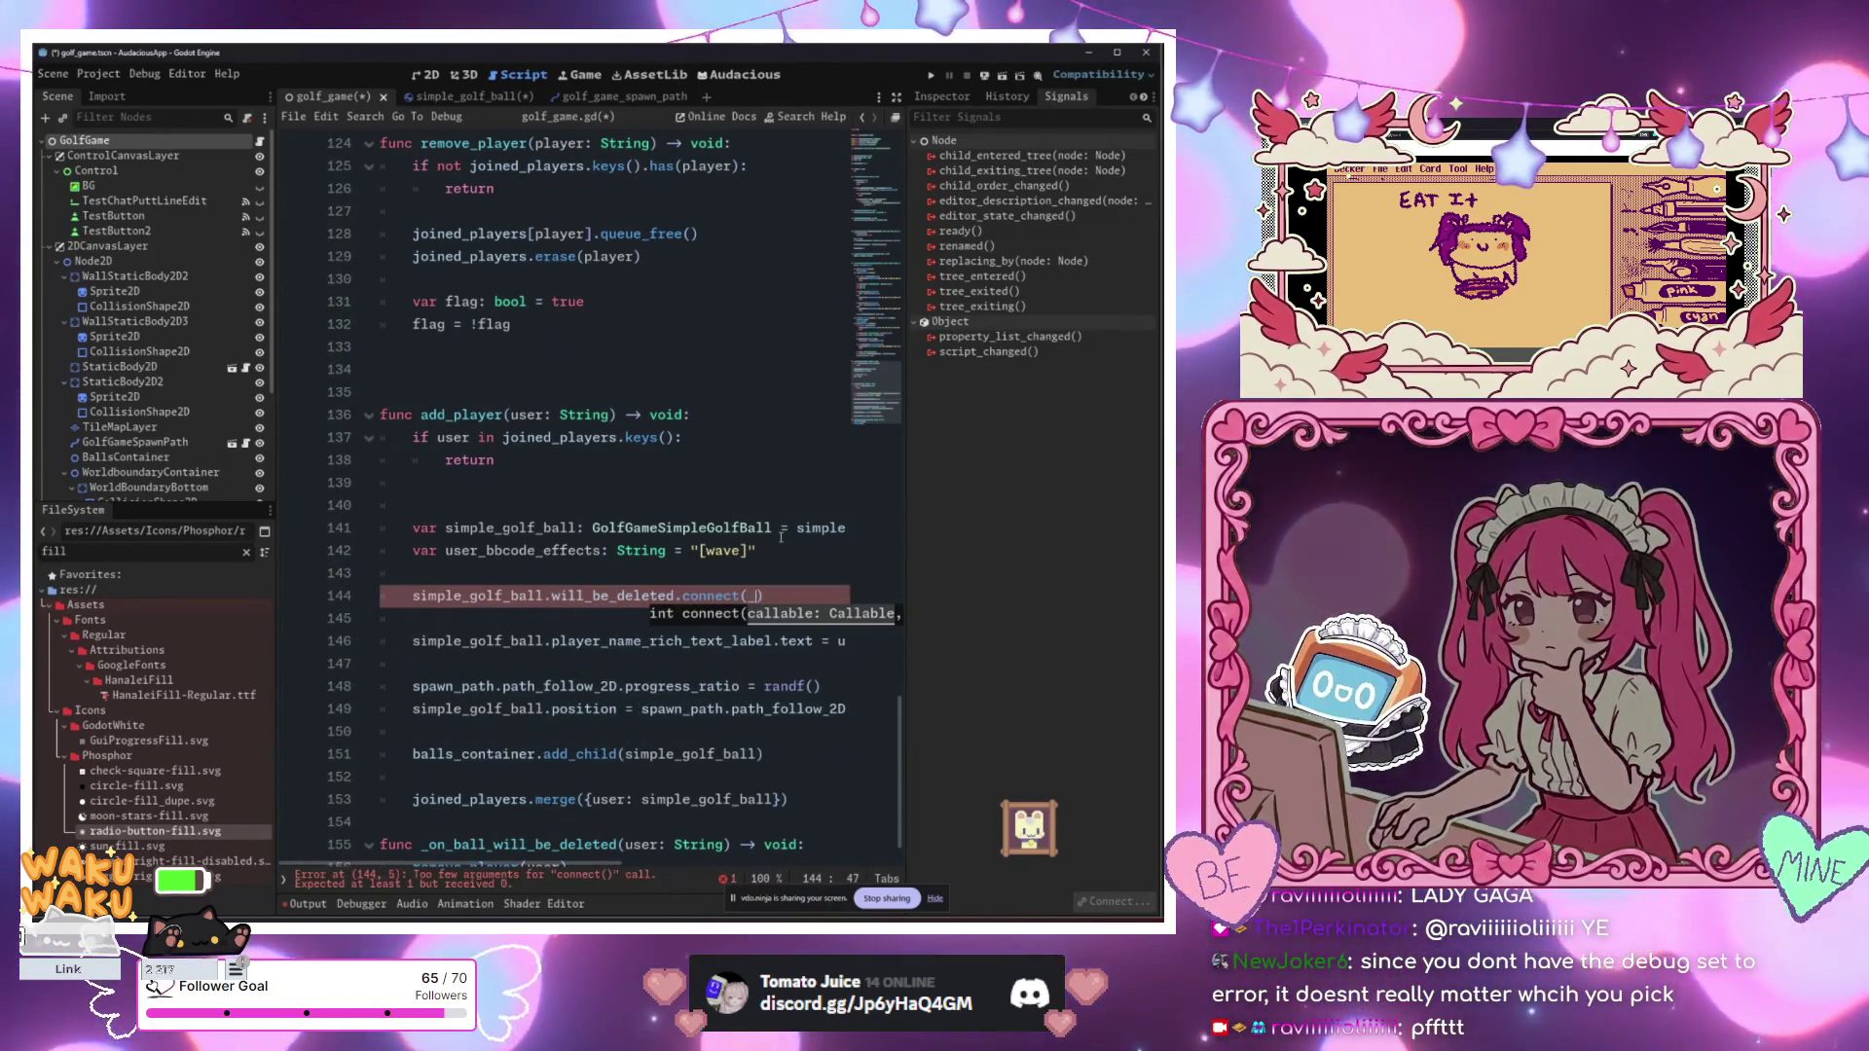
text(_on)
key(Return)
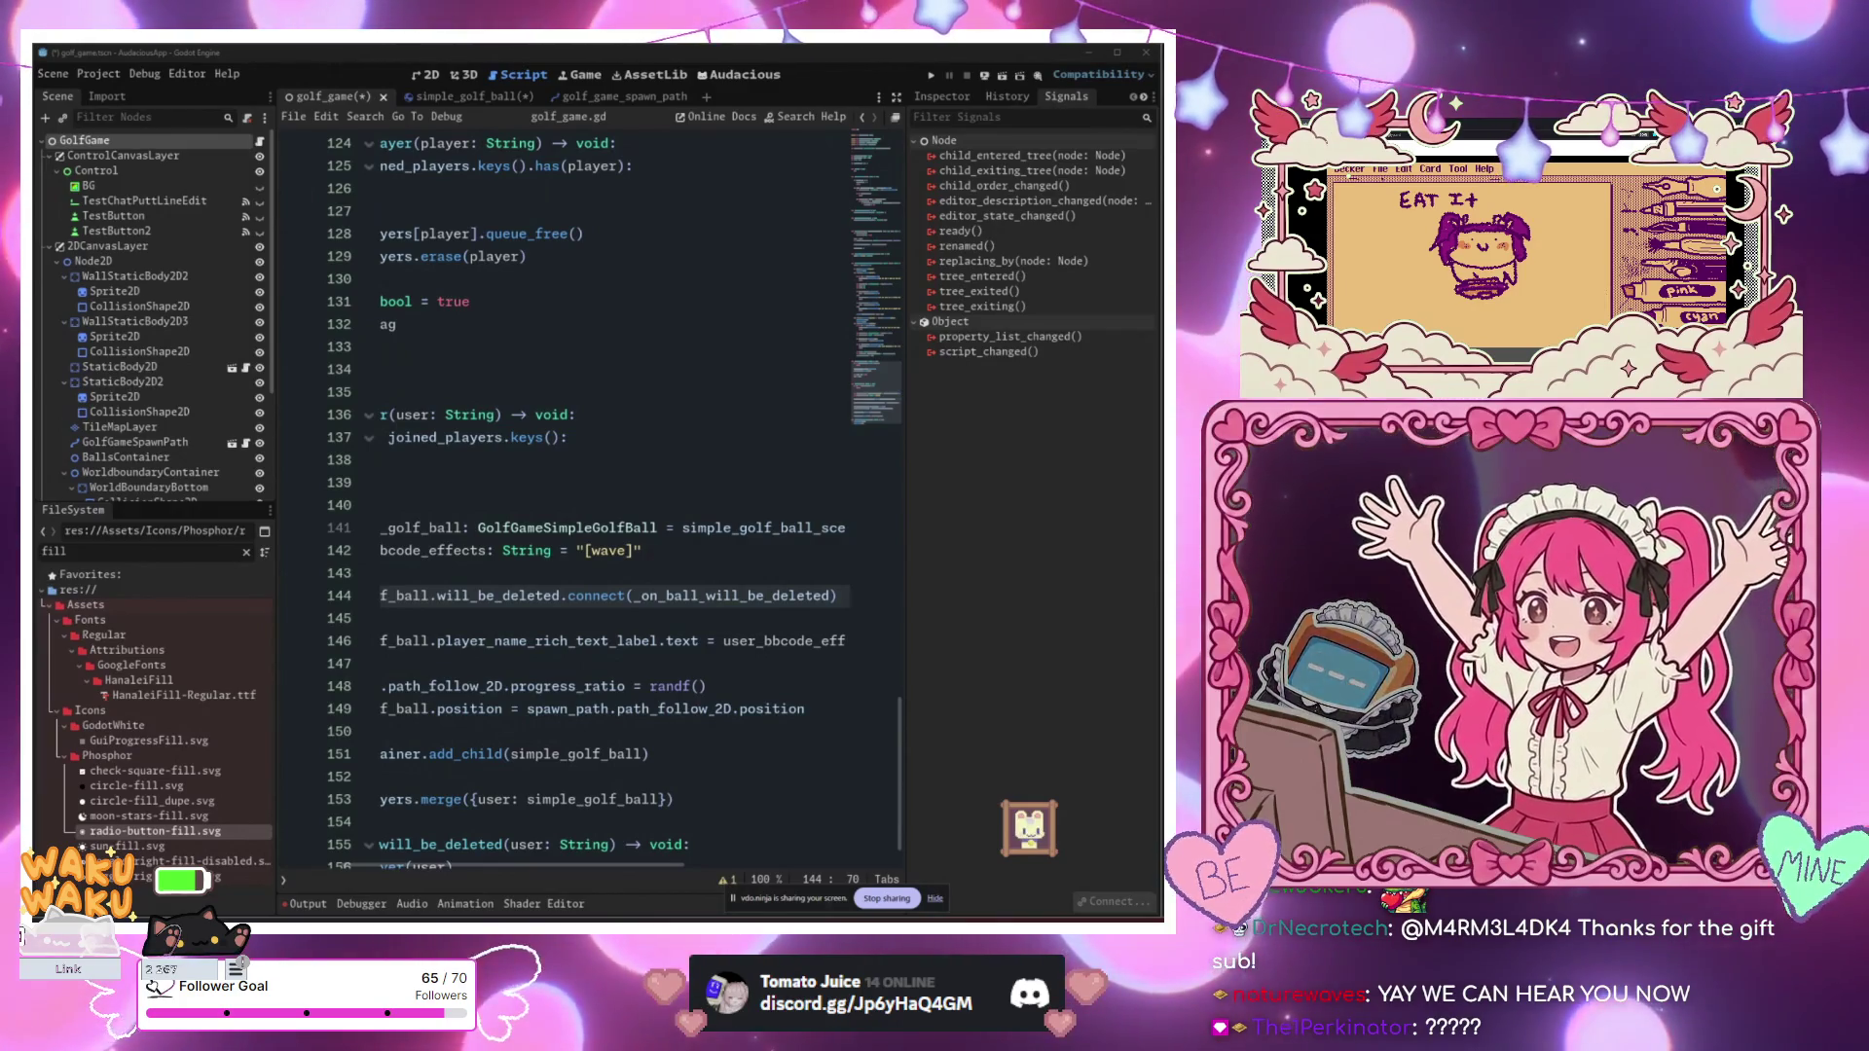
key(alt+space)
text(parsec)
key(Return)
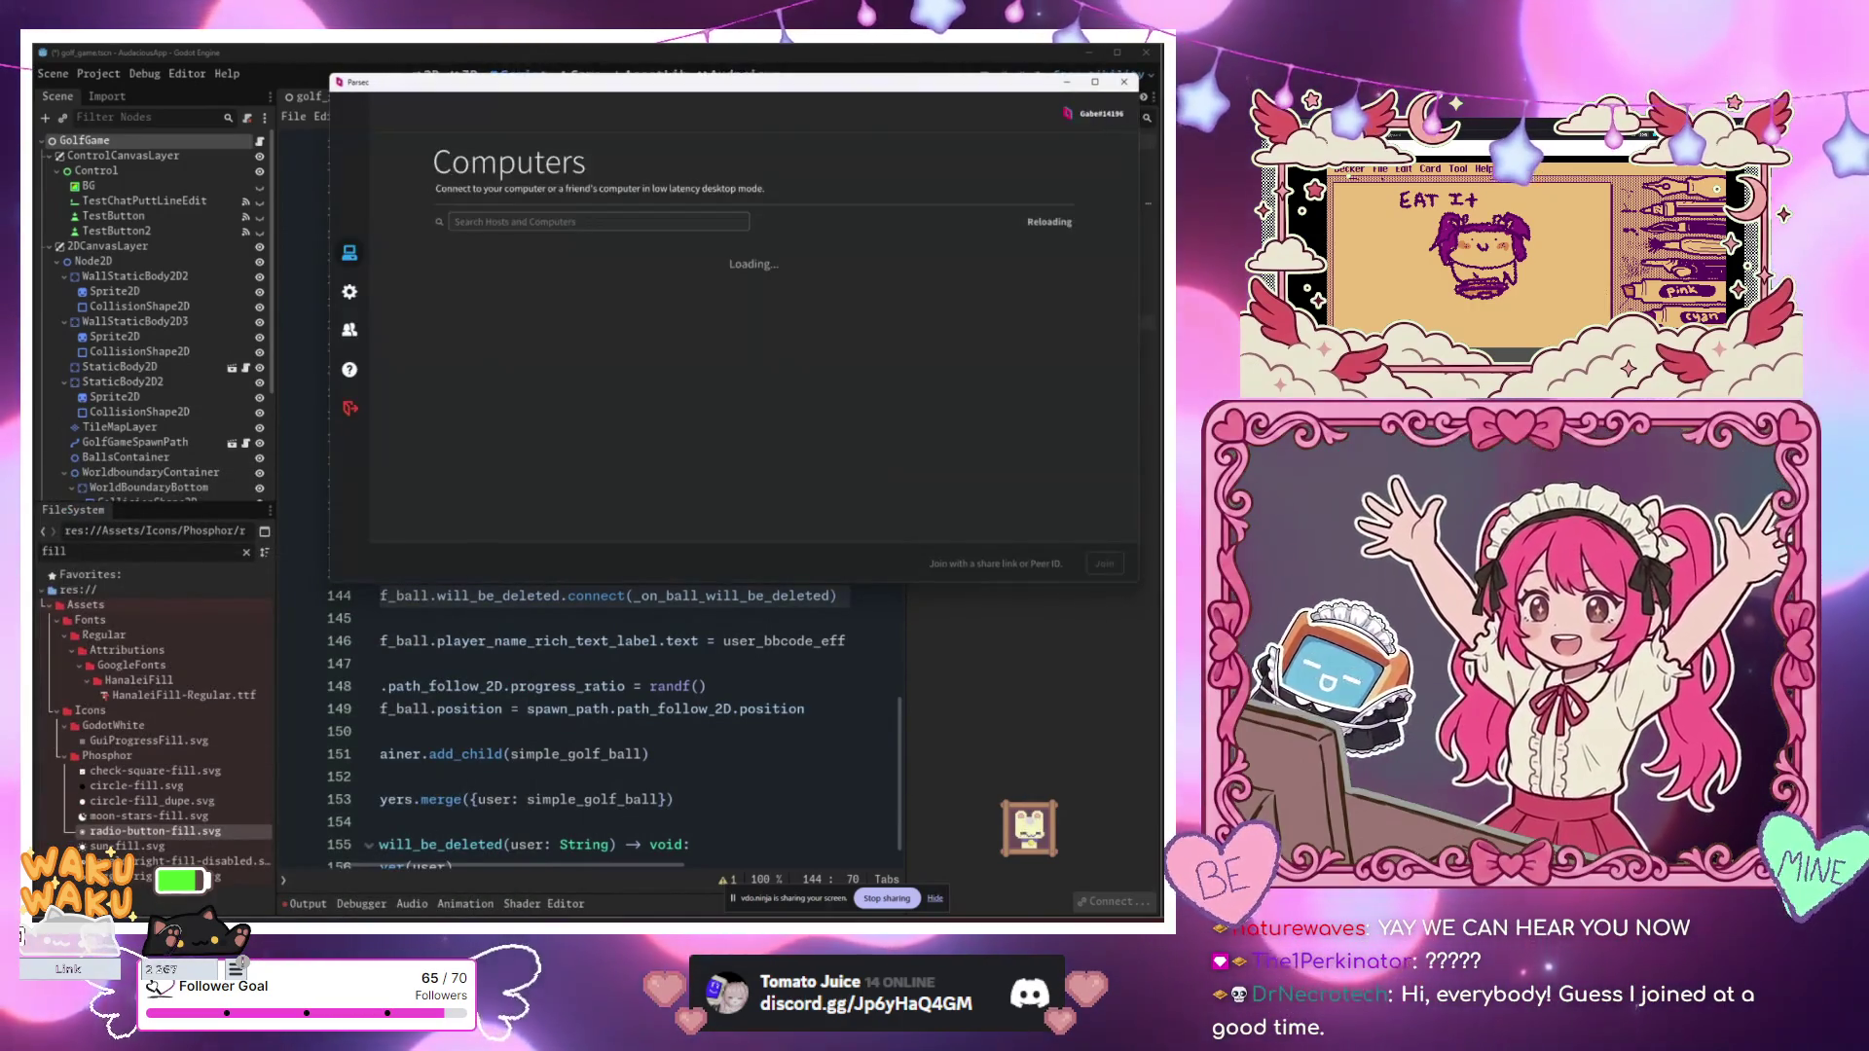
key(alt+Tab)
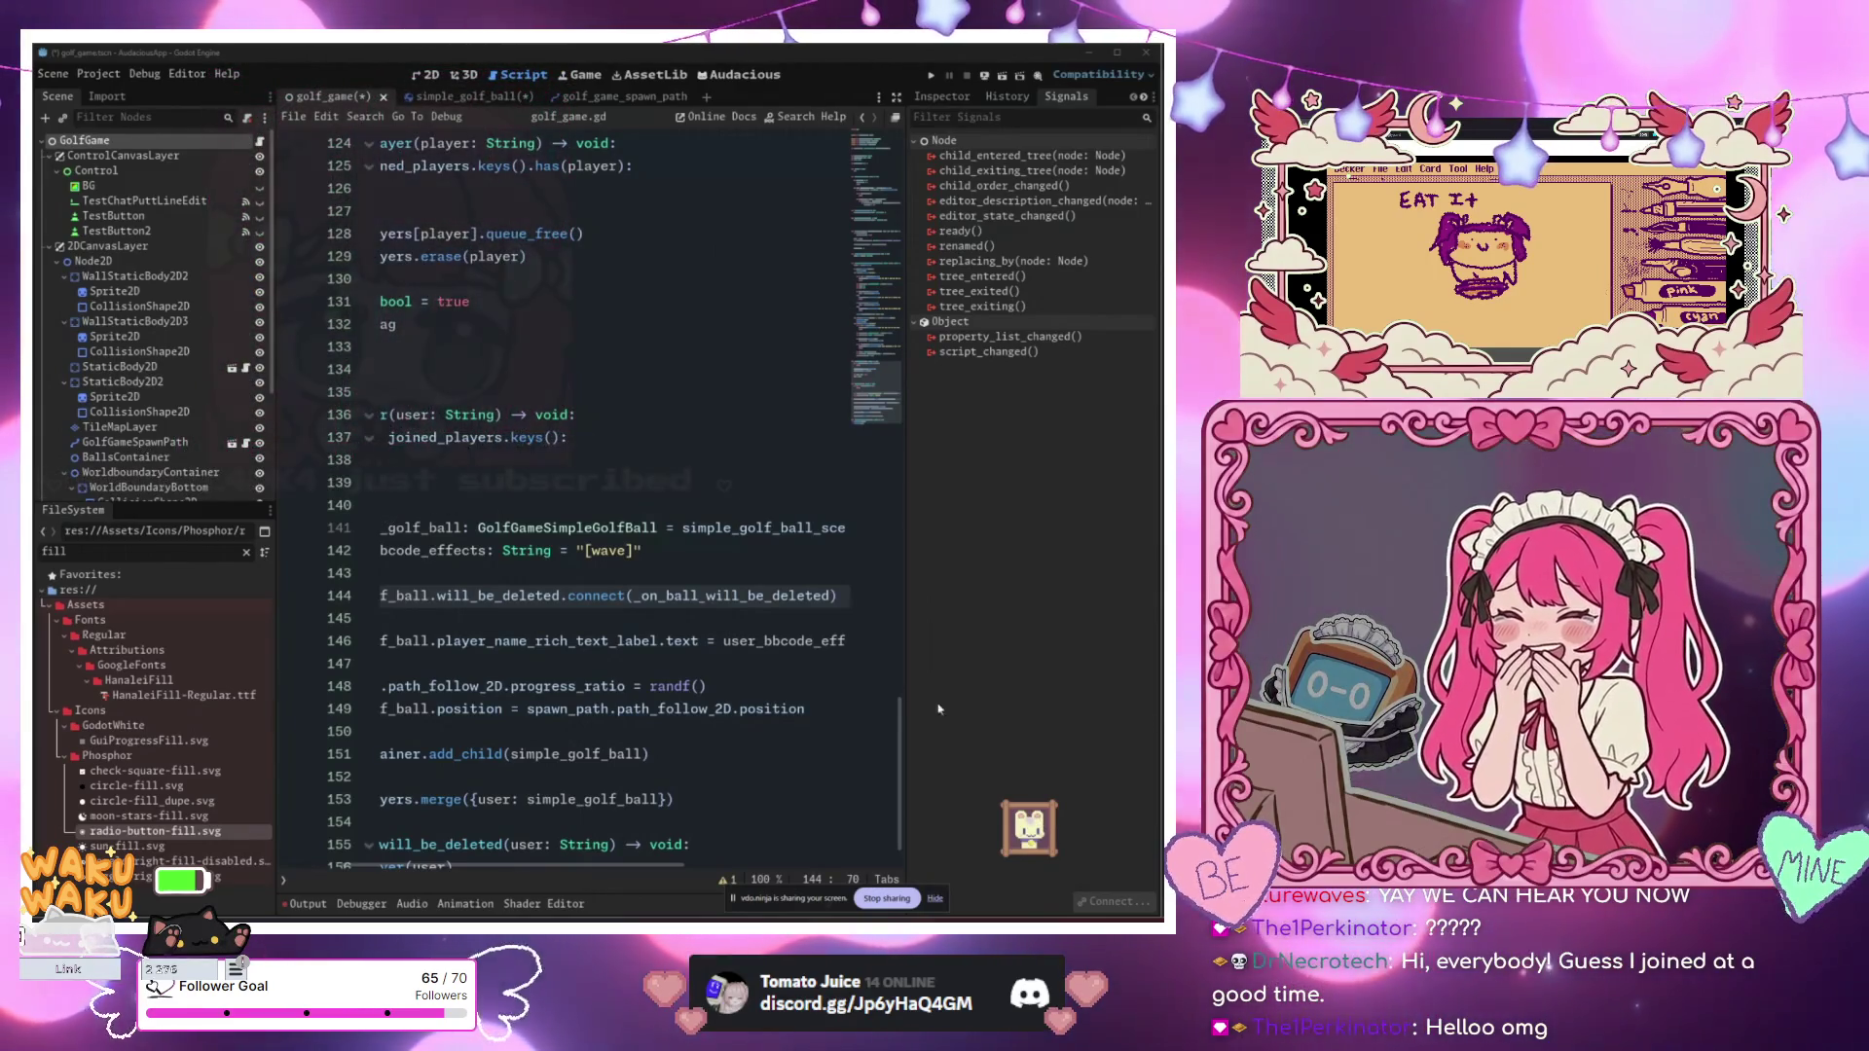
click(707, 687)
mouse_move(668, 688)
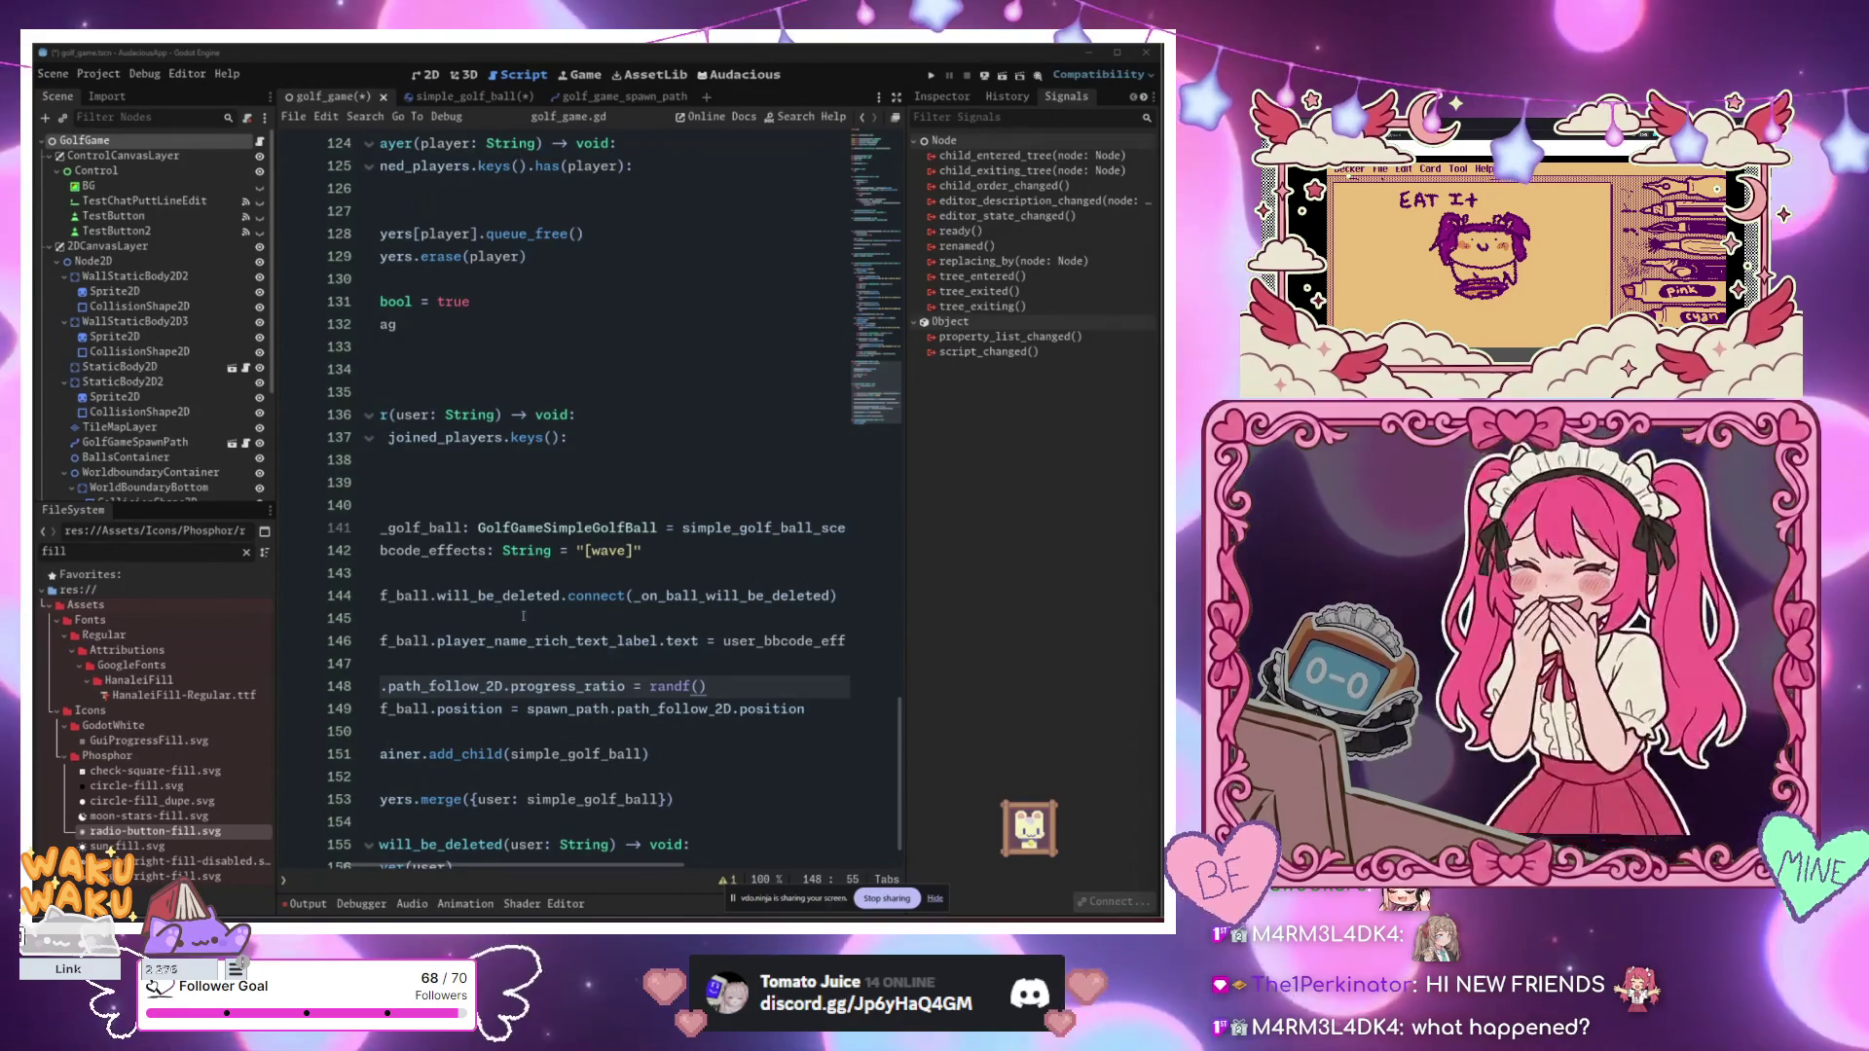
key(Up)
key(Up)
key(Up)
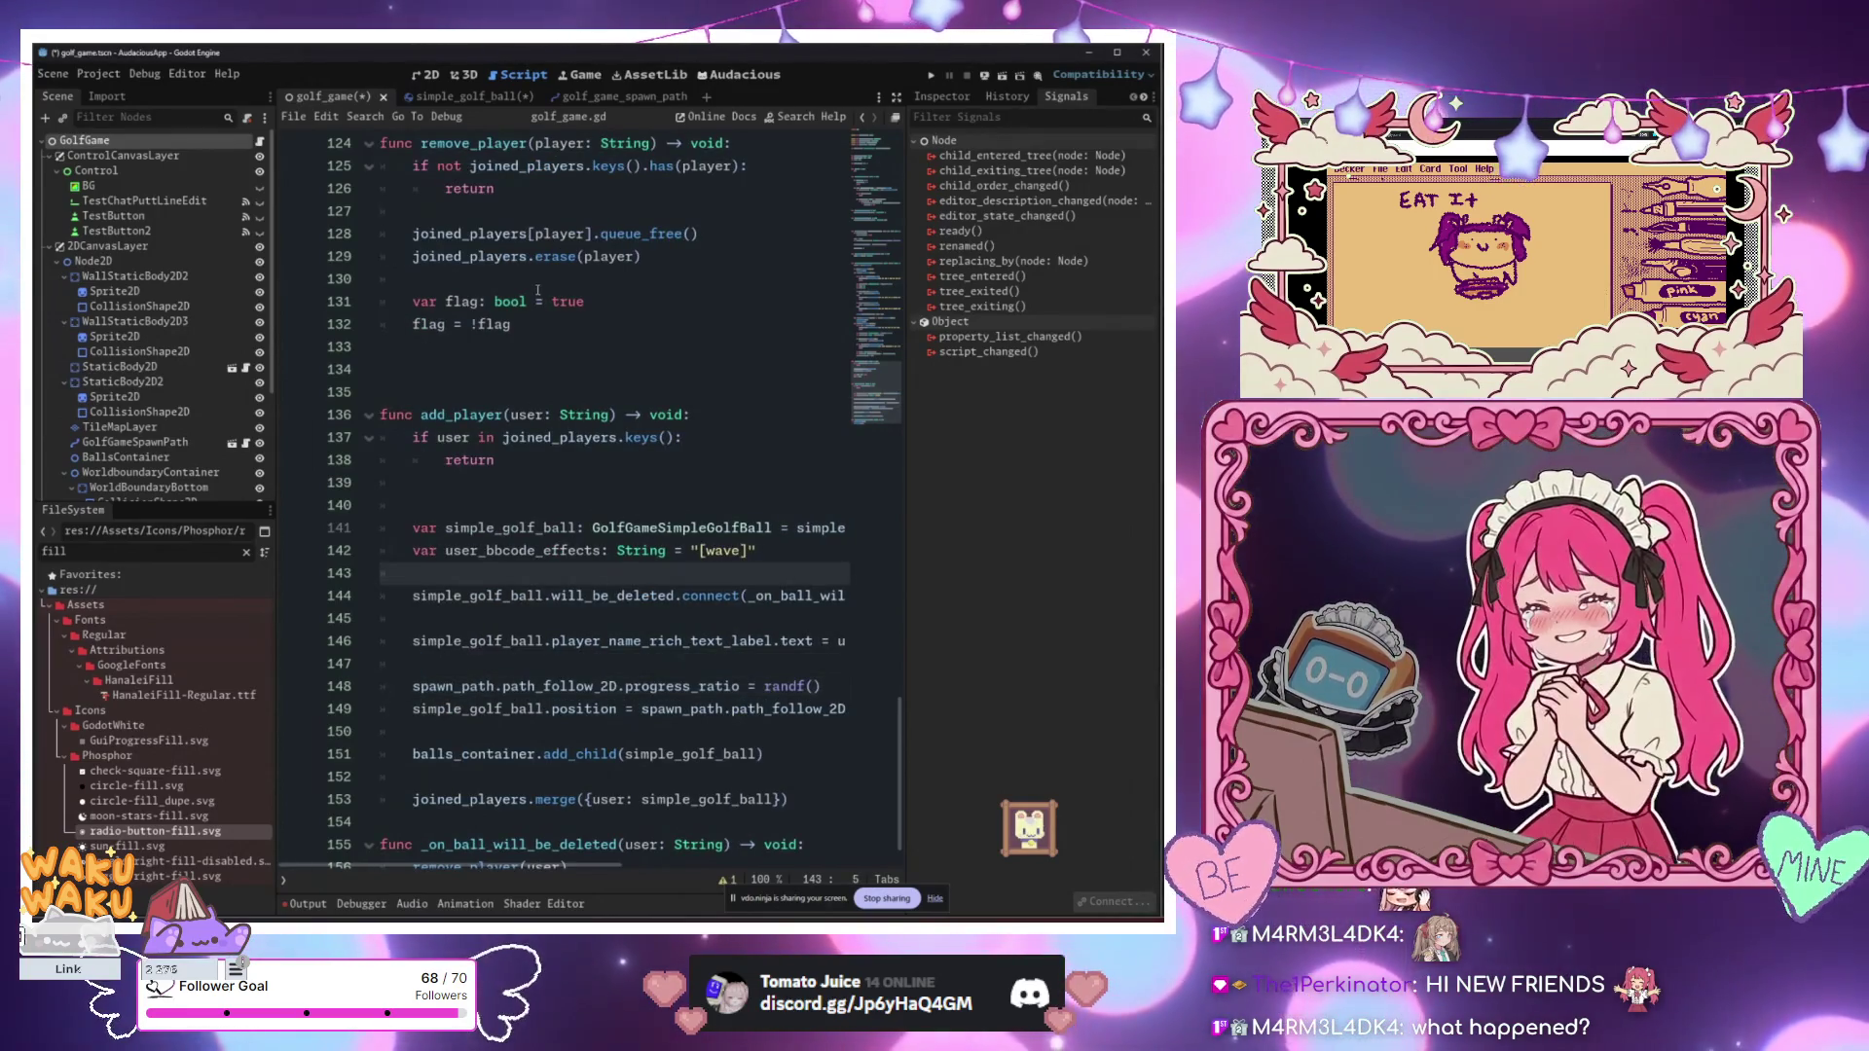
Step: Look over add_player in golf_game.gd, then save the simple_golf_ball script
key(Up)
key(Up)
key(Up)
key(ctrl+Left)
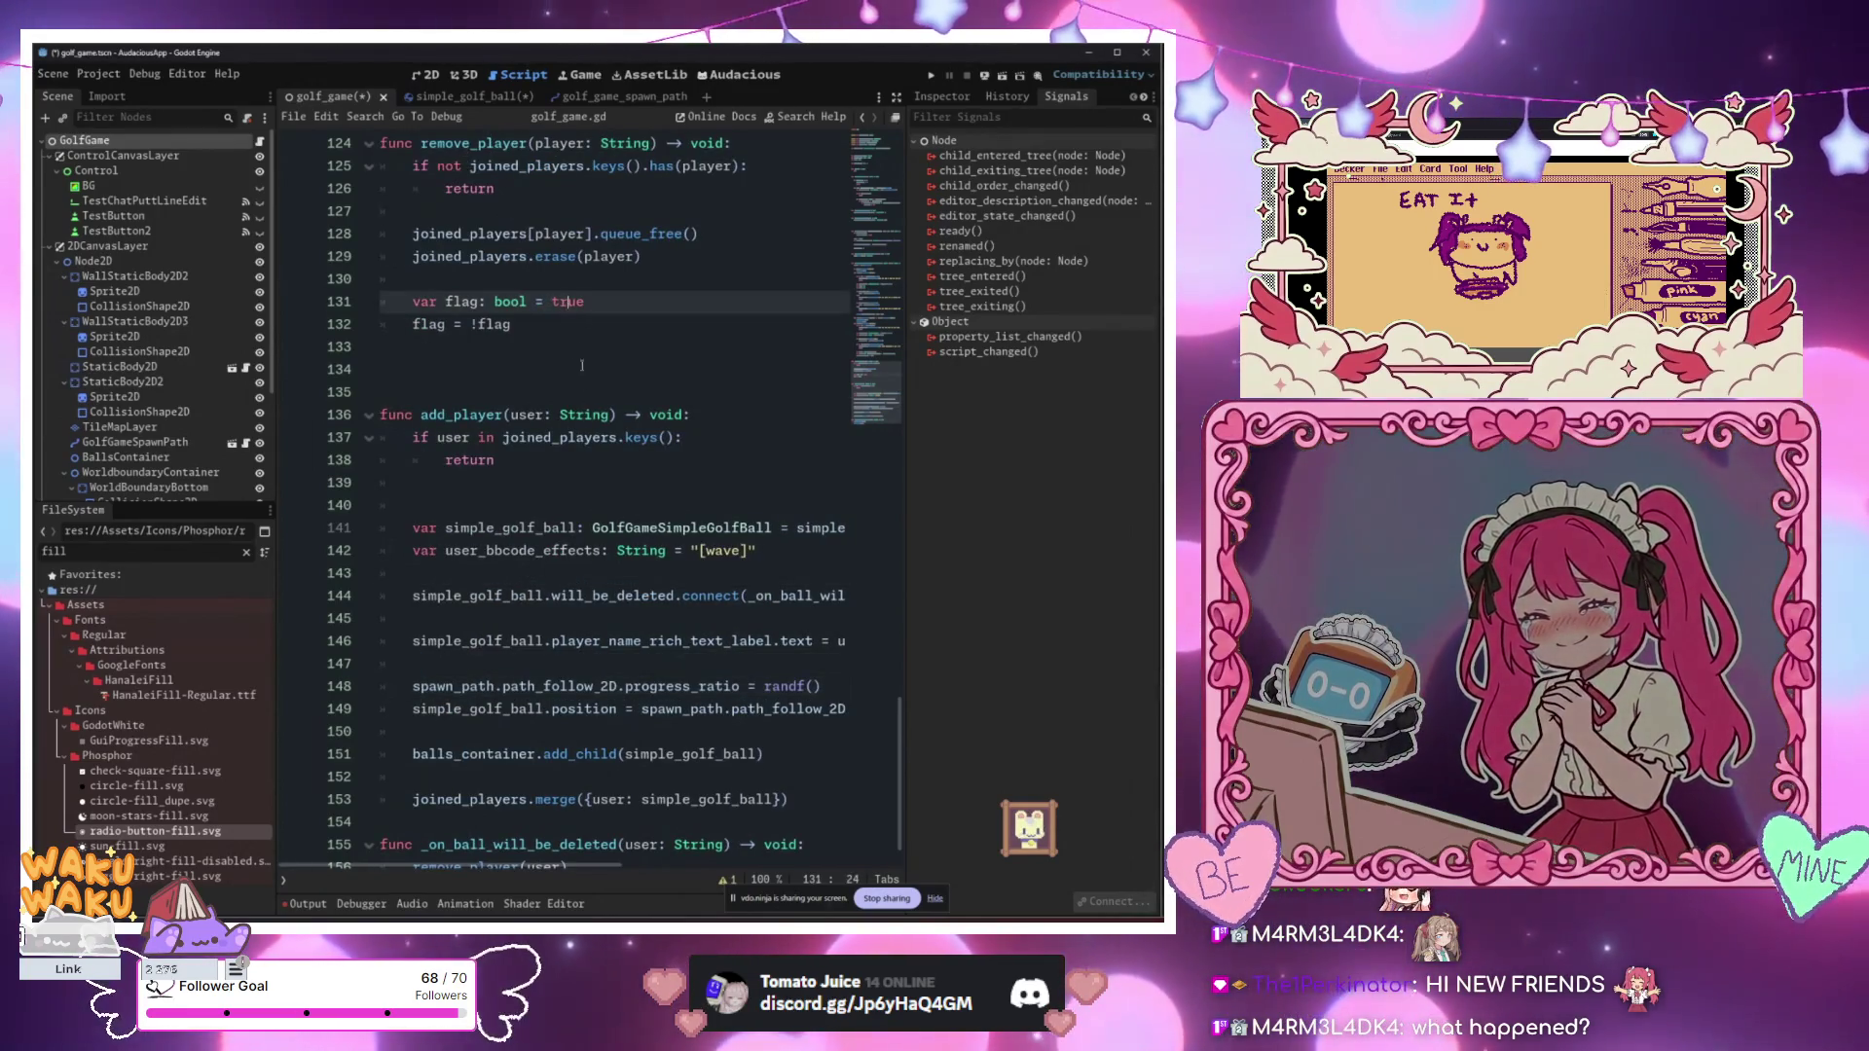
click(623, 473)
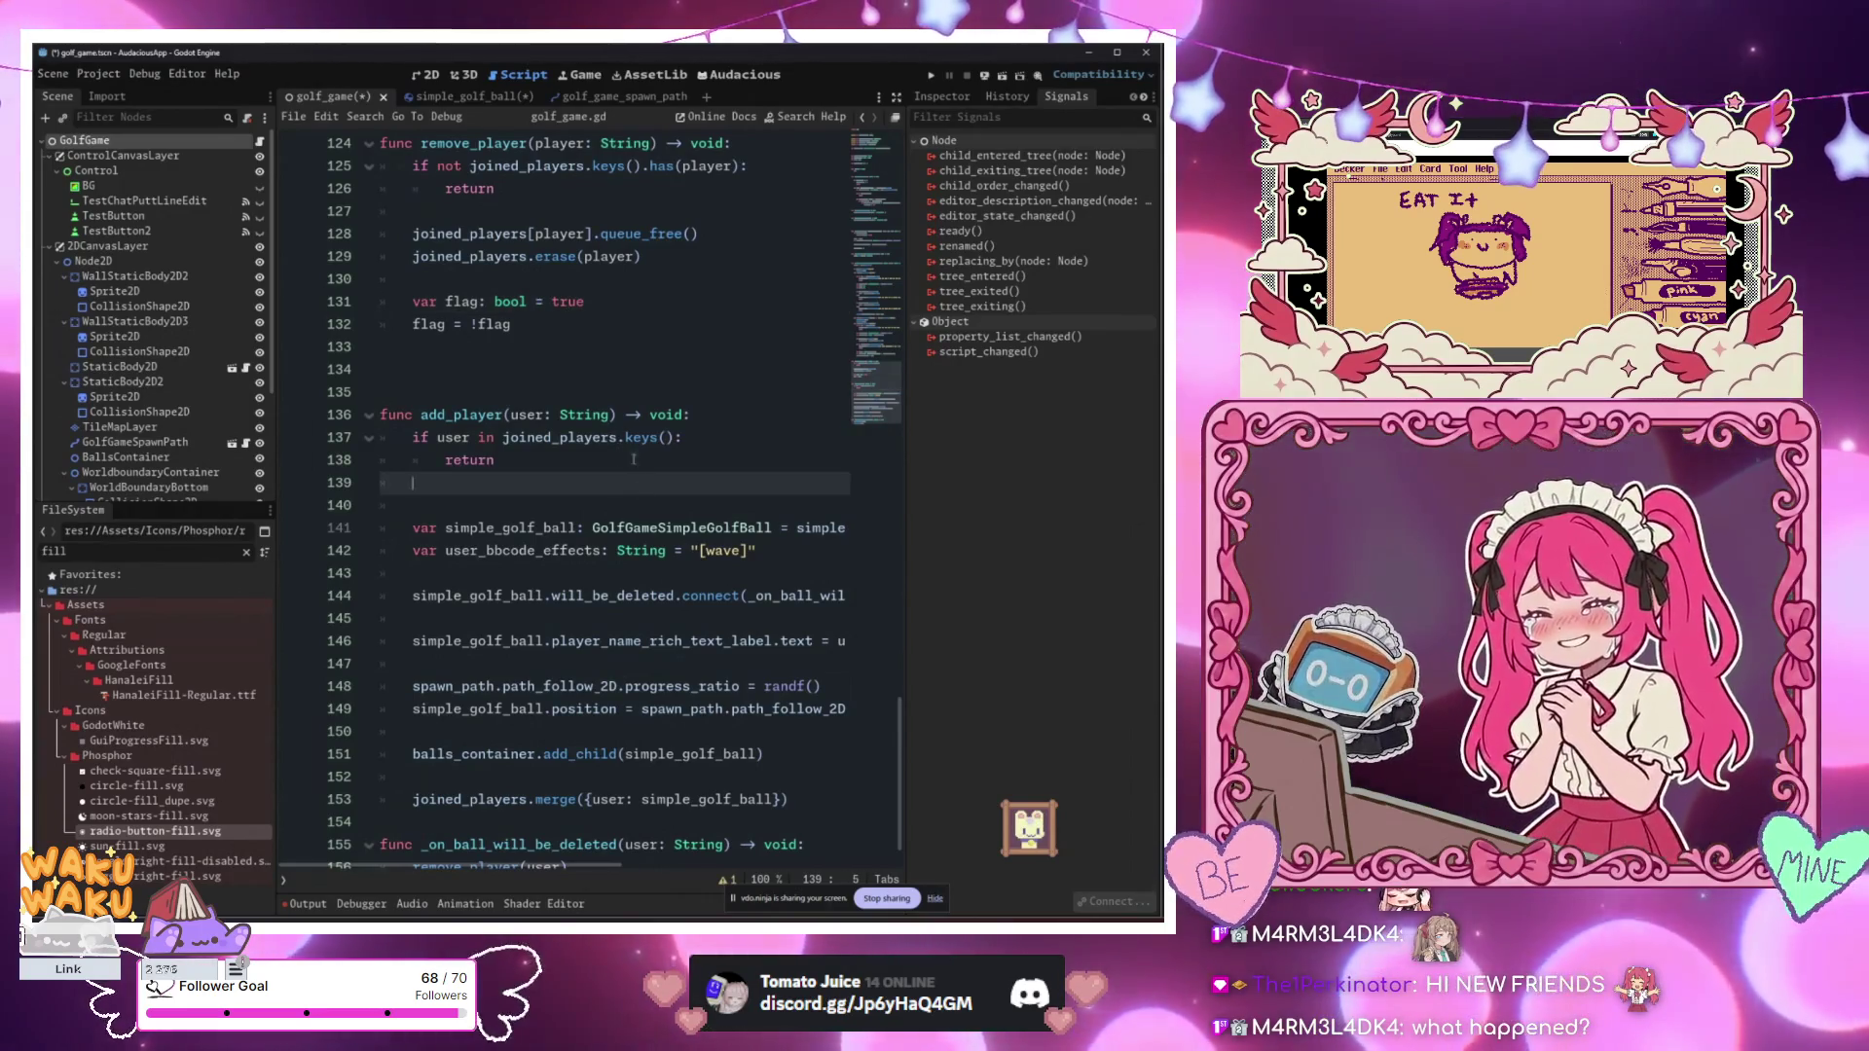
click(614, 358)
click(457, 96)
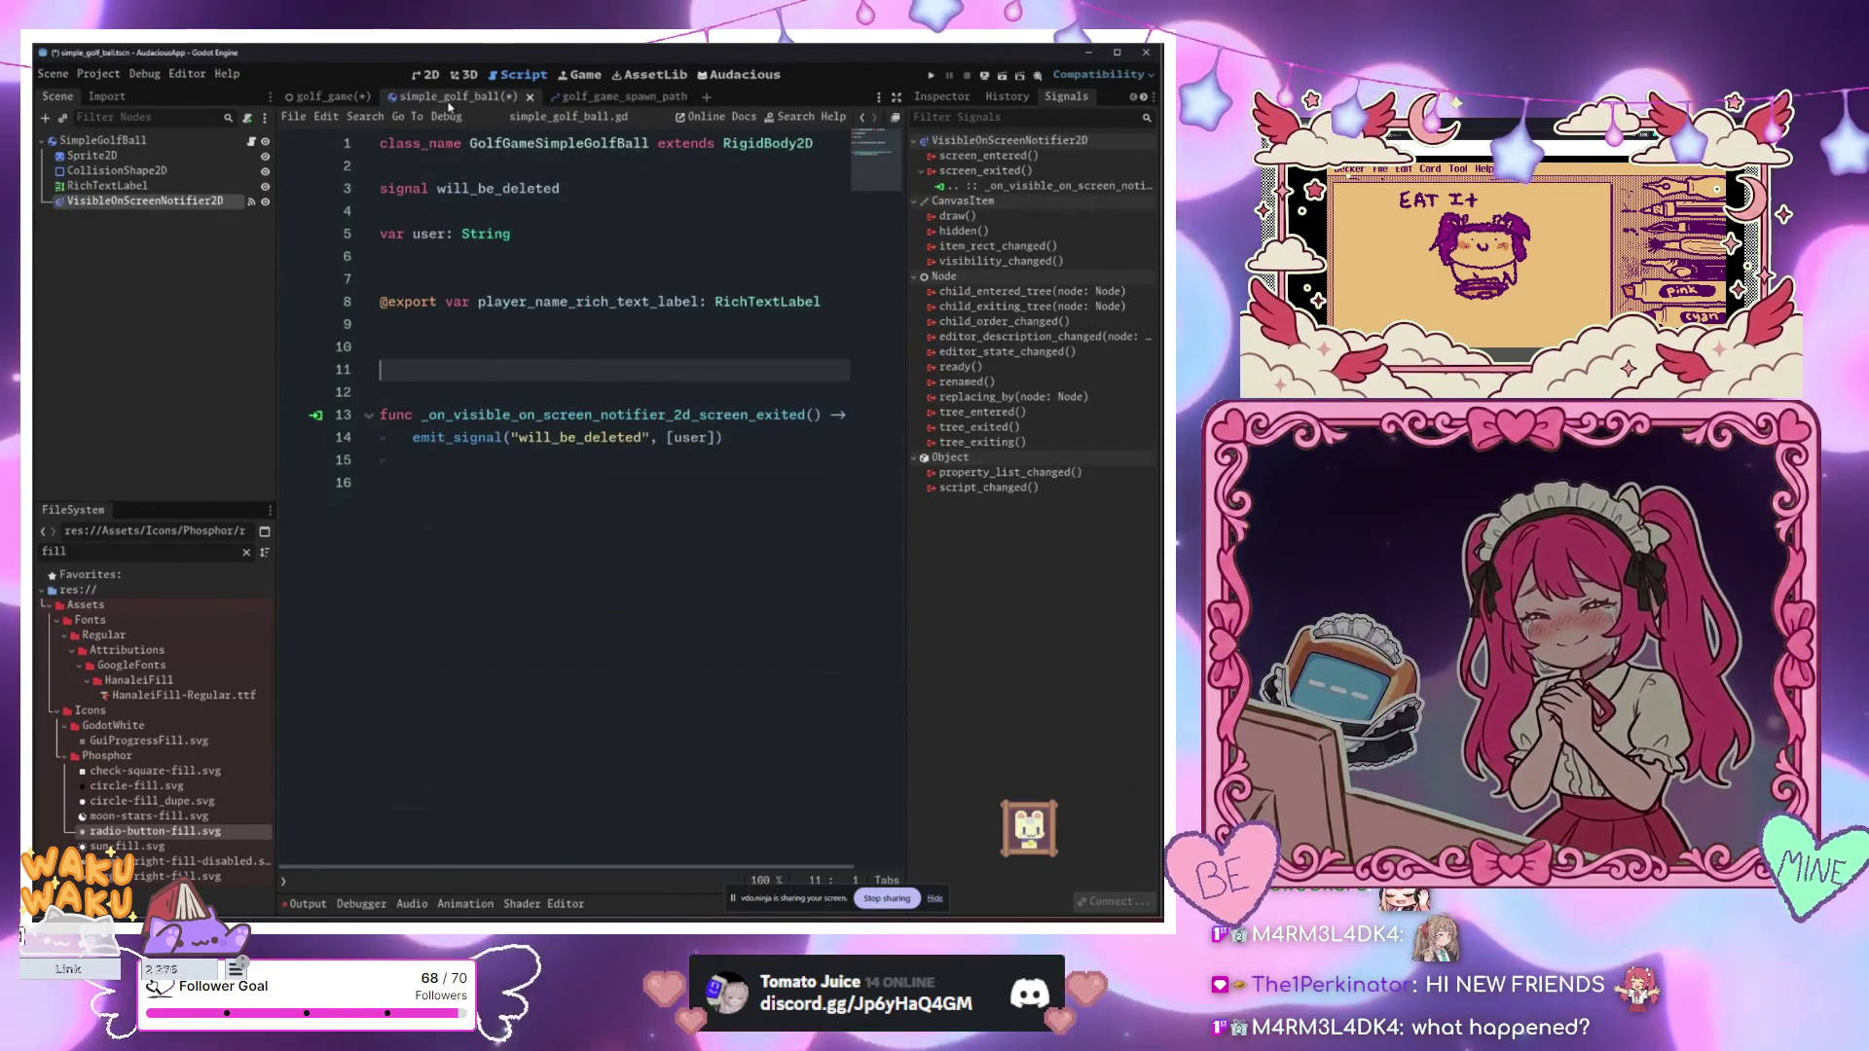
key(ctrl+s)
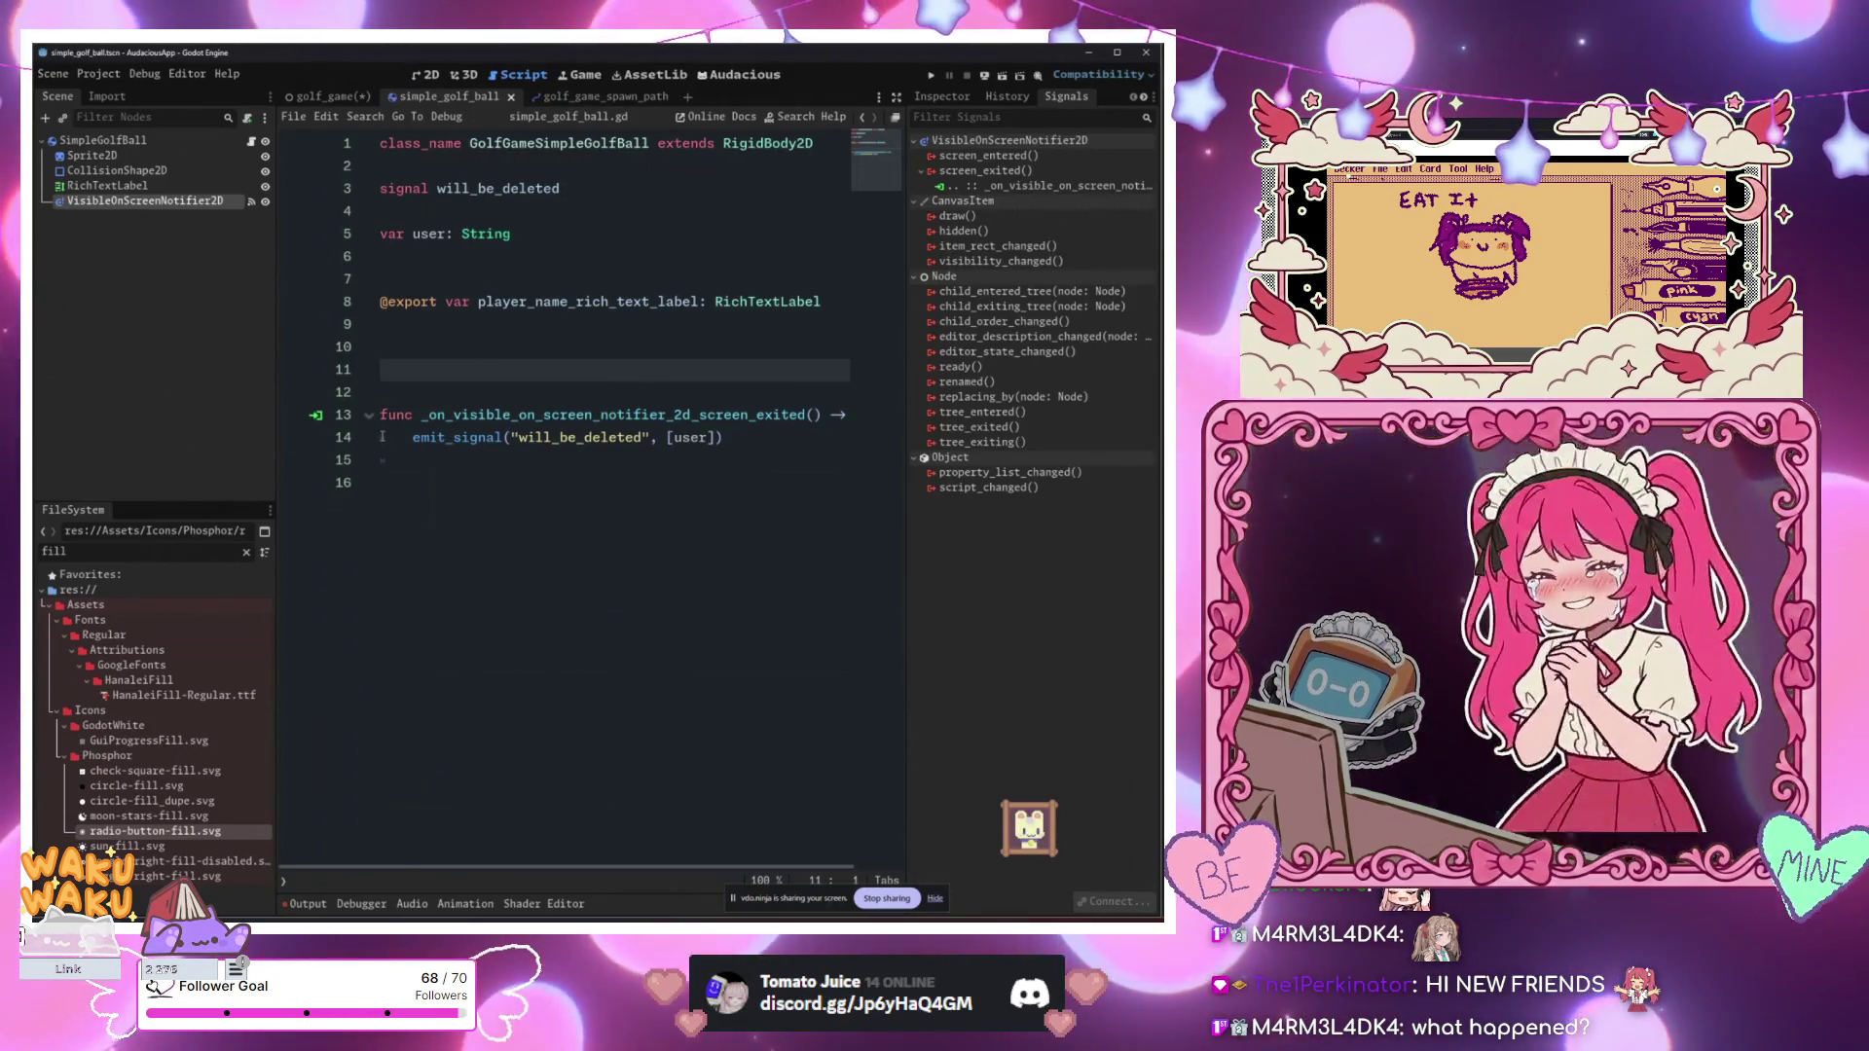
Step: Return to the golf_game scene and switch the editor to the 2D view
click(502, 437)
mouse_move(462, 235)
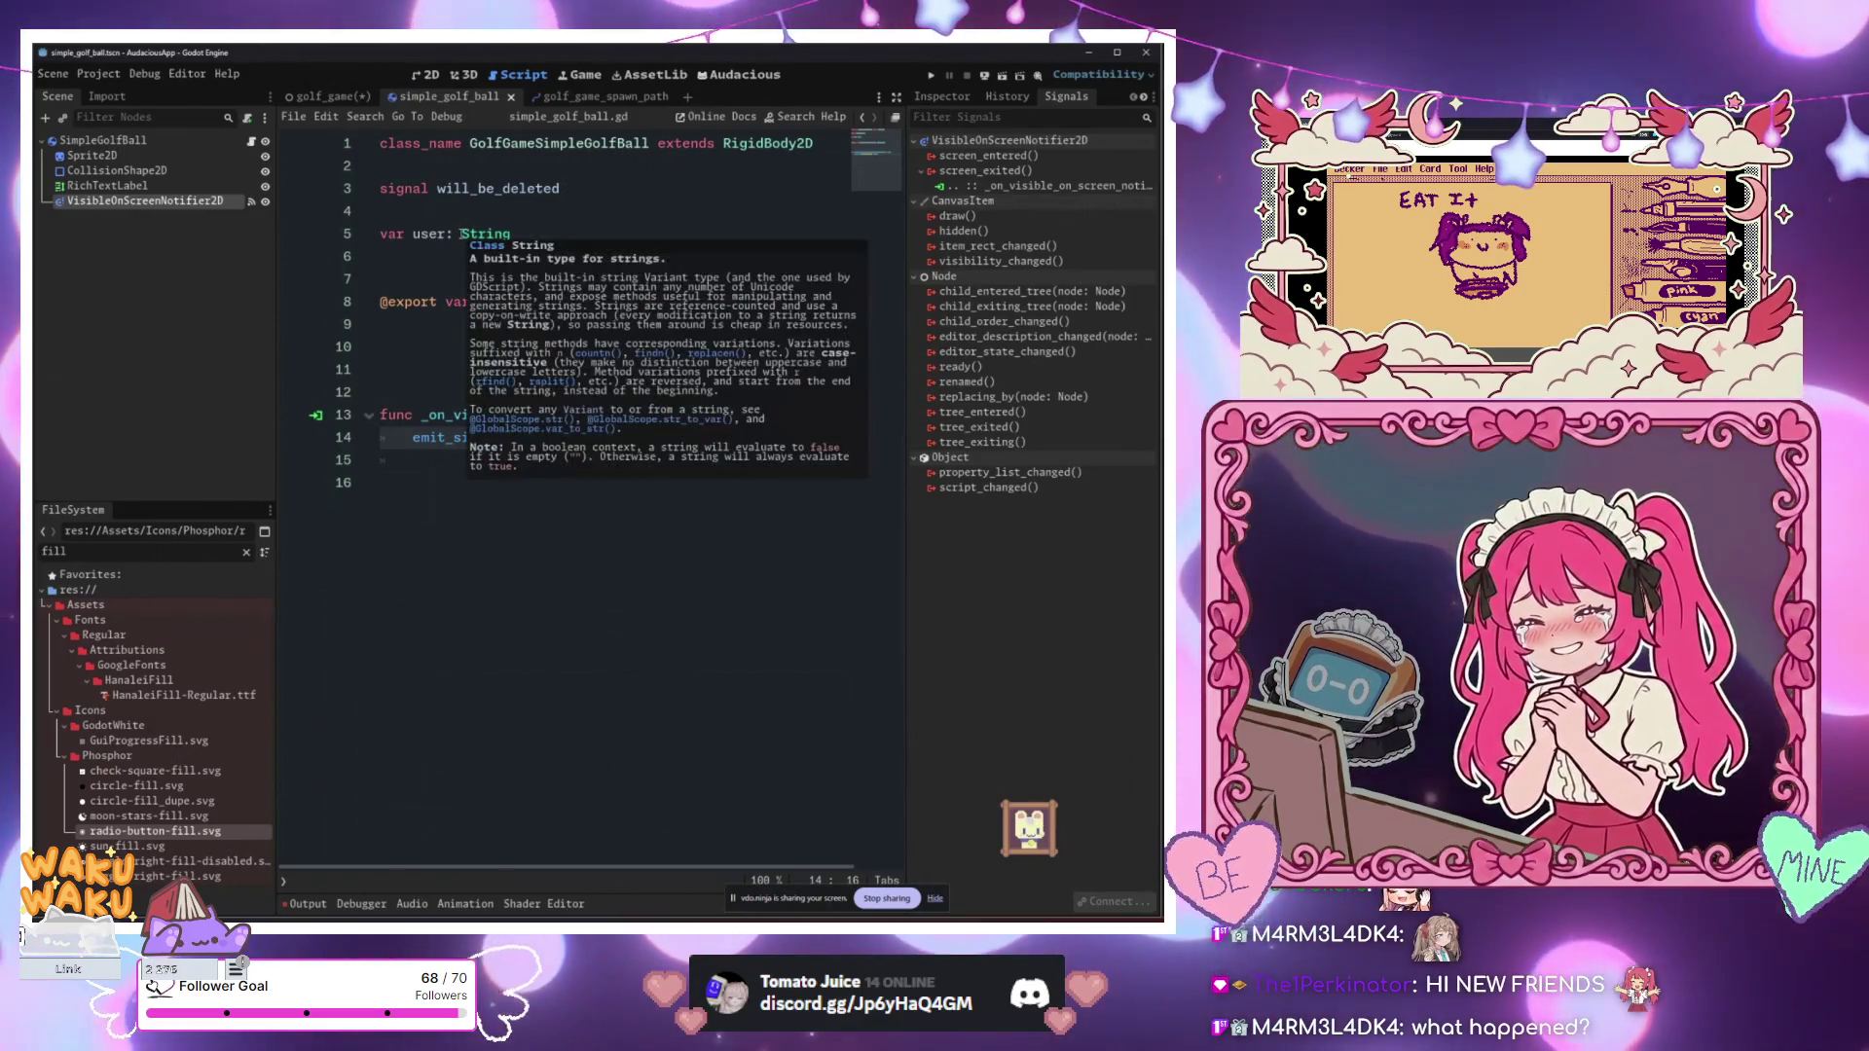
click(326, 96)
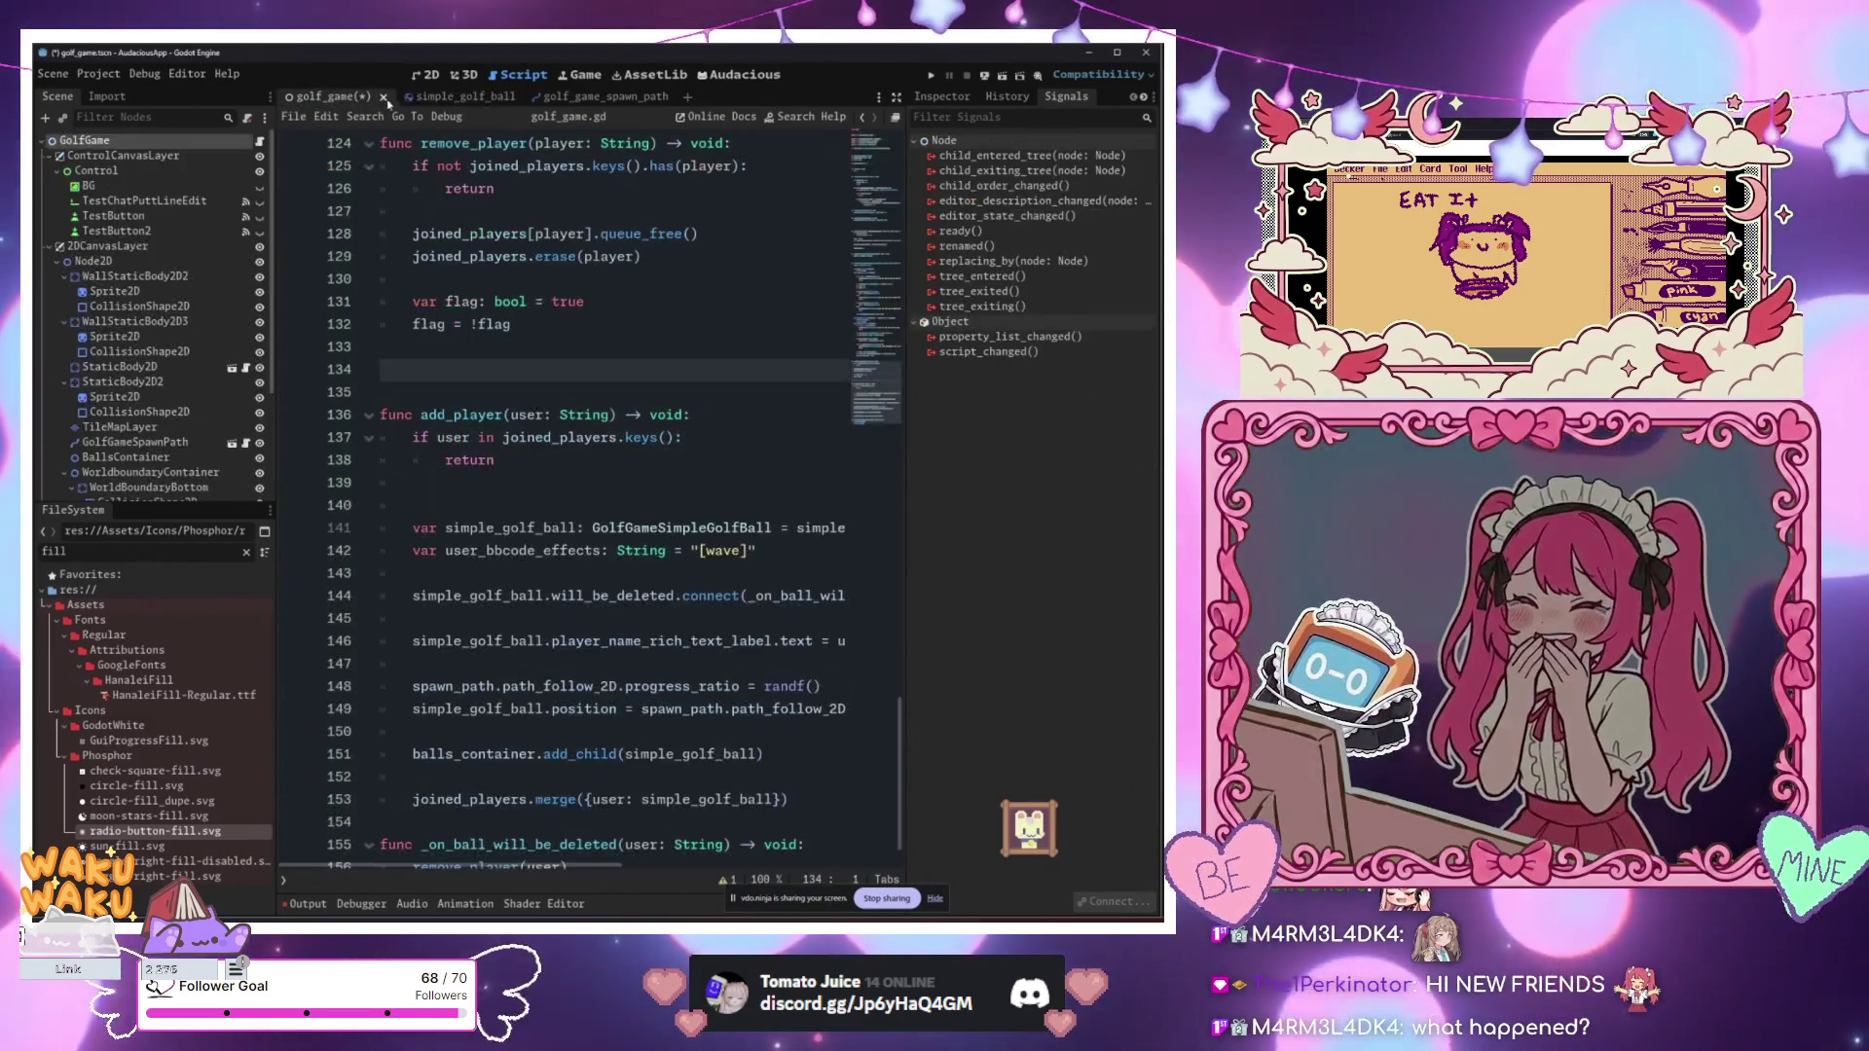
click(424, 75)
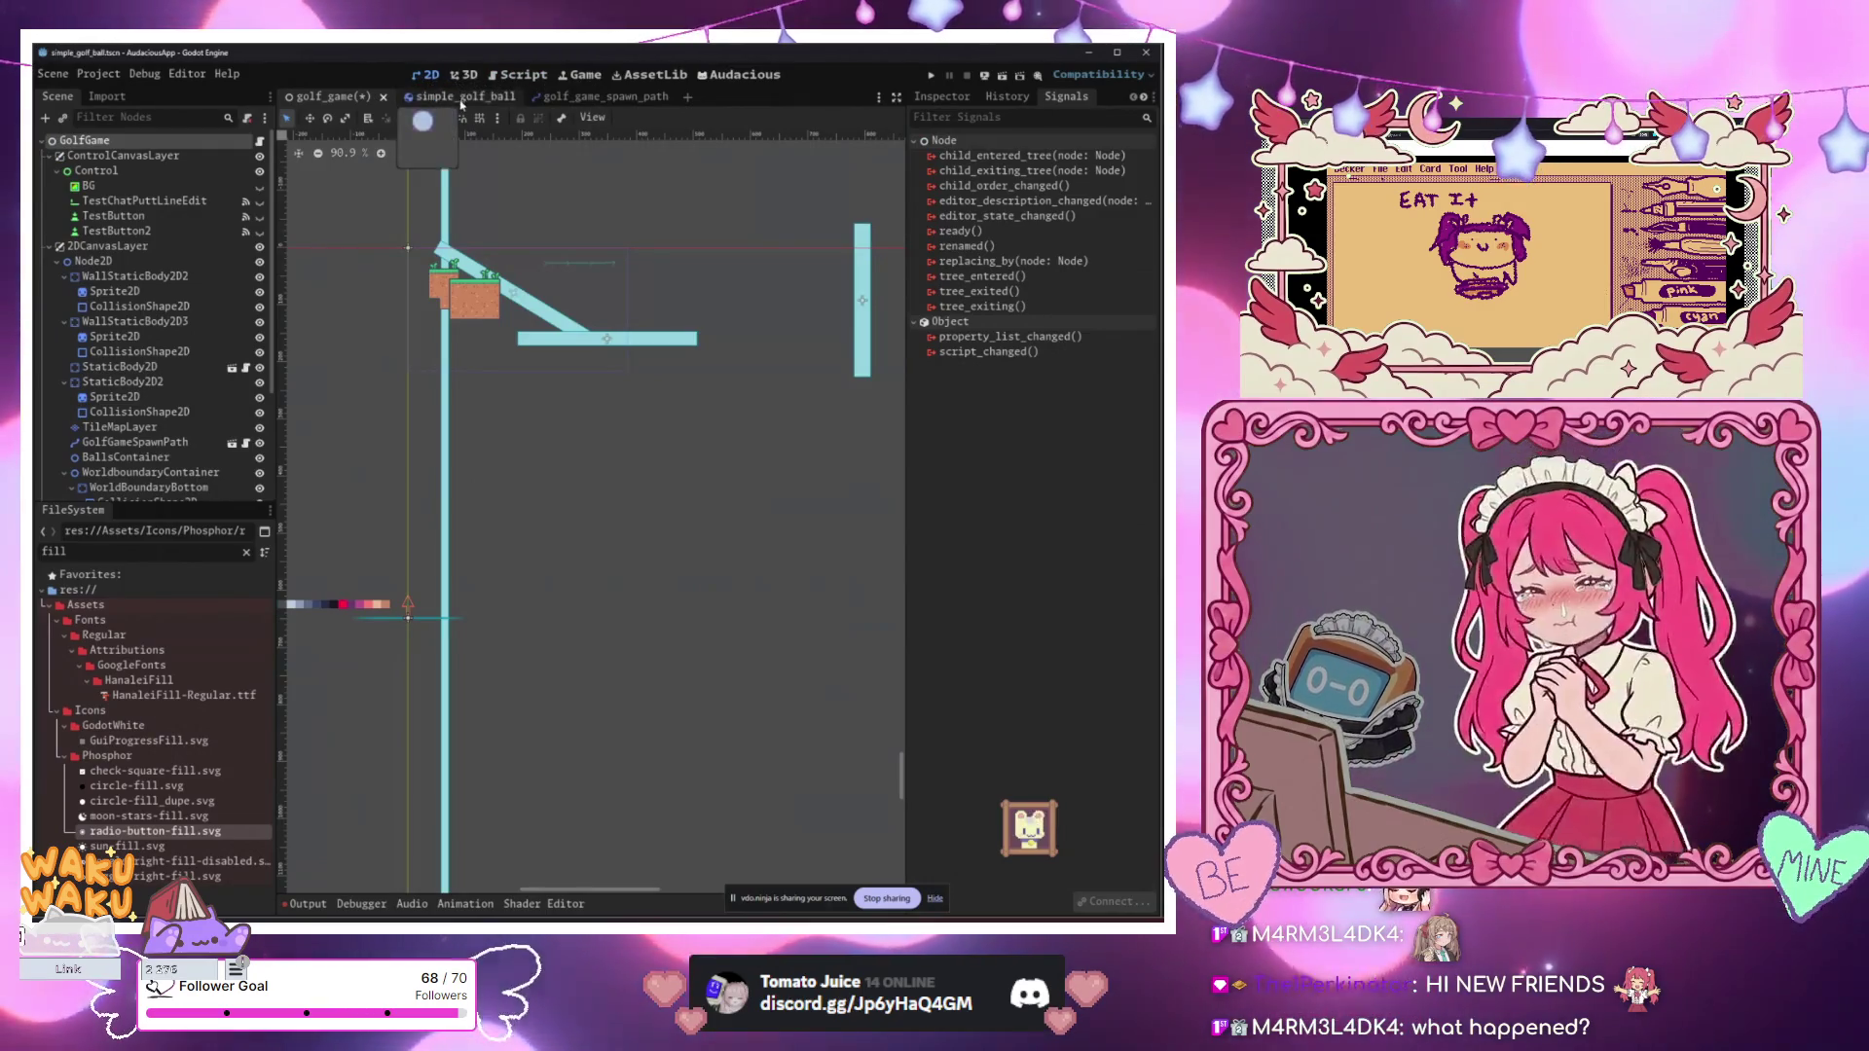
Step: Show the simple_golf_ball scene in 2D and deselect the VisibleOnScreenNotifier2D node
click(458, 96)
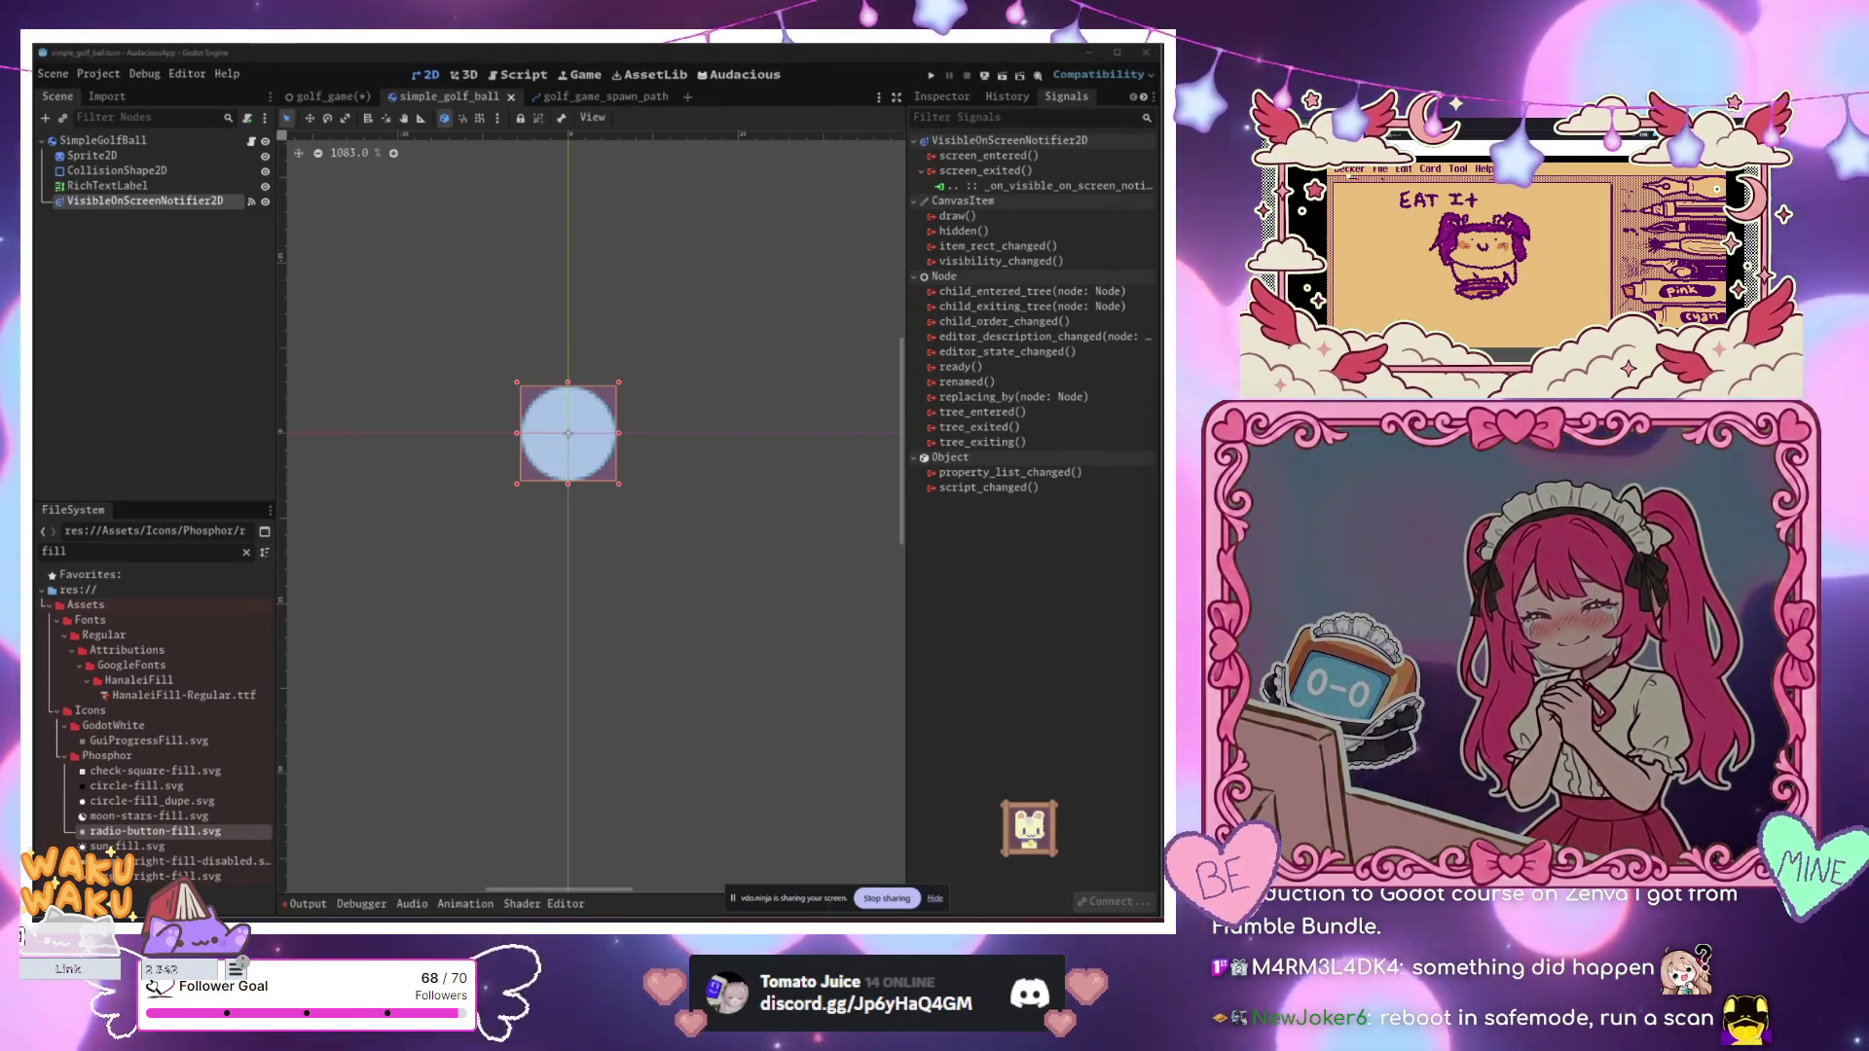
key(Escape)
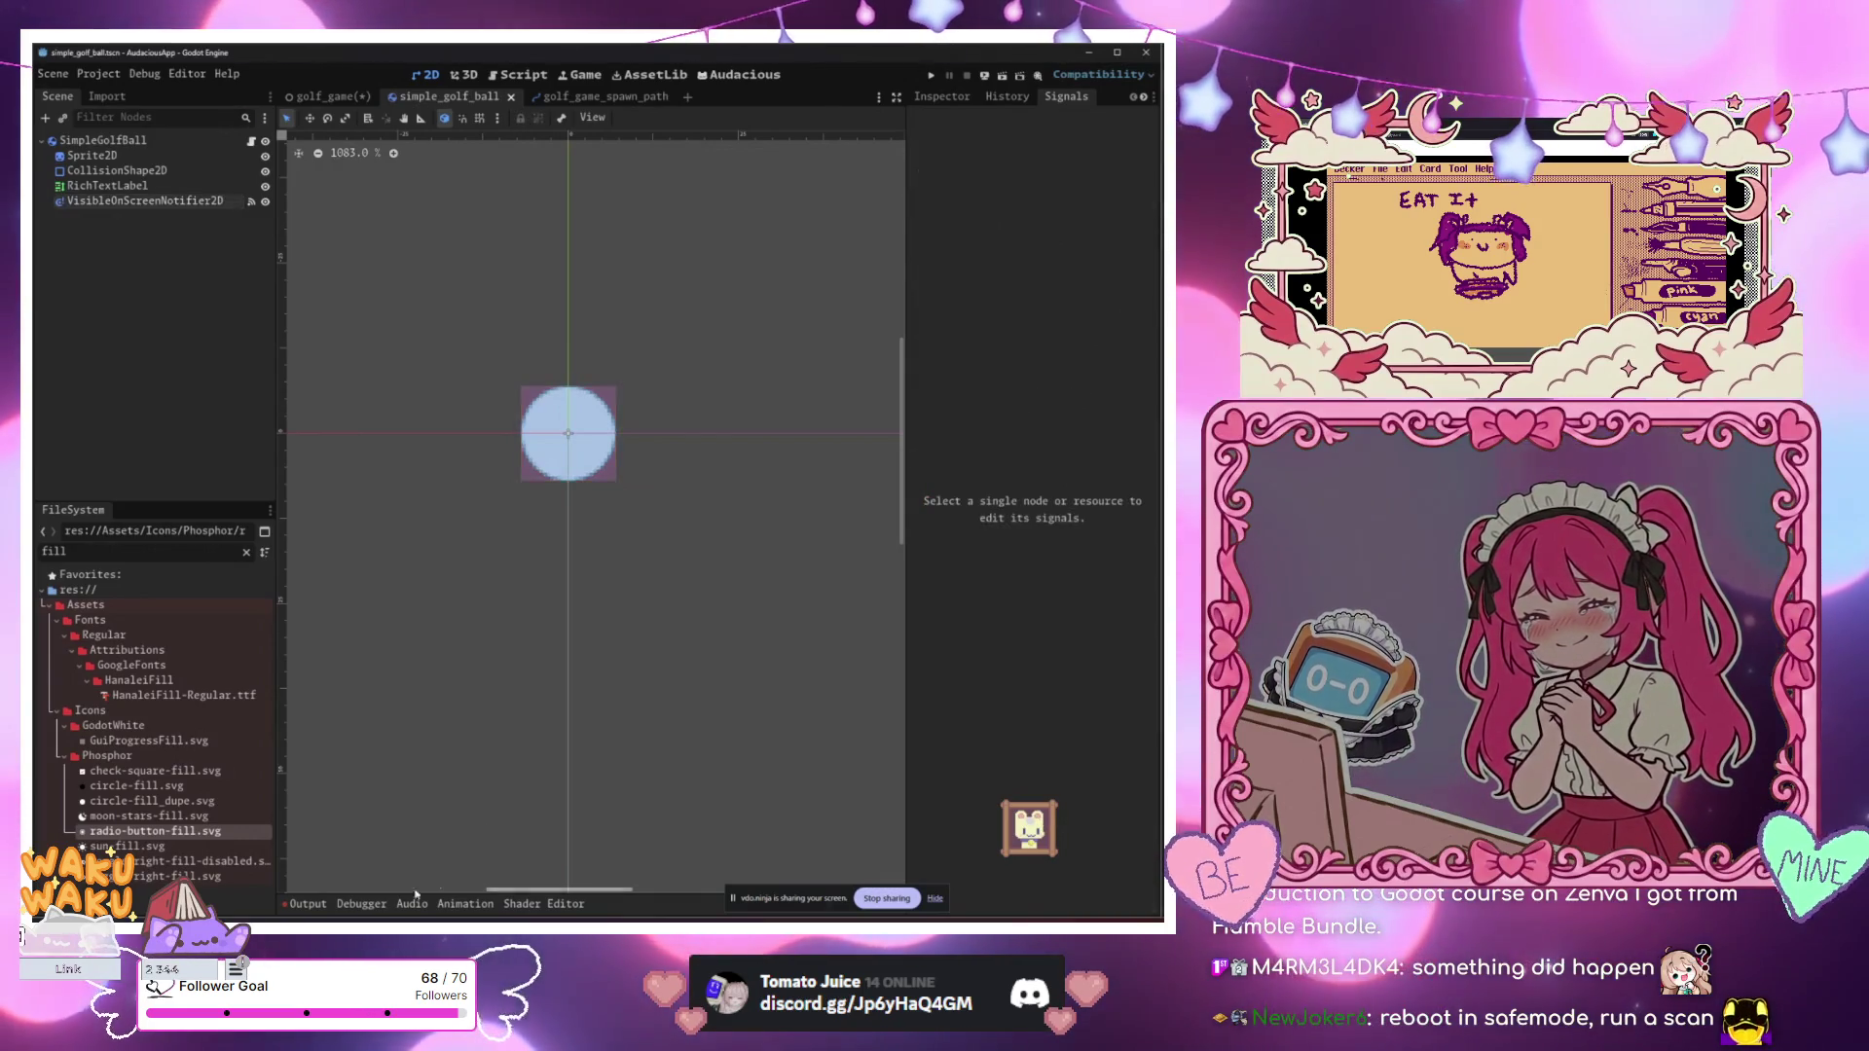
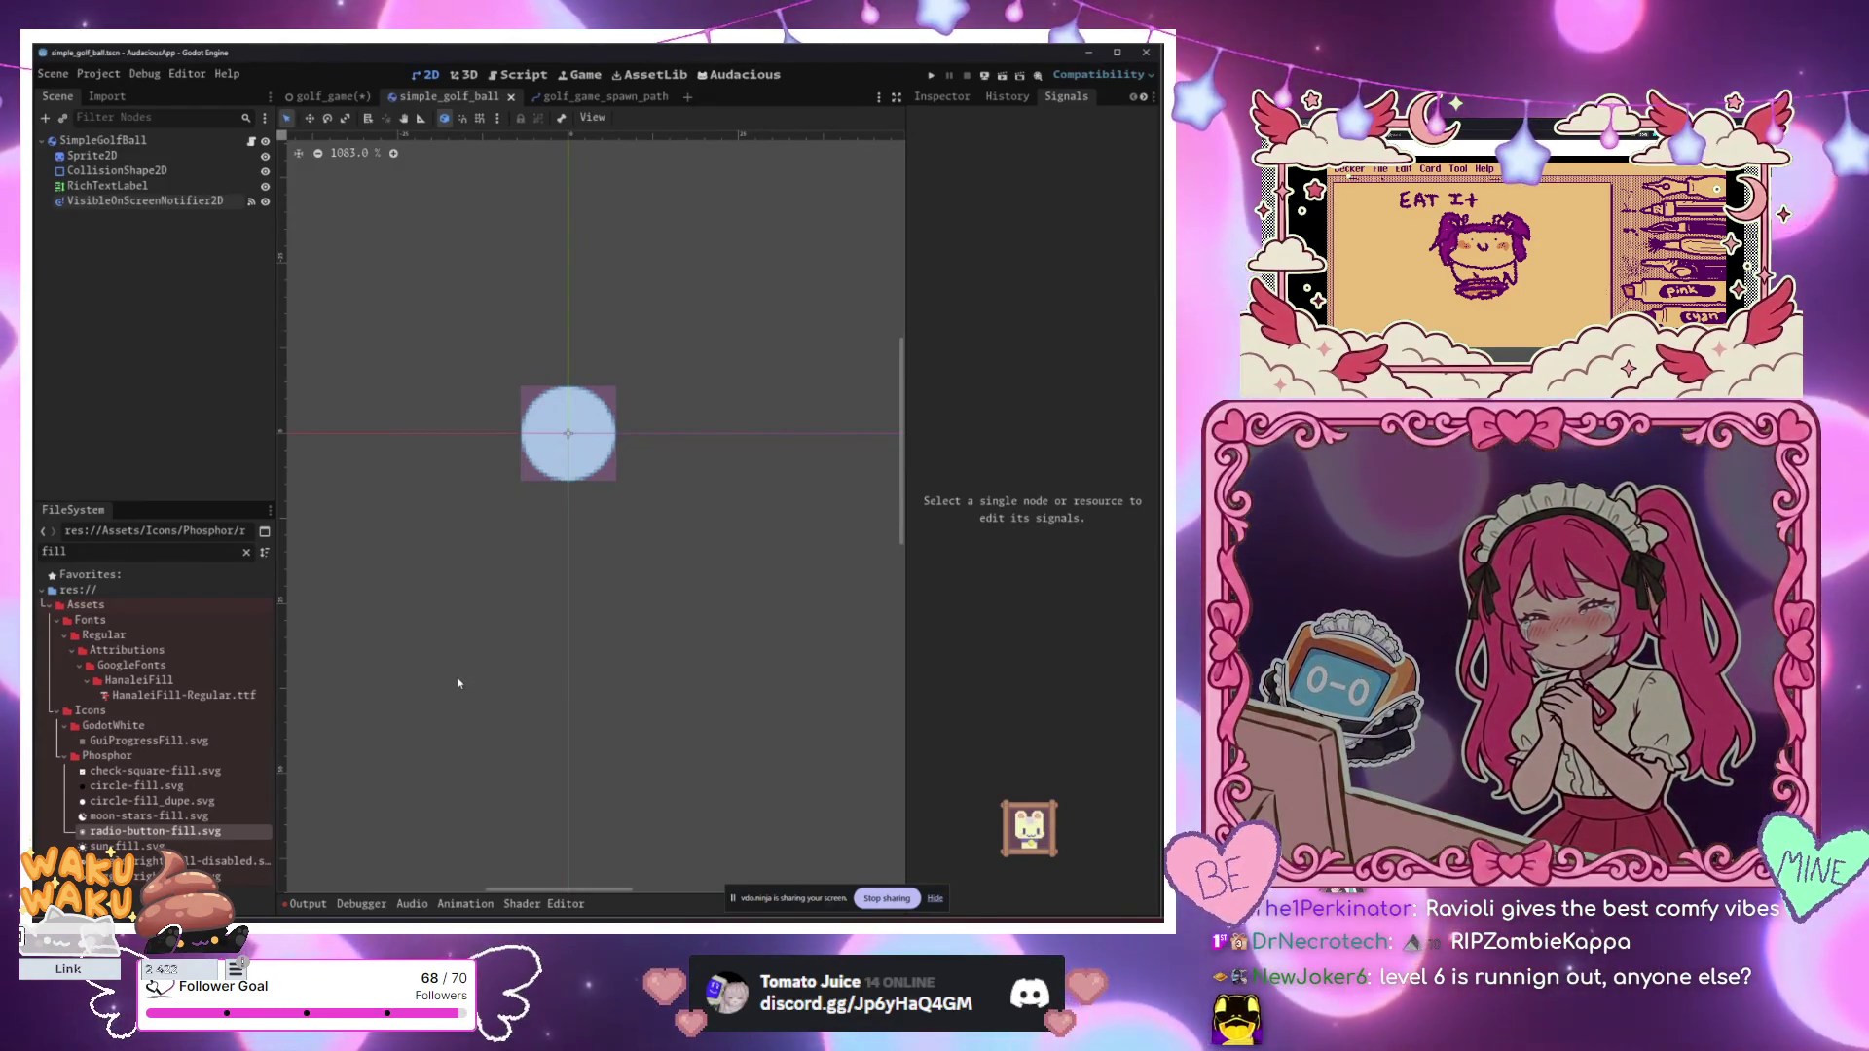
Step: Select the RichTextLabel node and clear the 'fill' filter from the FileSystem search
click(476, 208)
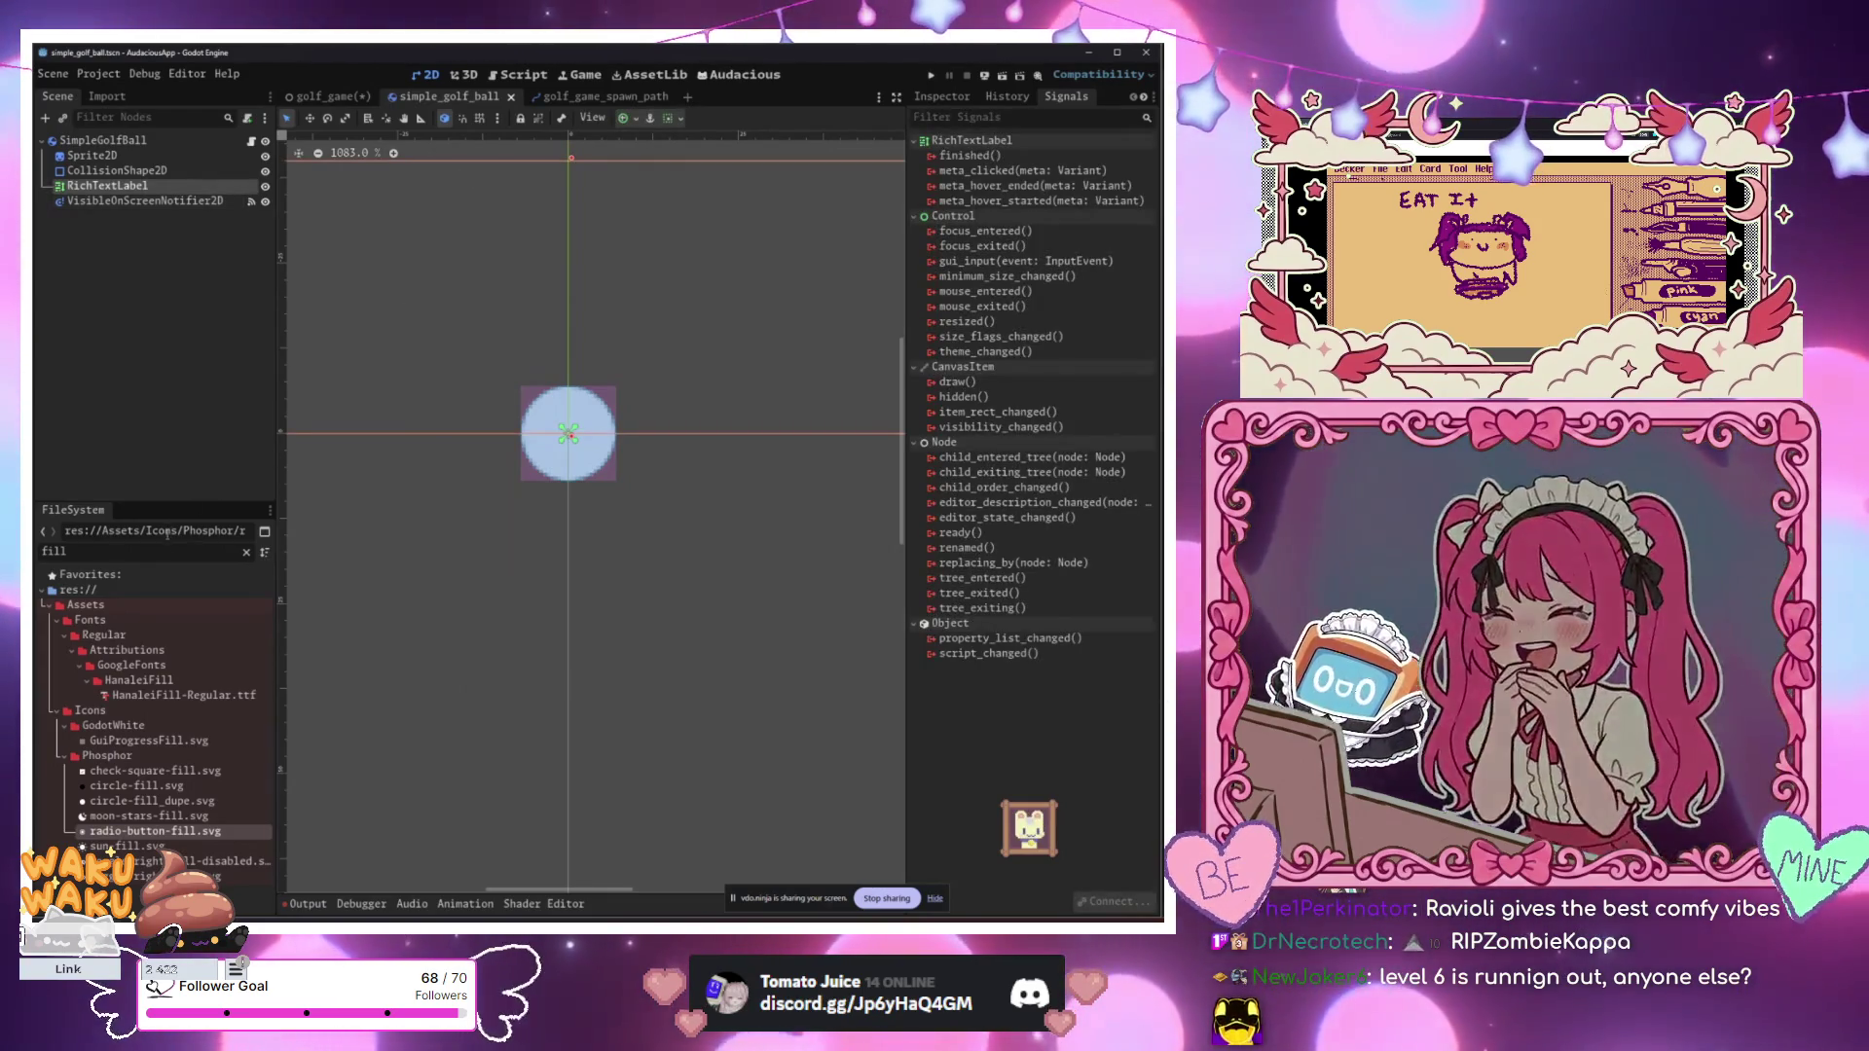
key(ctrl+a)
key(BackSpace)
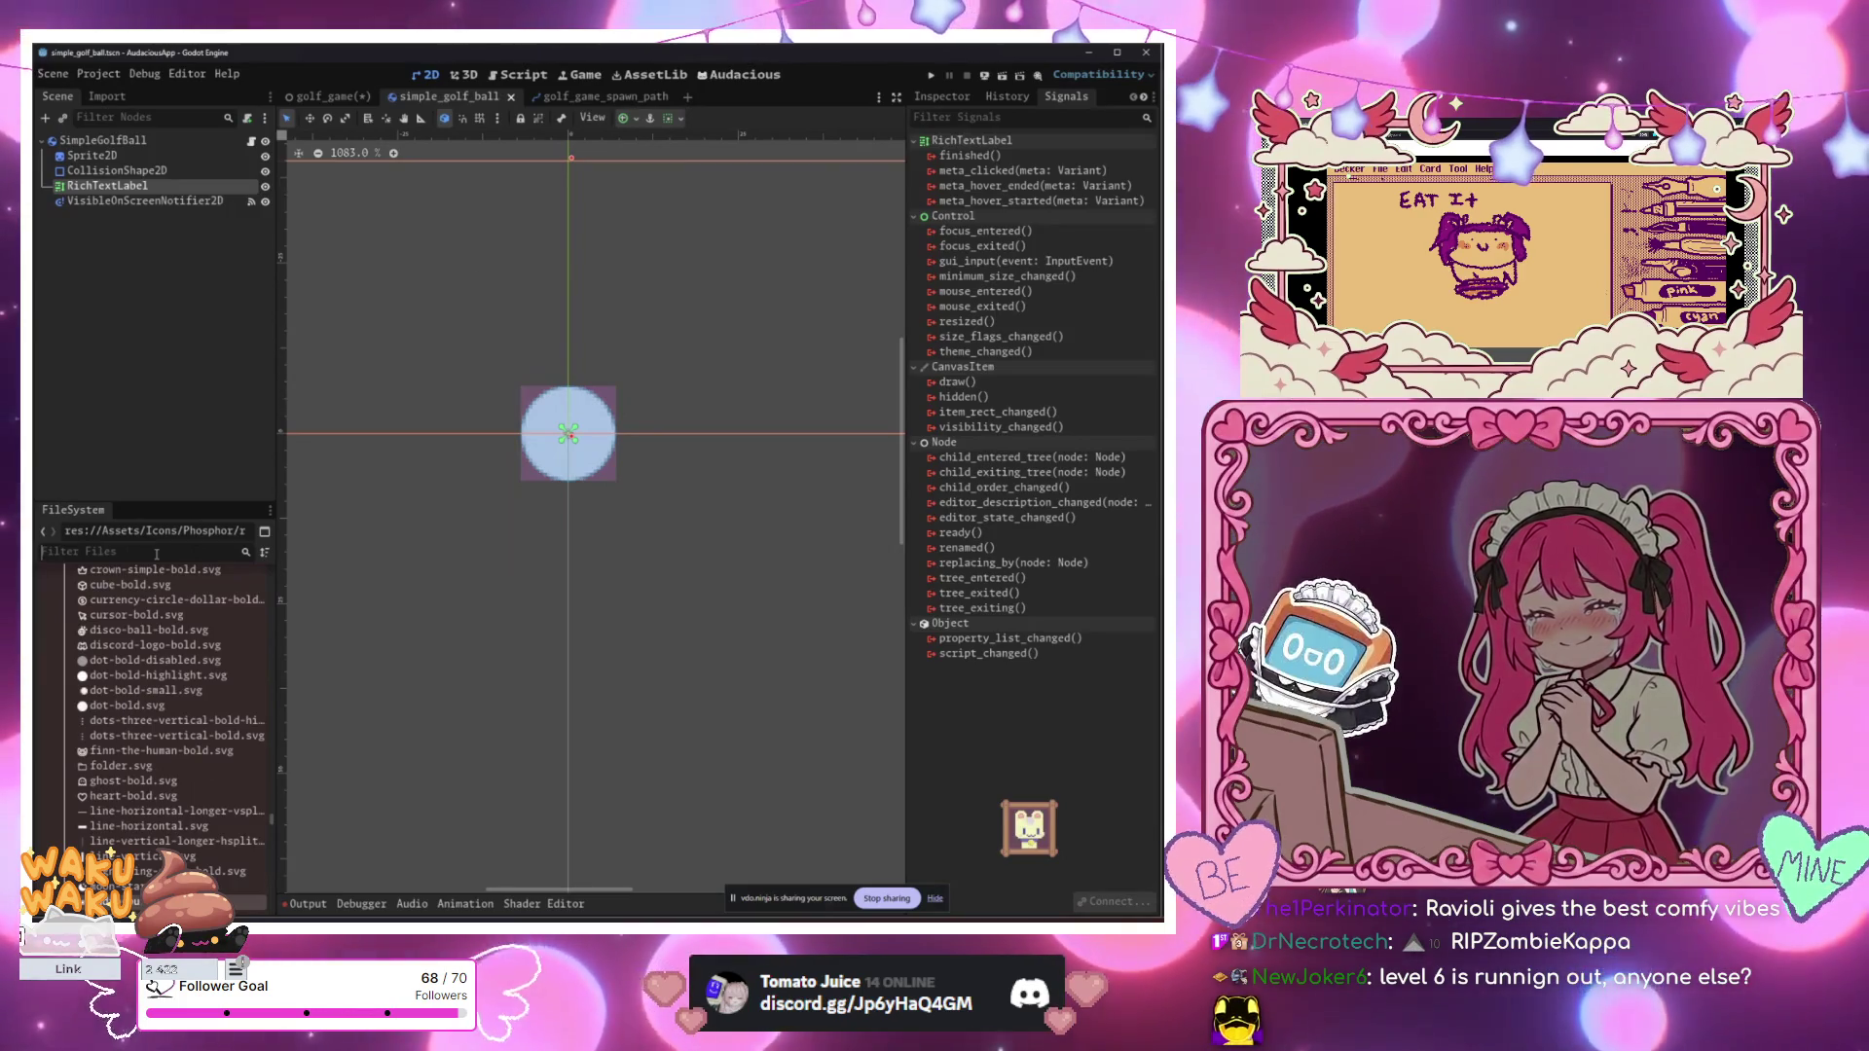
click(155, 553)
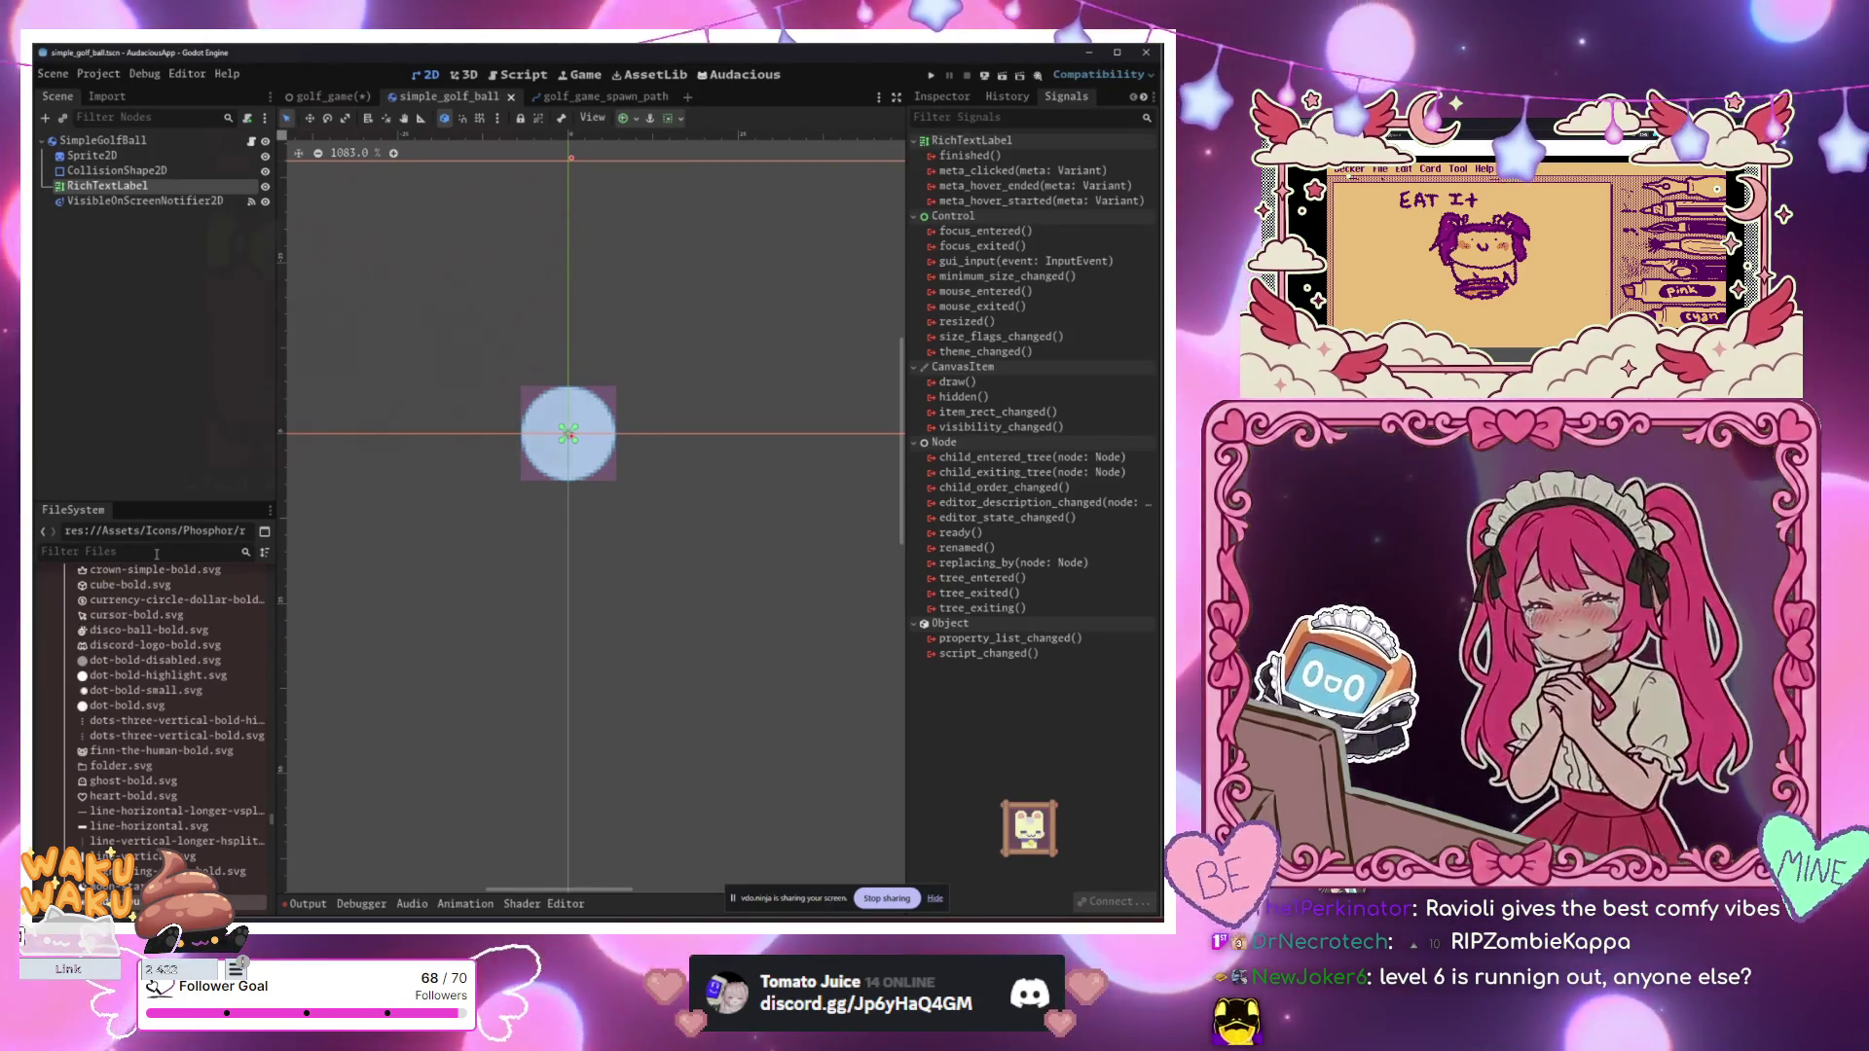
Step: Filter FileSystem by 'star_' to list star_race_game.gd and star_race_game.tscn
text(start_ra)
key(BackSpace)
key(BackSpace)
key(BackSpace)
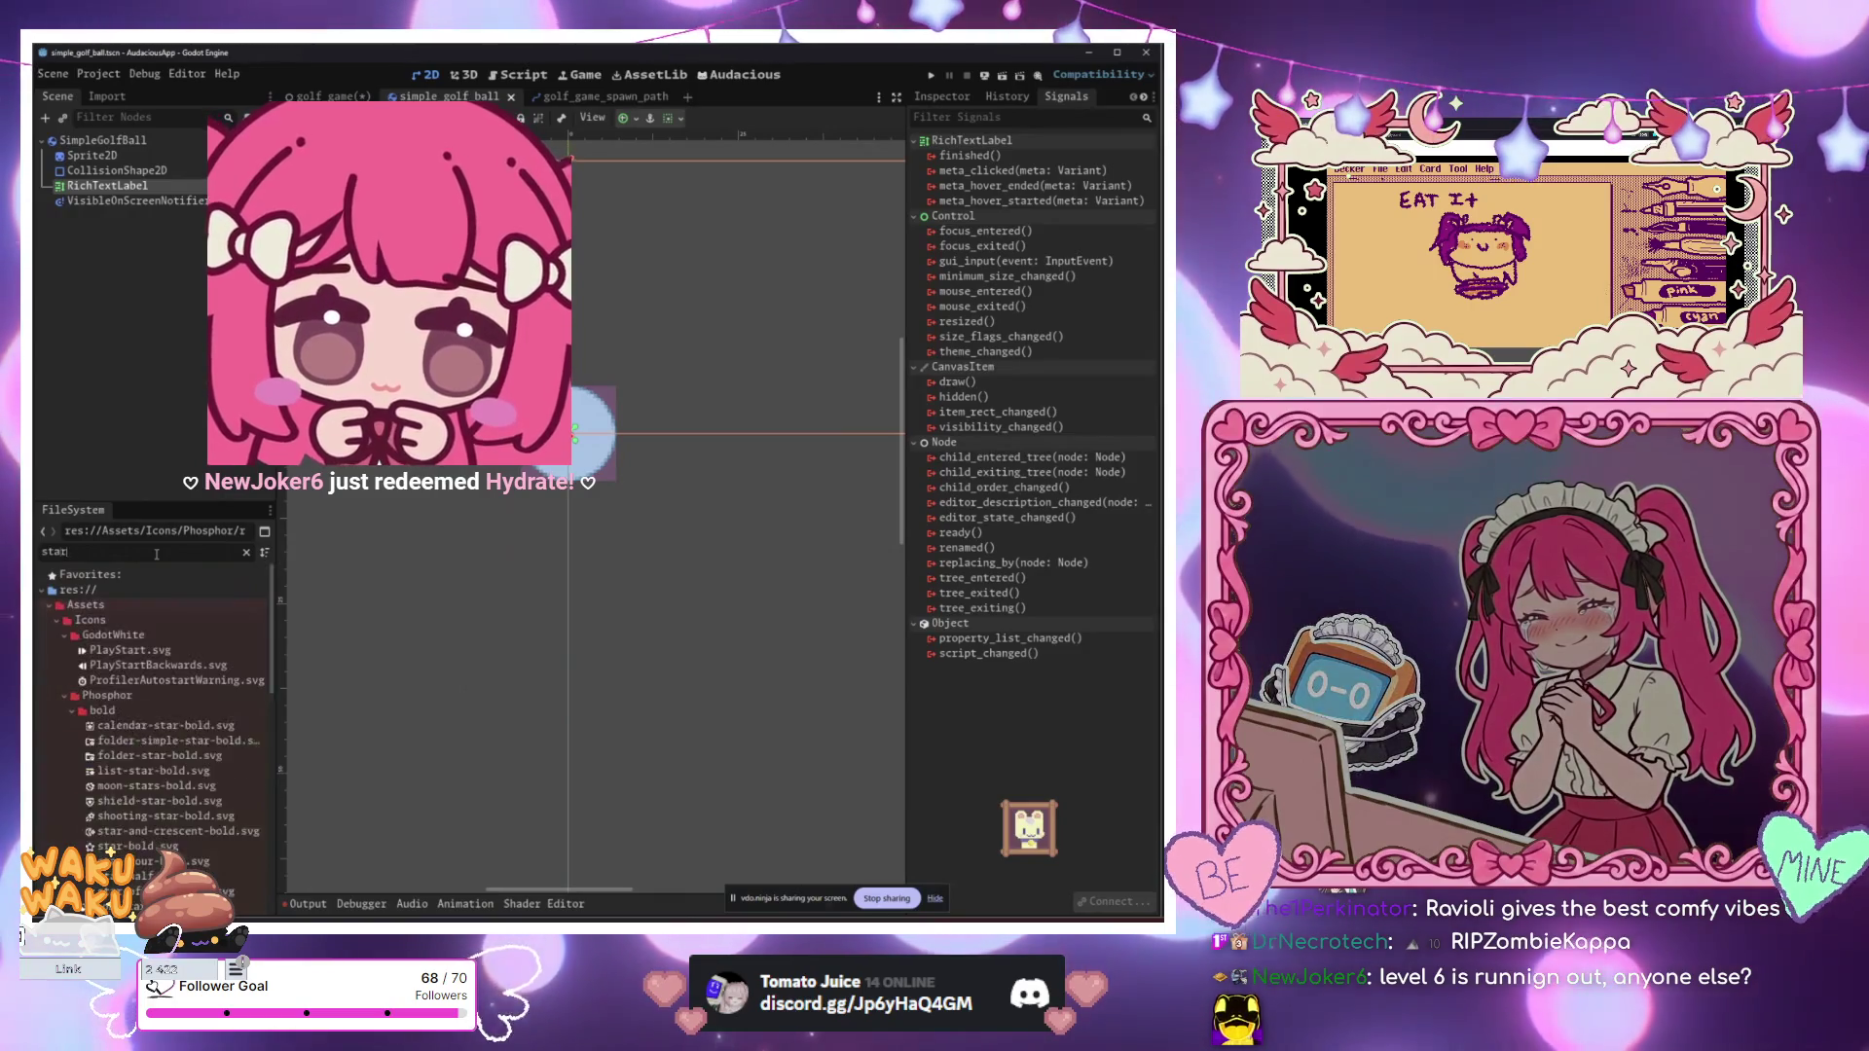
text(_)
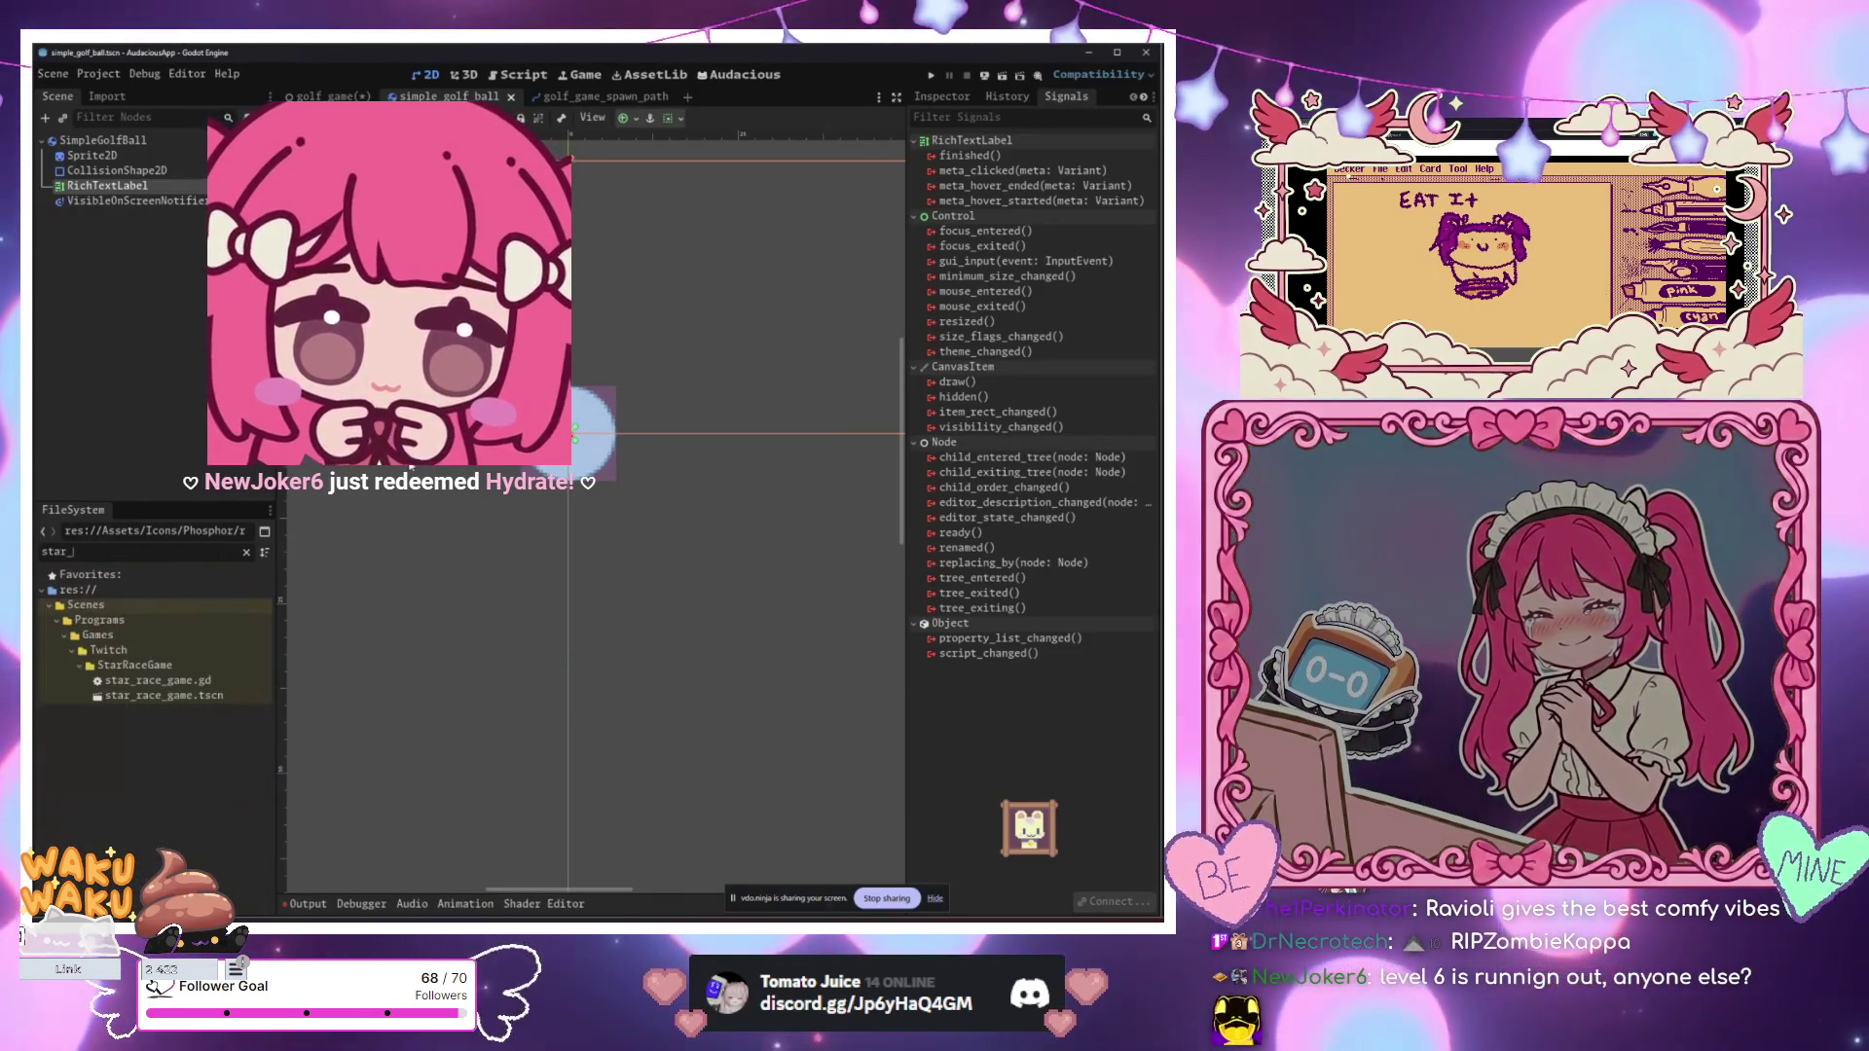
right_click(210, 697)
click(196, 697)
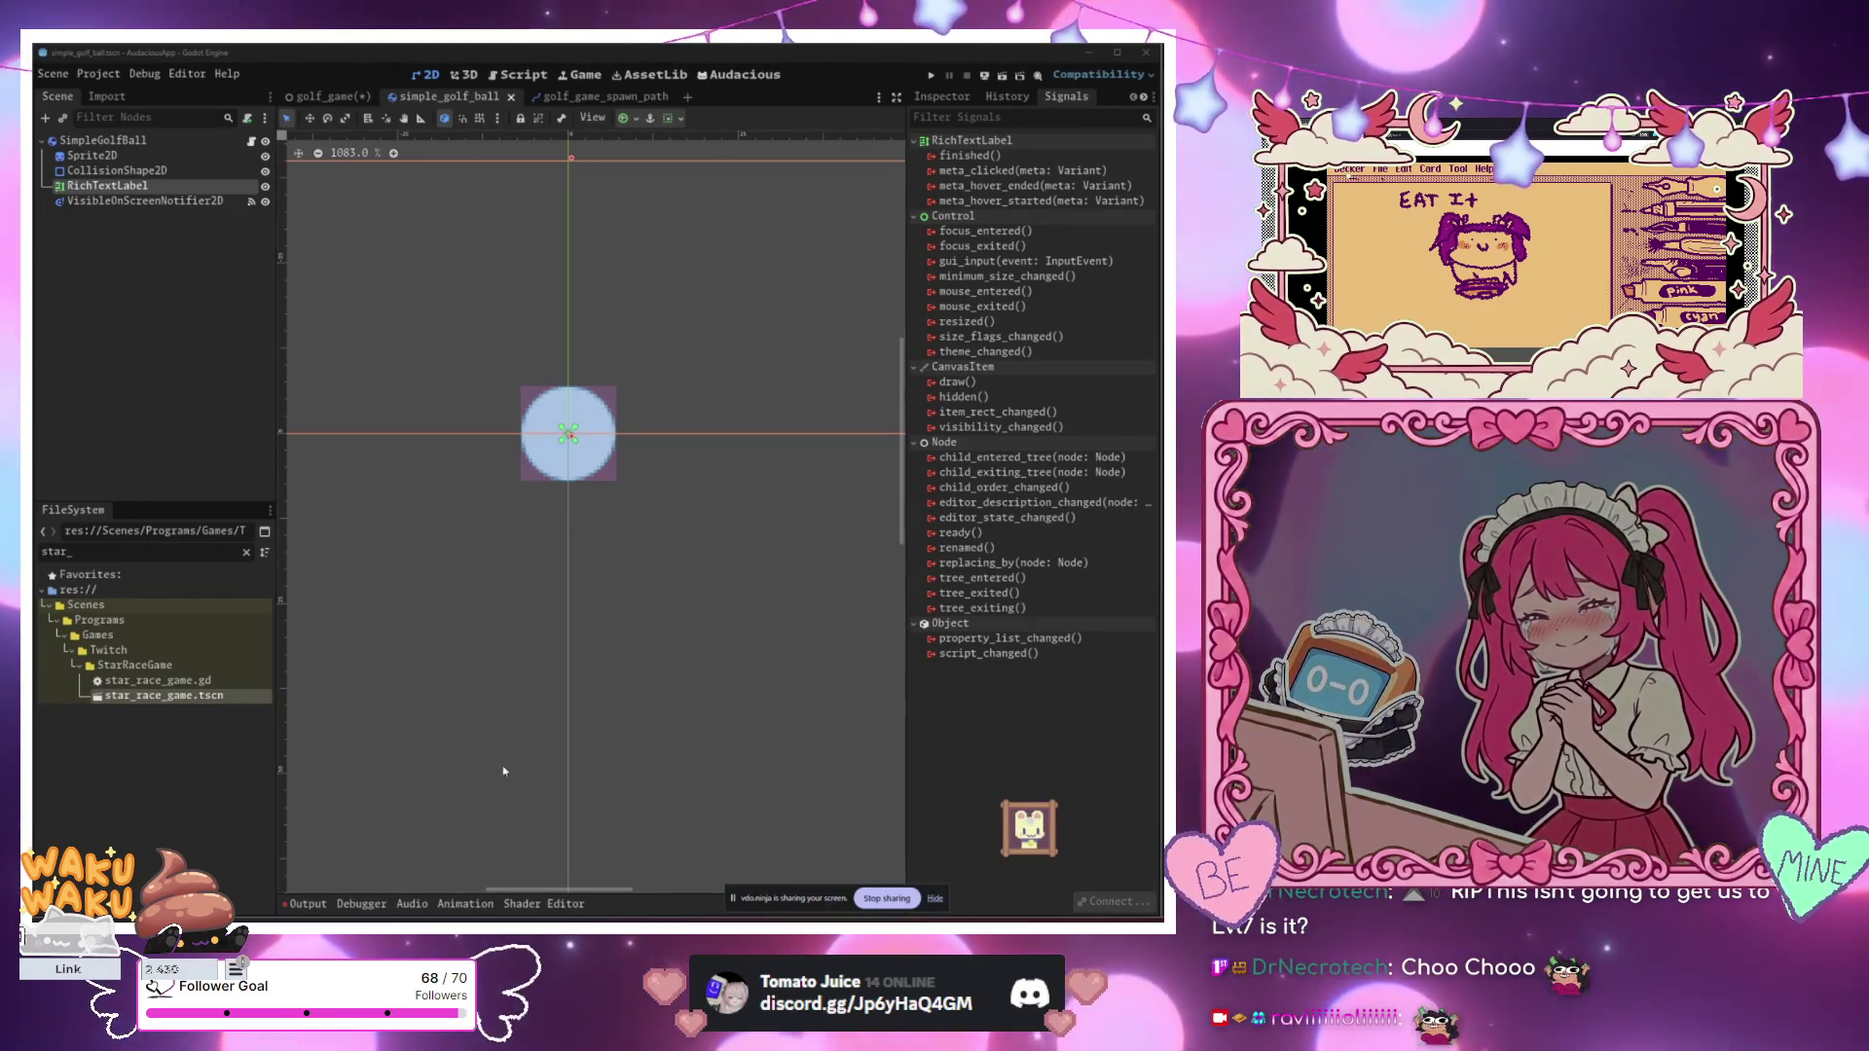
Step: Close the running game window and open star_race_game.tscn in its own editor tab
click(468, 241)
right_click(164, 695)
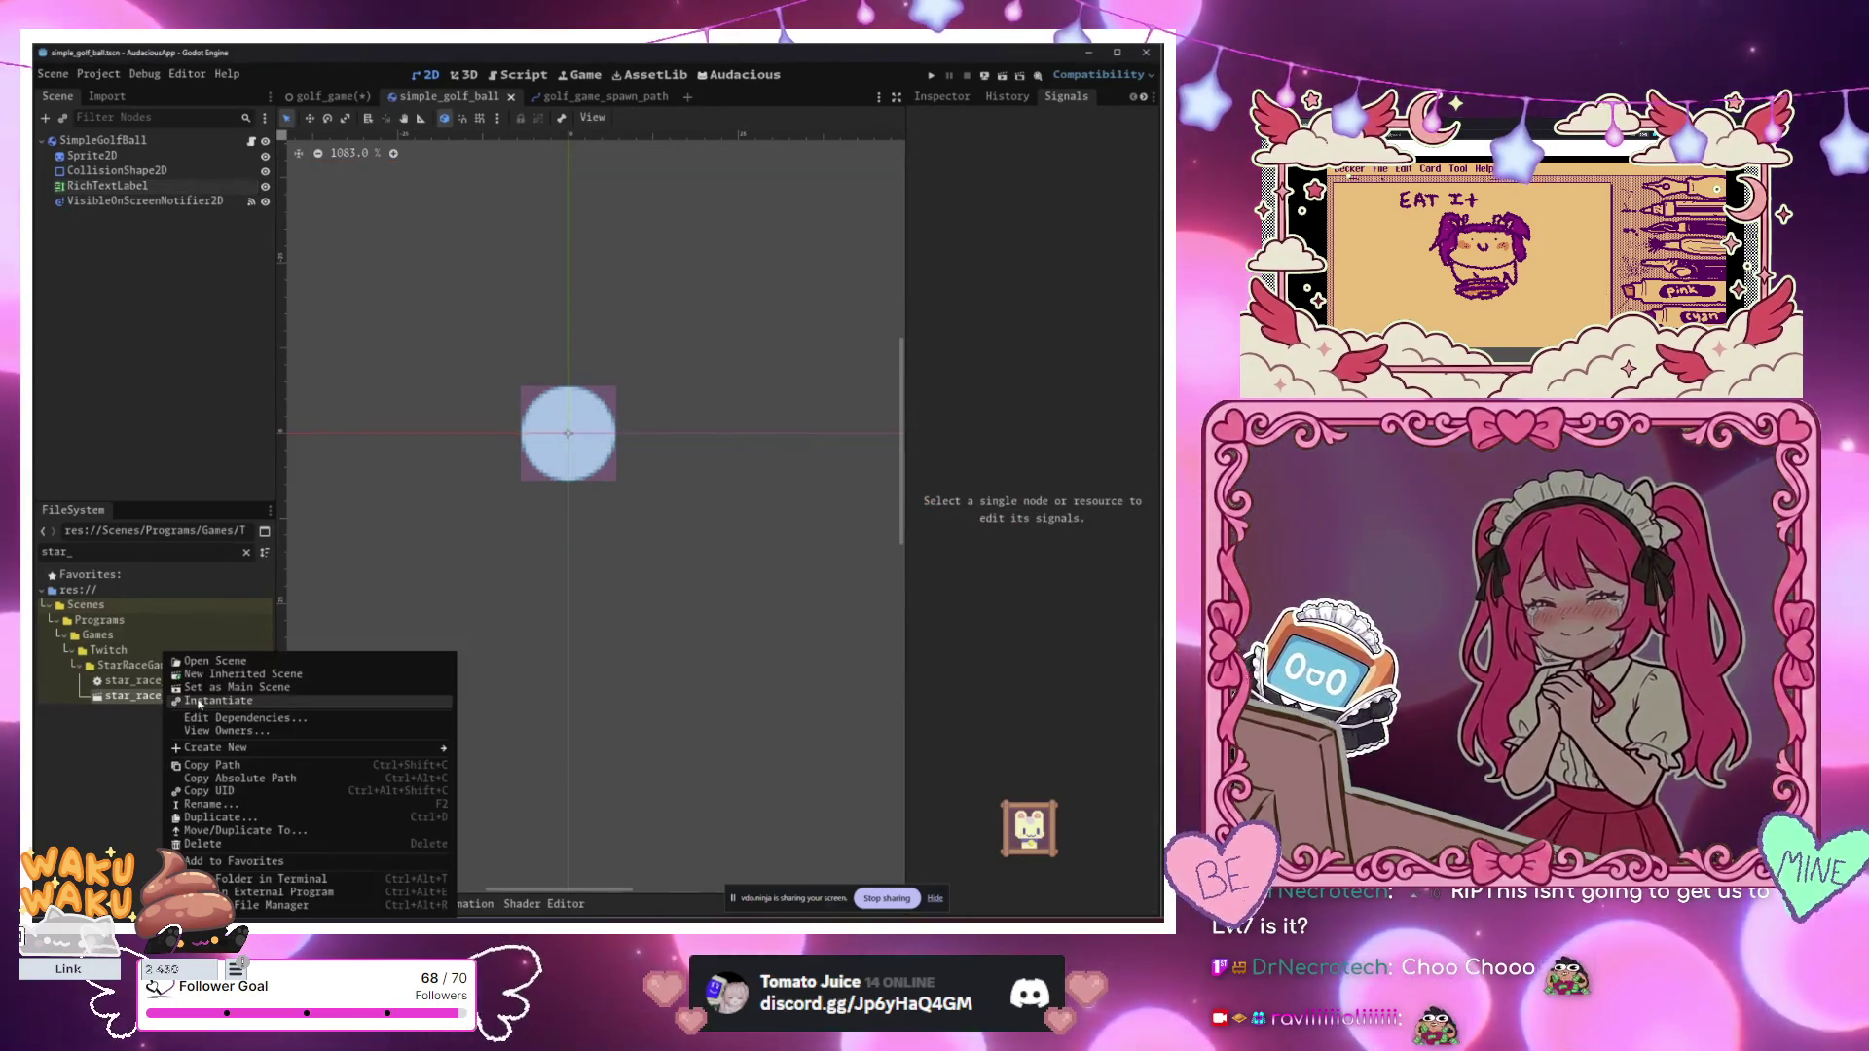
click(310, 699)
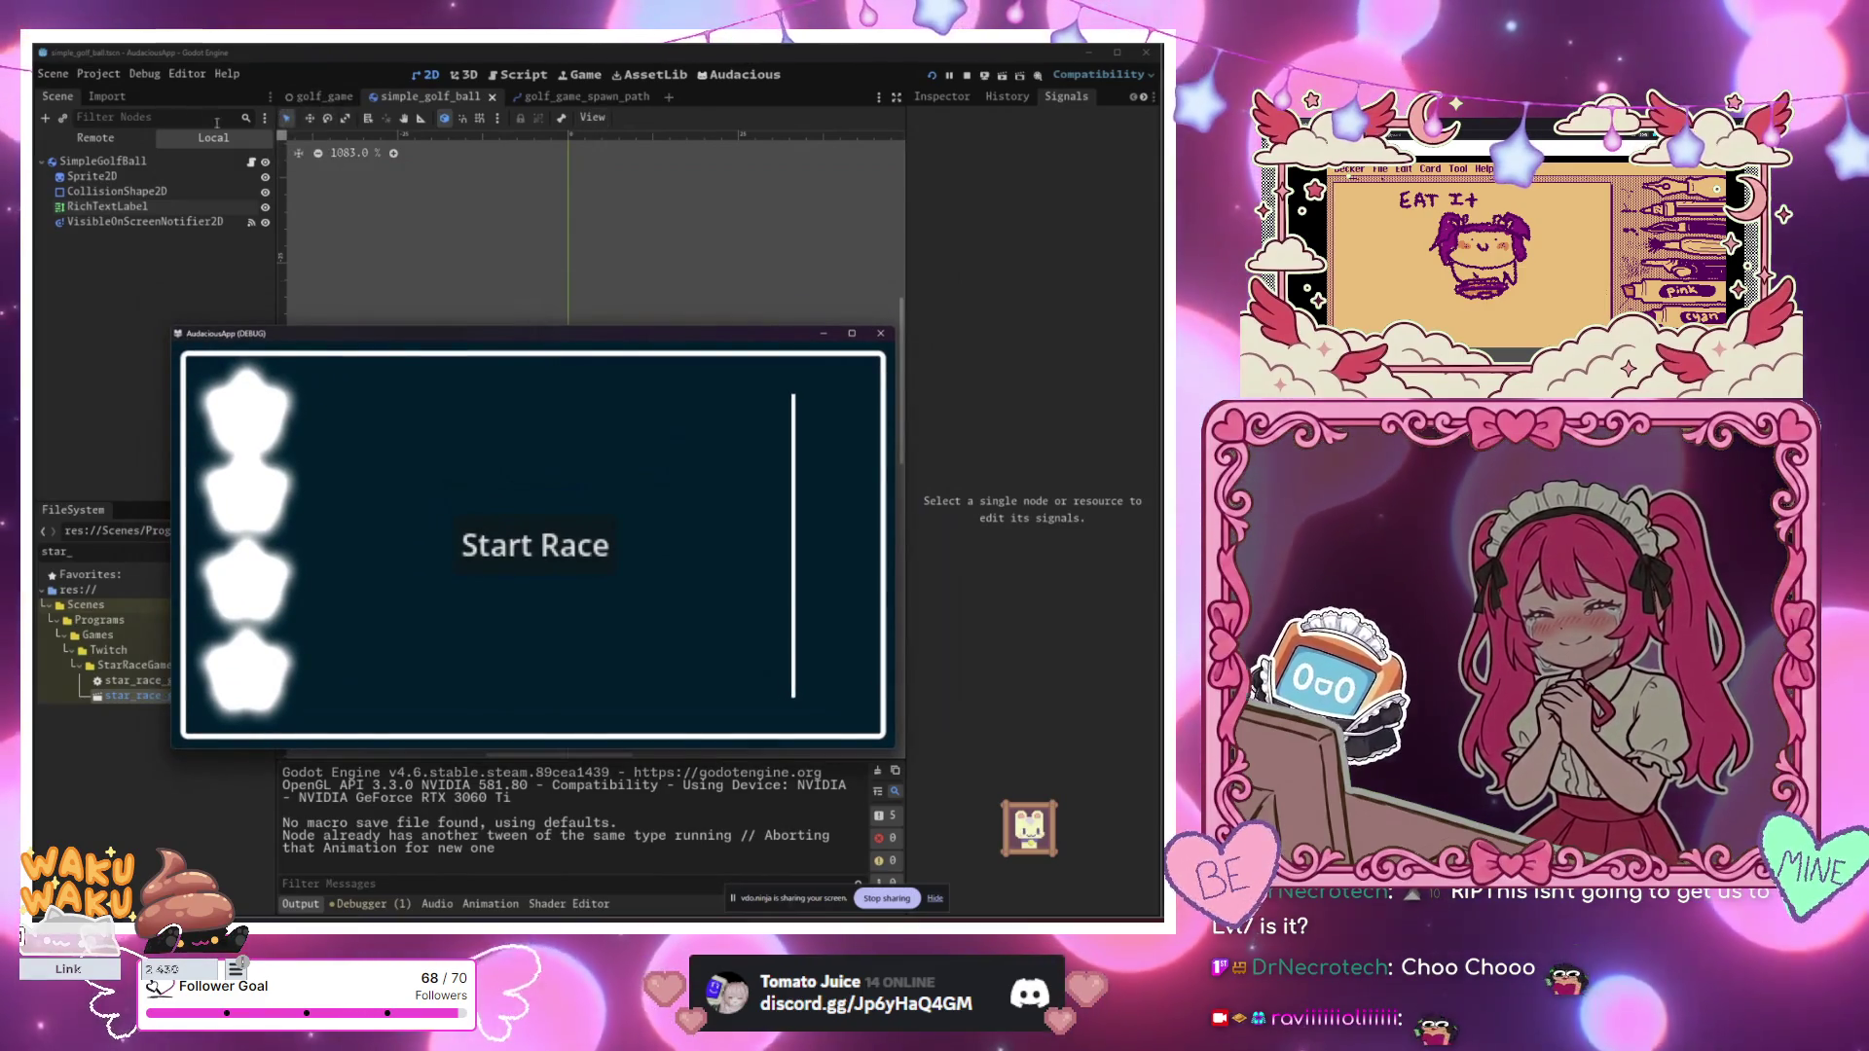
drag(293, 337, 483, 195)
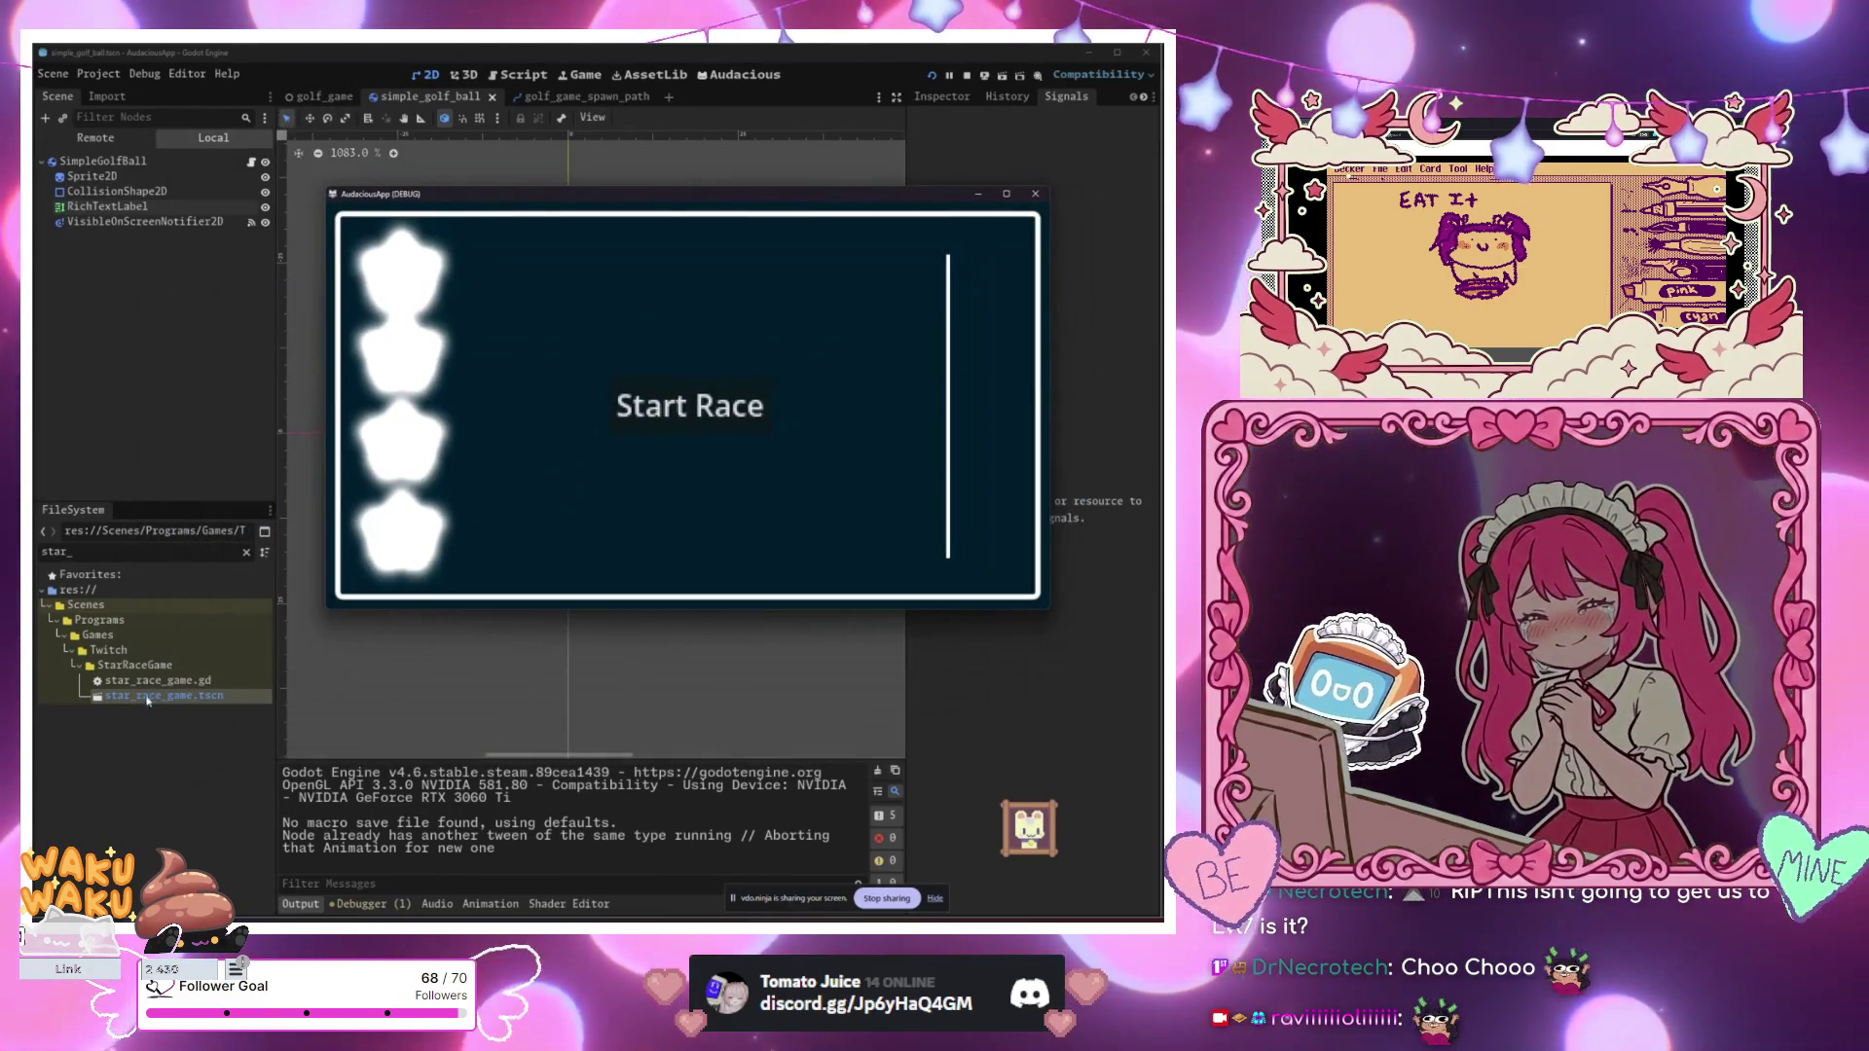
click(1071, 191)
double_click(163, 695)
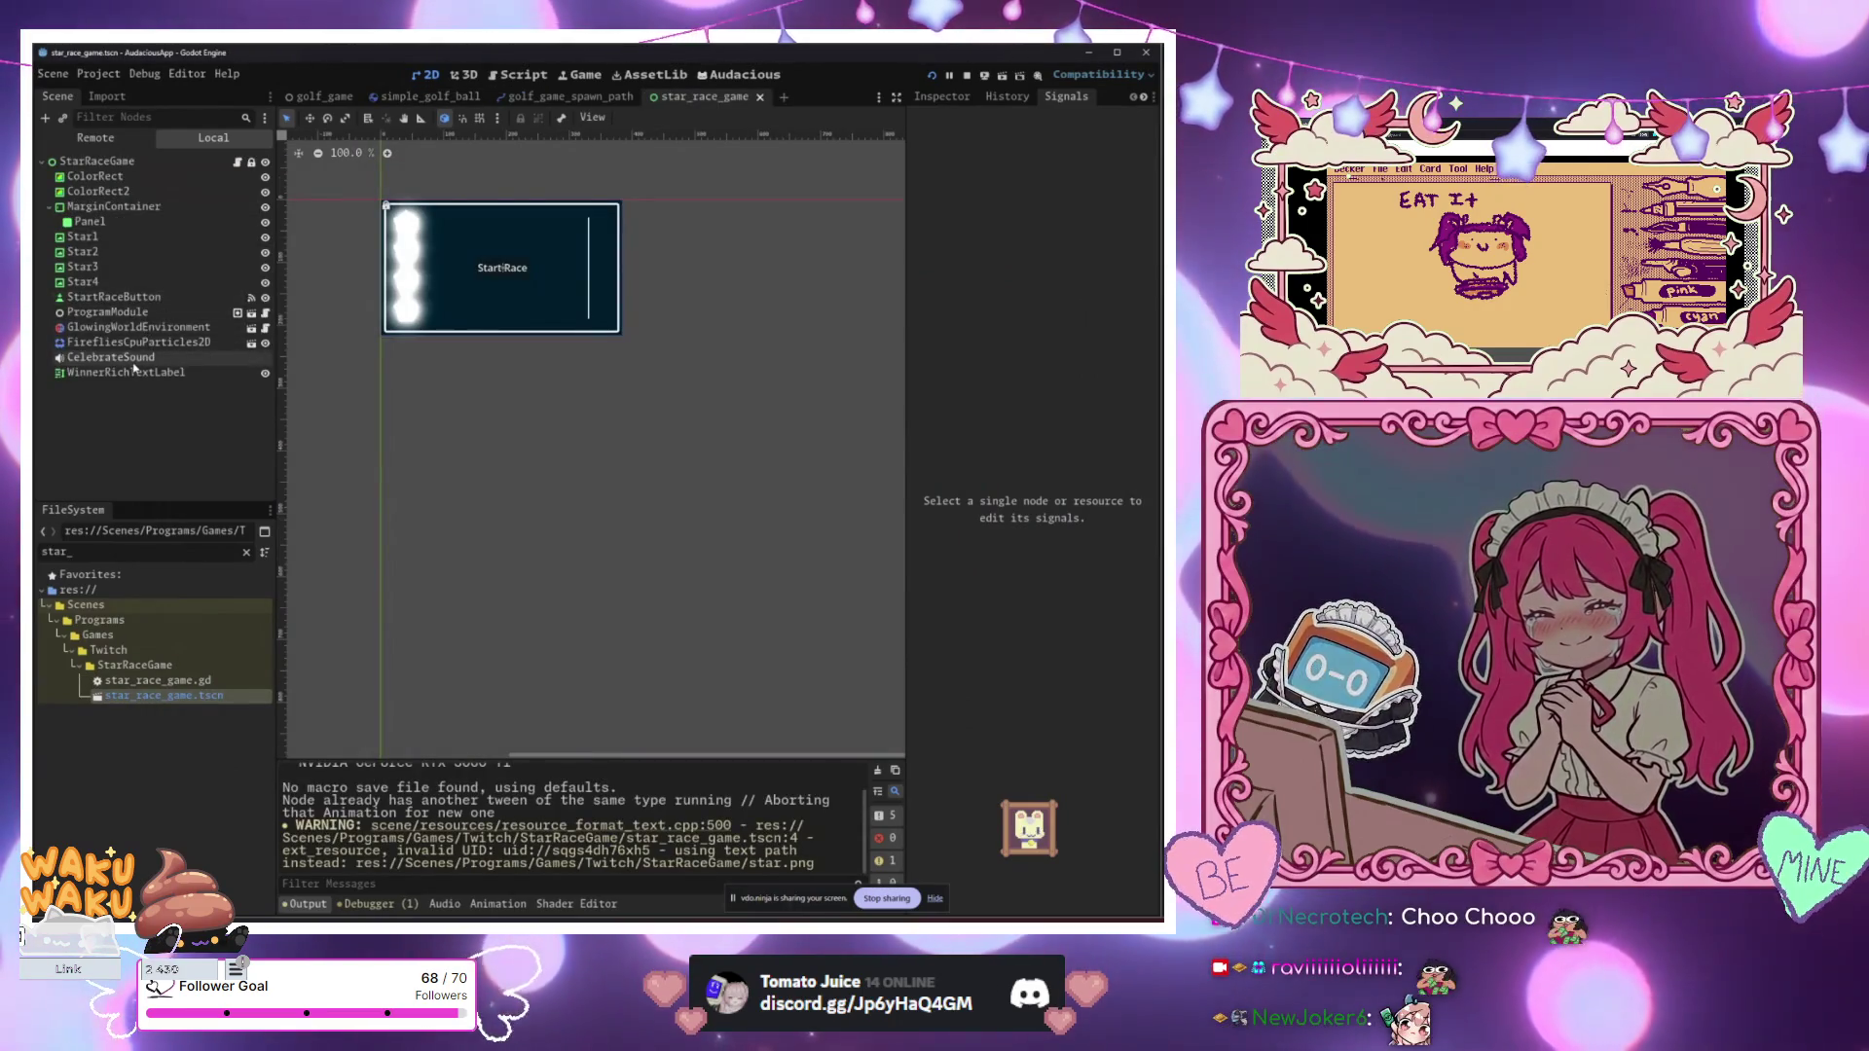
Step: Bring the running Star Race debug window forward and park it over the Output log
click(97, 162)
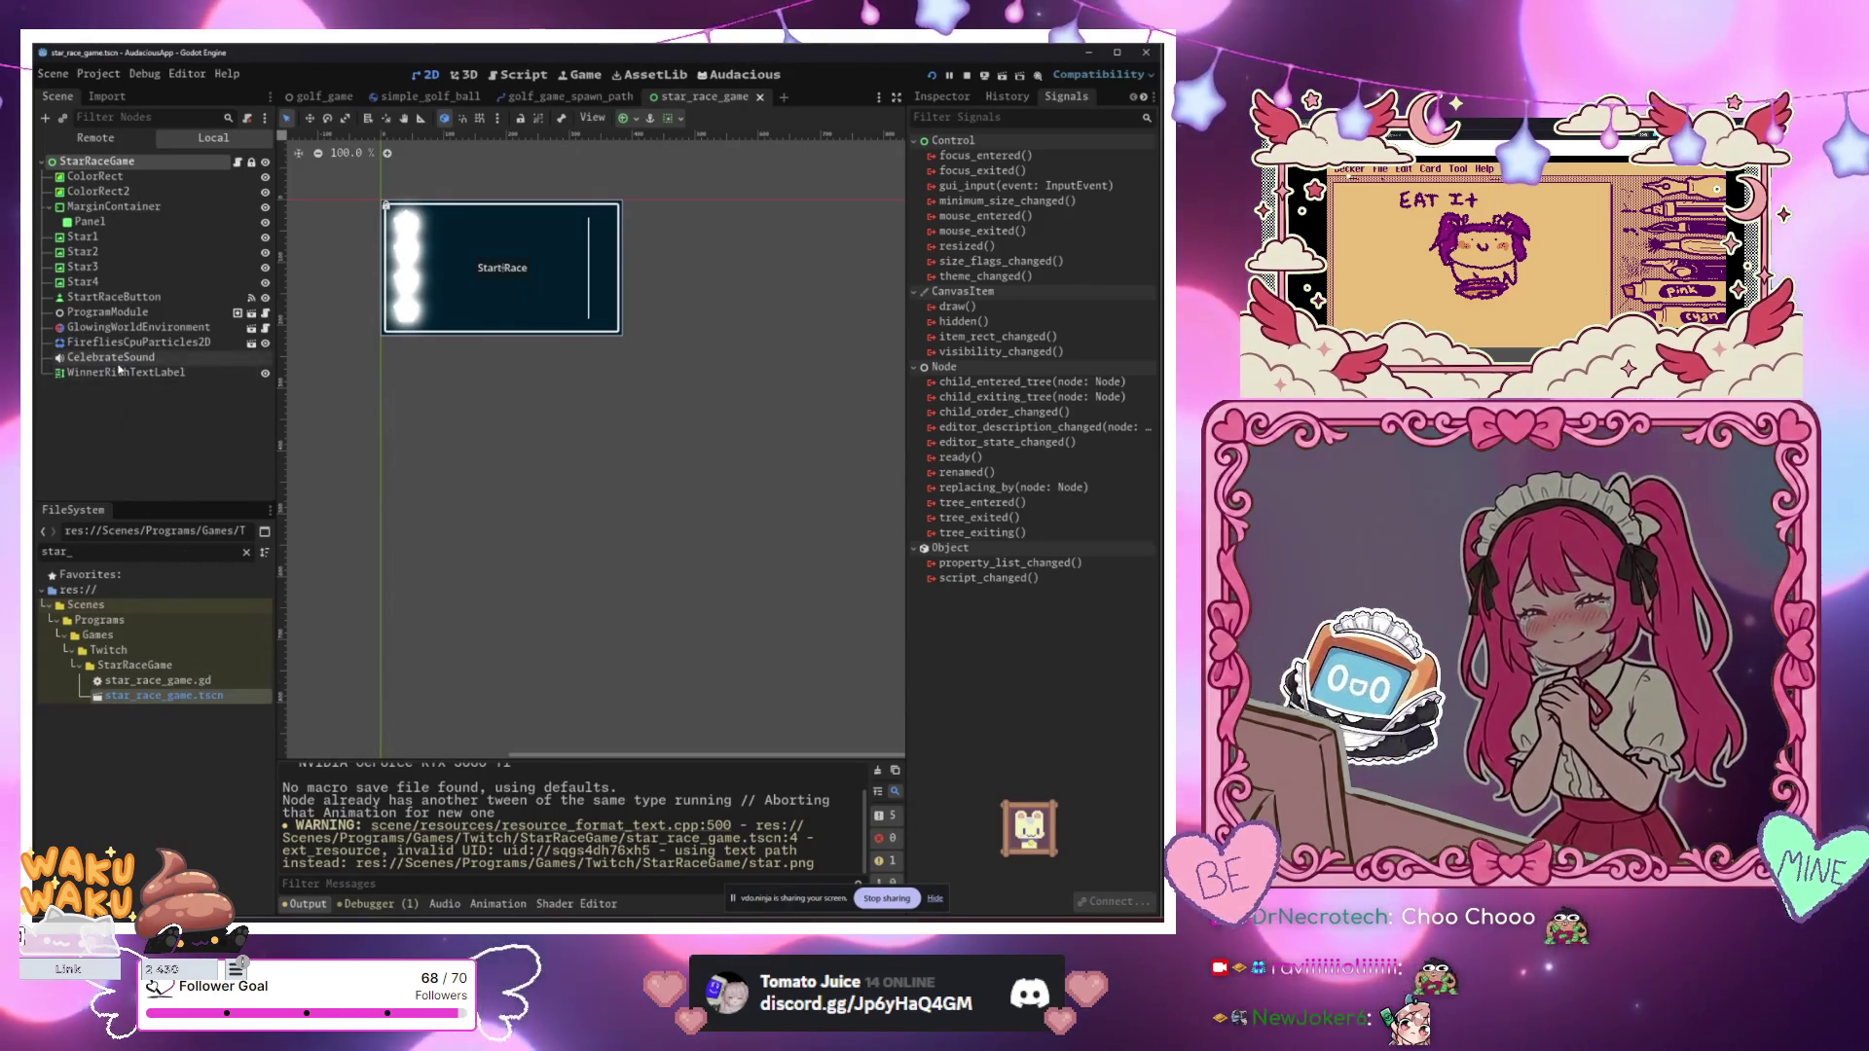
click(134, 665)
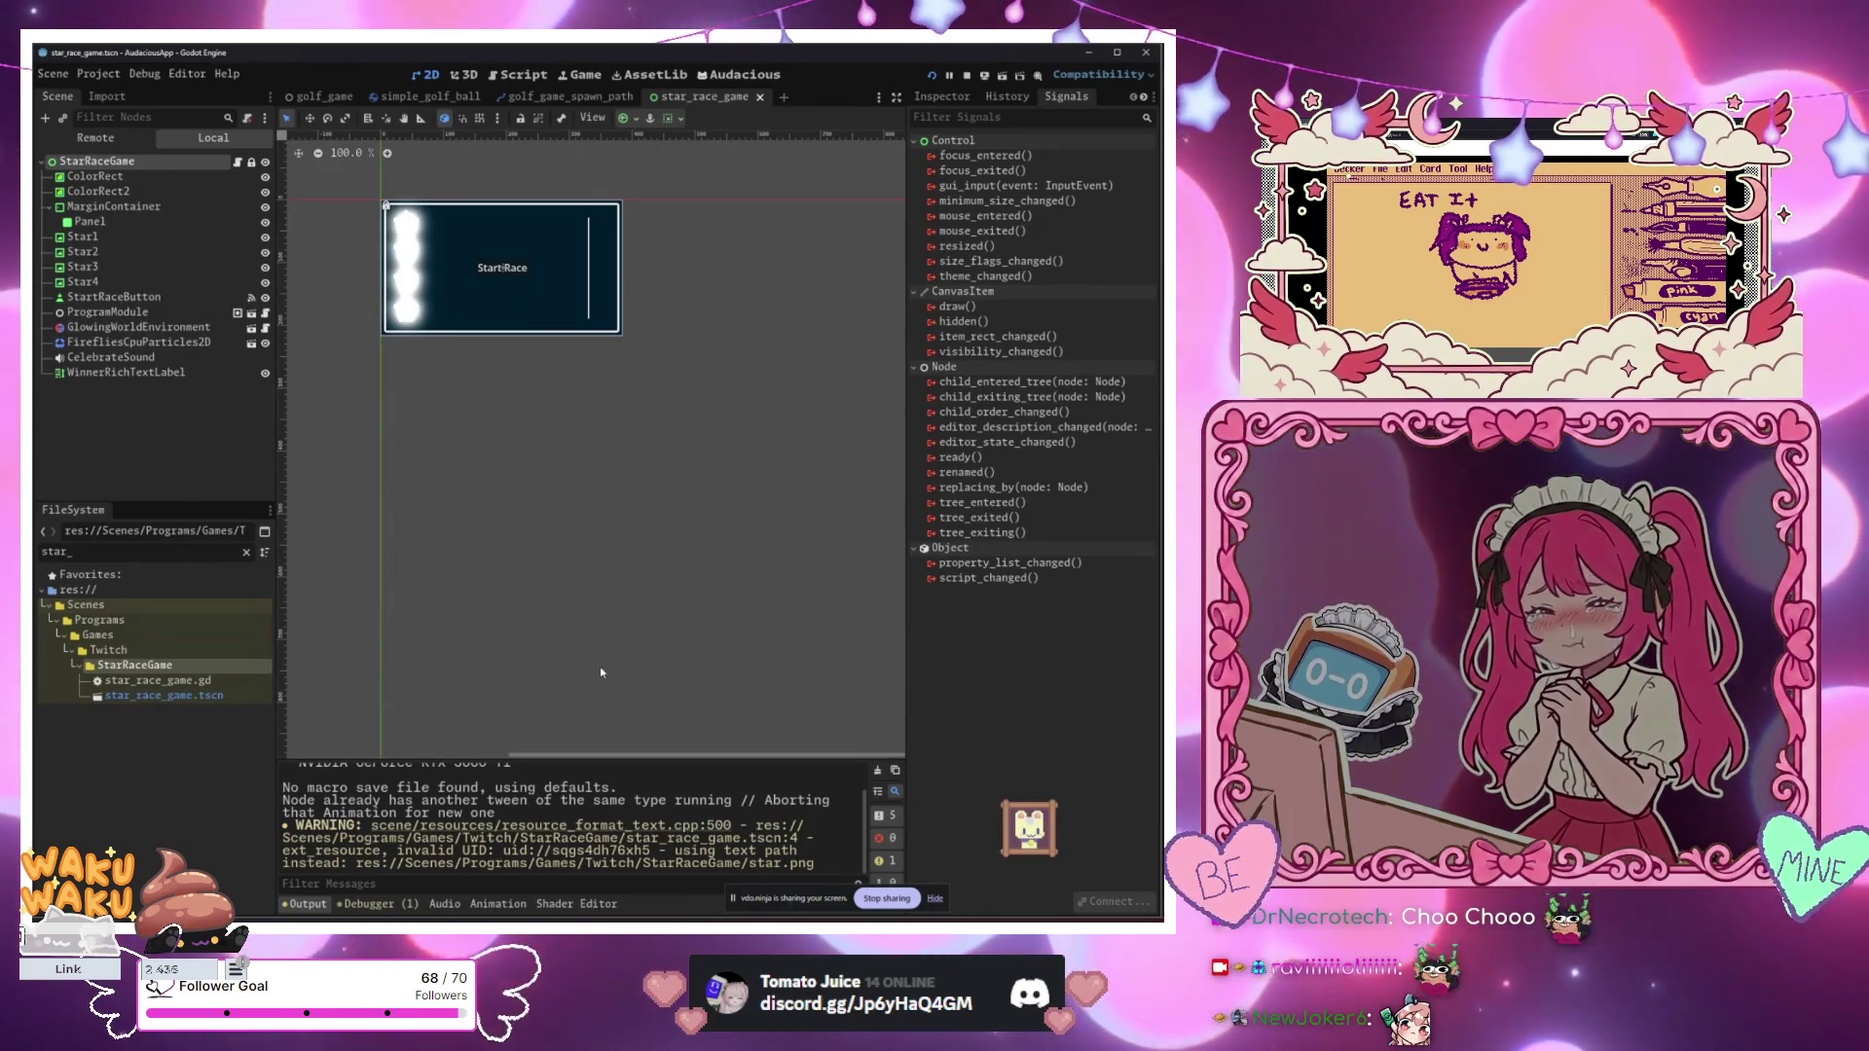
mouse_move(136, 931)
click(127, 850)
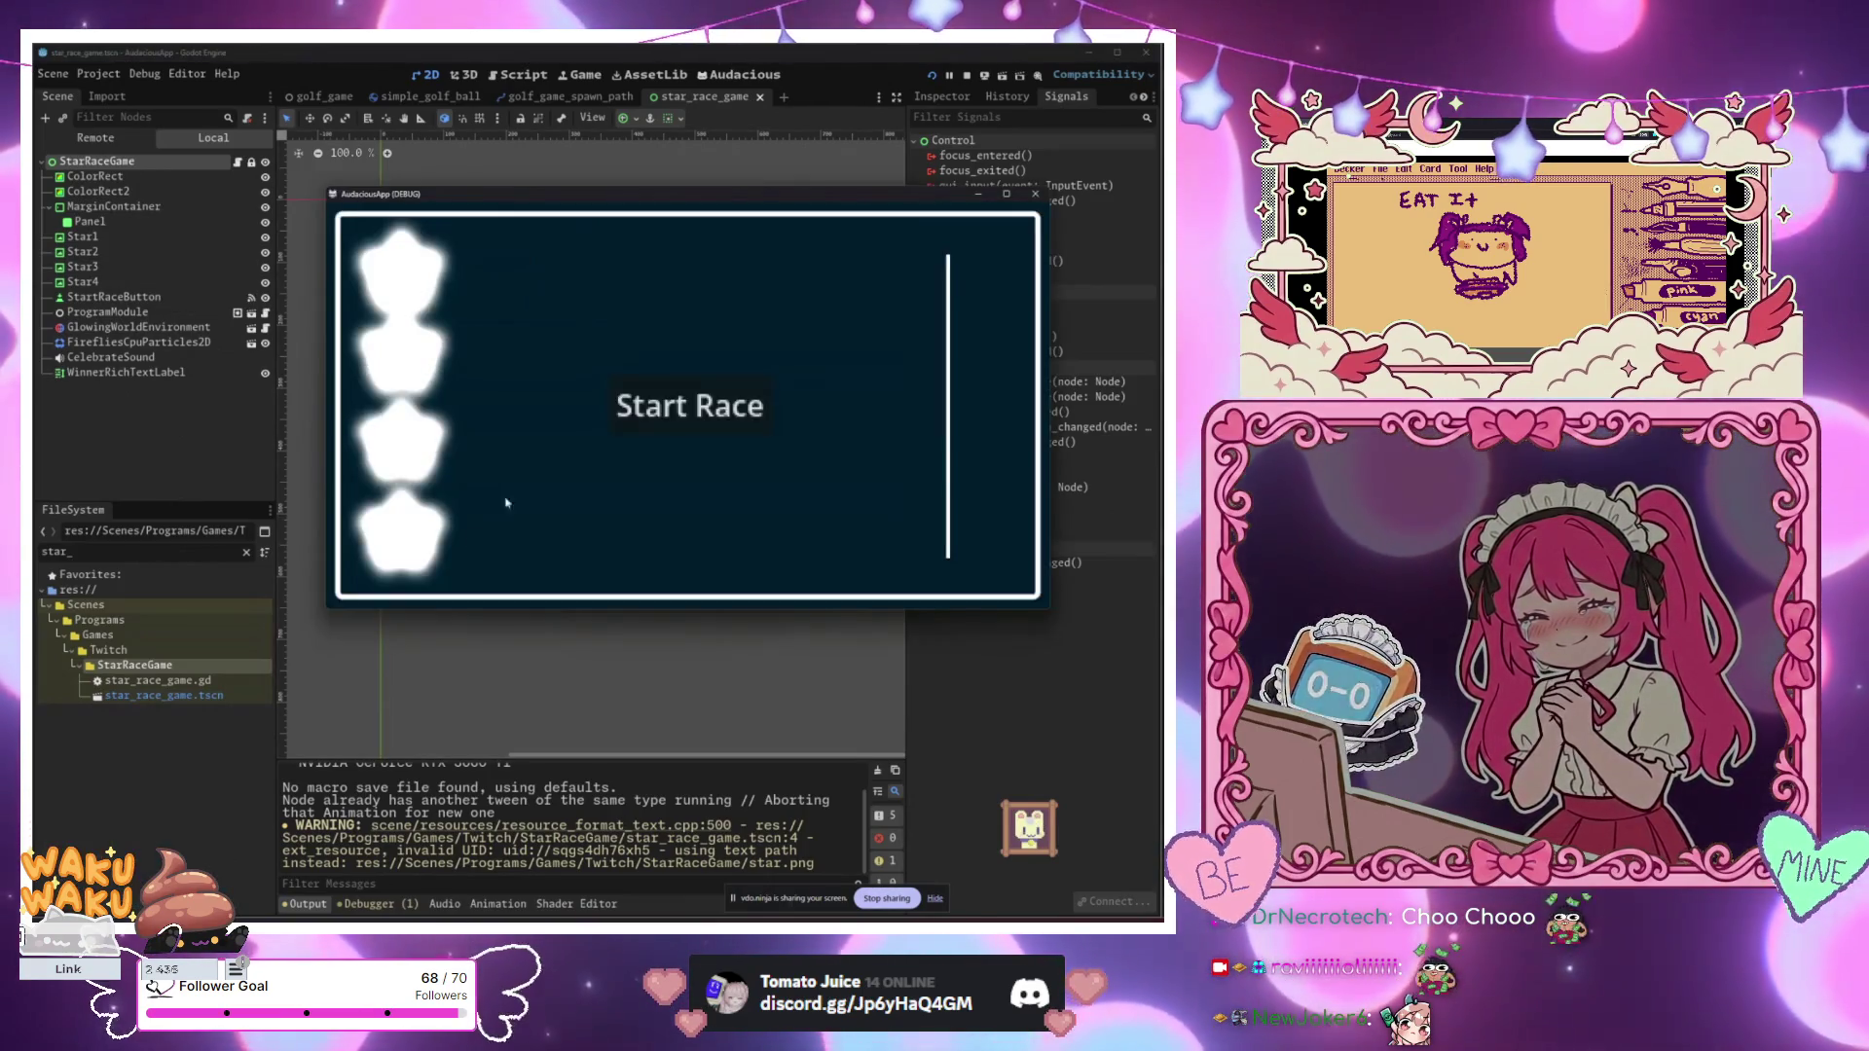
drag(676, 201, 435, 362)
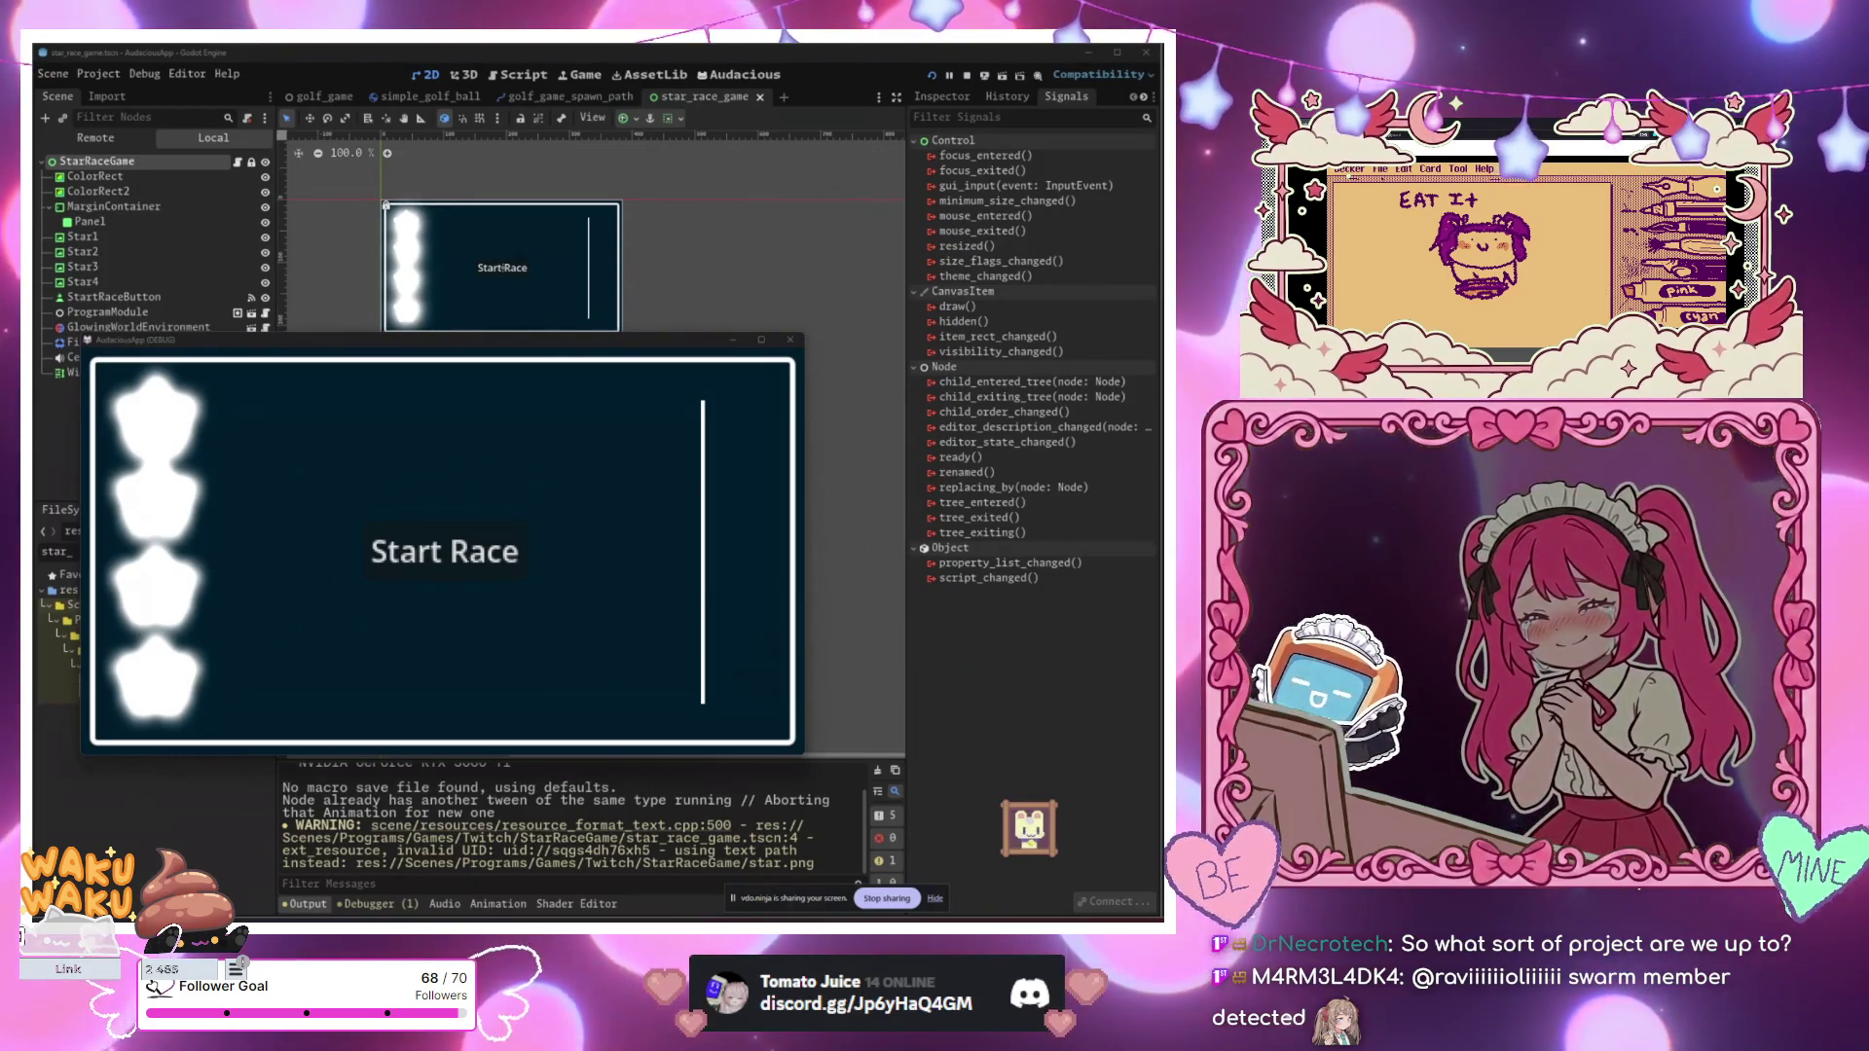
drag(257, 349, 504, 235)
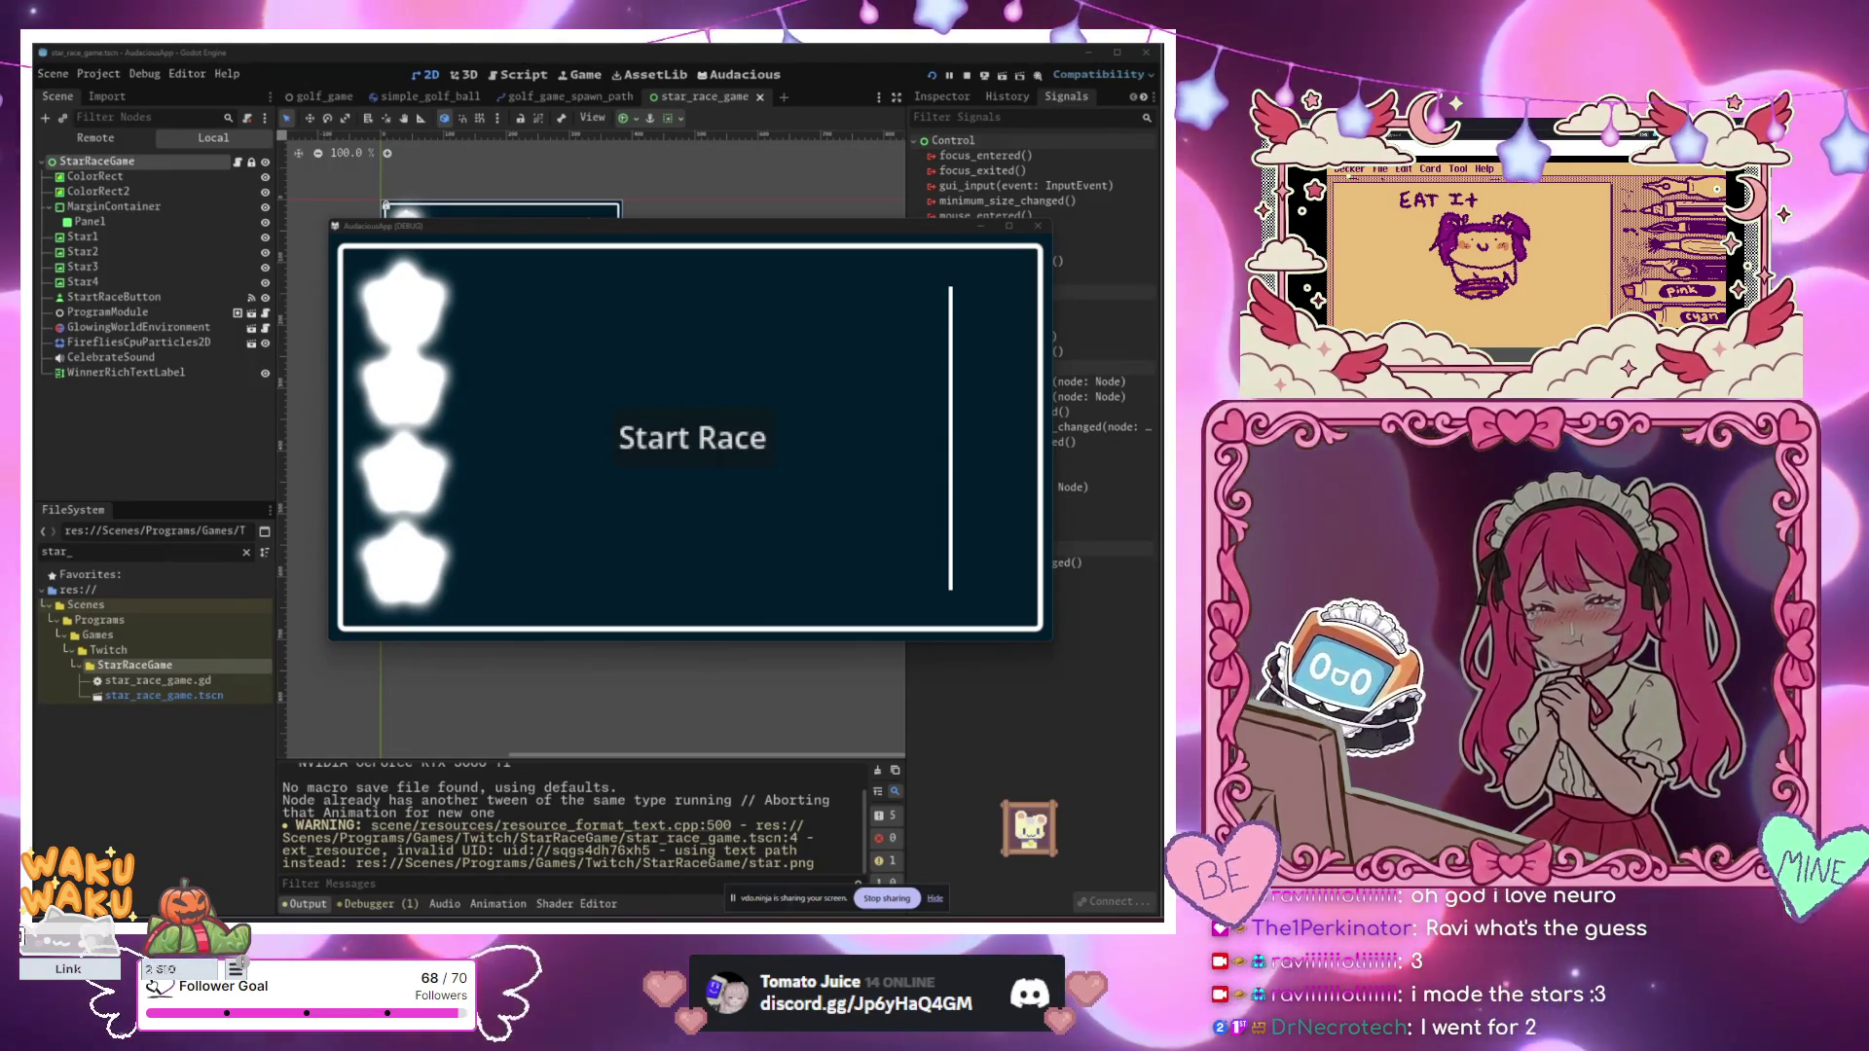
drag(682, 226, 633, 456)
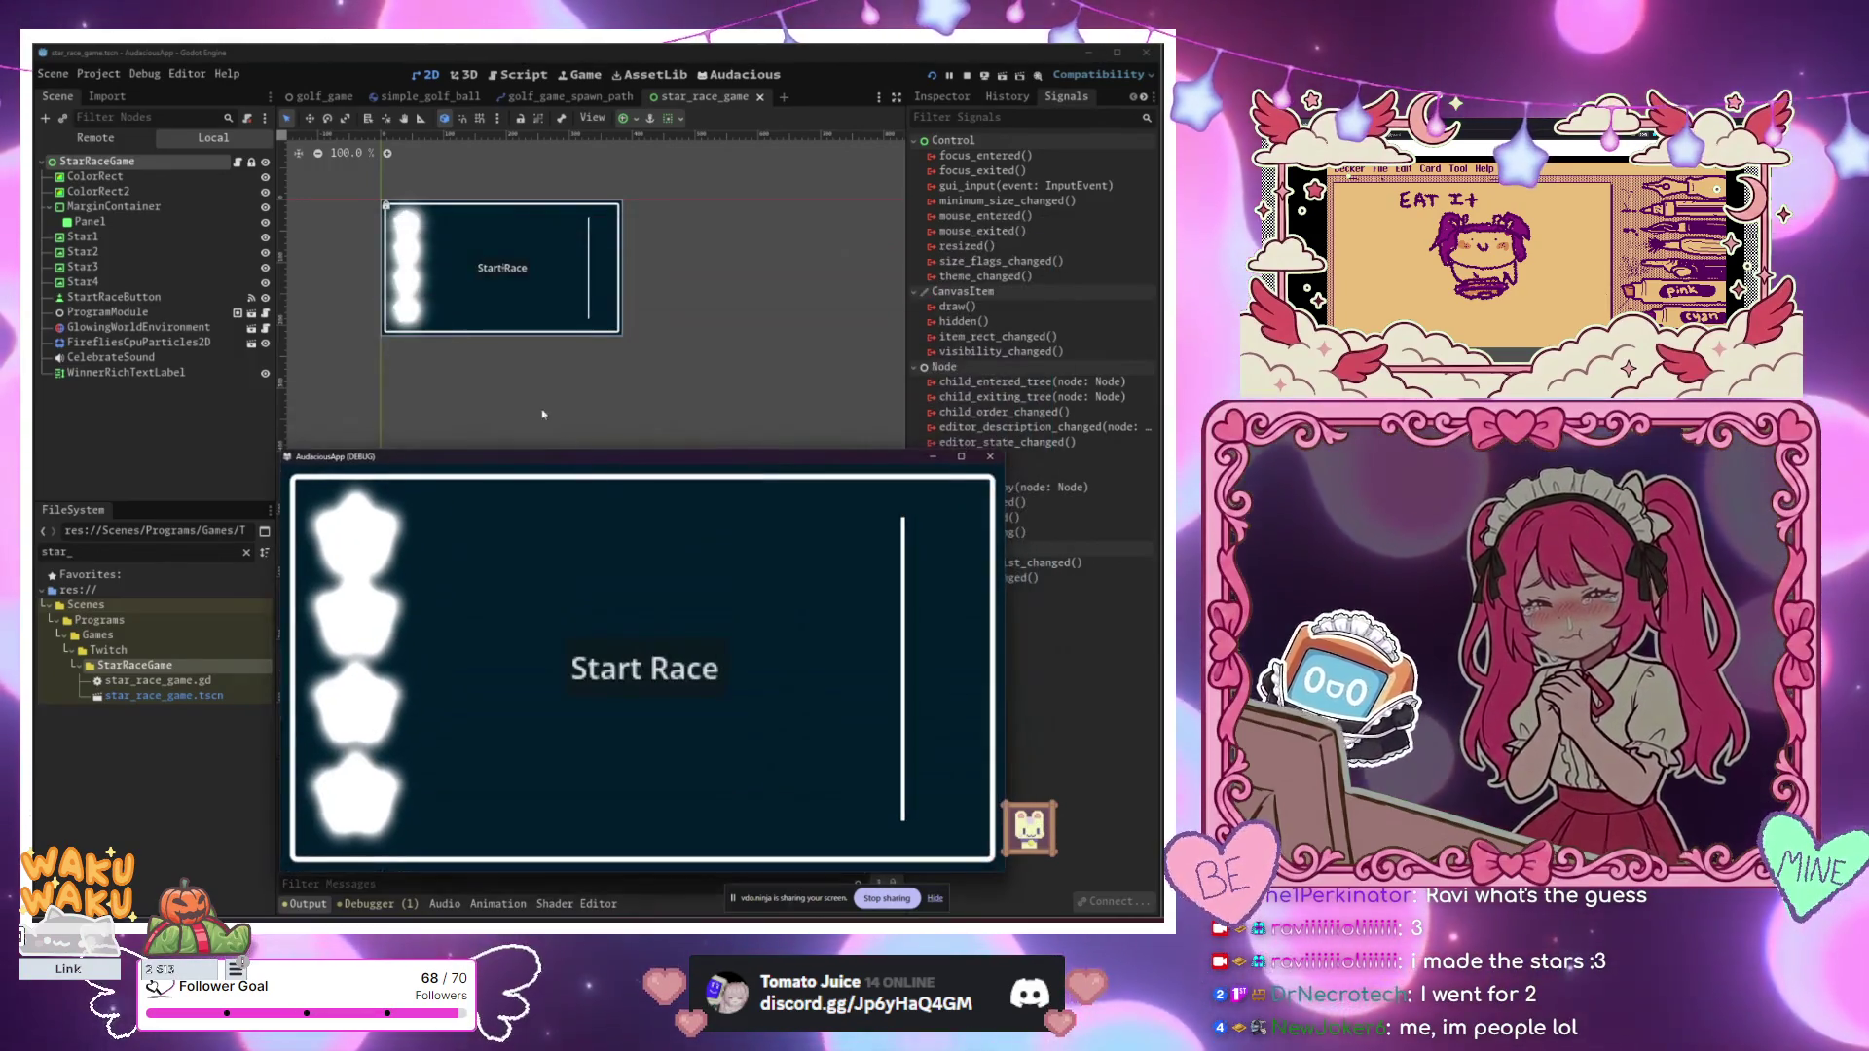
Step: Stop the running game with F8 and relaunch the Star Race scene with F6
scroll(406, 282, up, 3)
scroll(406, 282, up, 12)
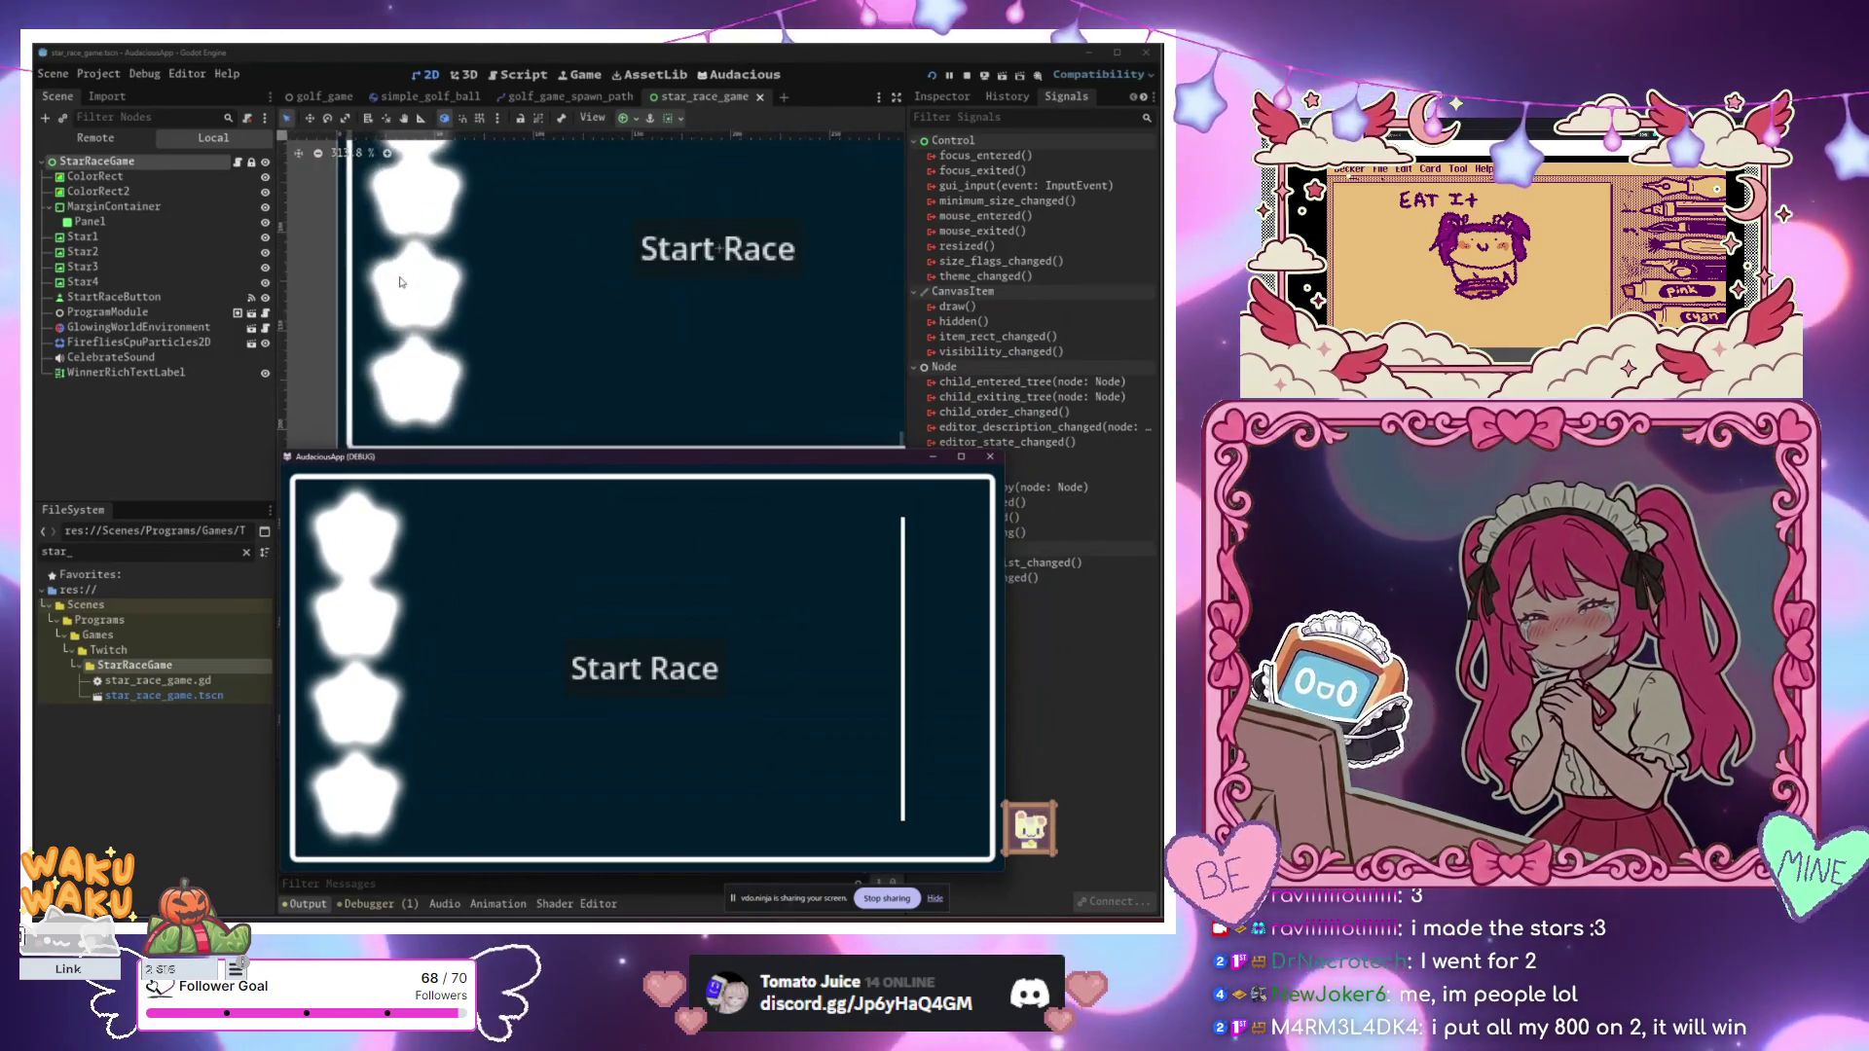
scroll(399, 283, up, 11)
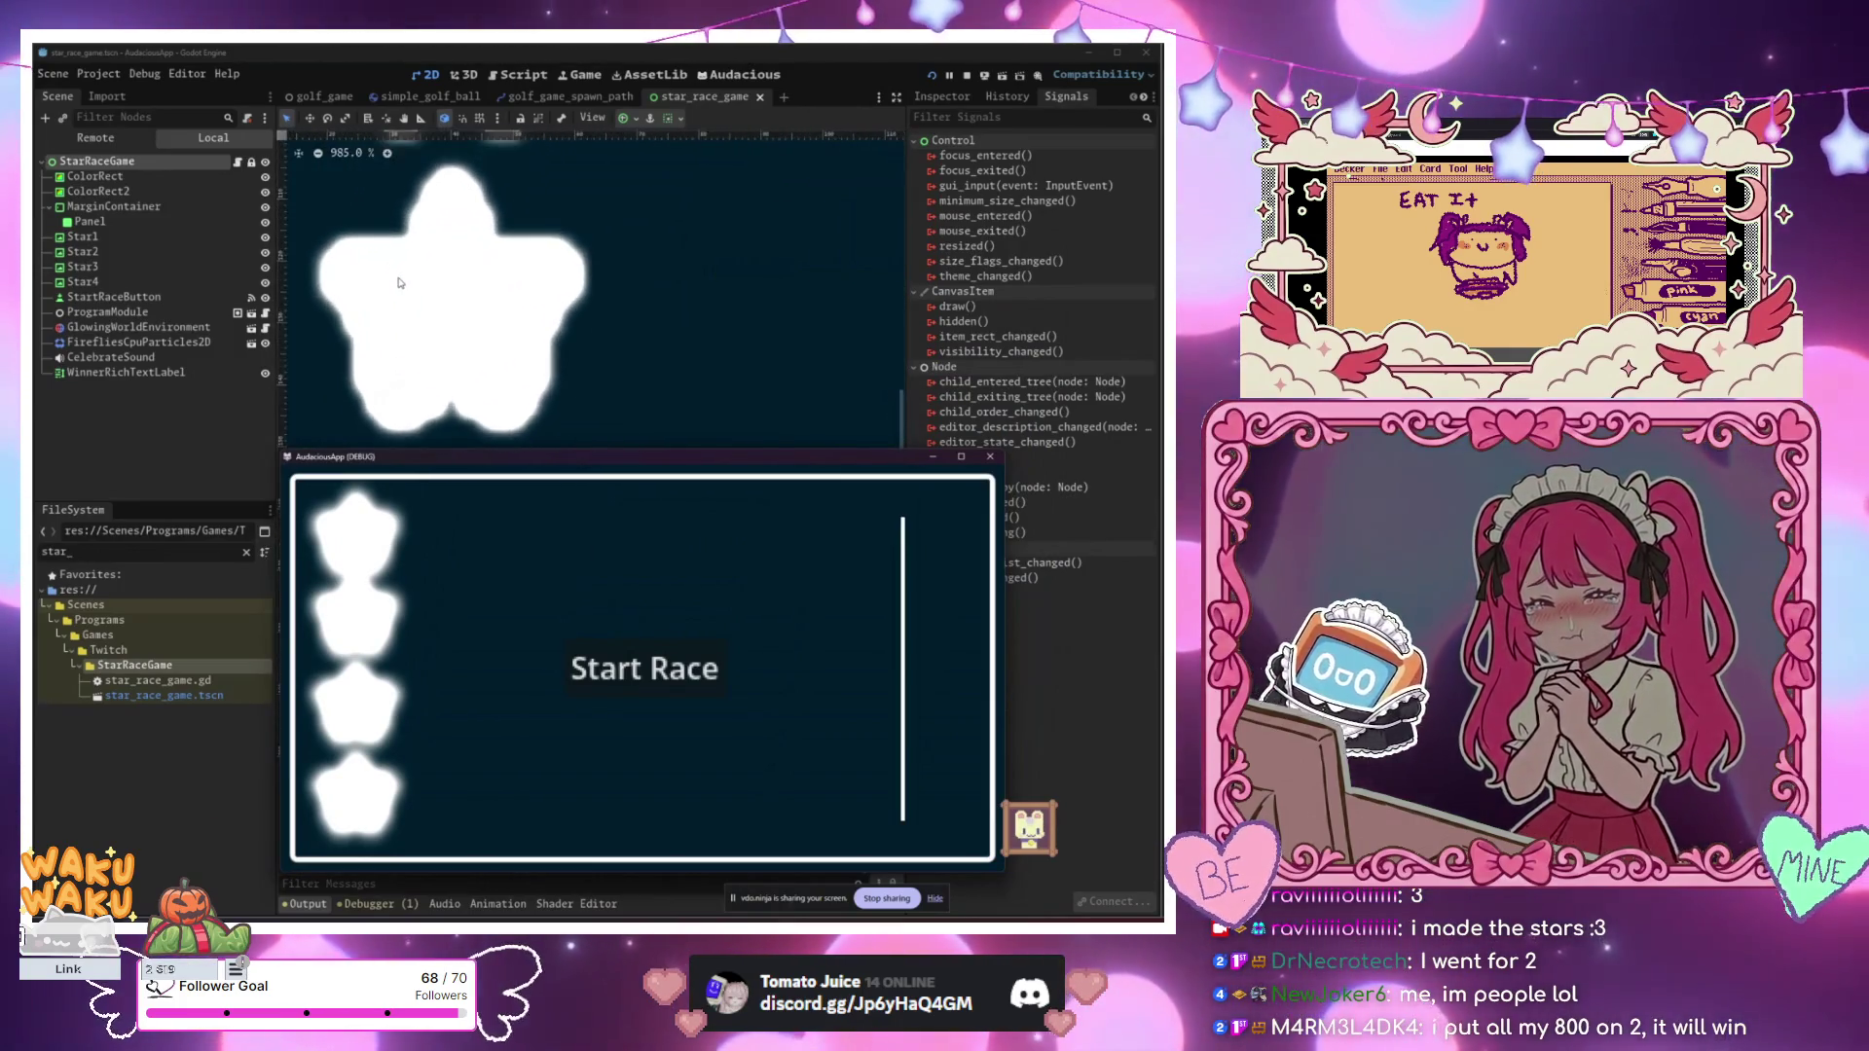
scroll(418, 287, down, 9)
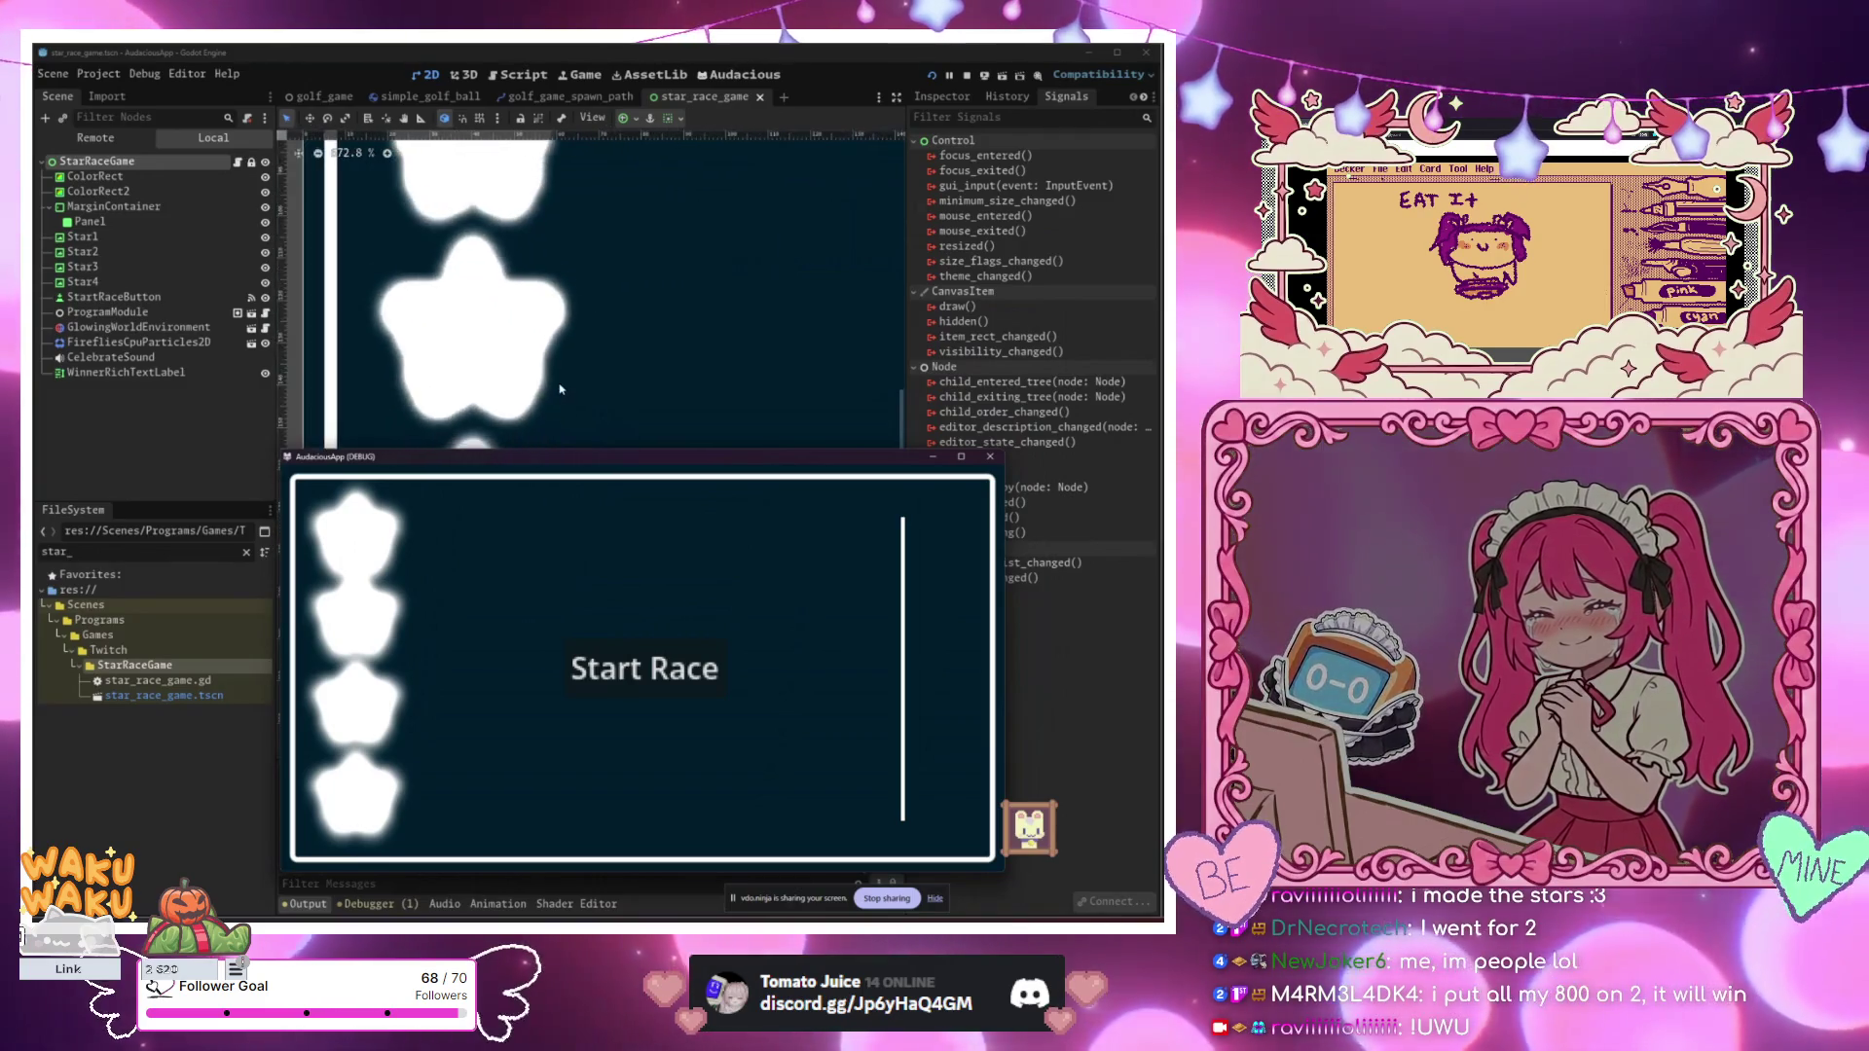
scroll(558, 416, down, 8)
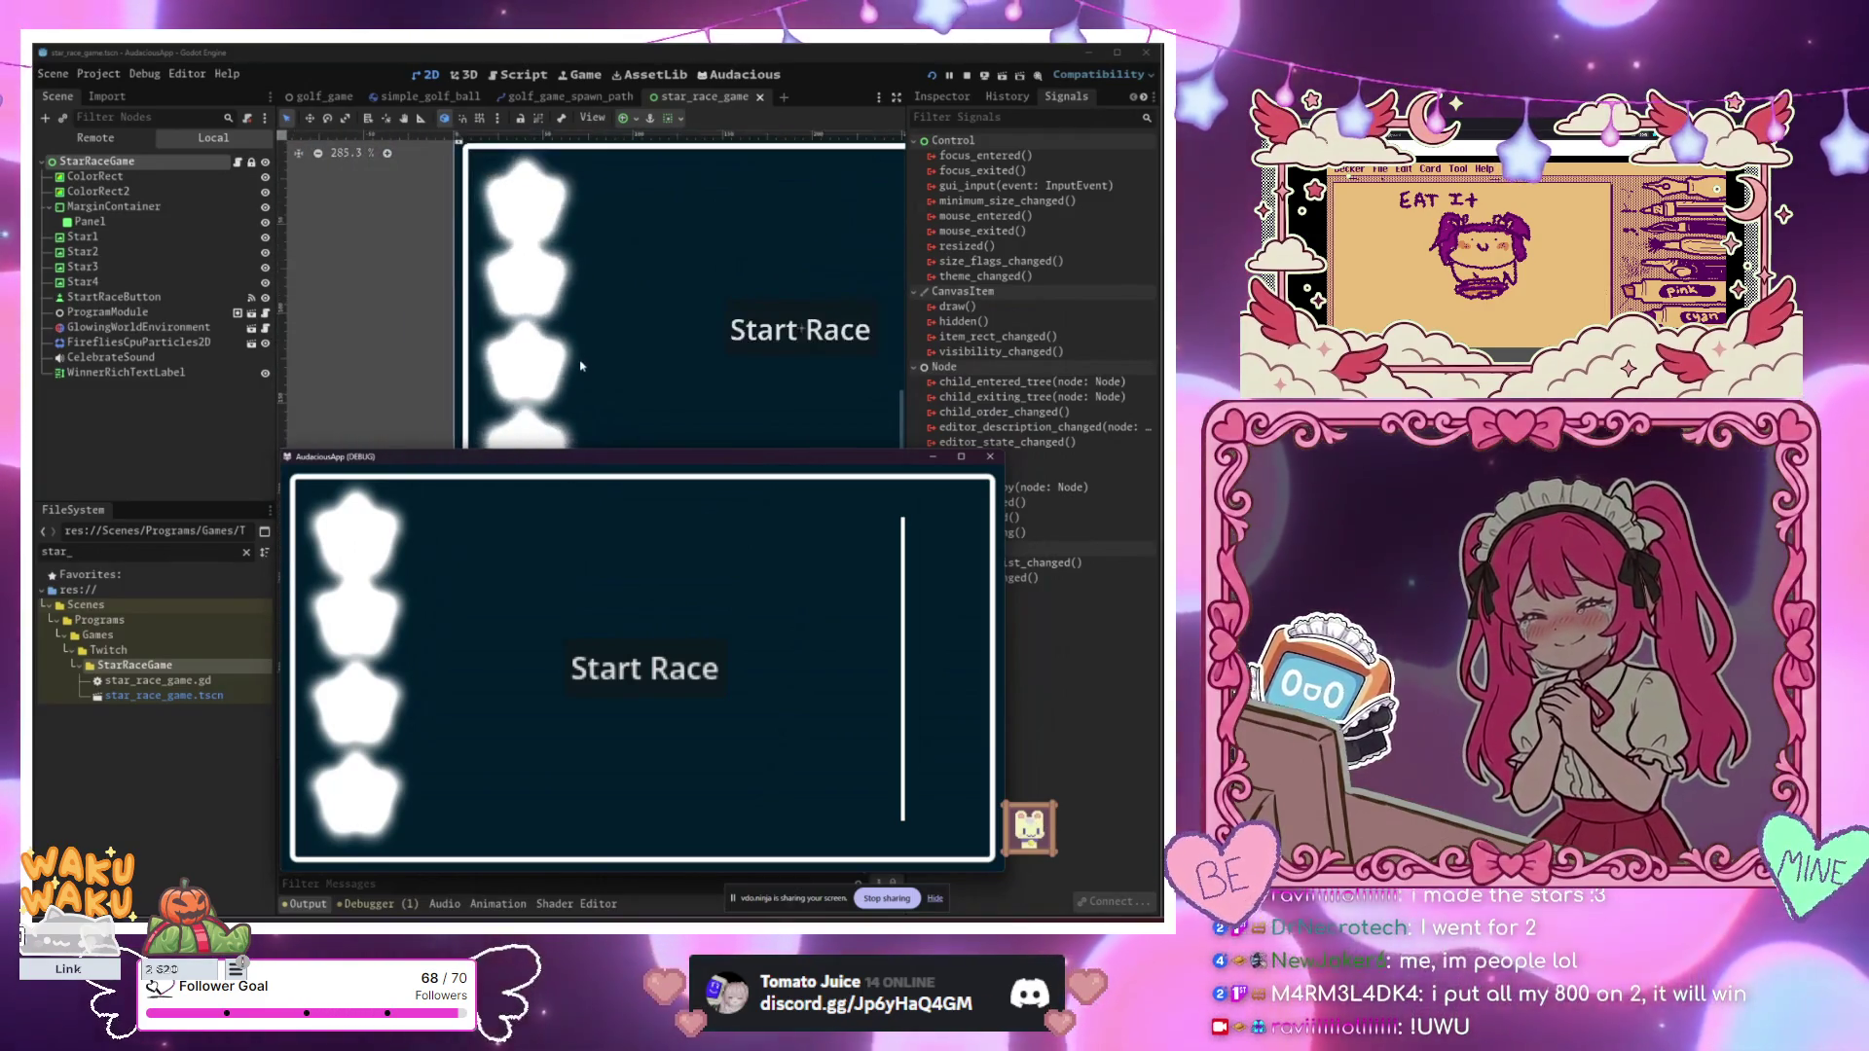
scroll(575, 351, down, 1)
key(F8)
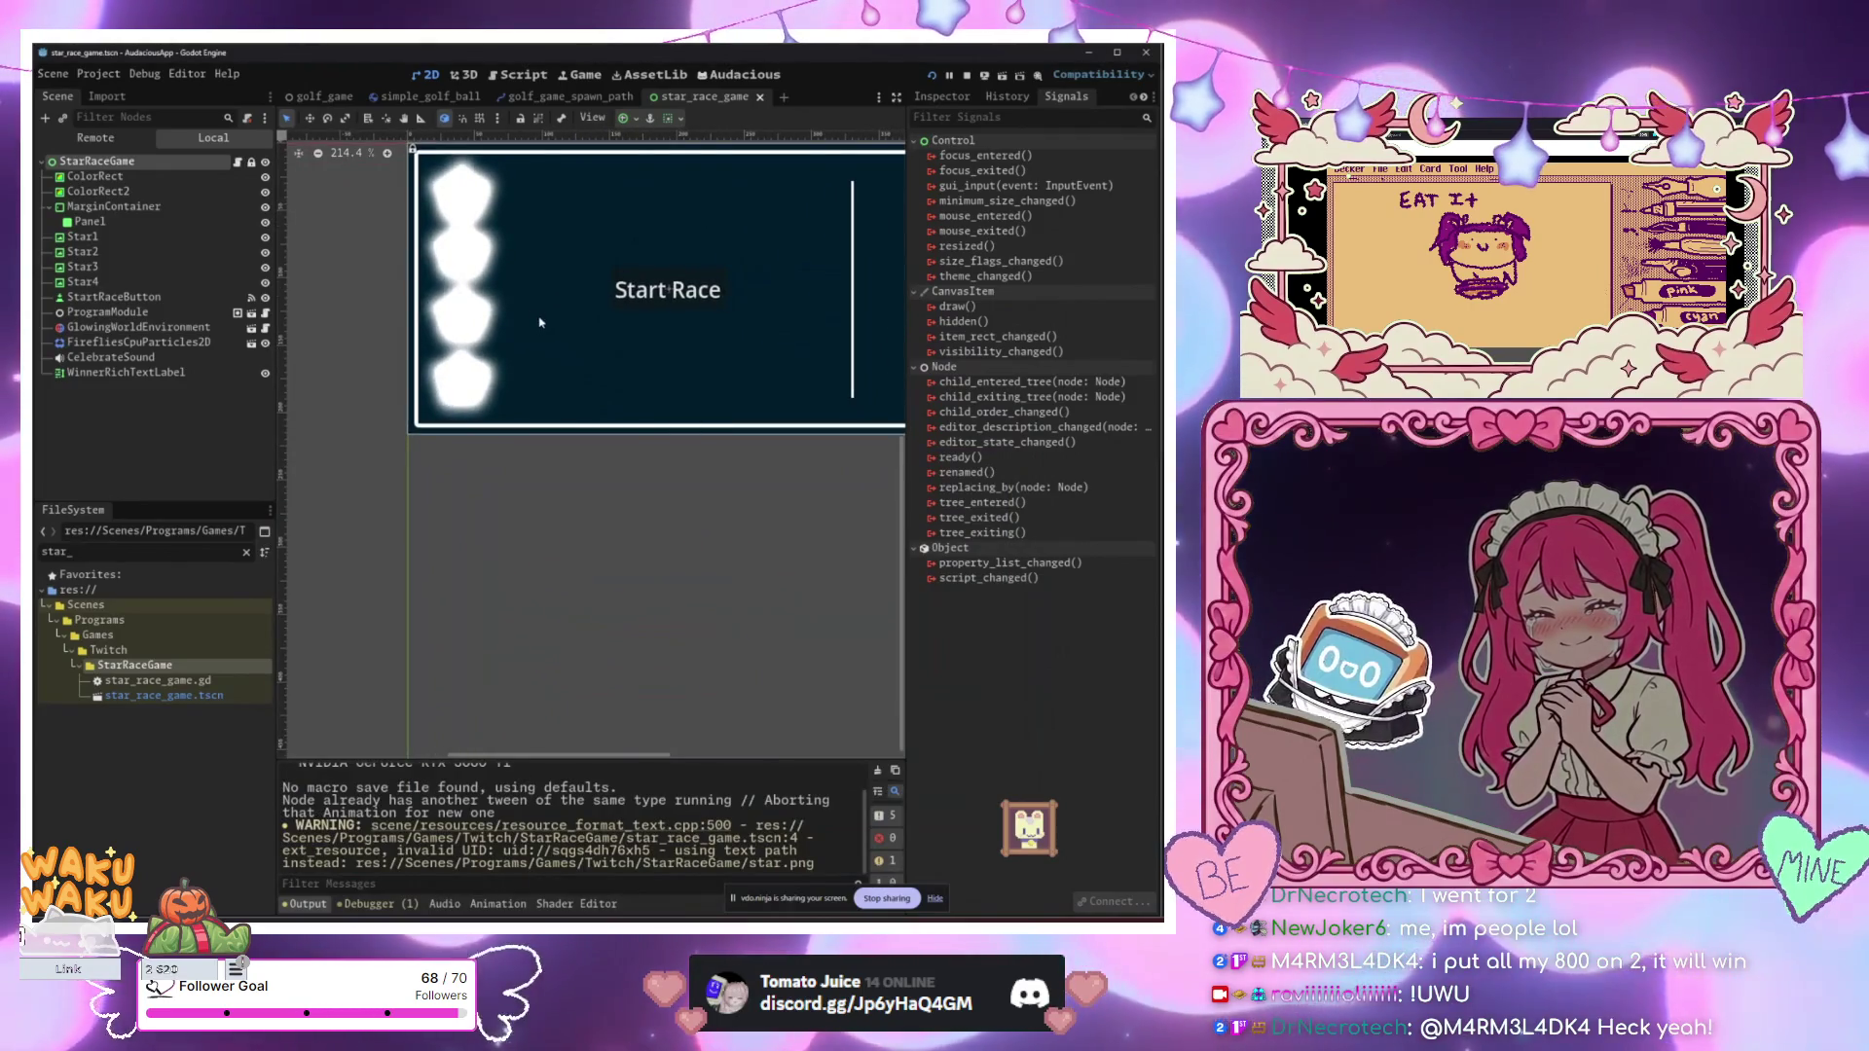
scroll(570, 331, up, 2)
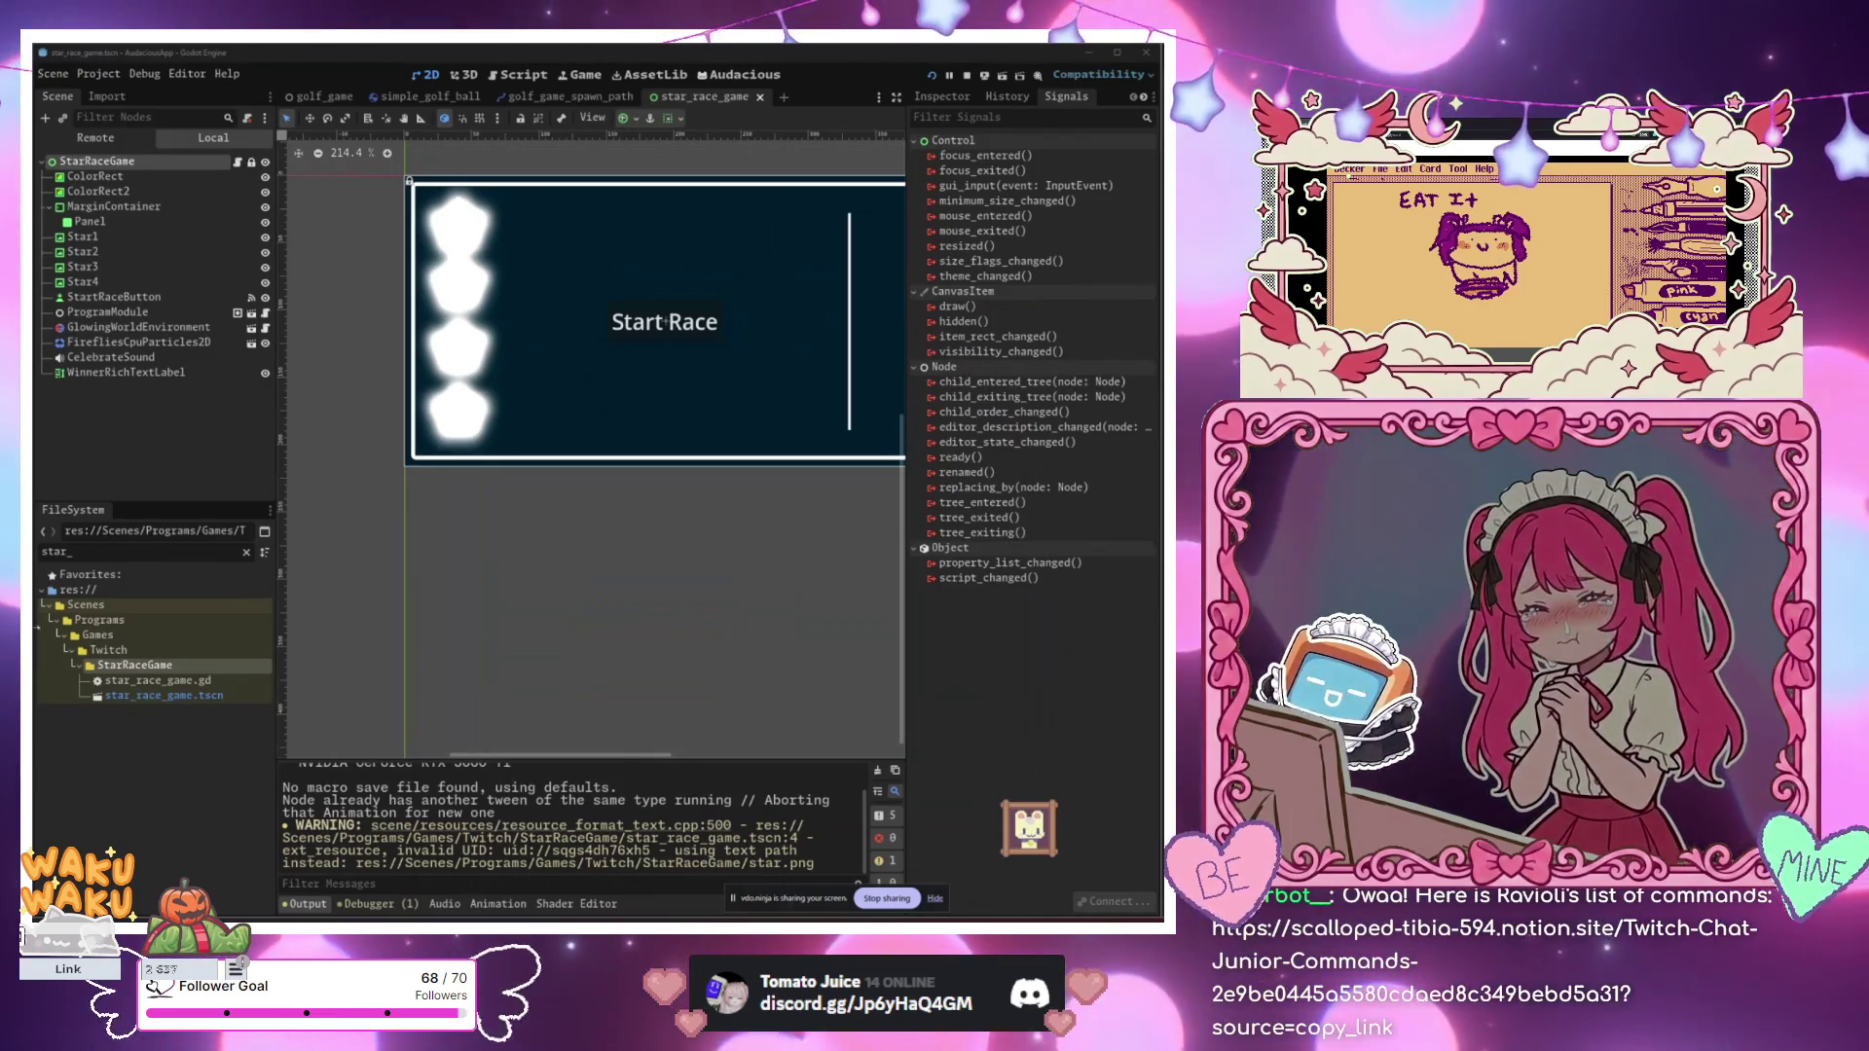
scroll(696, 440, up, 2)
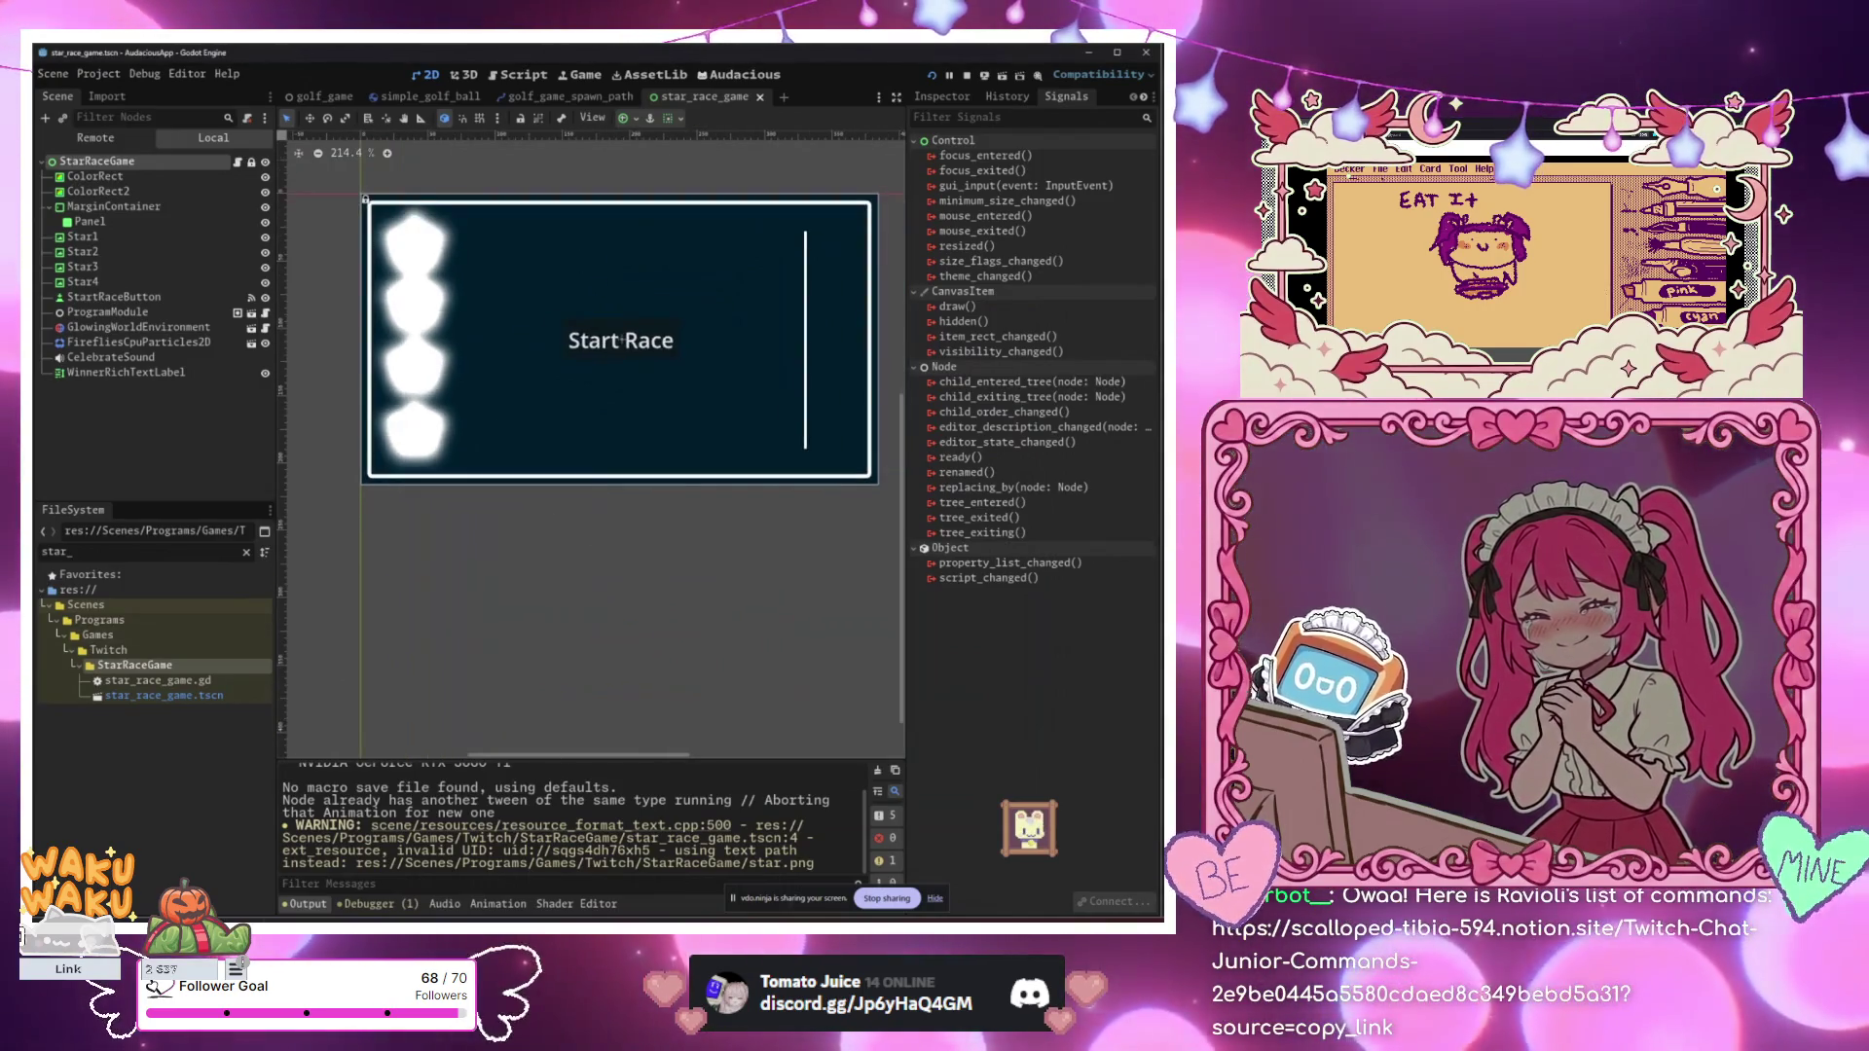
key(F6)
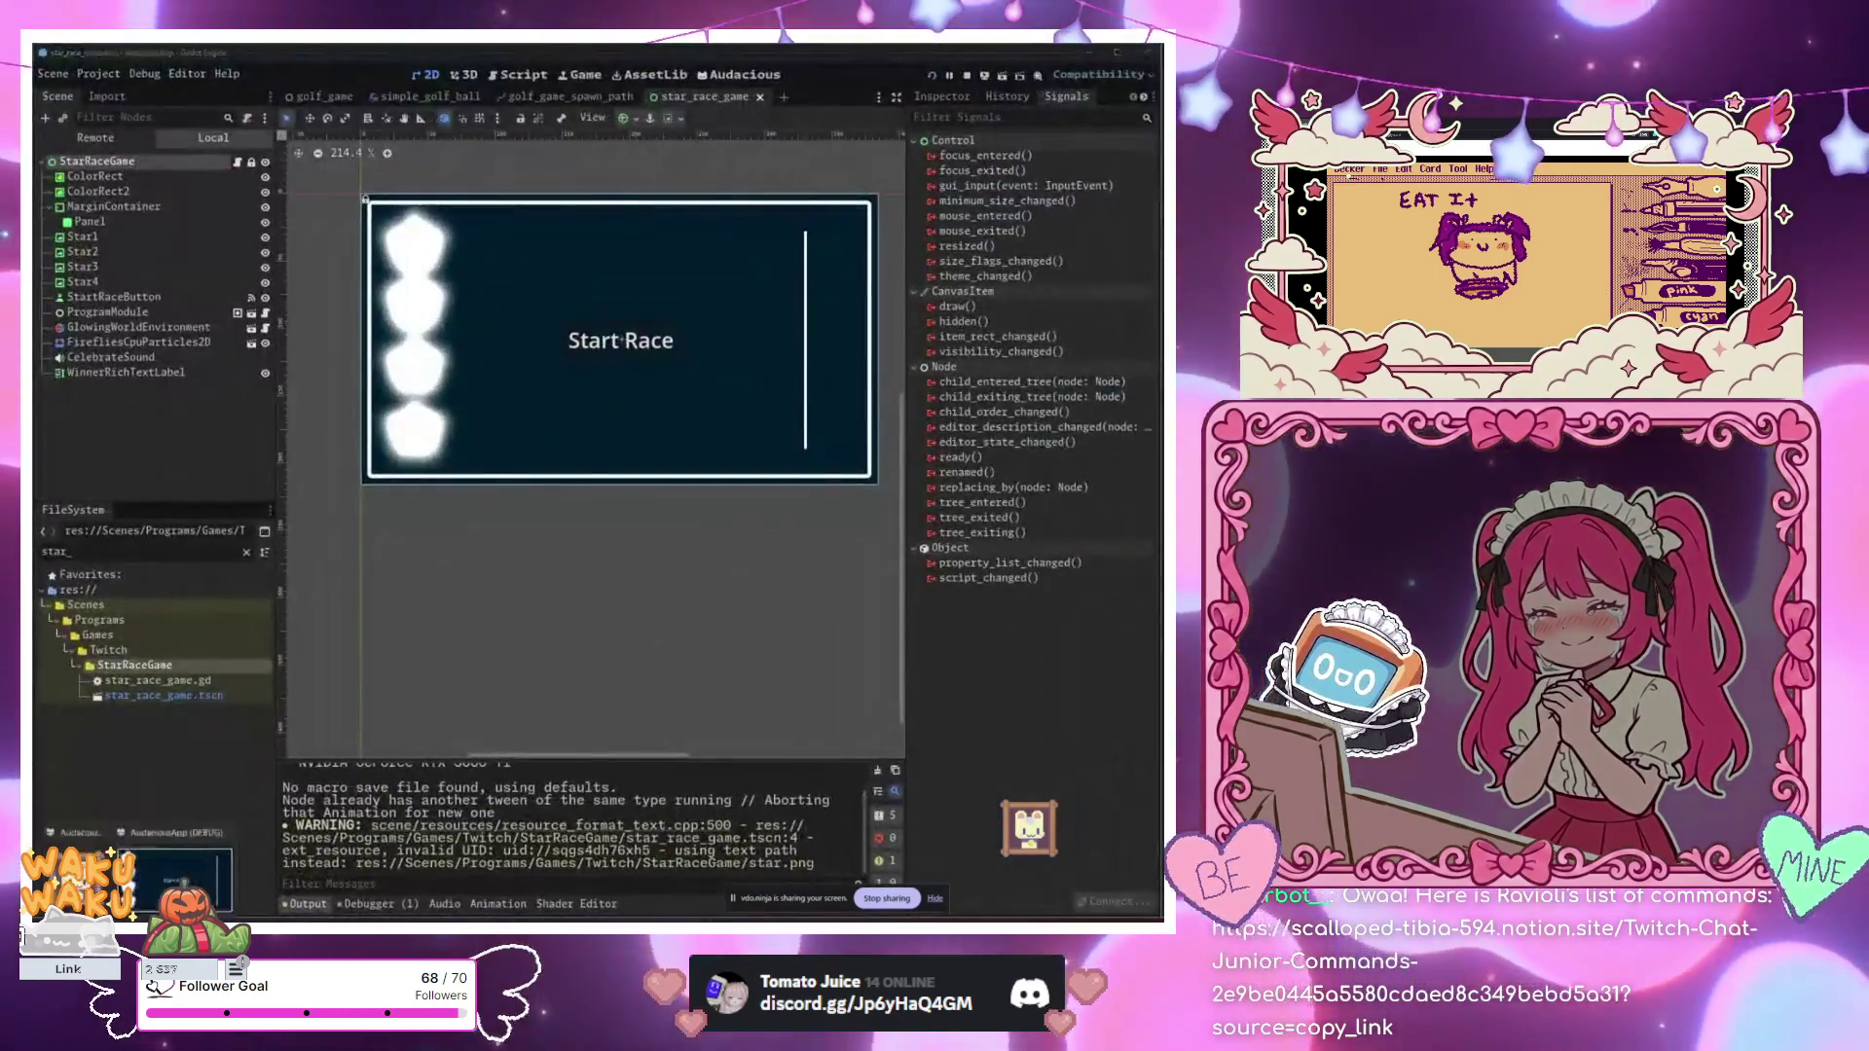
Step: Move the game window up, race until Star #4 wins, then start another race
drag(643, 467, 624, 241)
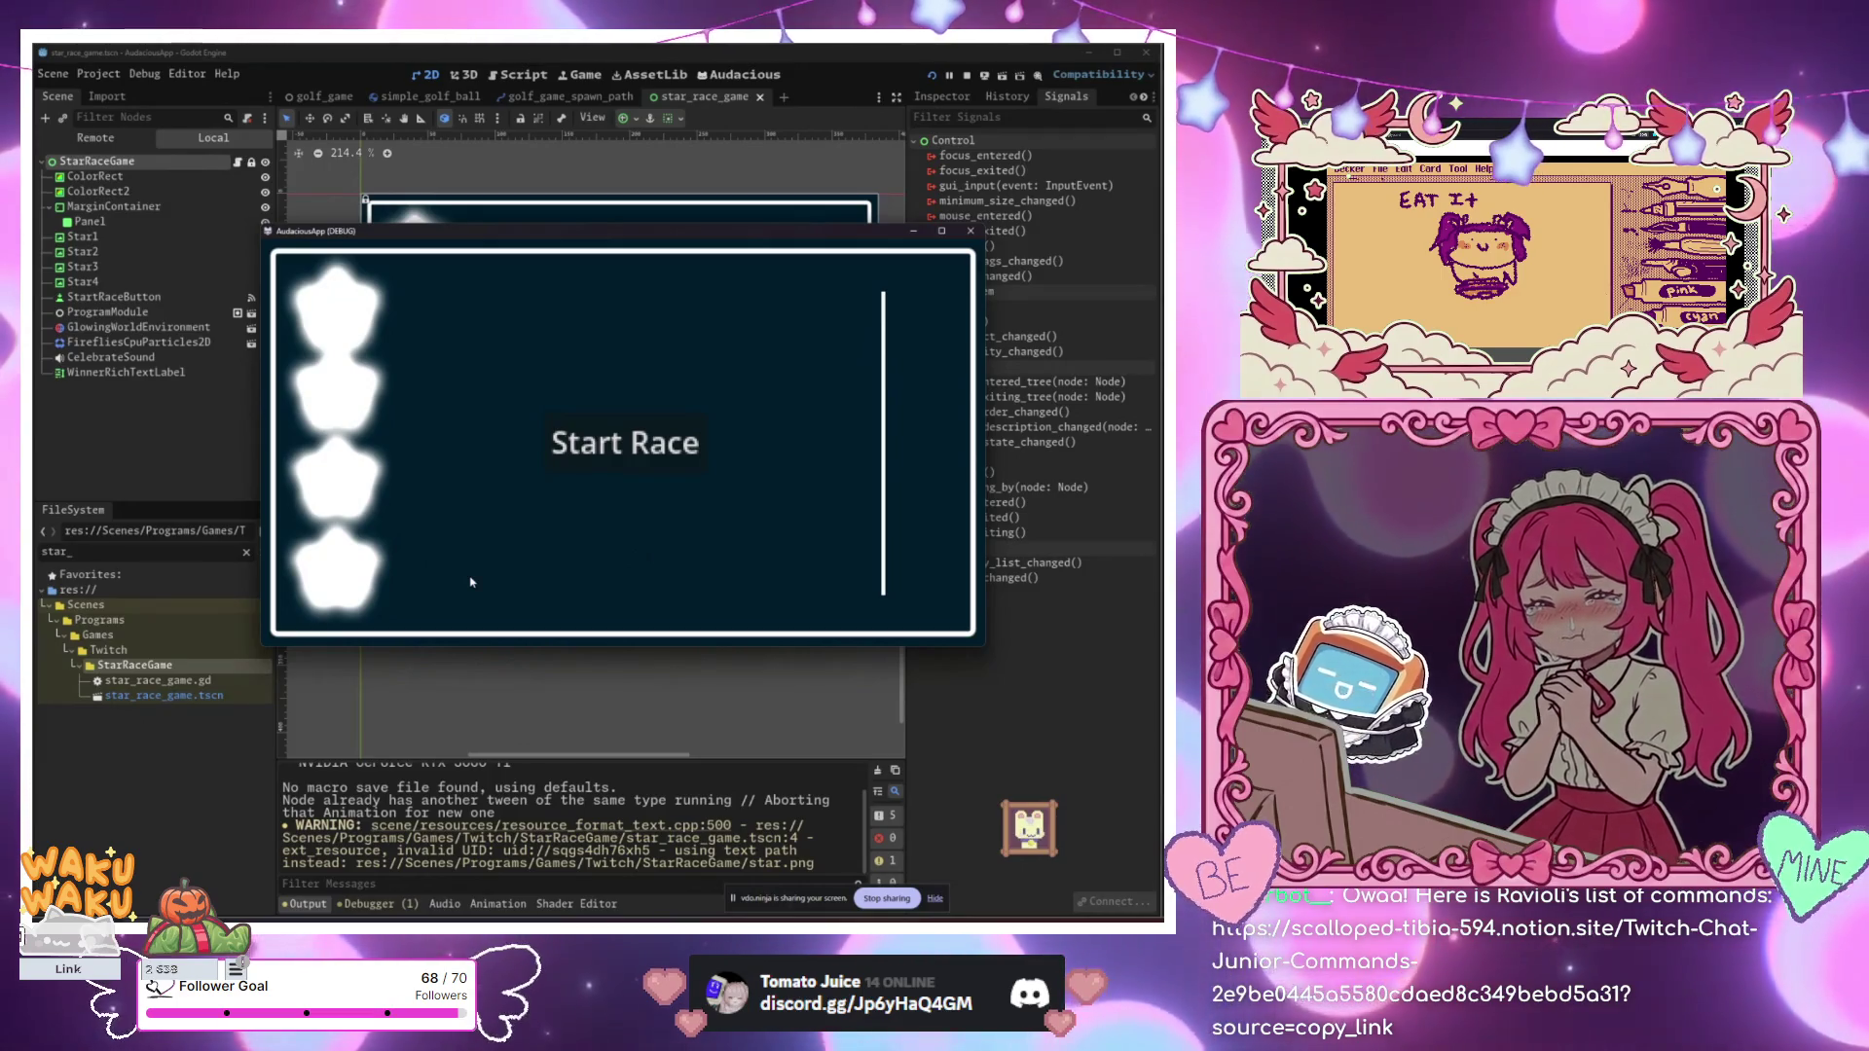
click(603, 462)
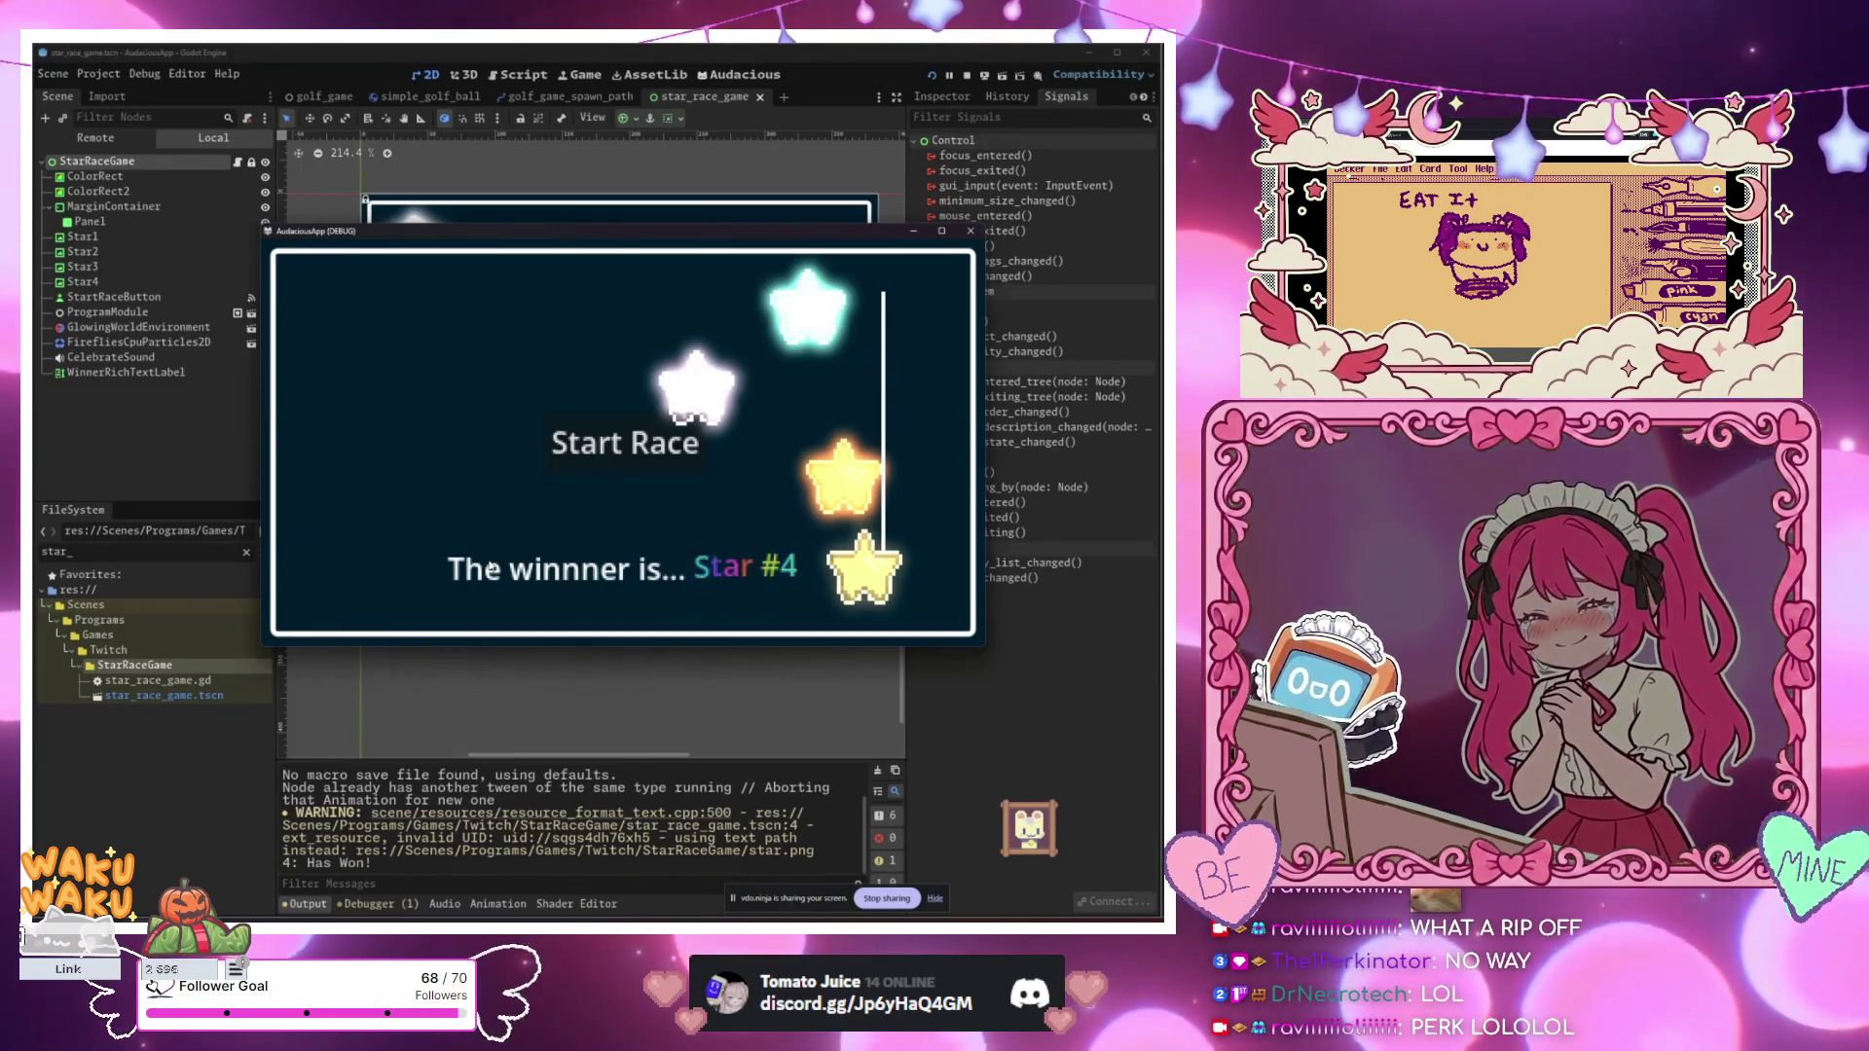
click(640, 472)
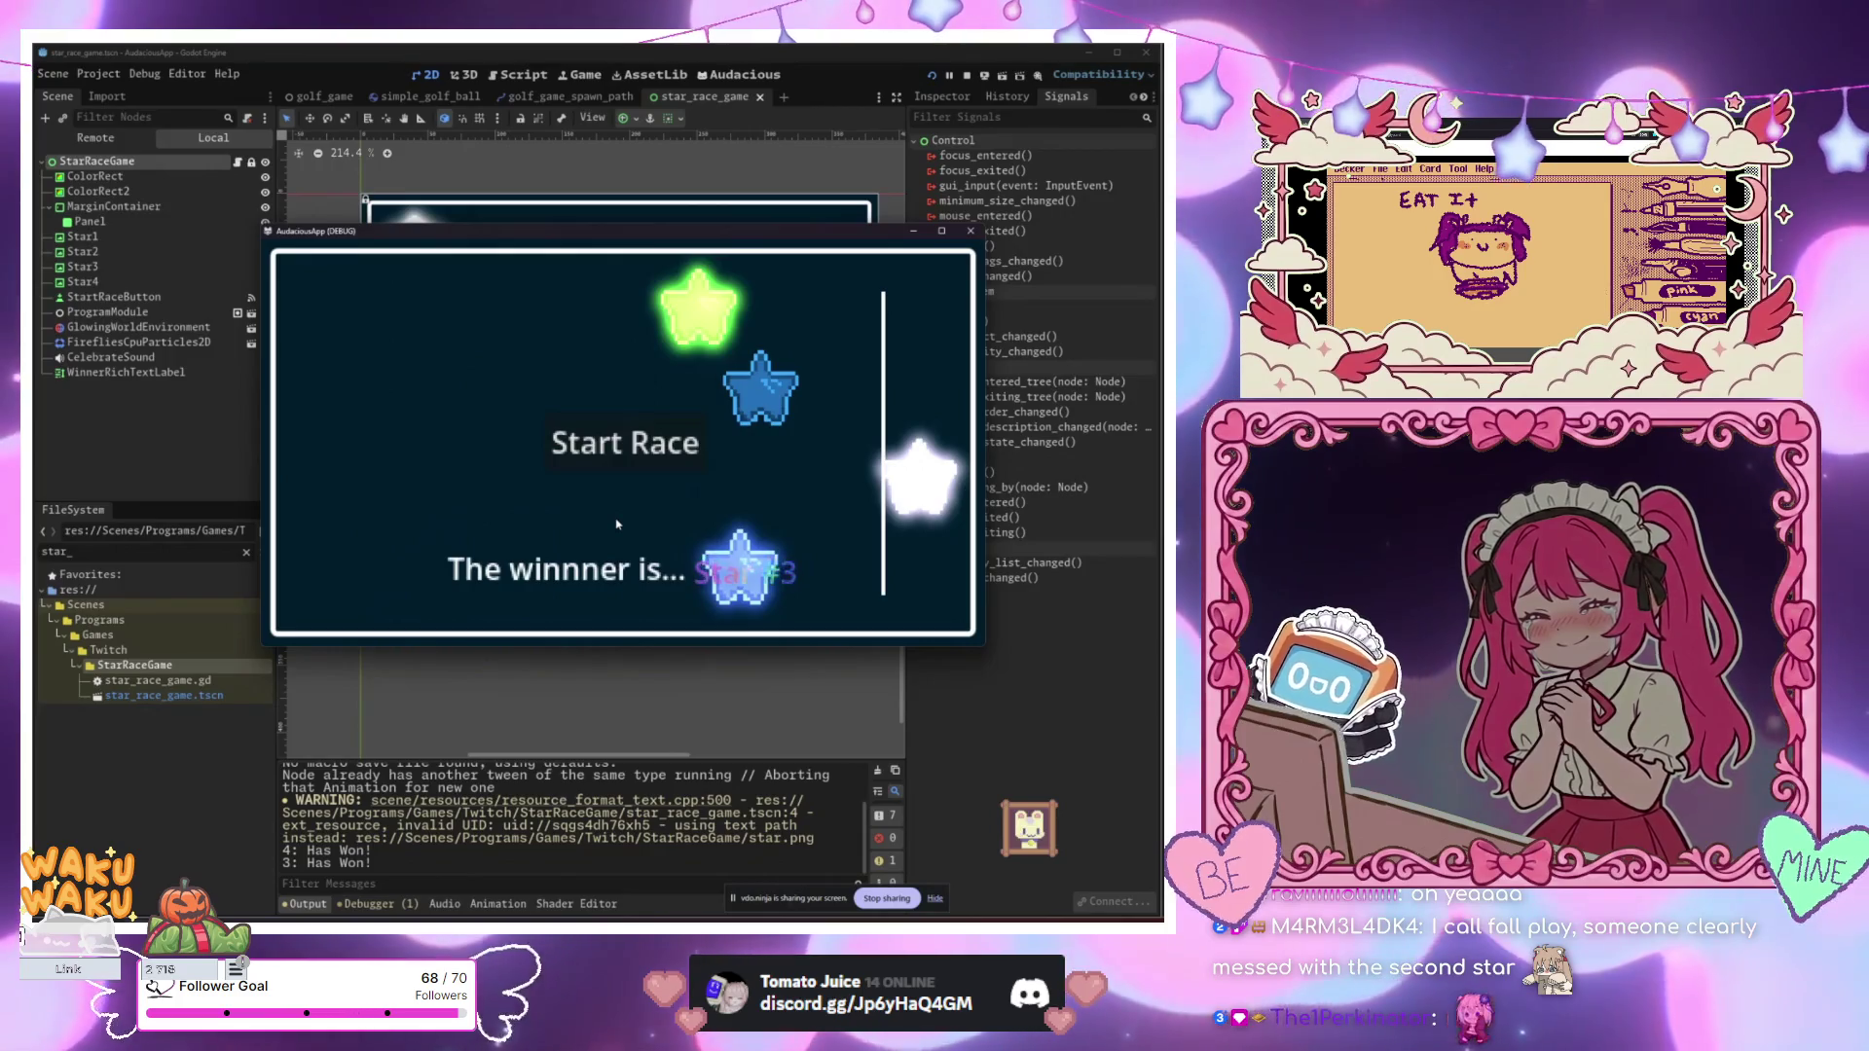
Step: Drag the Star Race debug window aside to uncover the editor's star_race_game scene
drag(526, 231, 952, 435)
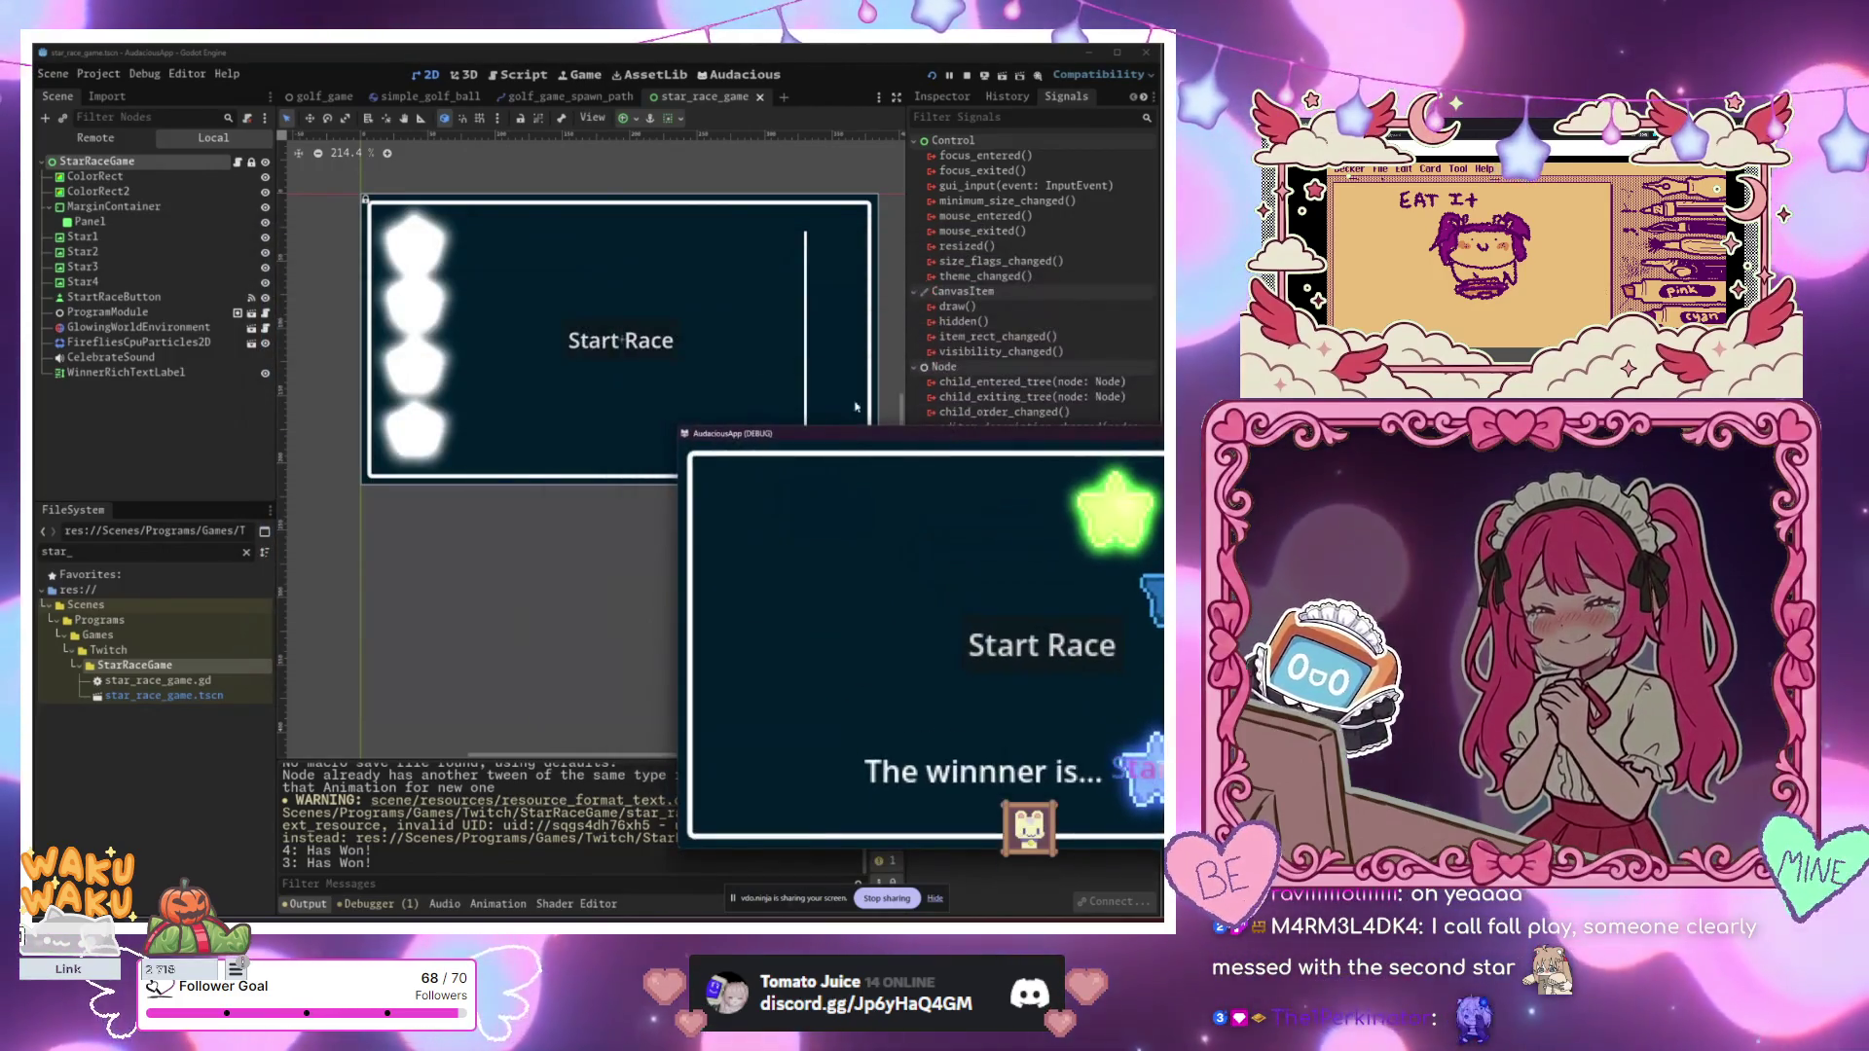
Step: Skim star_race_game.gd, then return to the running game and start a new race
click(239, 164)
scroll(584, 428, down, 19)
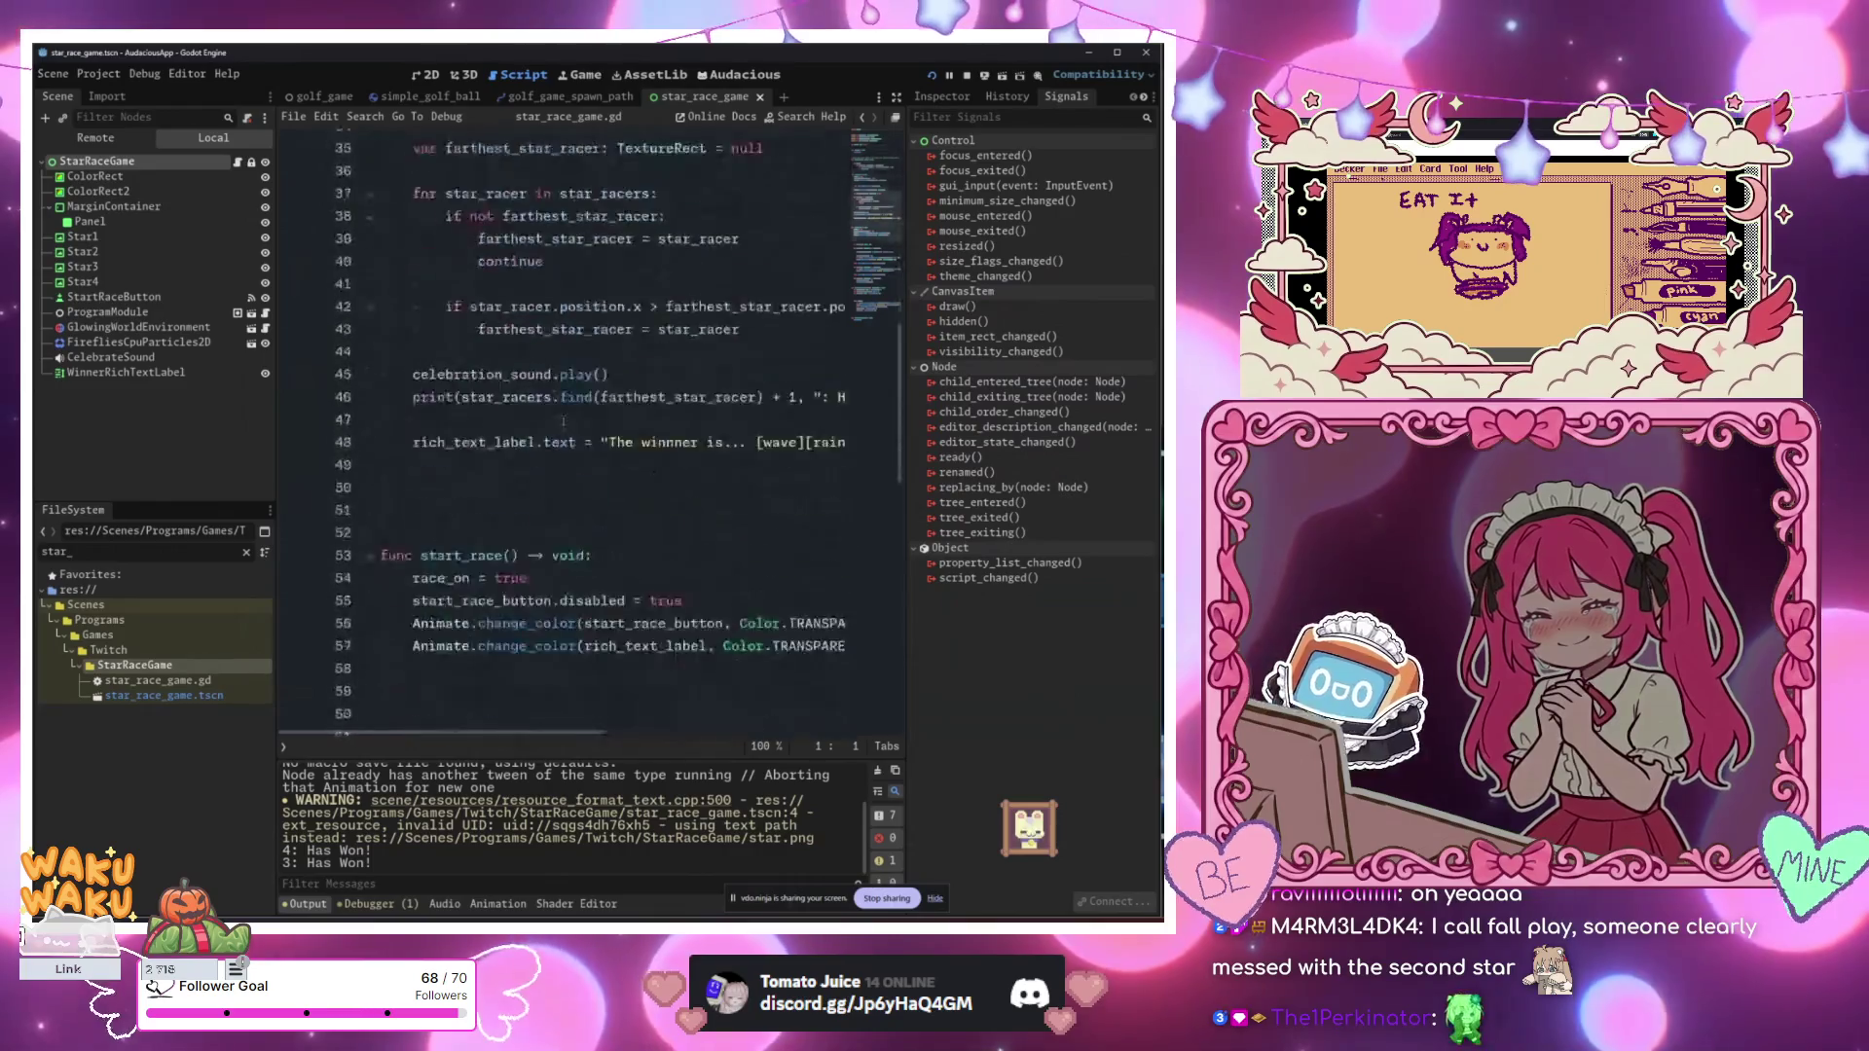
scroll(584, 429, up, 7)
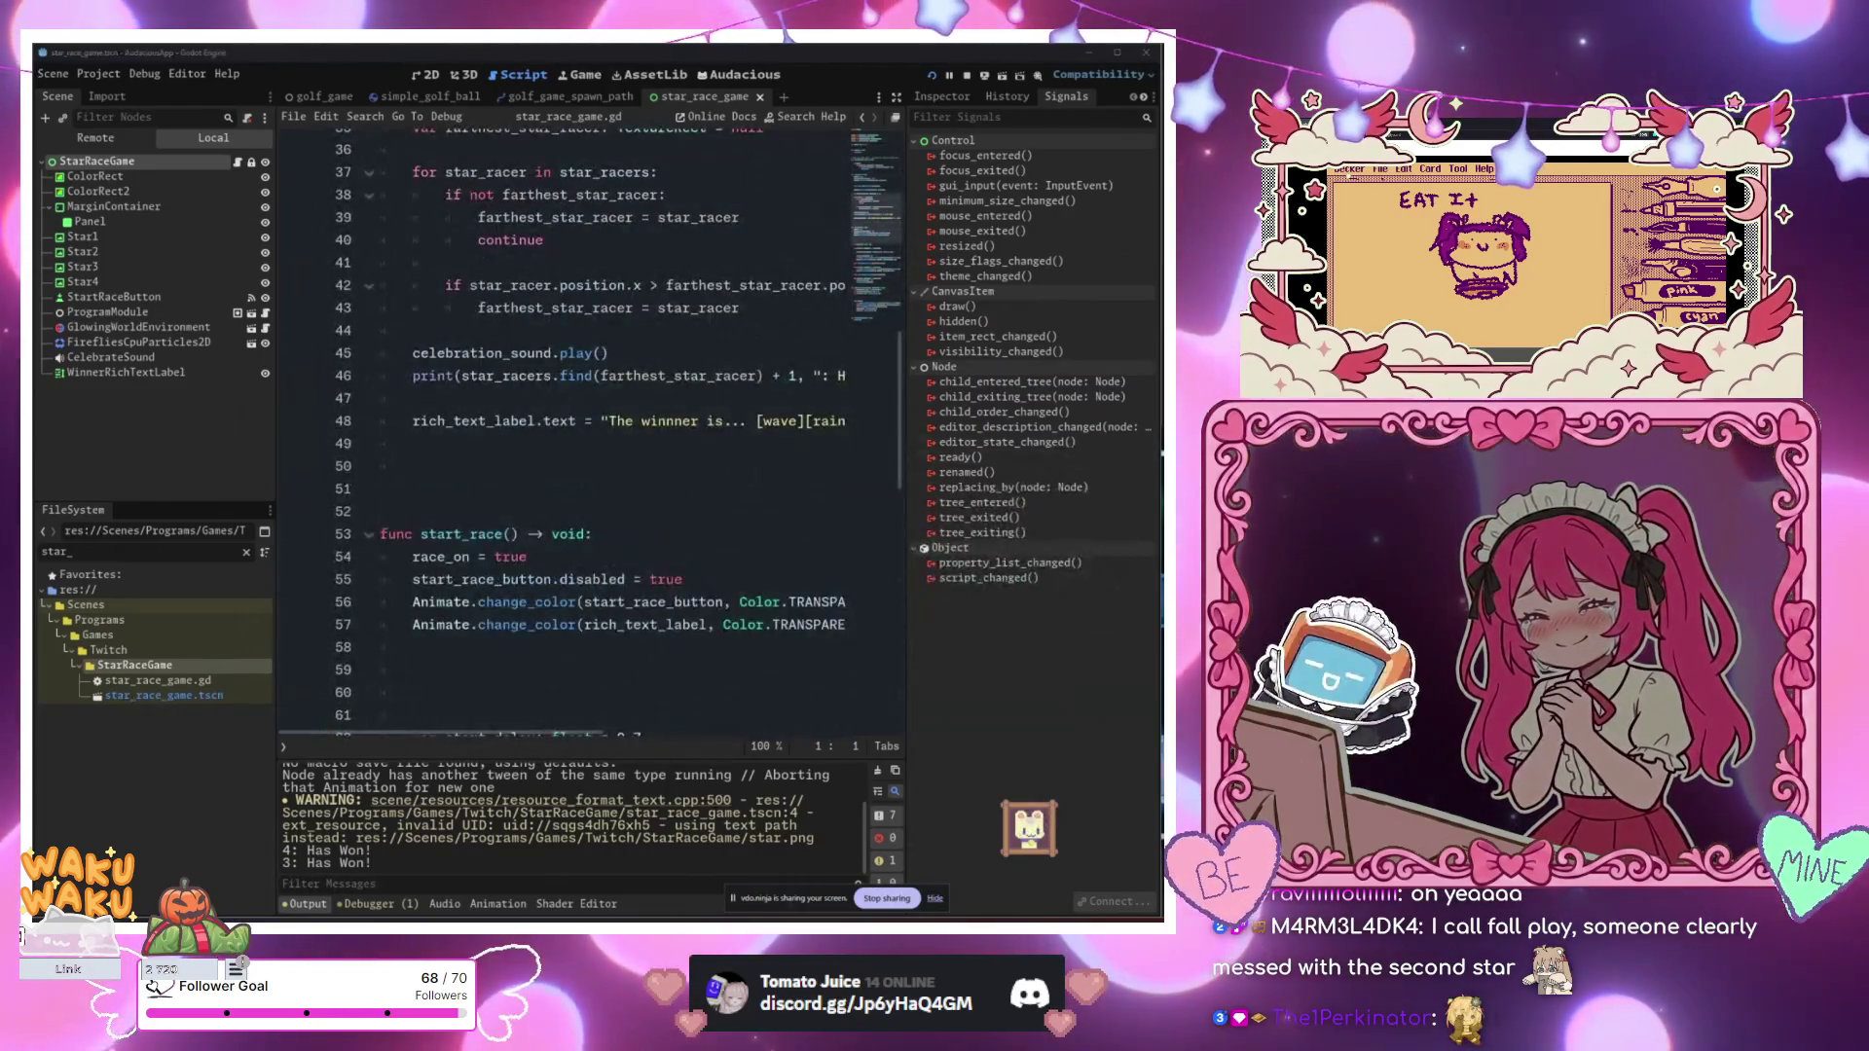
key(alt+Tab)
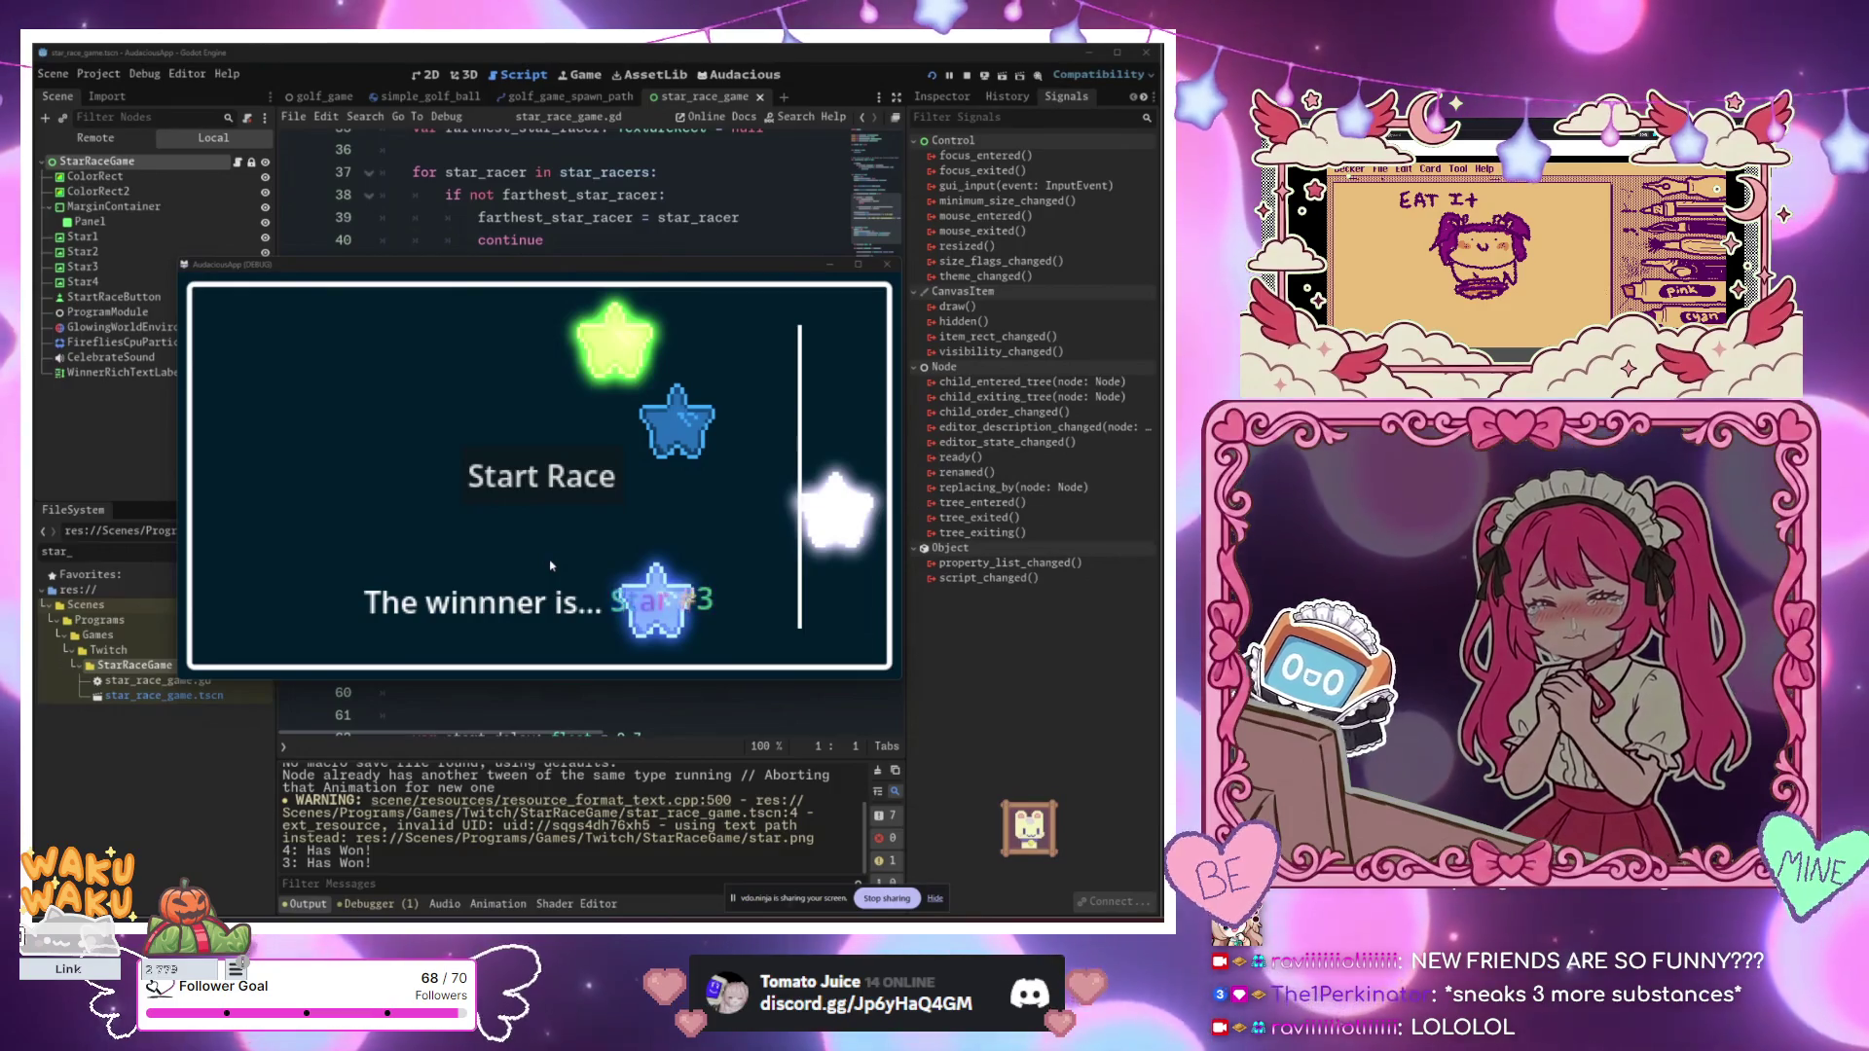
click(561, 497)
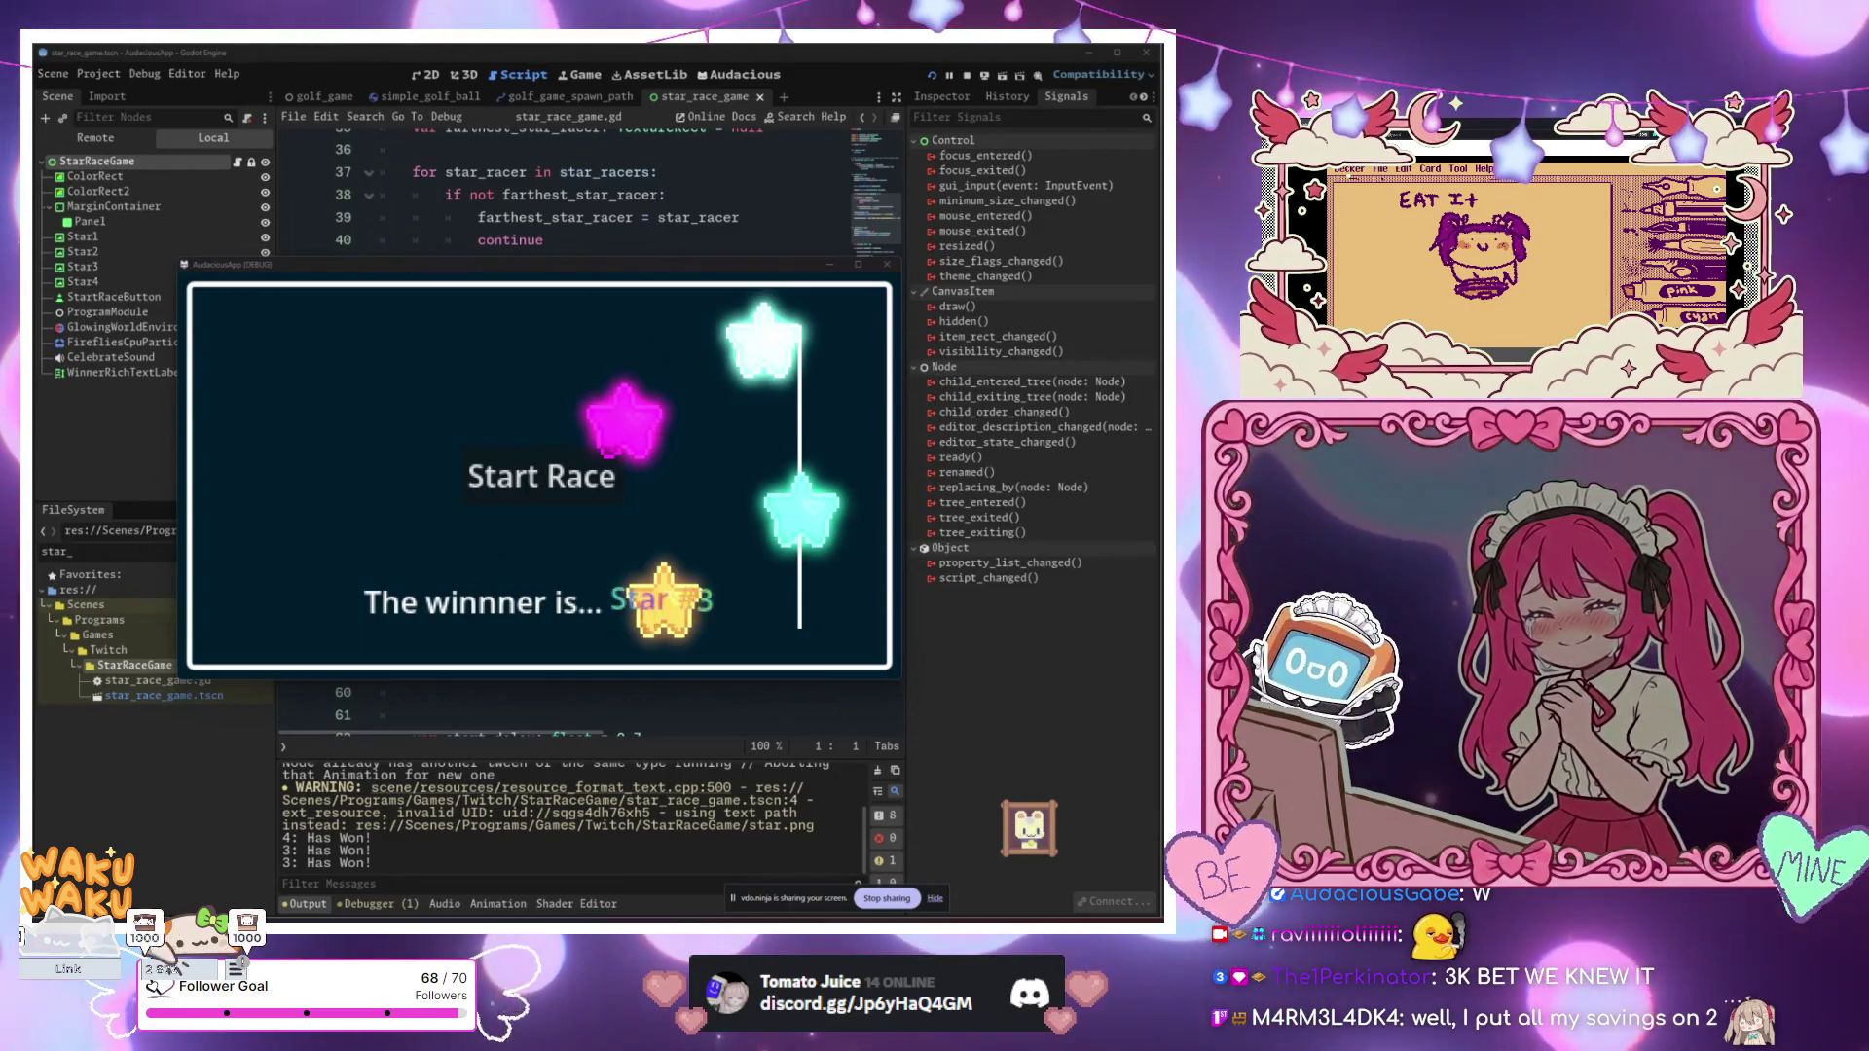
Step: Shift the running Star Race window slightly to the right
mouse_move(784, 265)
mouse_down()
mouse_move(753, 368)
mouse_move(962, 291)
mouse_move(896, 251)
mouse_move(877, 262)
mouse_up()
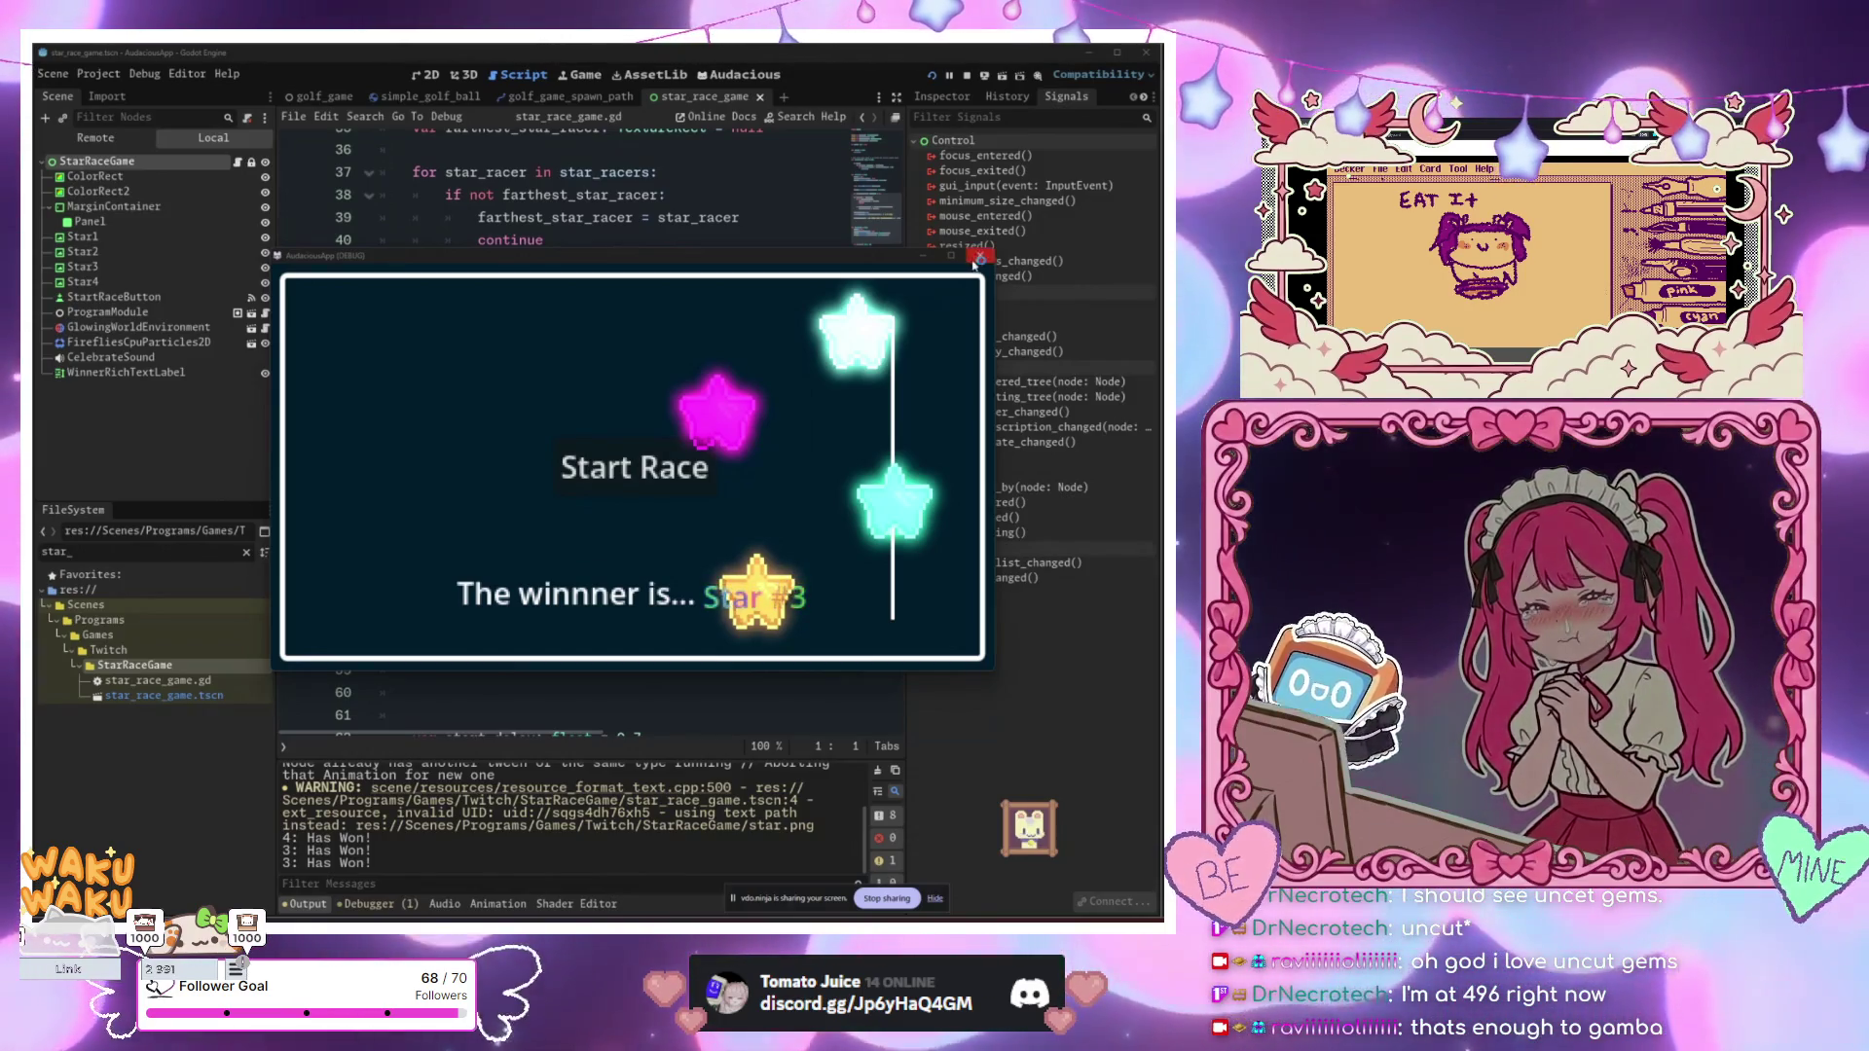
Step: Stop the running game with F8 and return to the star_race_game.gd script
key(F8)
click(695, 288)
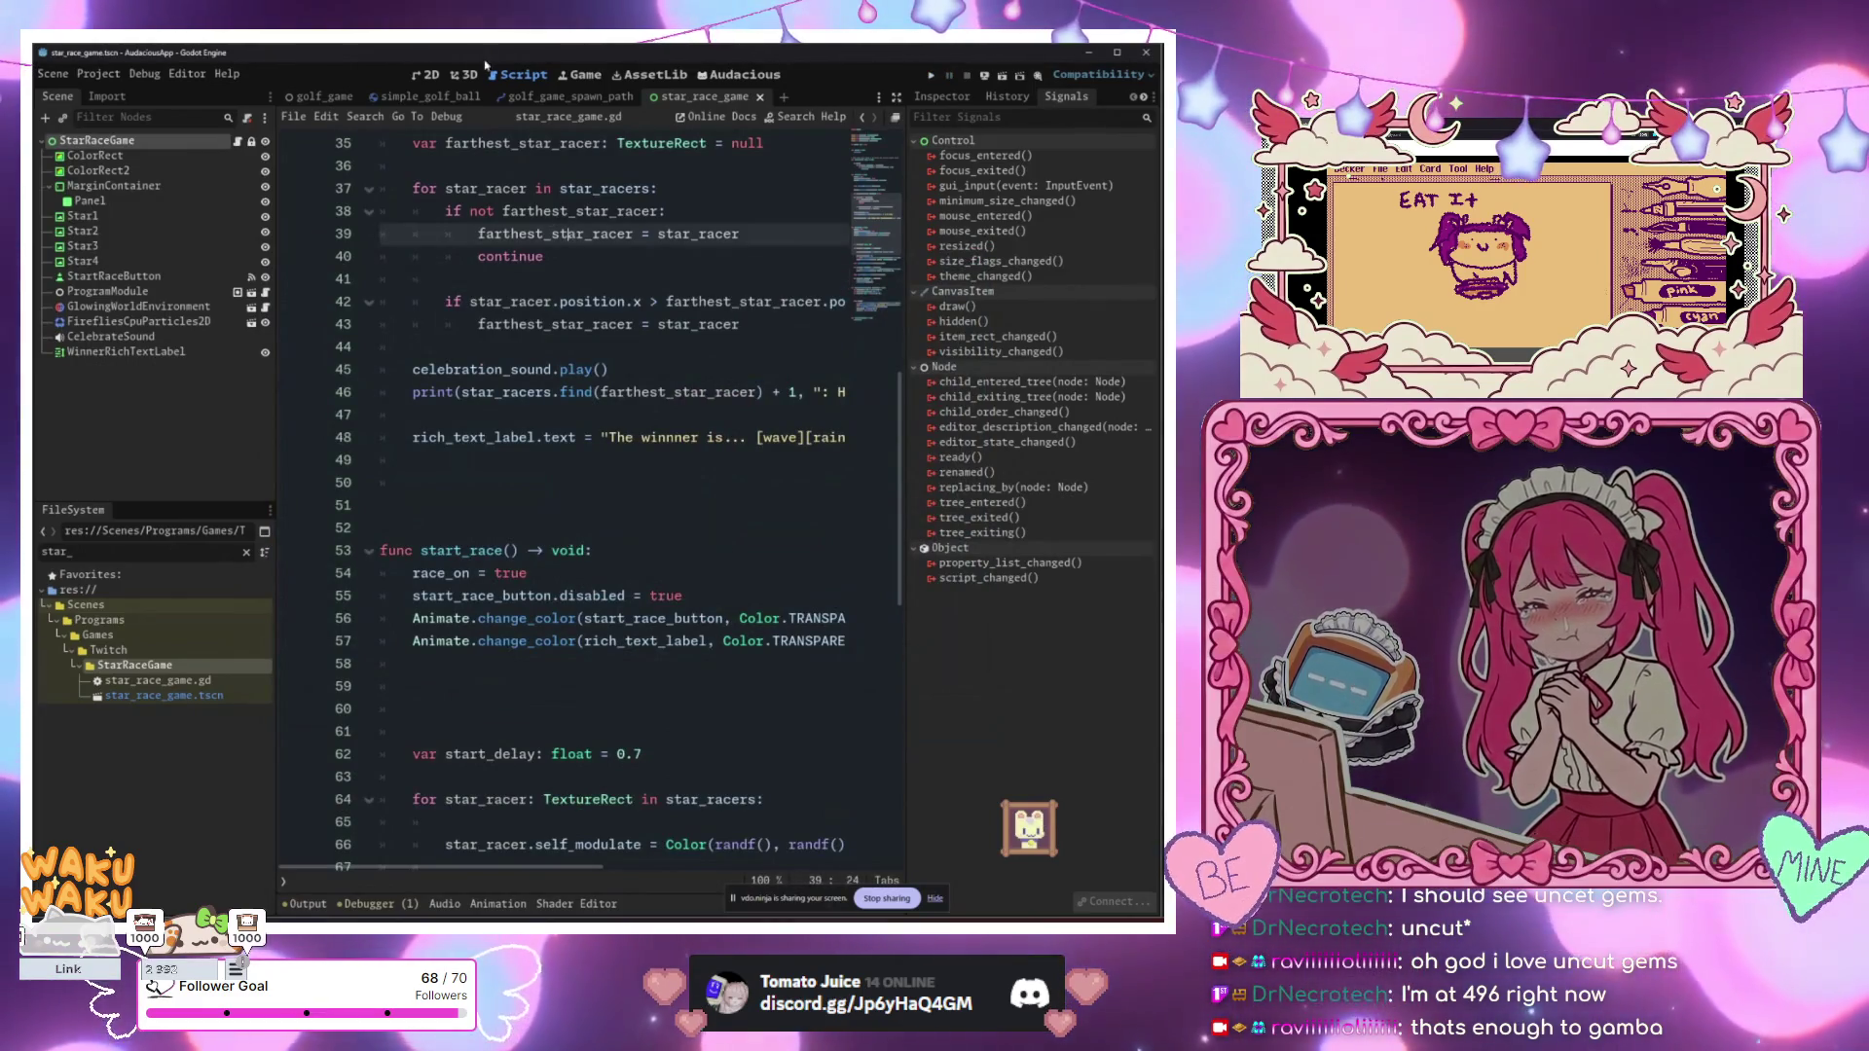
Step: Switch to the golf_game scene's script and place the caret on blank line 130 inside remove_player
click(565, 97)
click(443, 98)
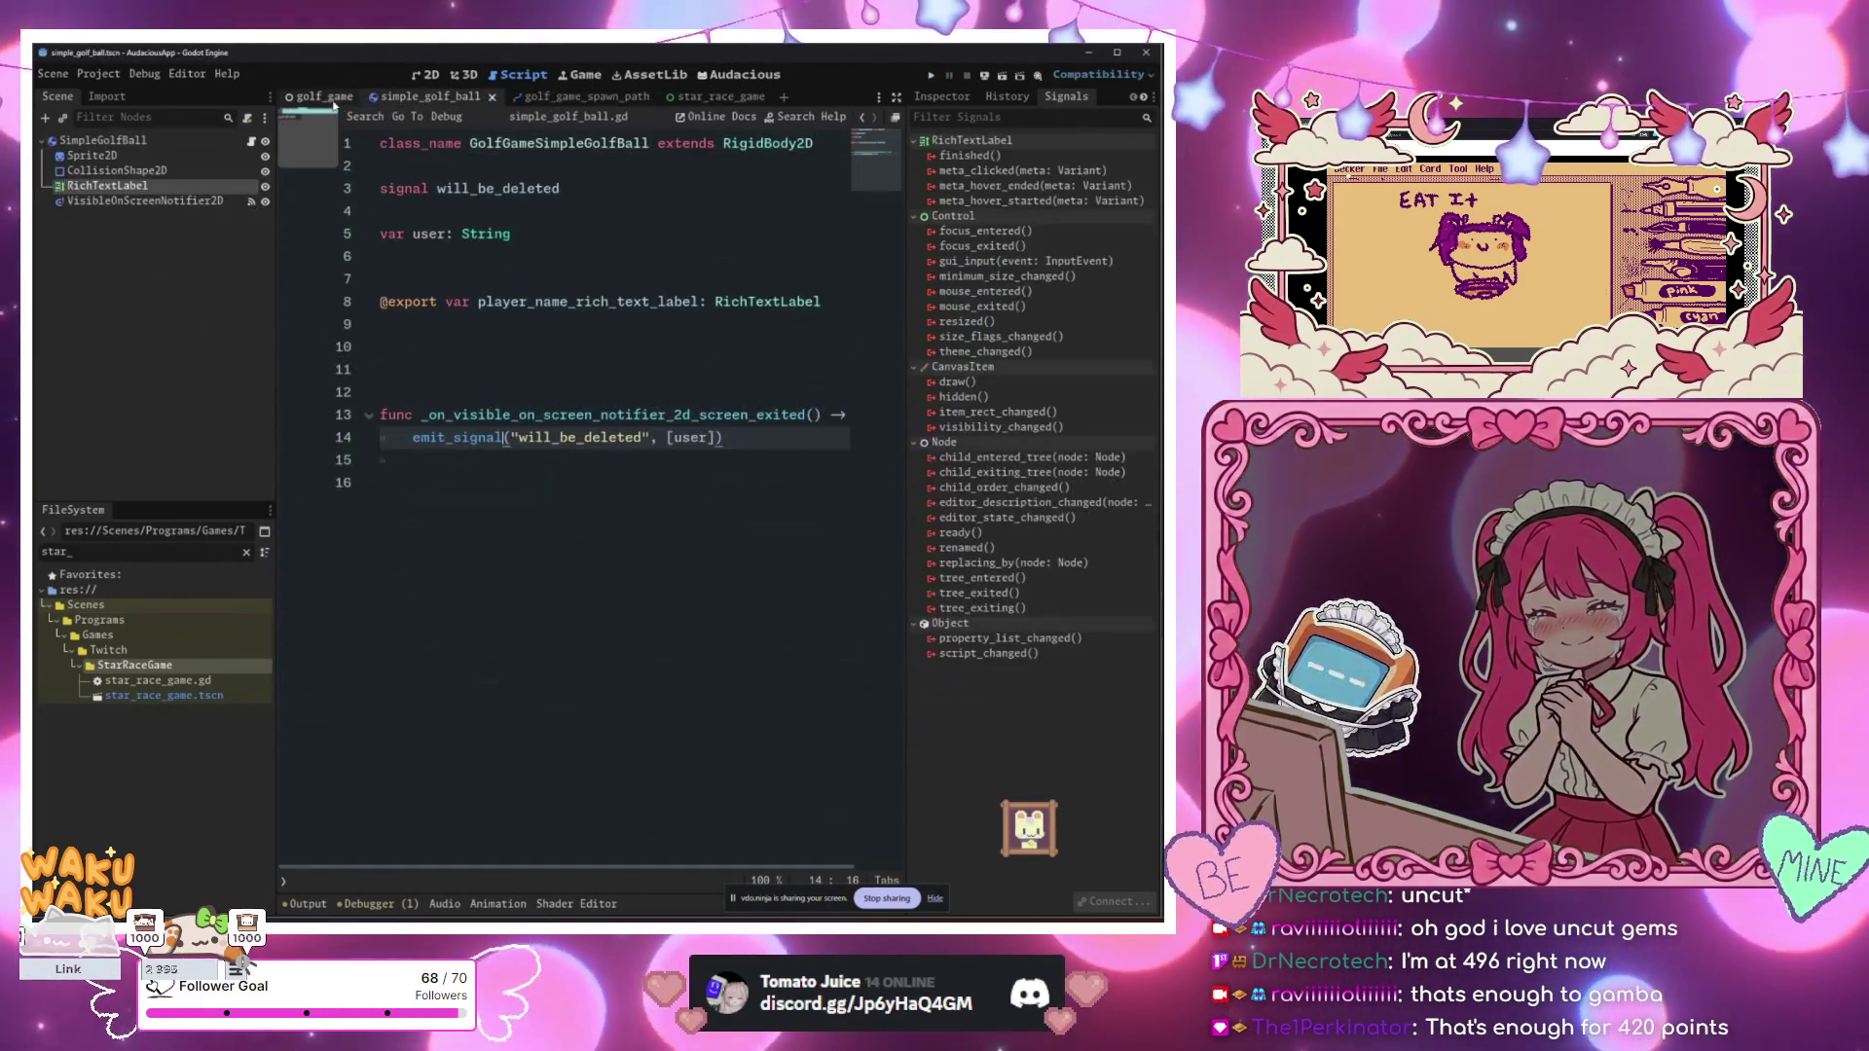
click(324, 97)
scroll(739, 171, up, 3)
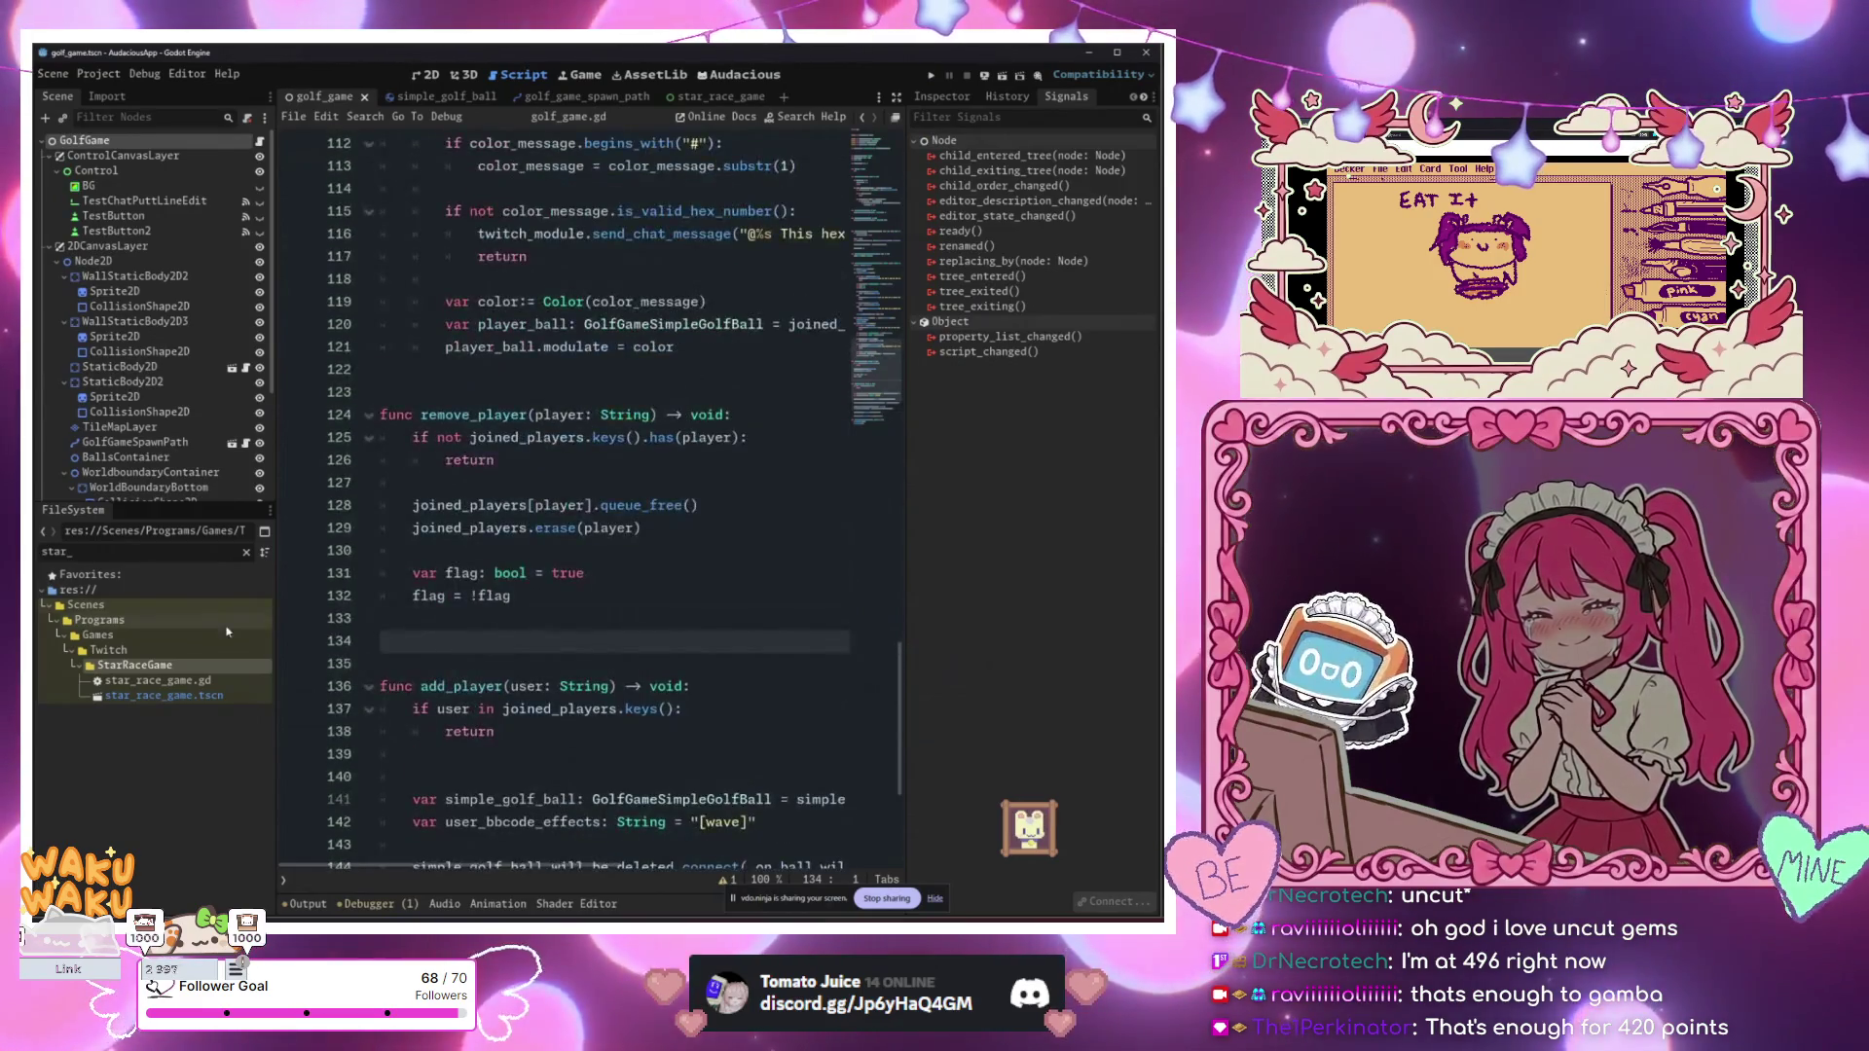
click(467, 479)
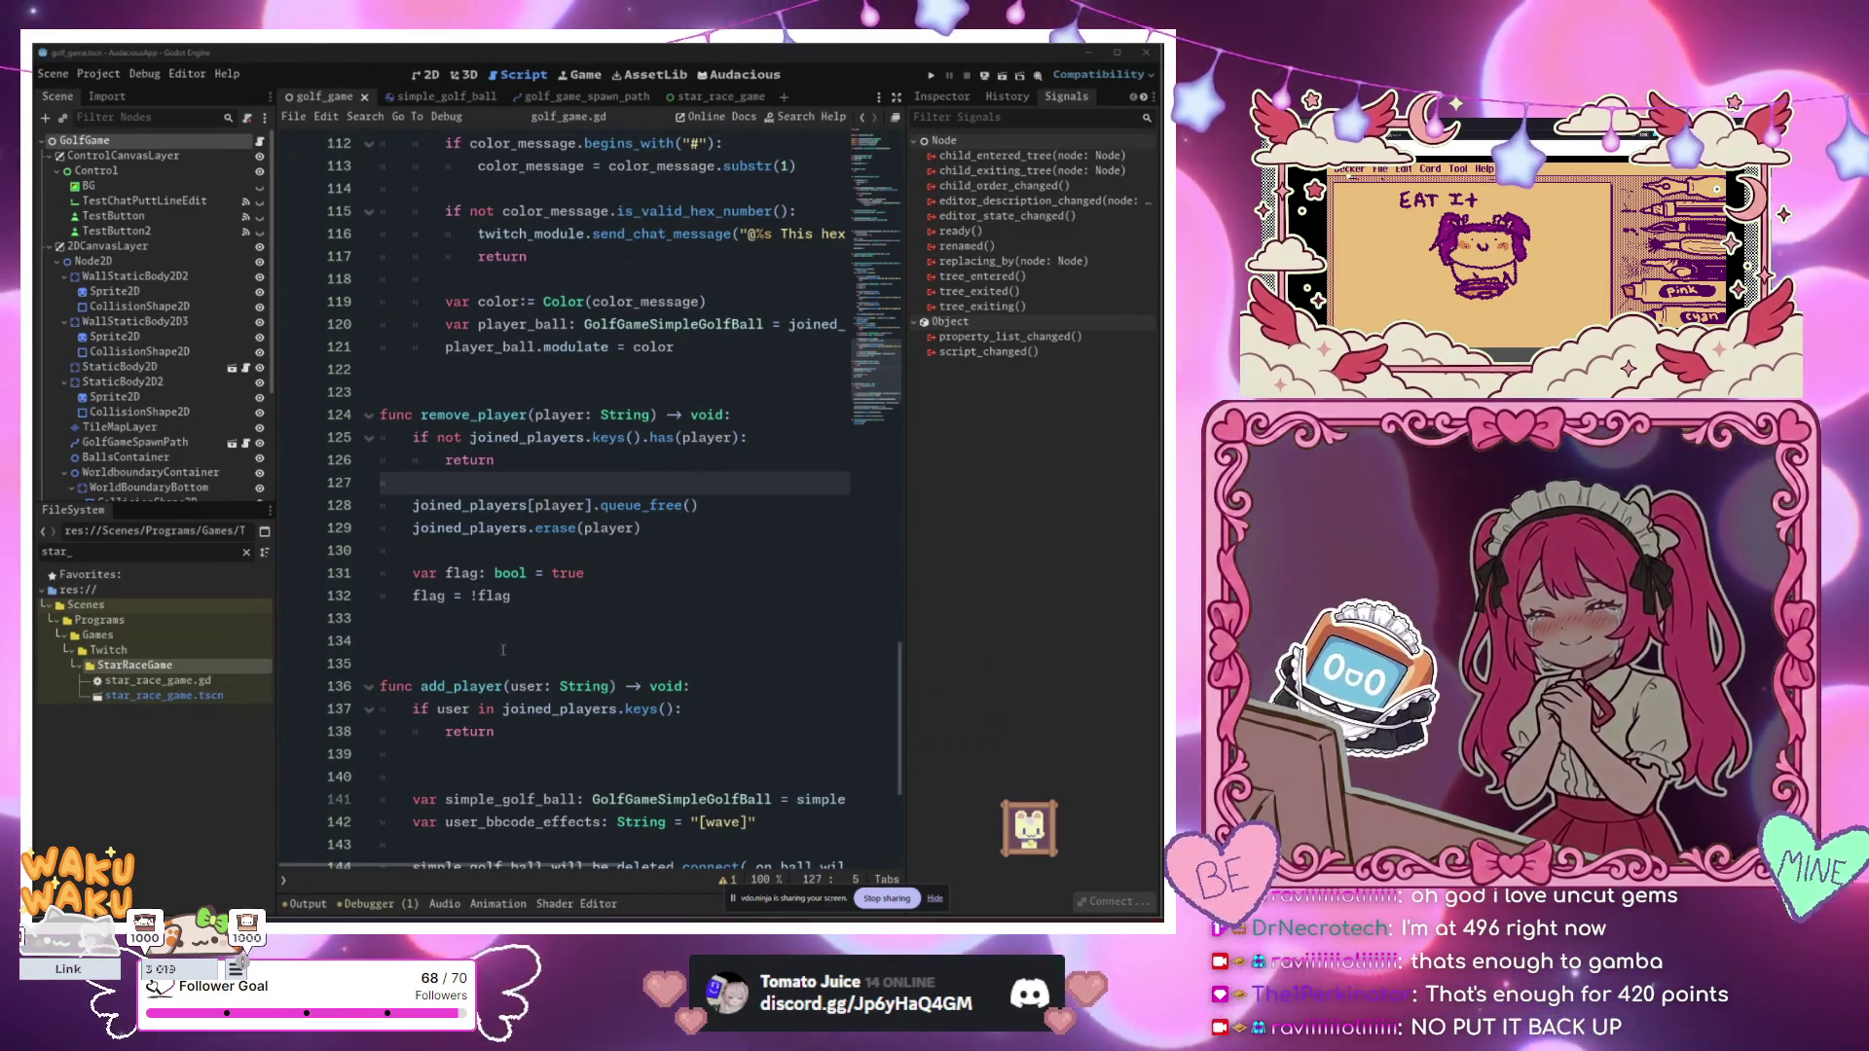
key(Down)
key(Down)
key(Down)
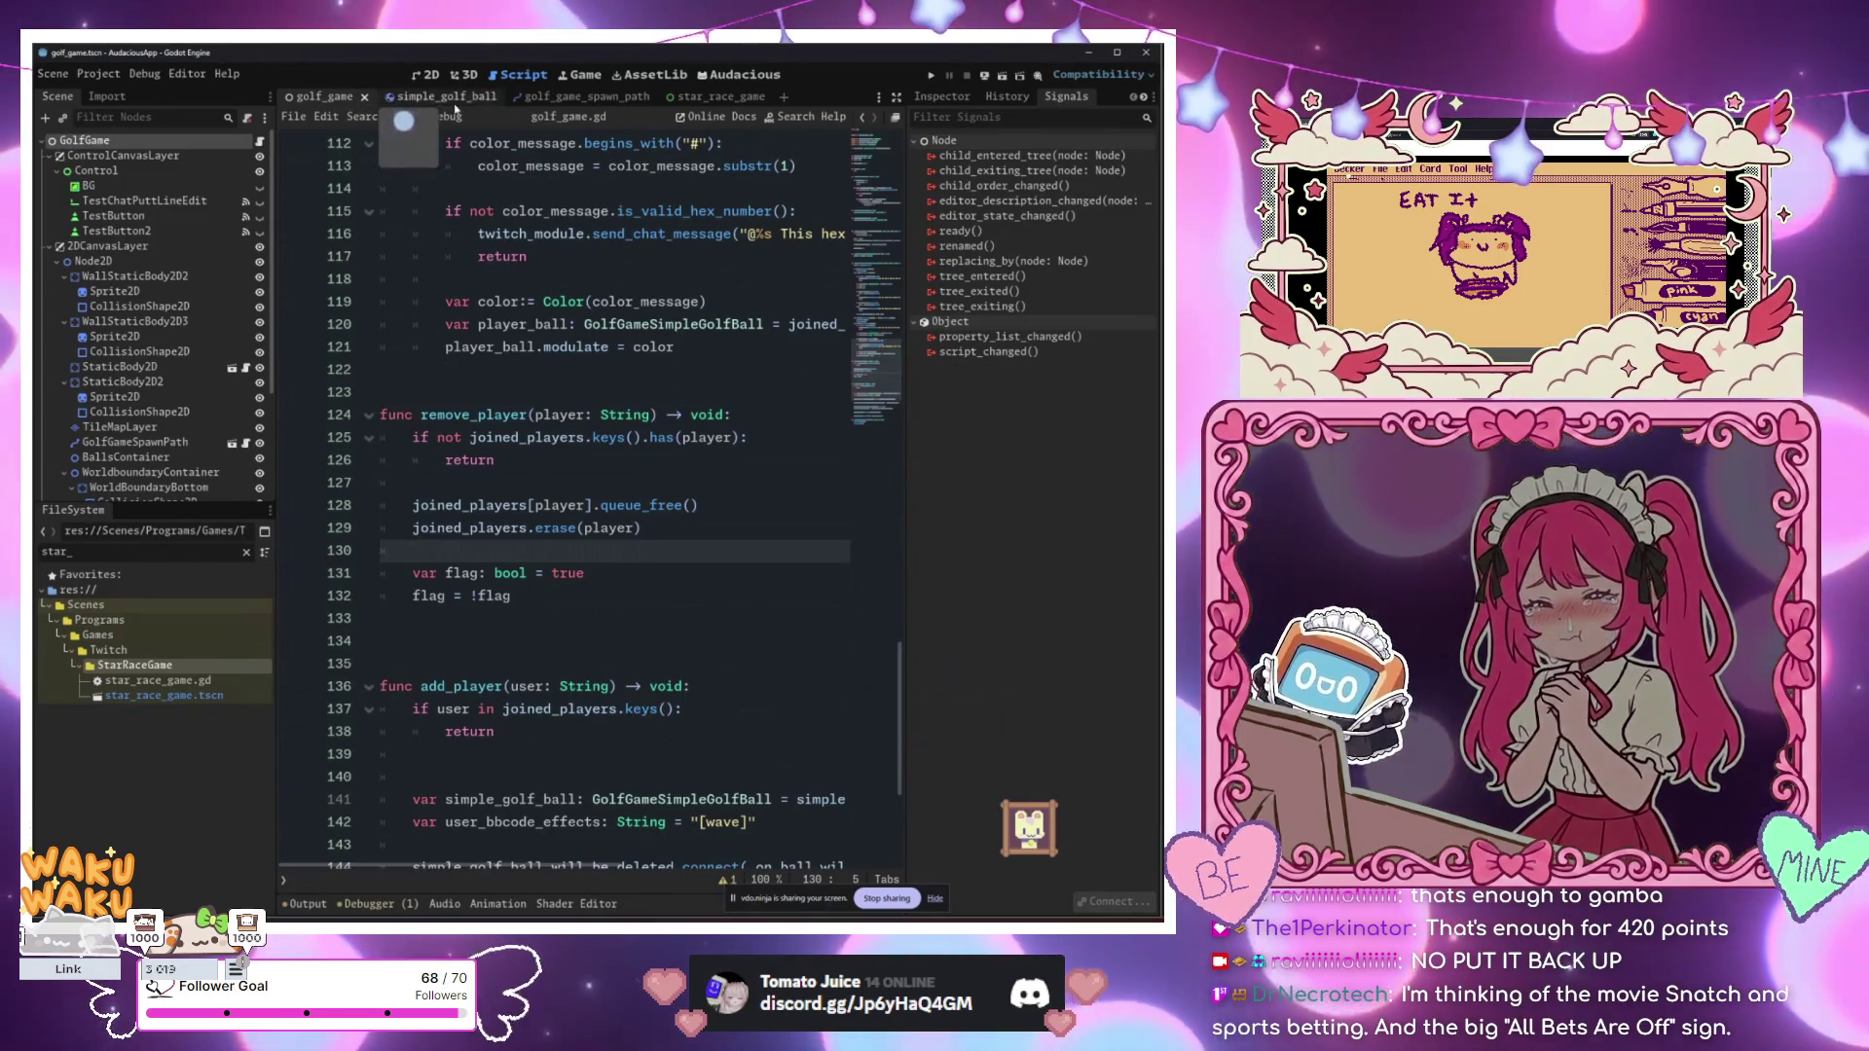
Step: Return to star_race_game and run the current scene with F6 so four stars wait at the start
click(705, 97)
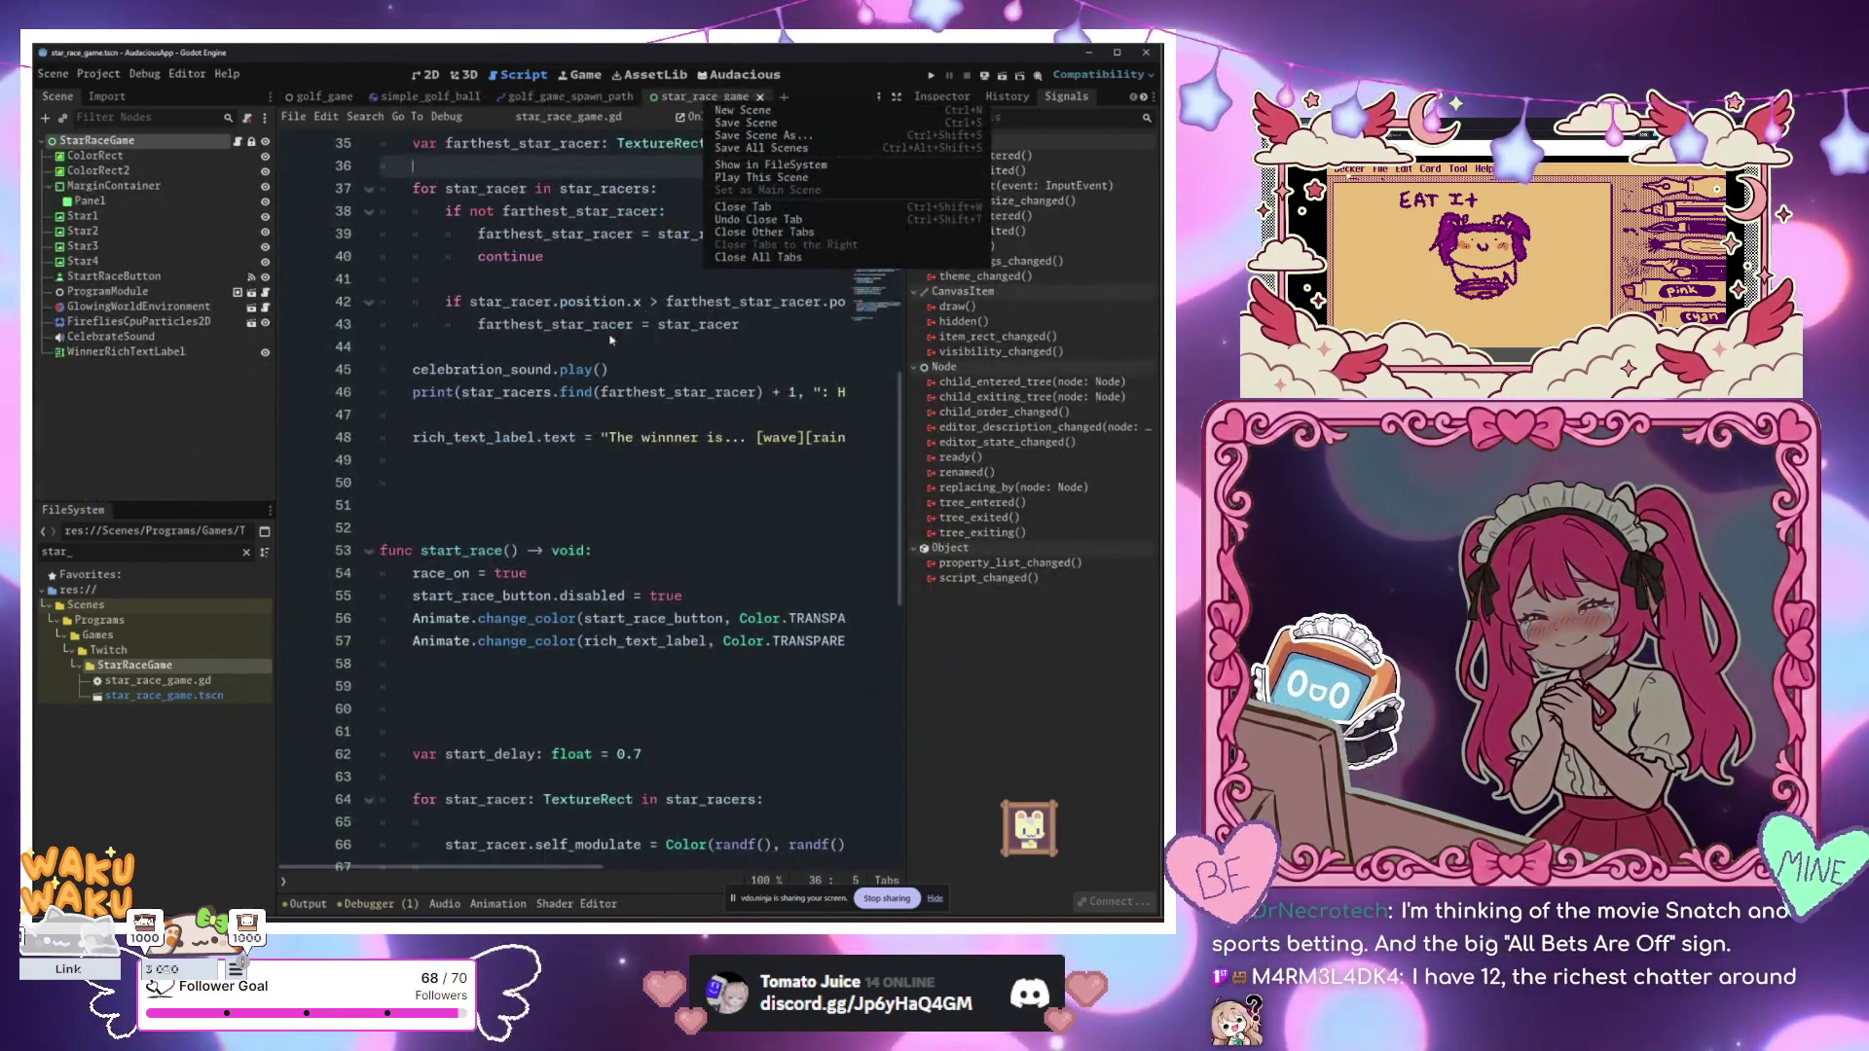
key(F6)
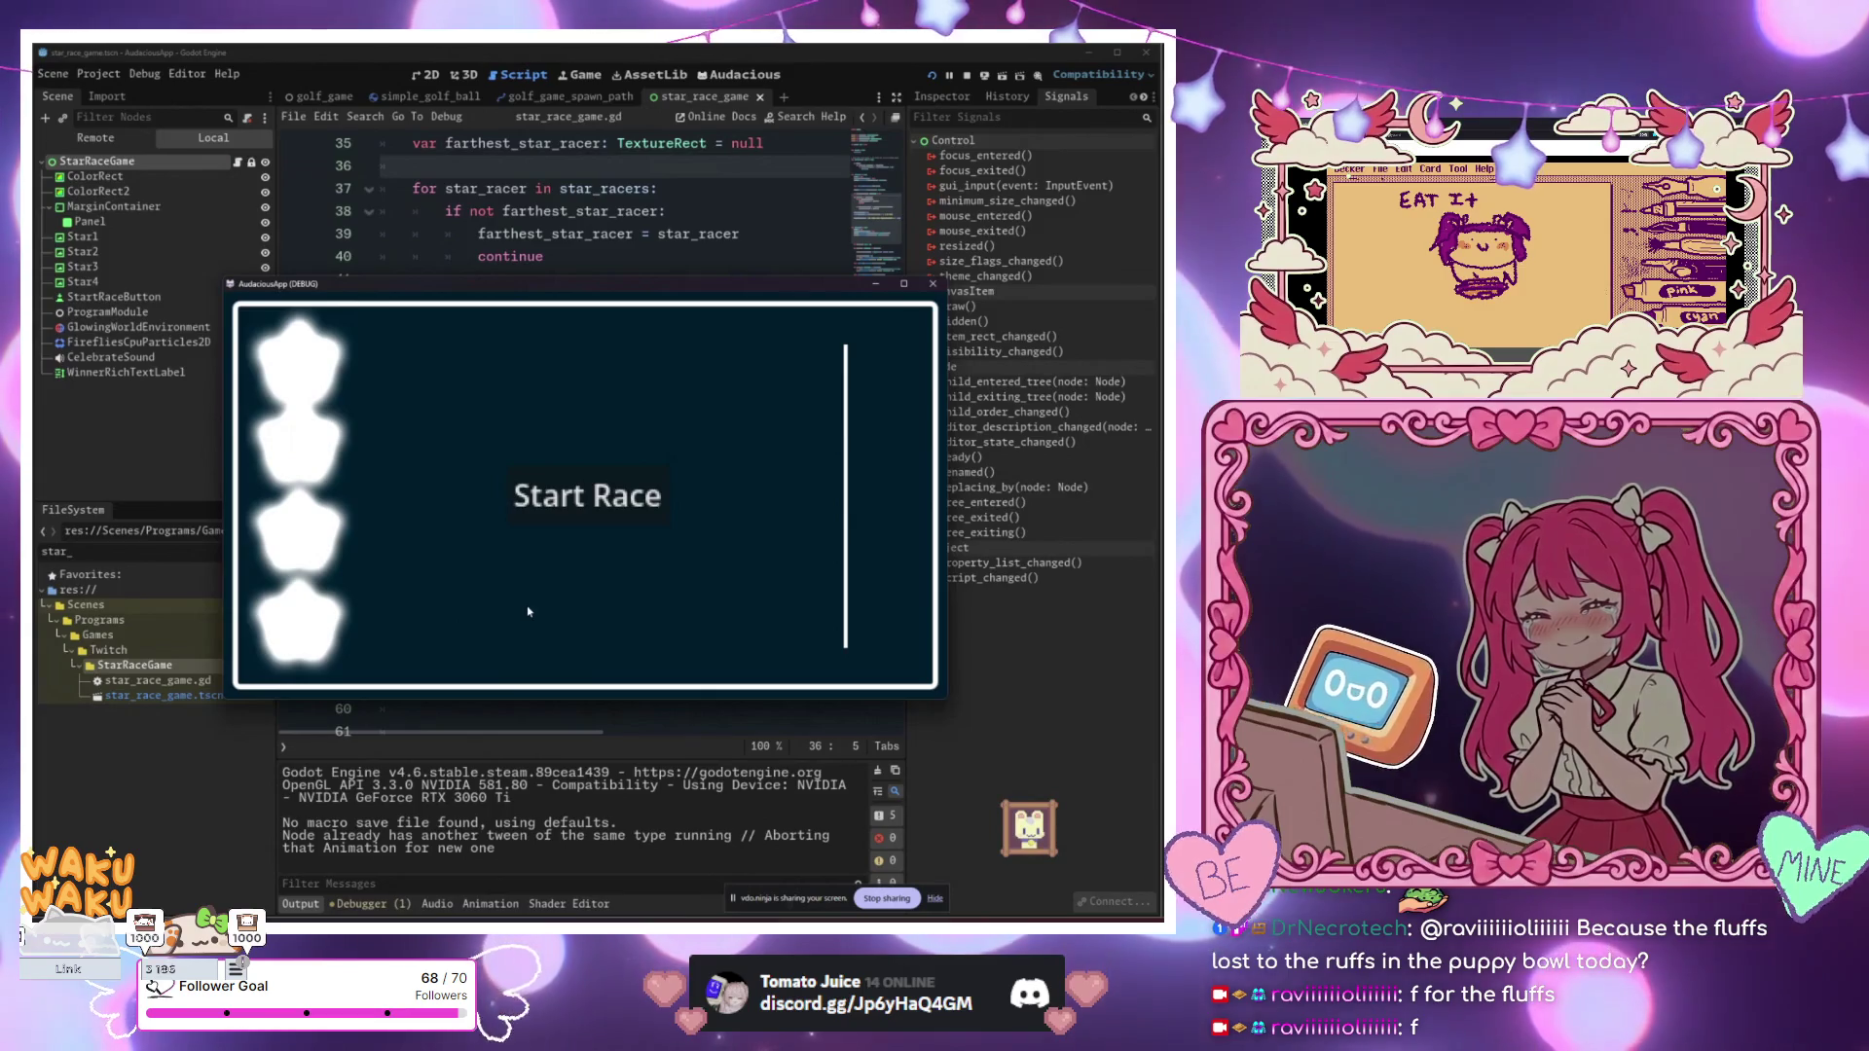
Step: Start a race, reset the stars, and race again until Star #1 is declared winner
click(587, 498)
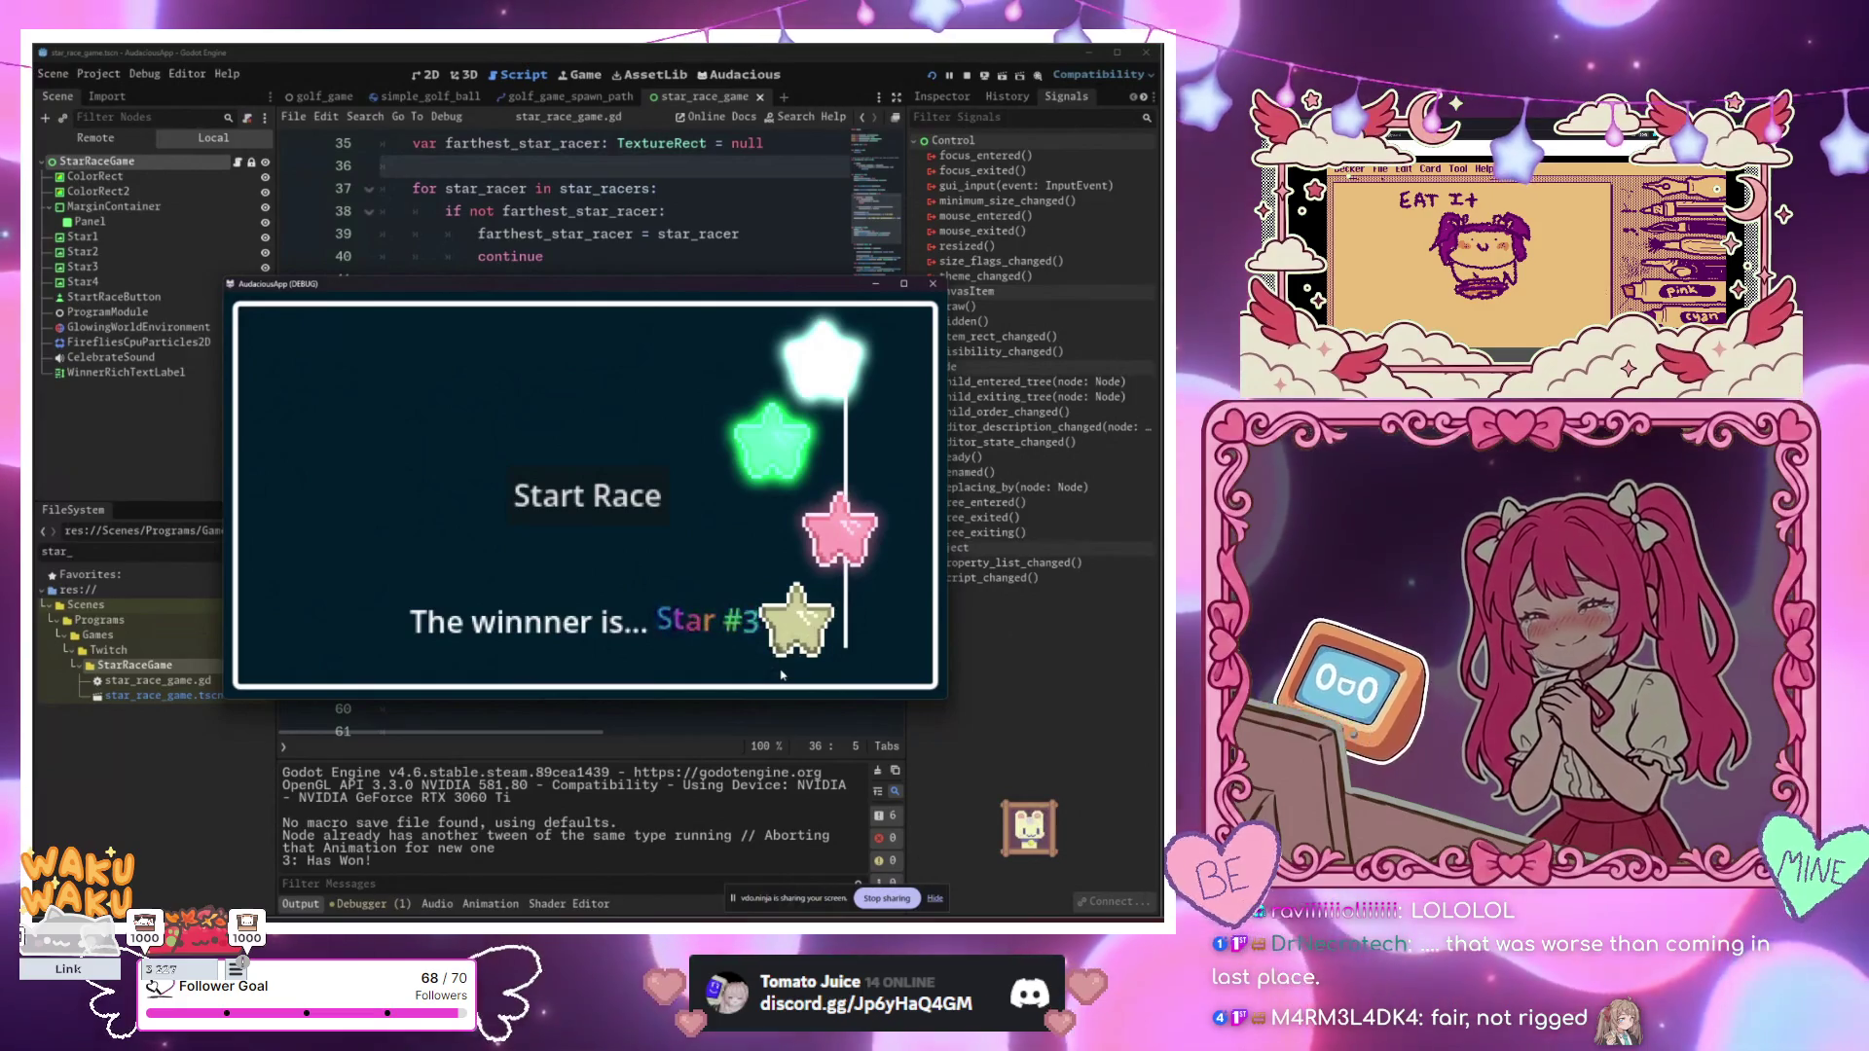
click(571, 502)
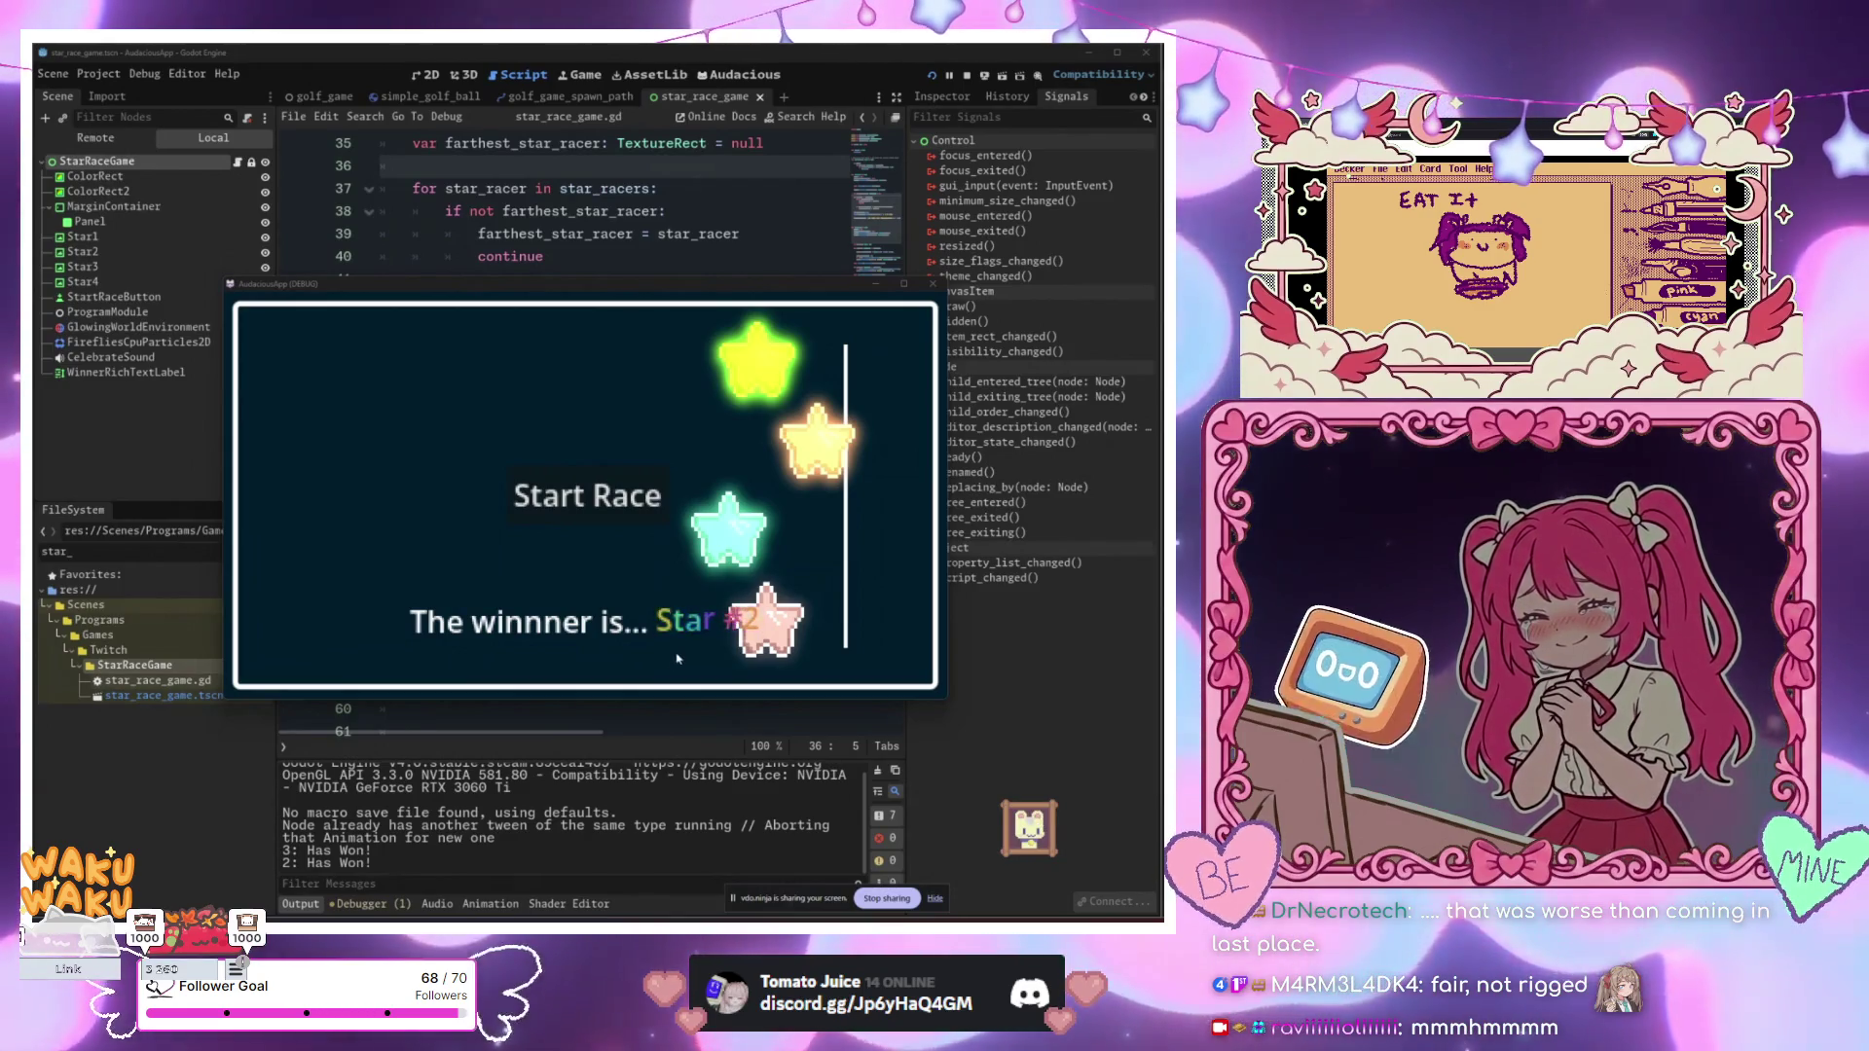
click(615, 517)
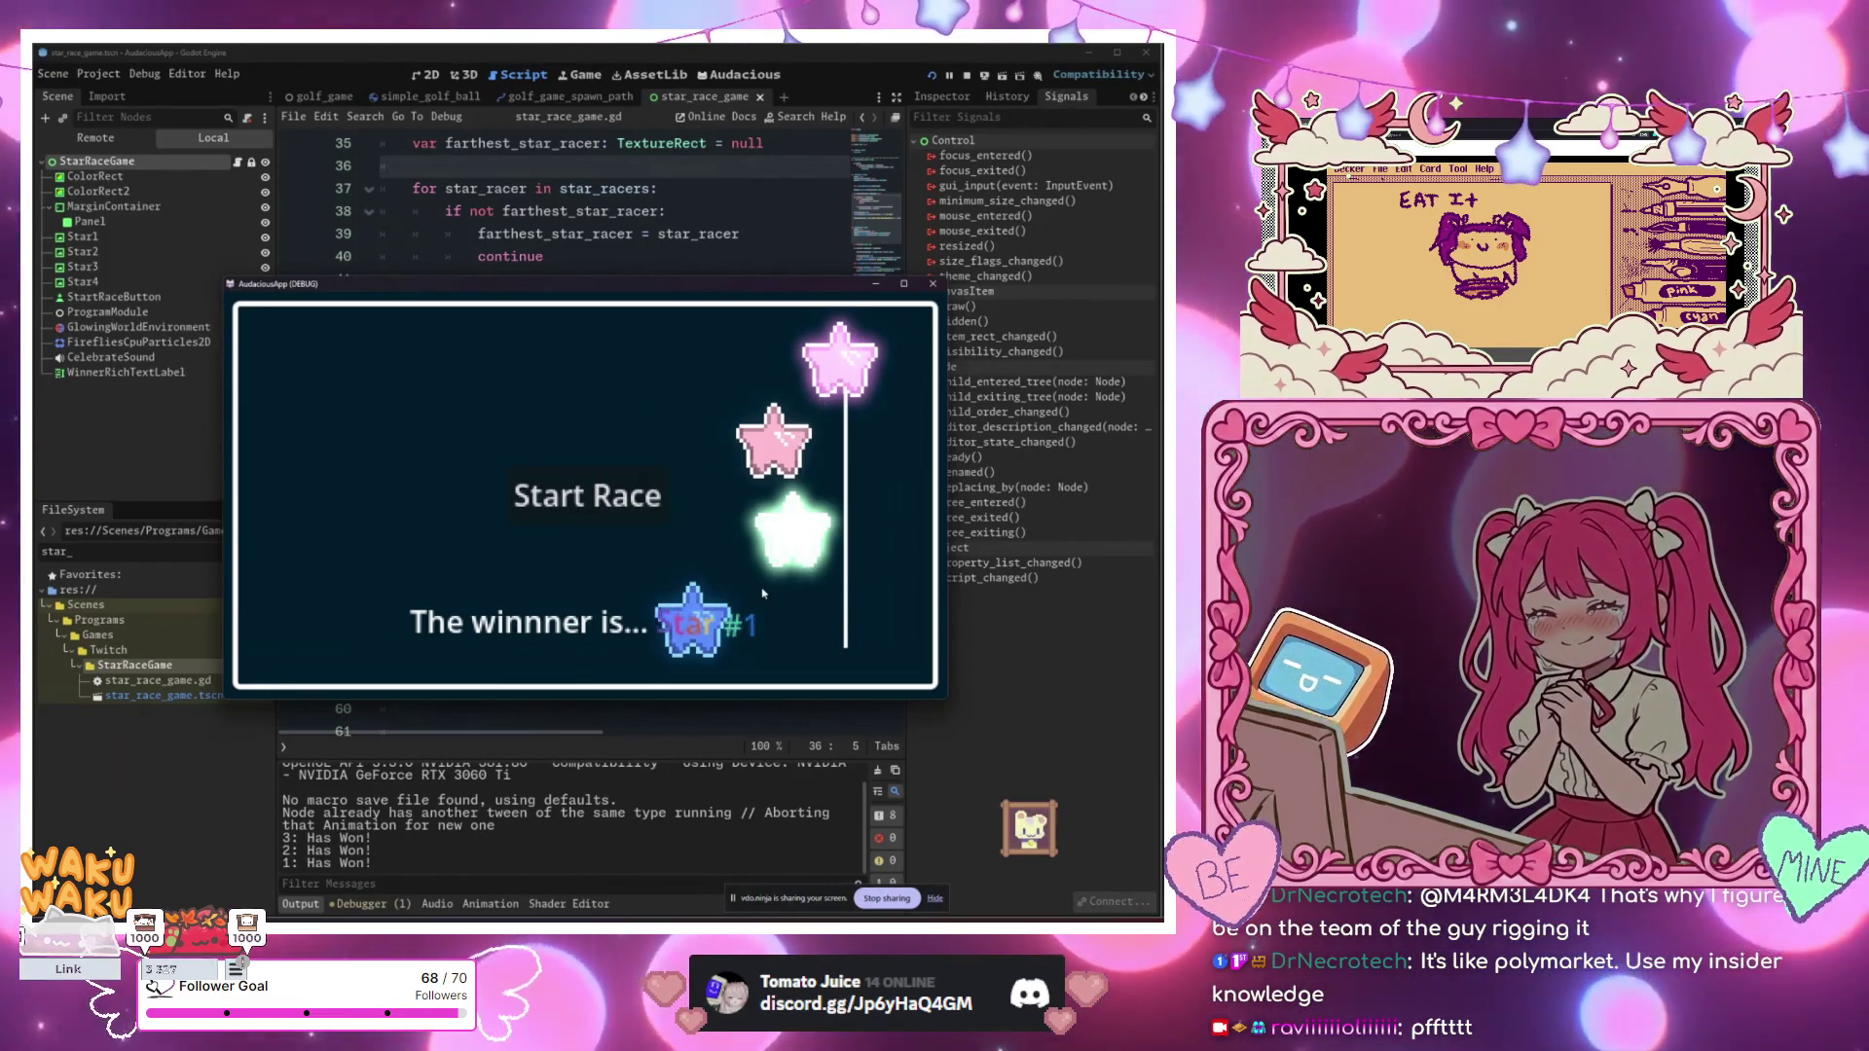
Step: Race the stars once more until Star #1 wins again, then shift the game window aside
click(644, 514)
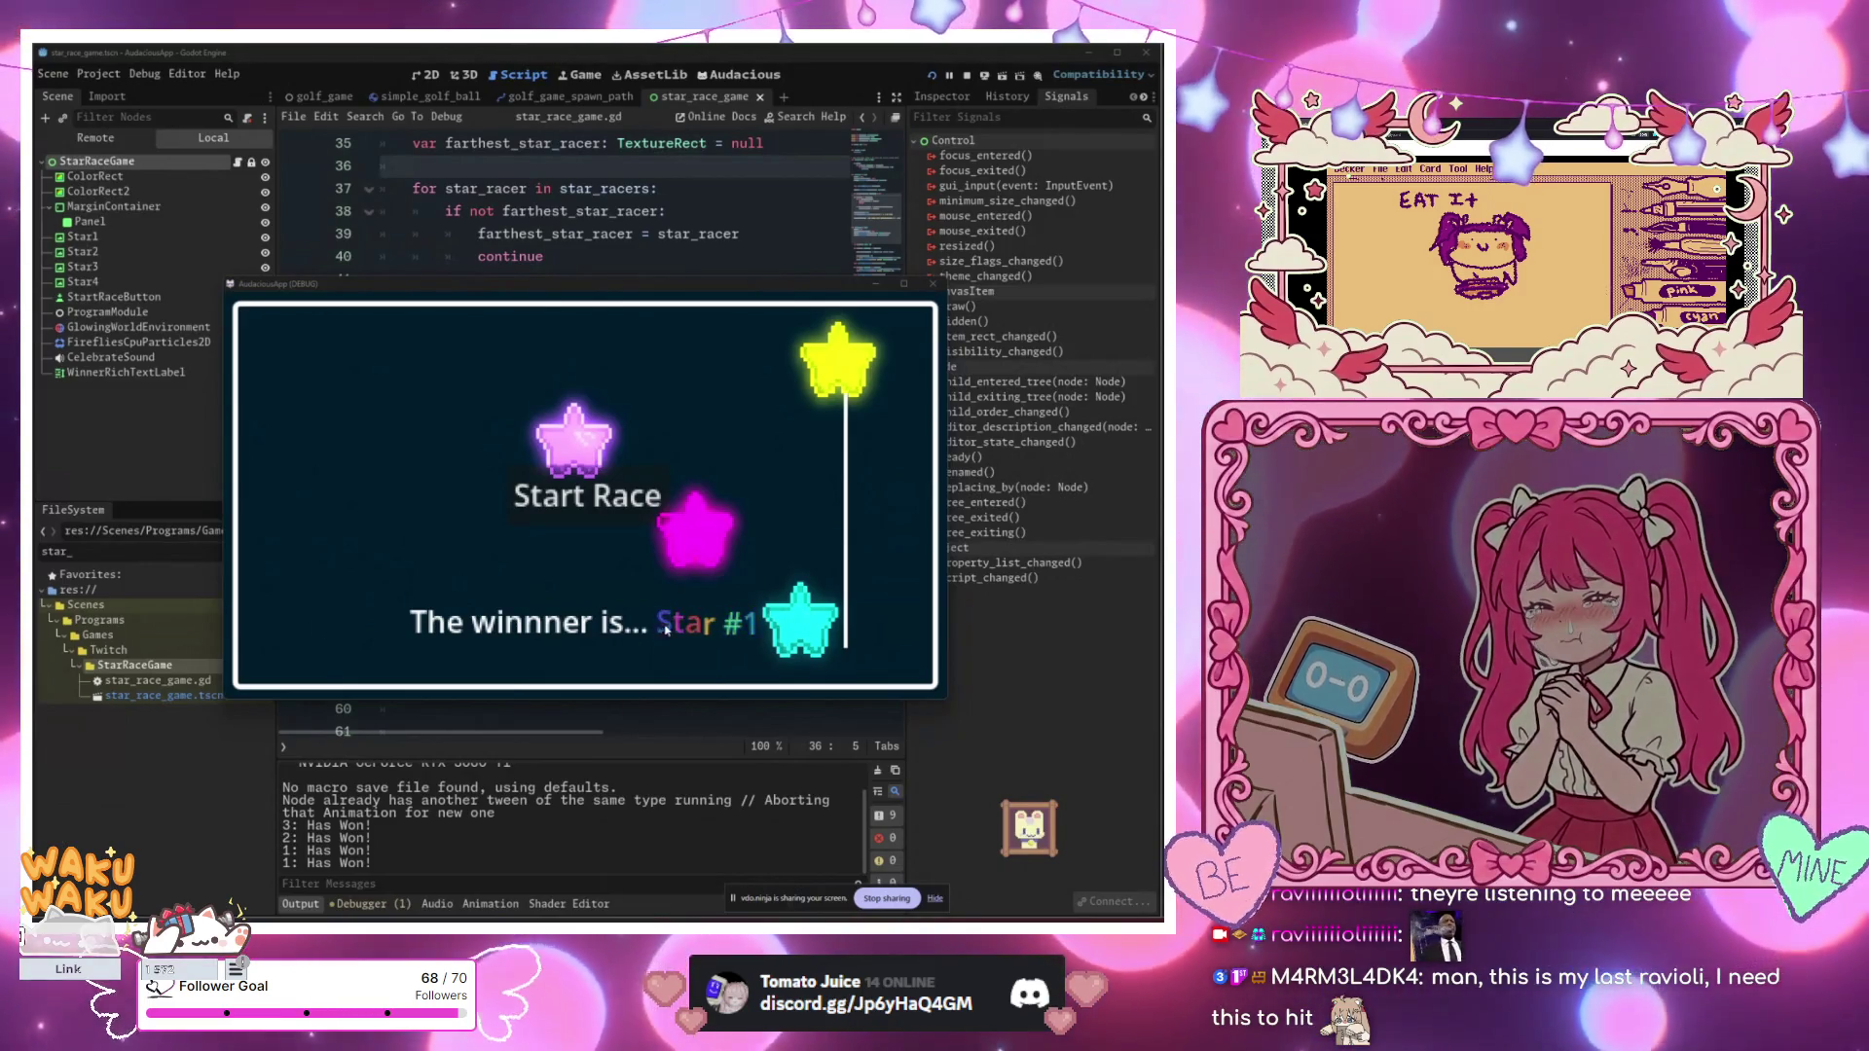
mouse_move(675, 290)
mouse_down()
mouse_move(795, 319)
mouse_move(680, 280)
mouse_up()
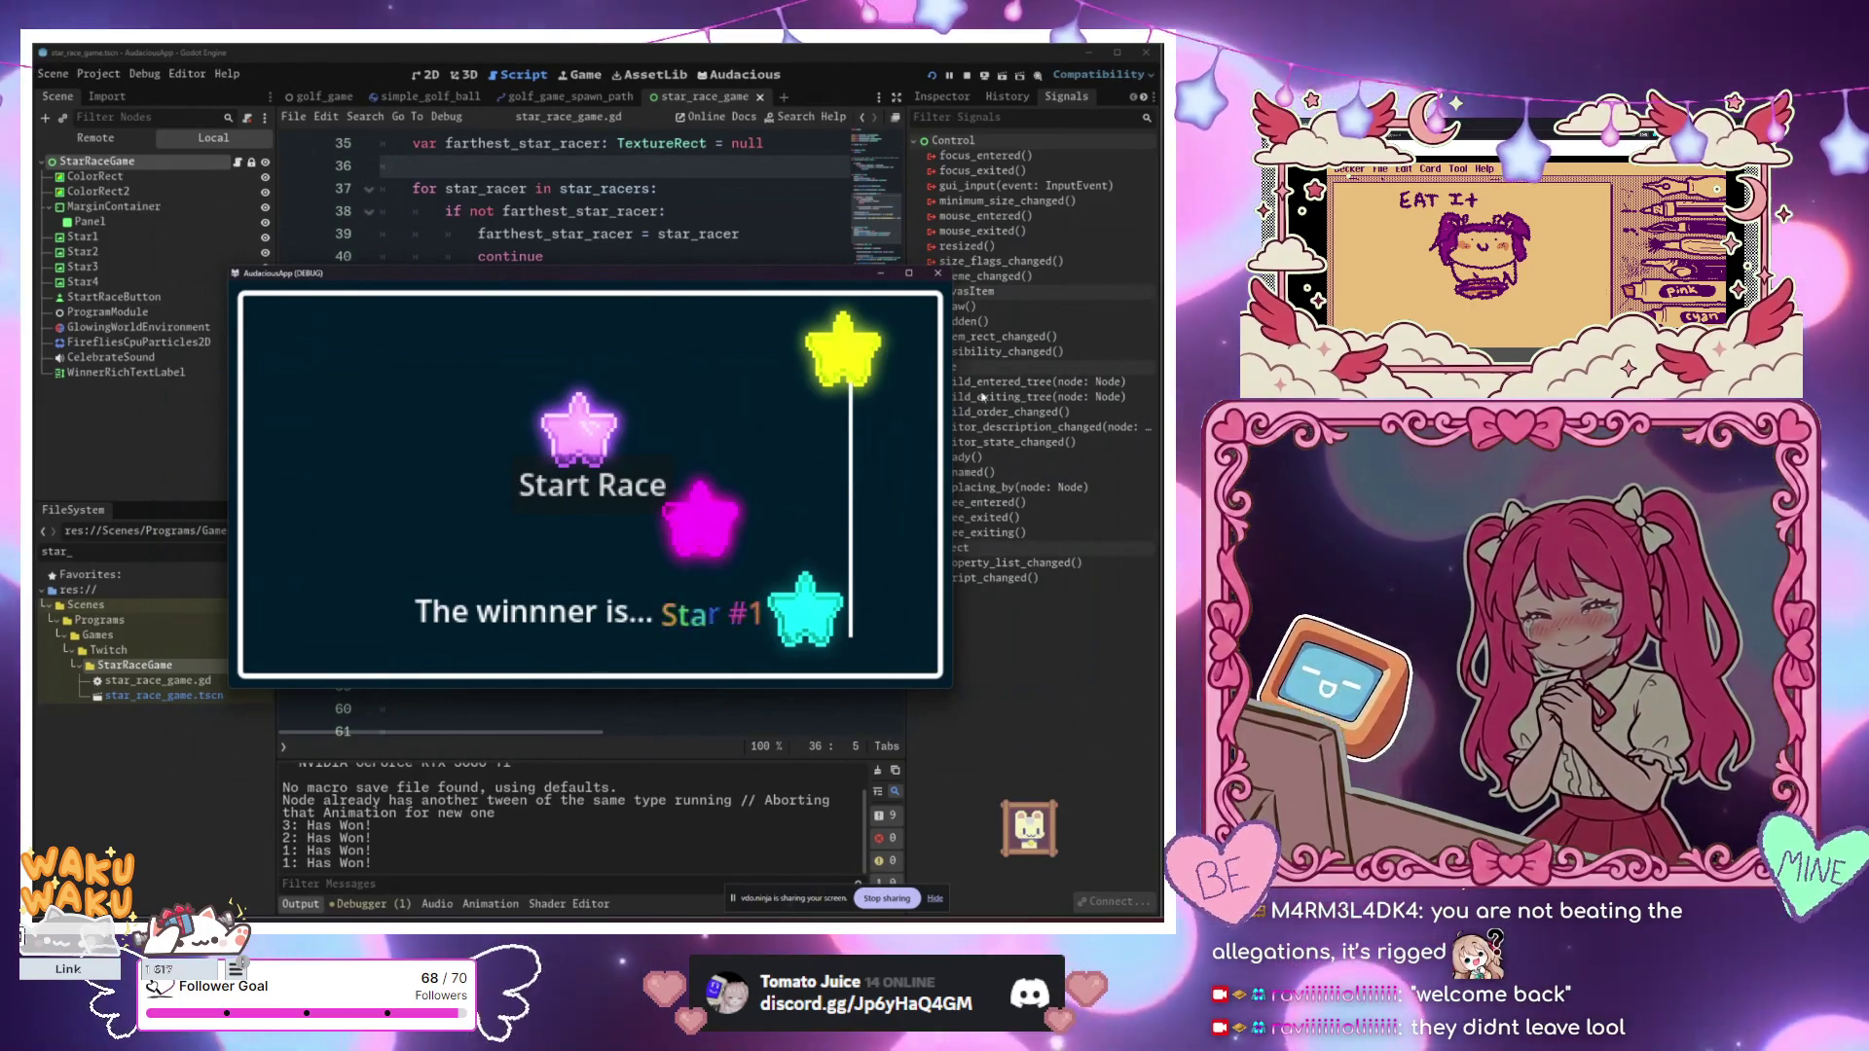
mouse_move(637, 284)
mouse_down()
mouse_move(606, 554)
mouse_move(1261, 413)
mouse_up()
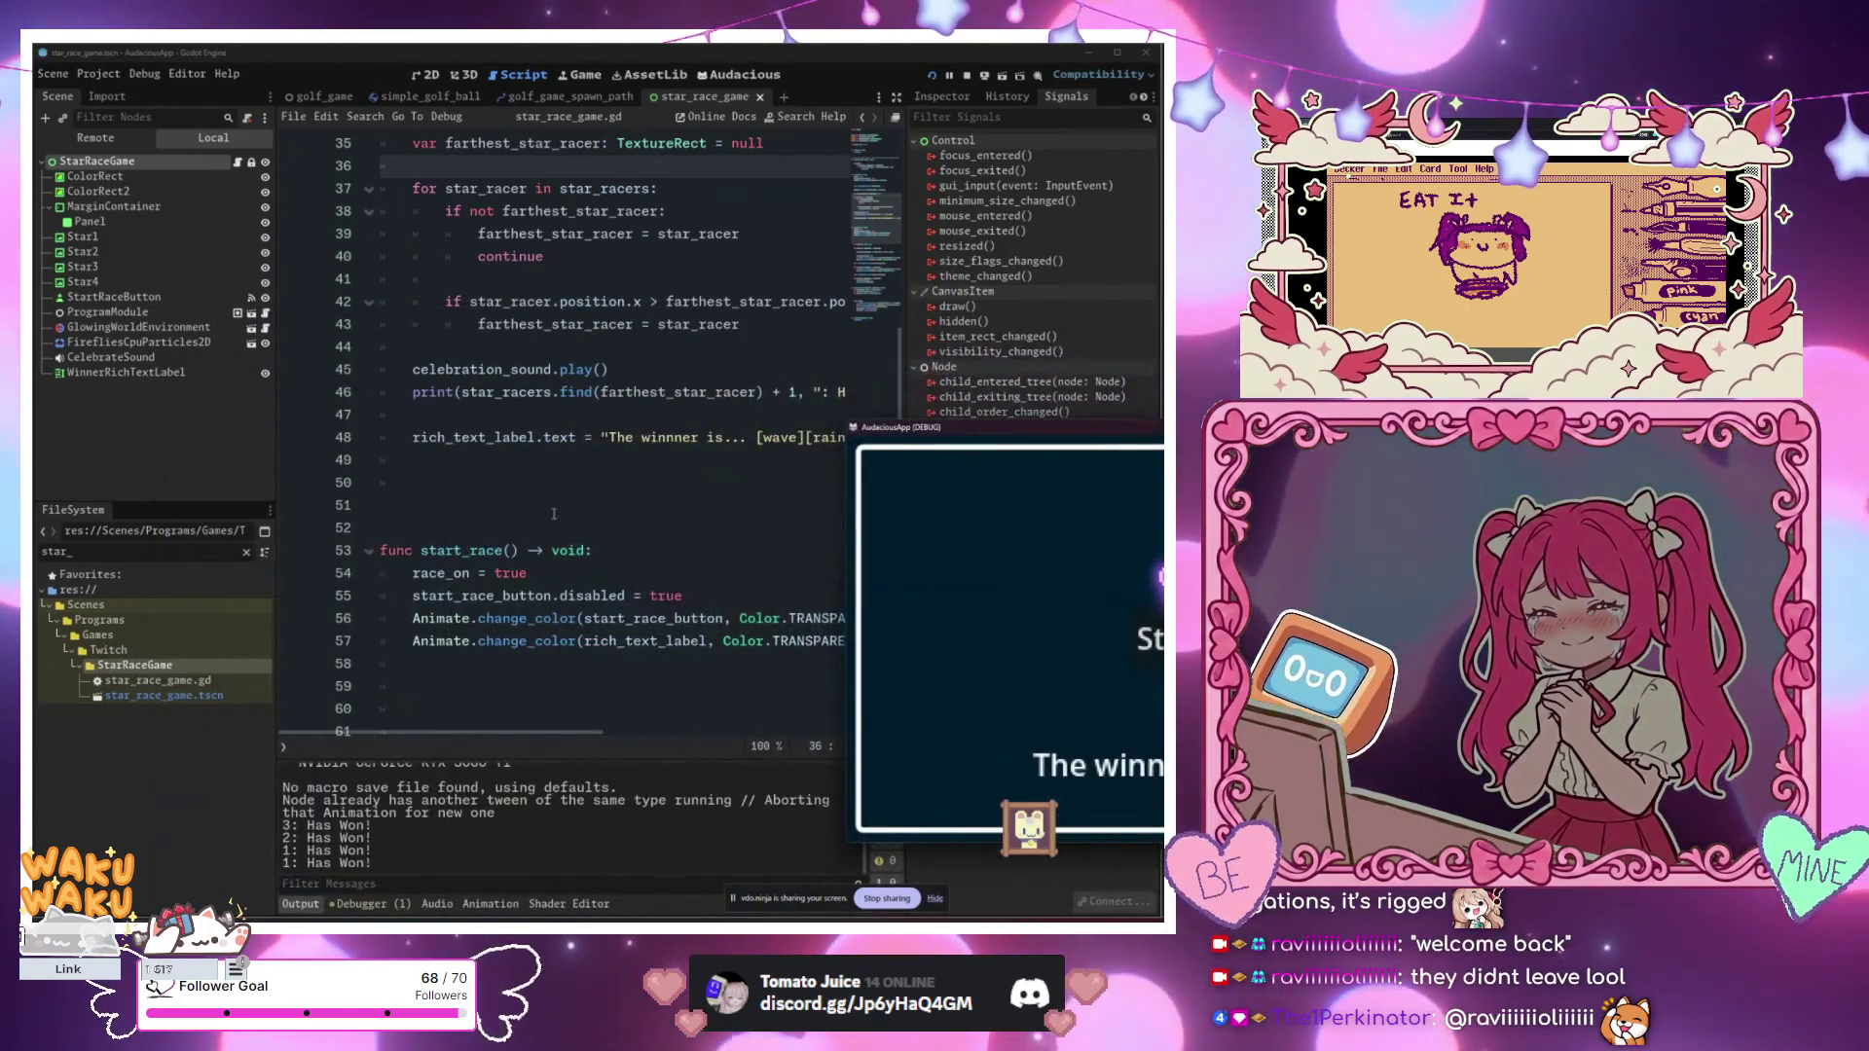
Step: Bring the script editor forward and inspect the randf_range(1, 5) move distance on line 86
scroll(558, 515, up, 5)
click(558, 515)
scroll(558, 515, up, 5)
scroll(565, 545, down, 20)
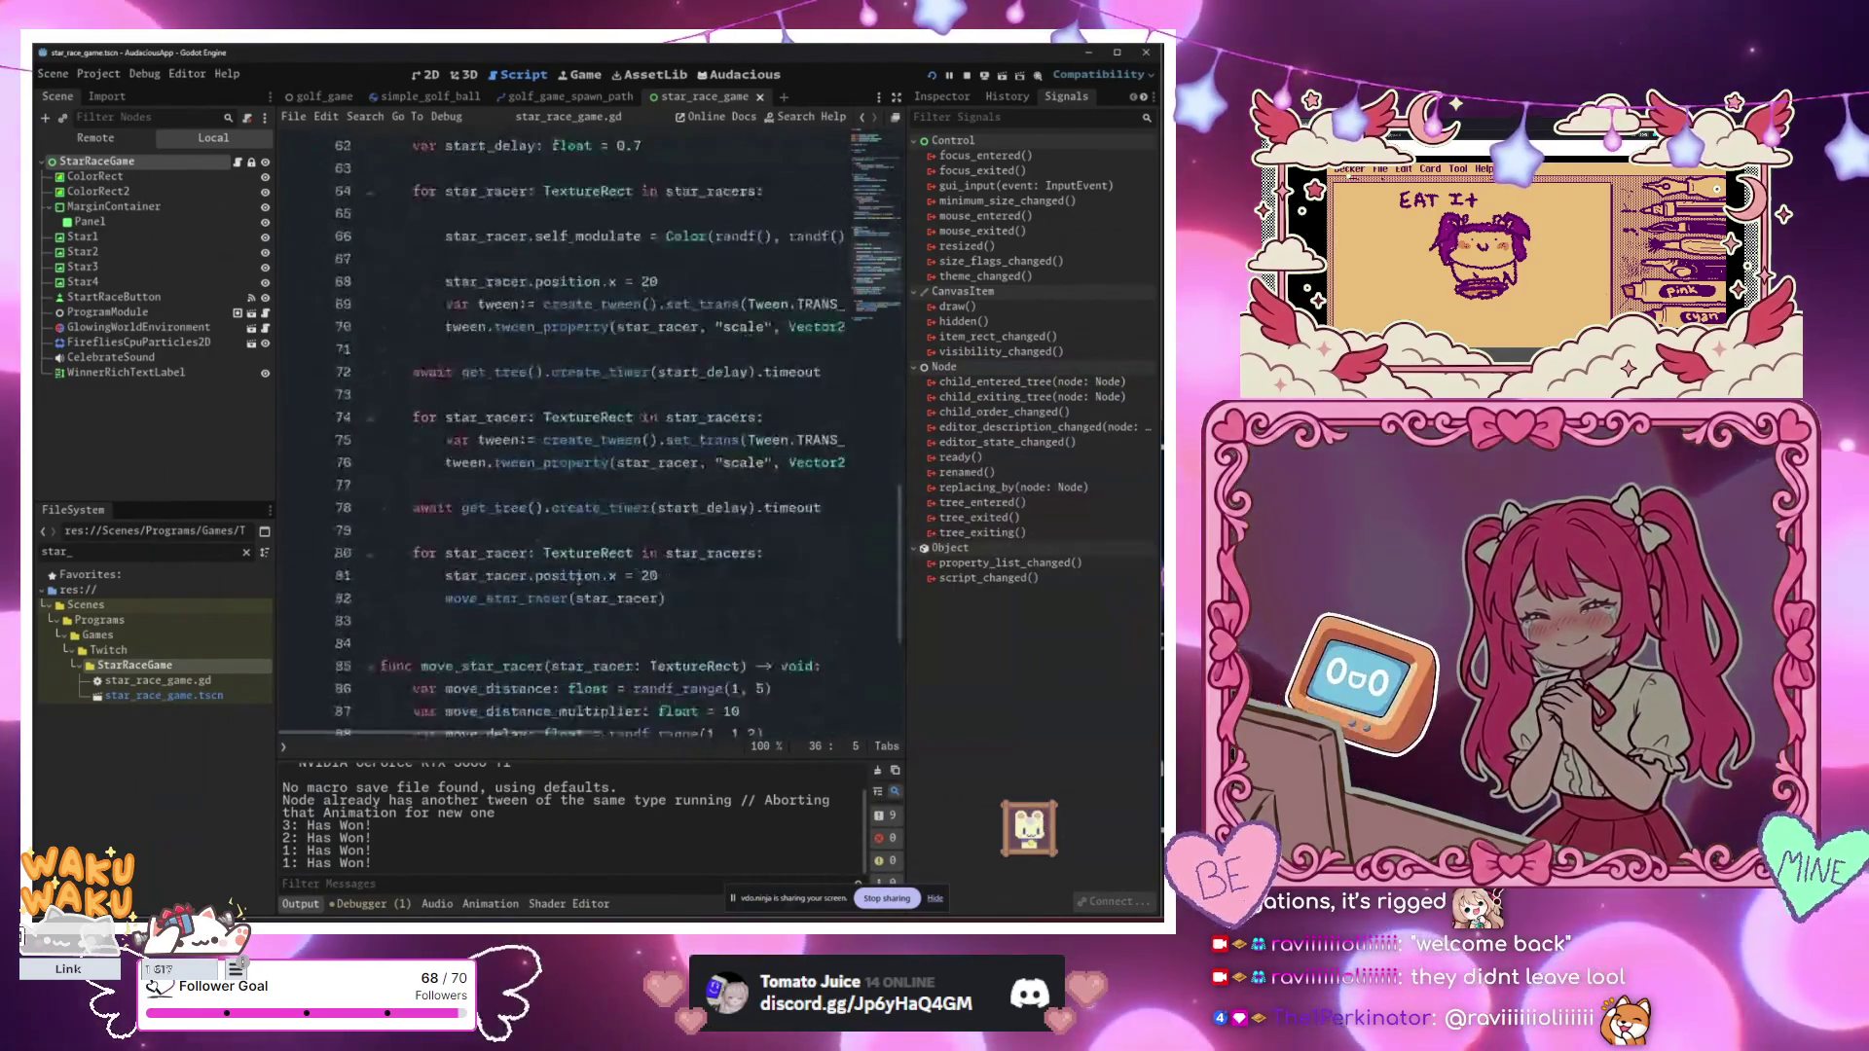
scroll(577, 578, up, 6)
scroll(584, 486, down, 6)
click(584, 419)
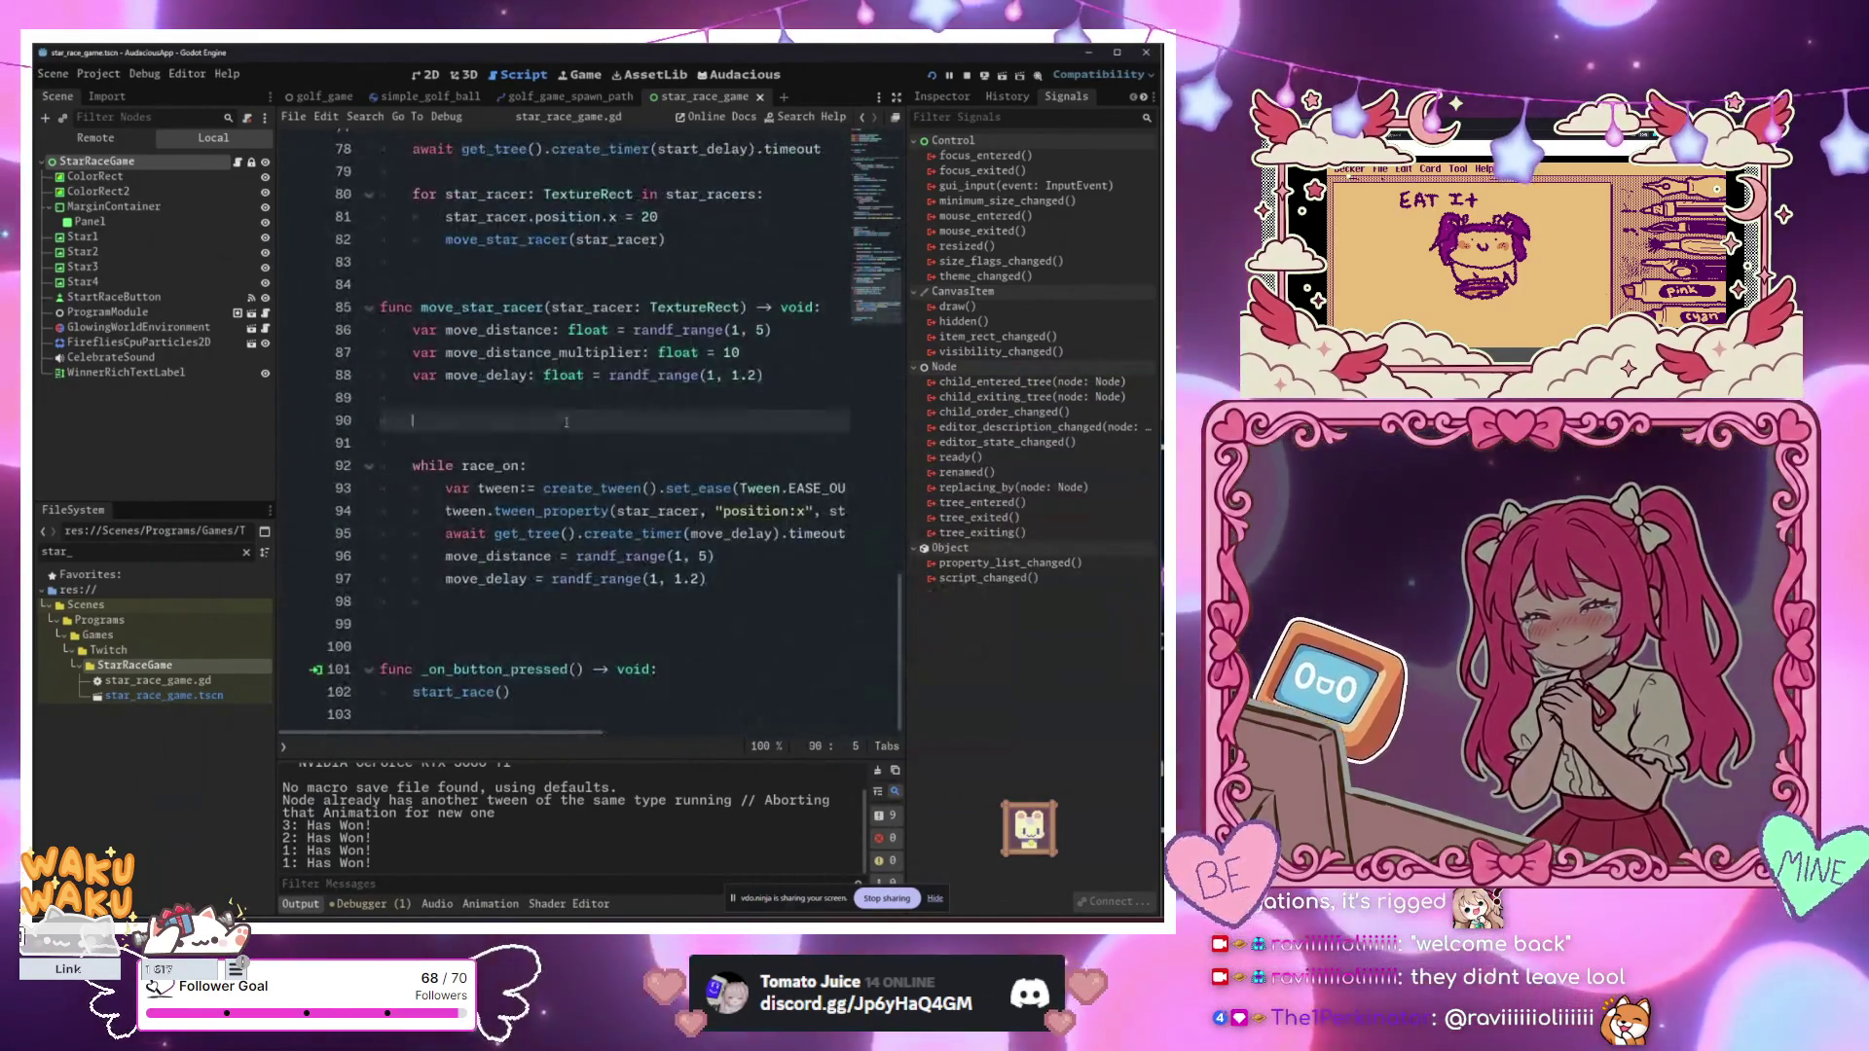
click(774, 330)
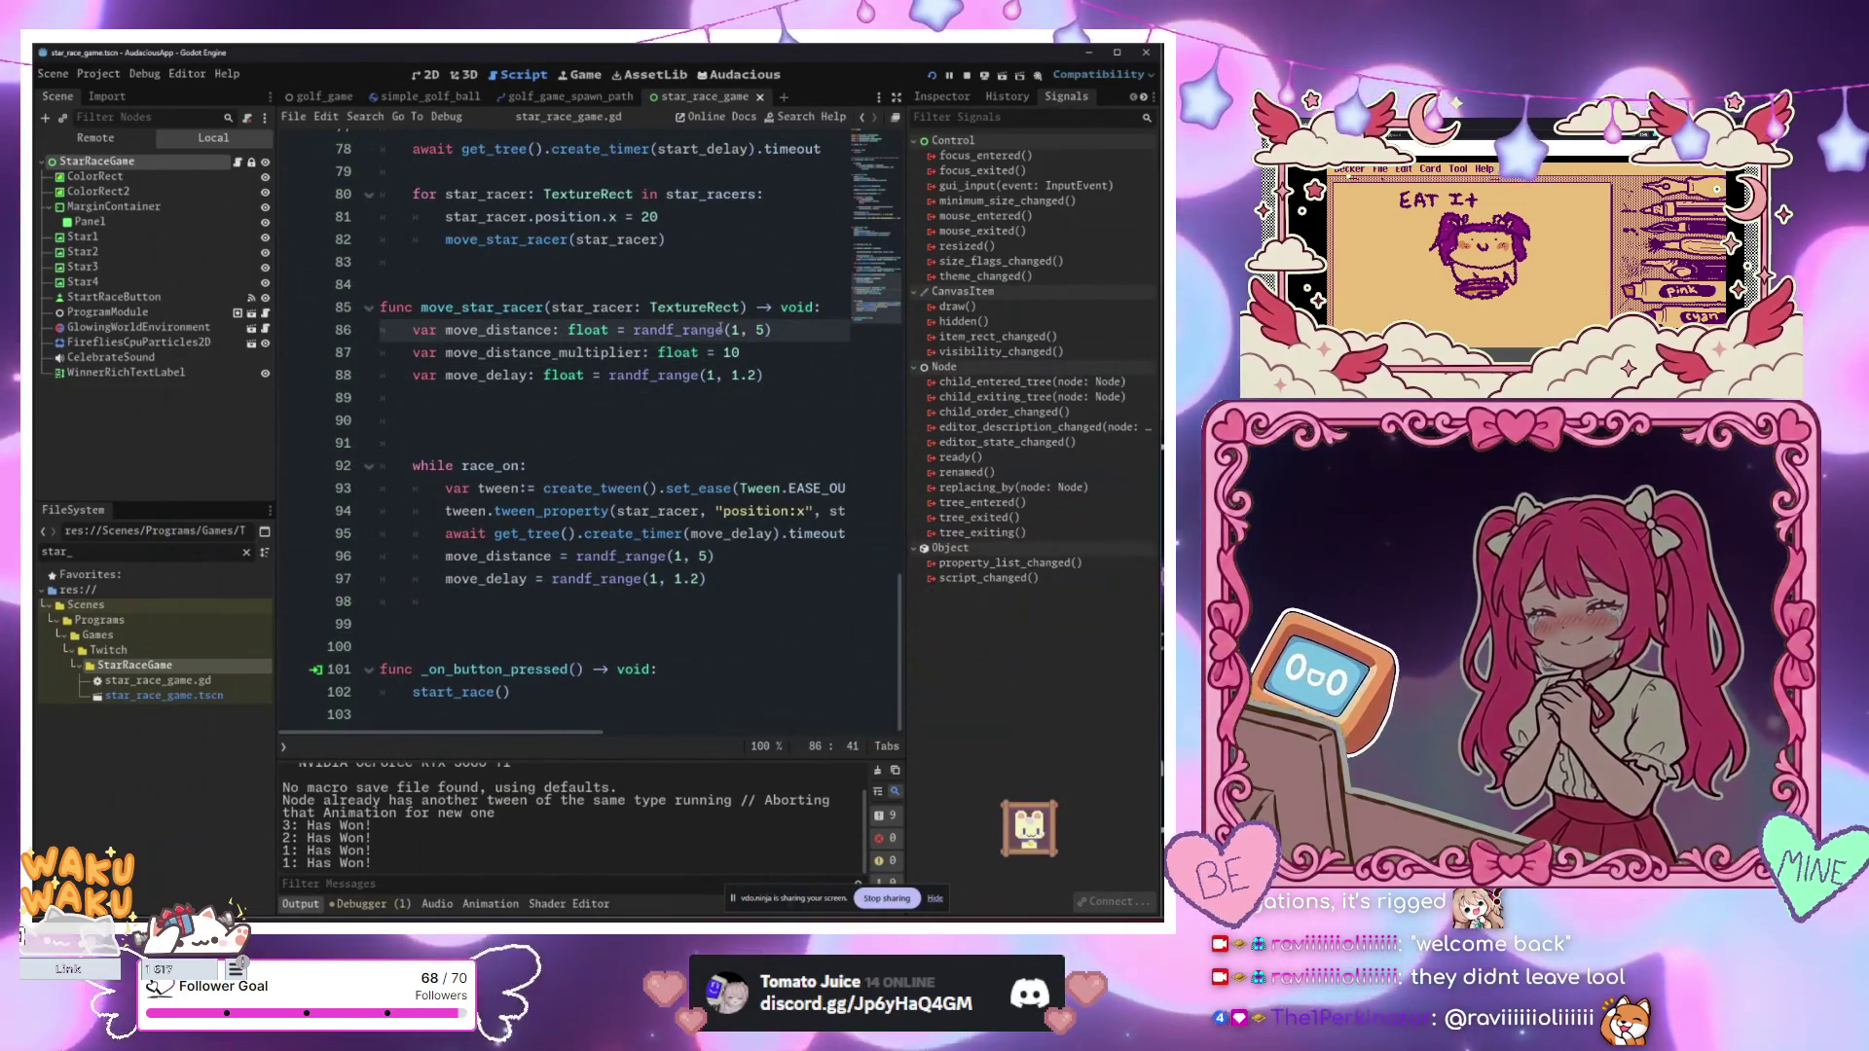
Step: Relaunch the Star Race game with F6 and move its window lower
key(F6)
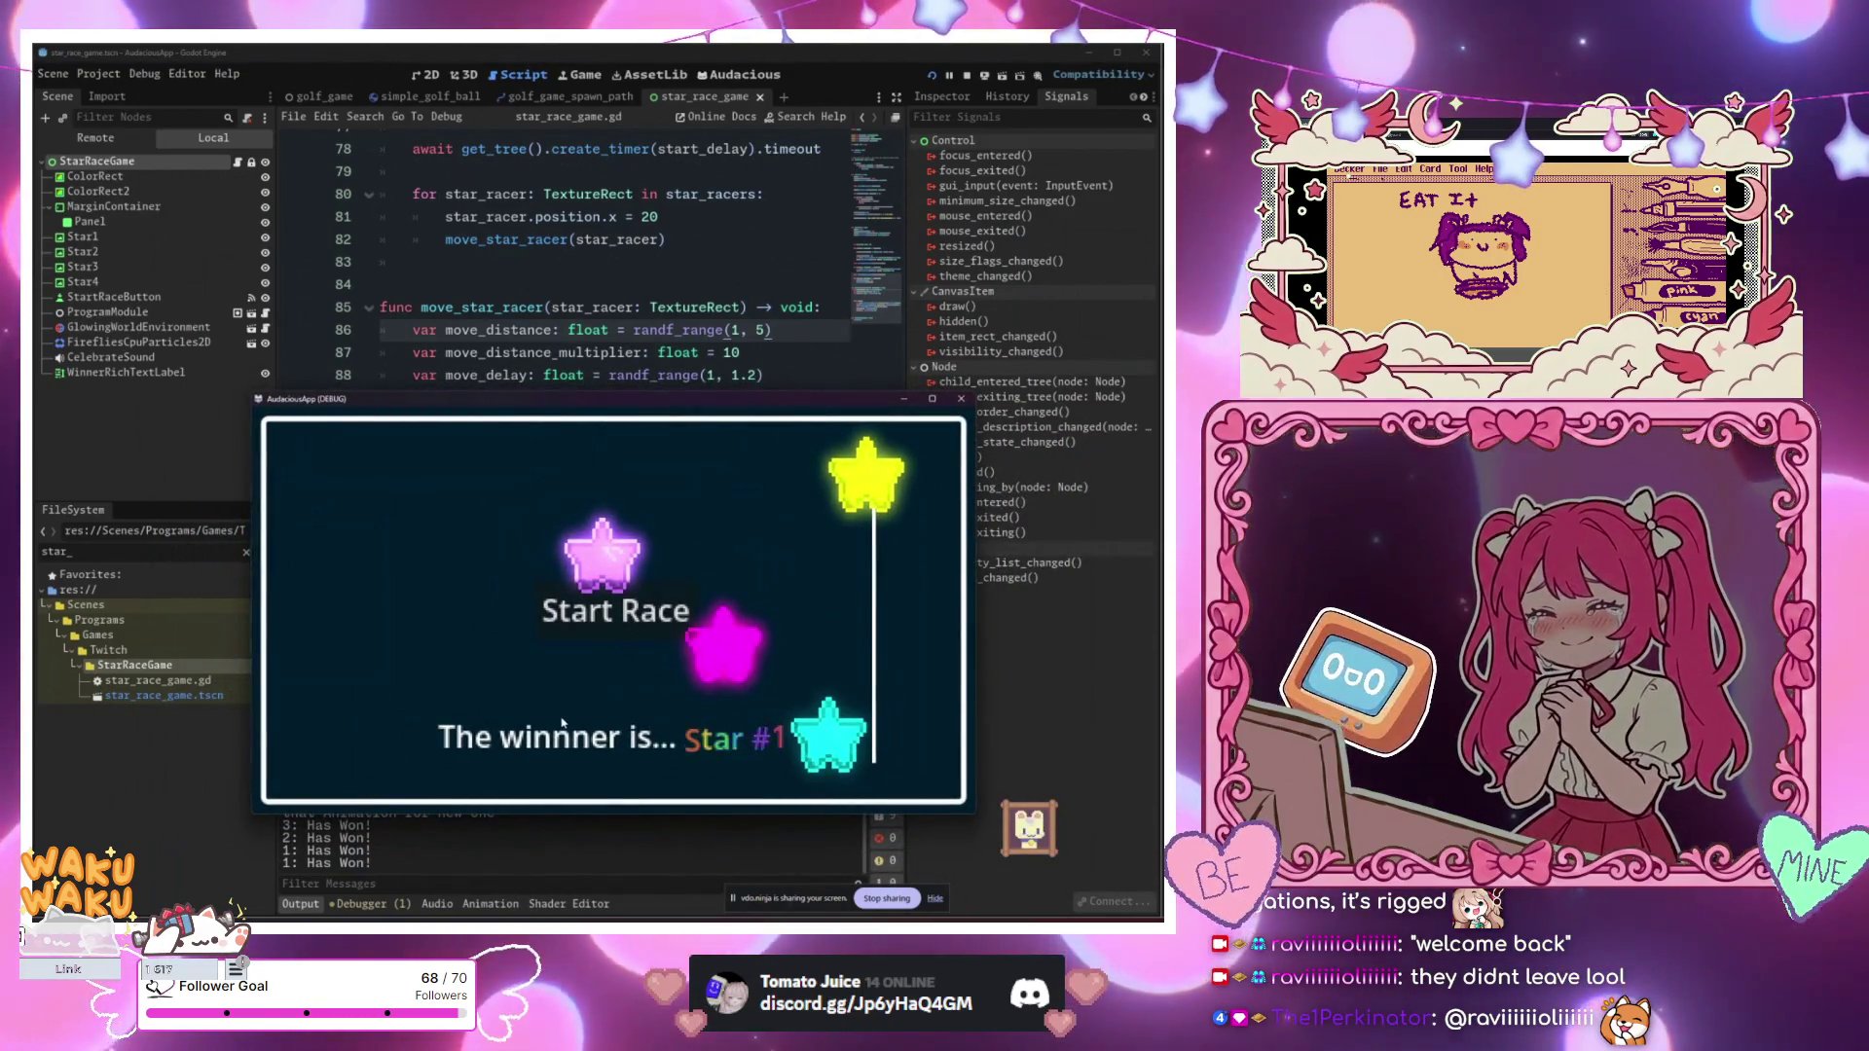
mouse_move(559, 395)
mouse_down()
mouse_move(565, 414)
mouse_move(638, 170)
mouse_move(500, 162)
mouse_move(537, 199)
mouse_up()
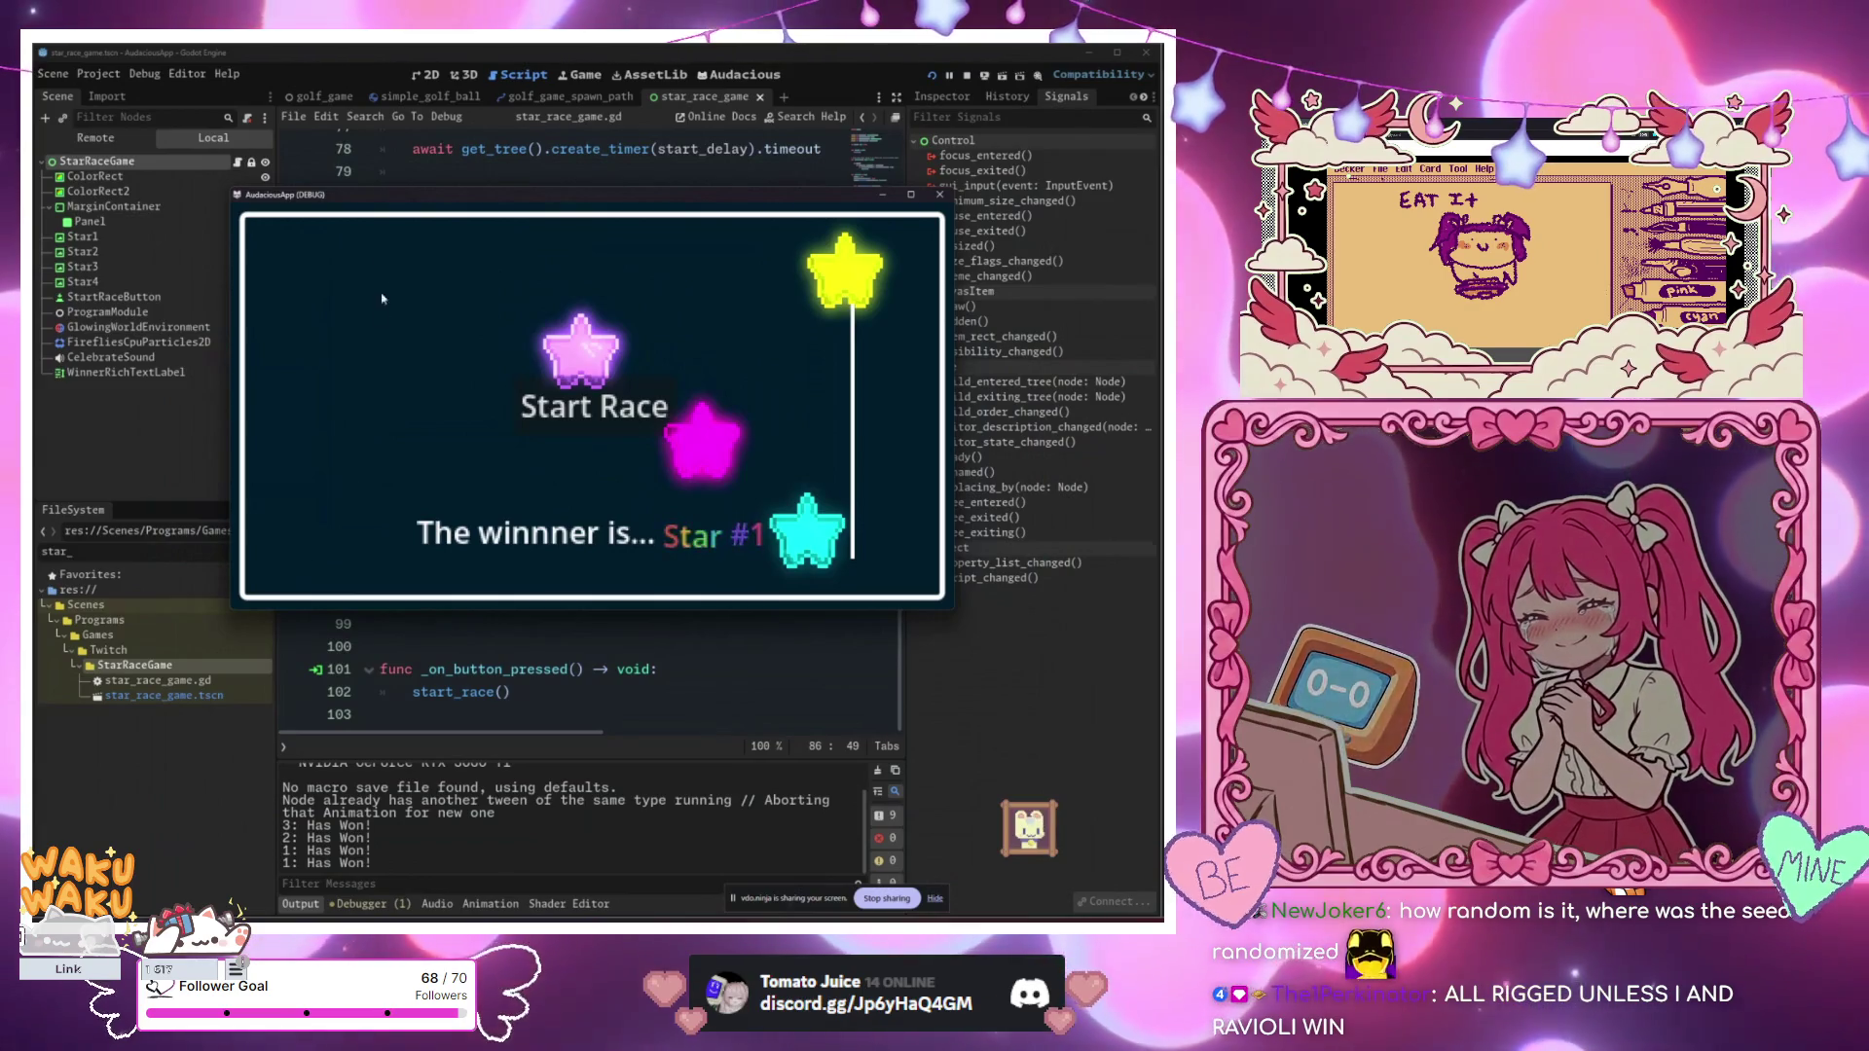
drag(546, 195, 587, 640)
scroll(552, 488, up, 3)
scroll(552, 488, up, 8)
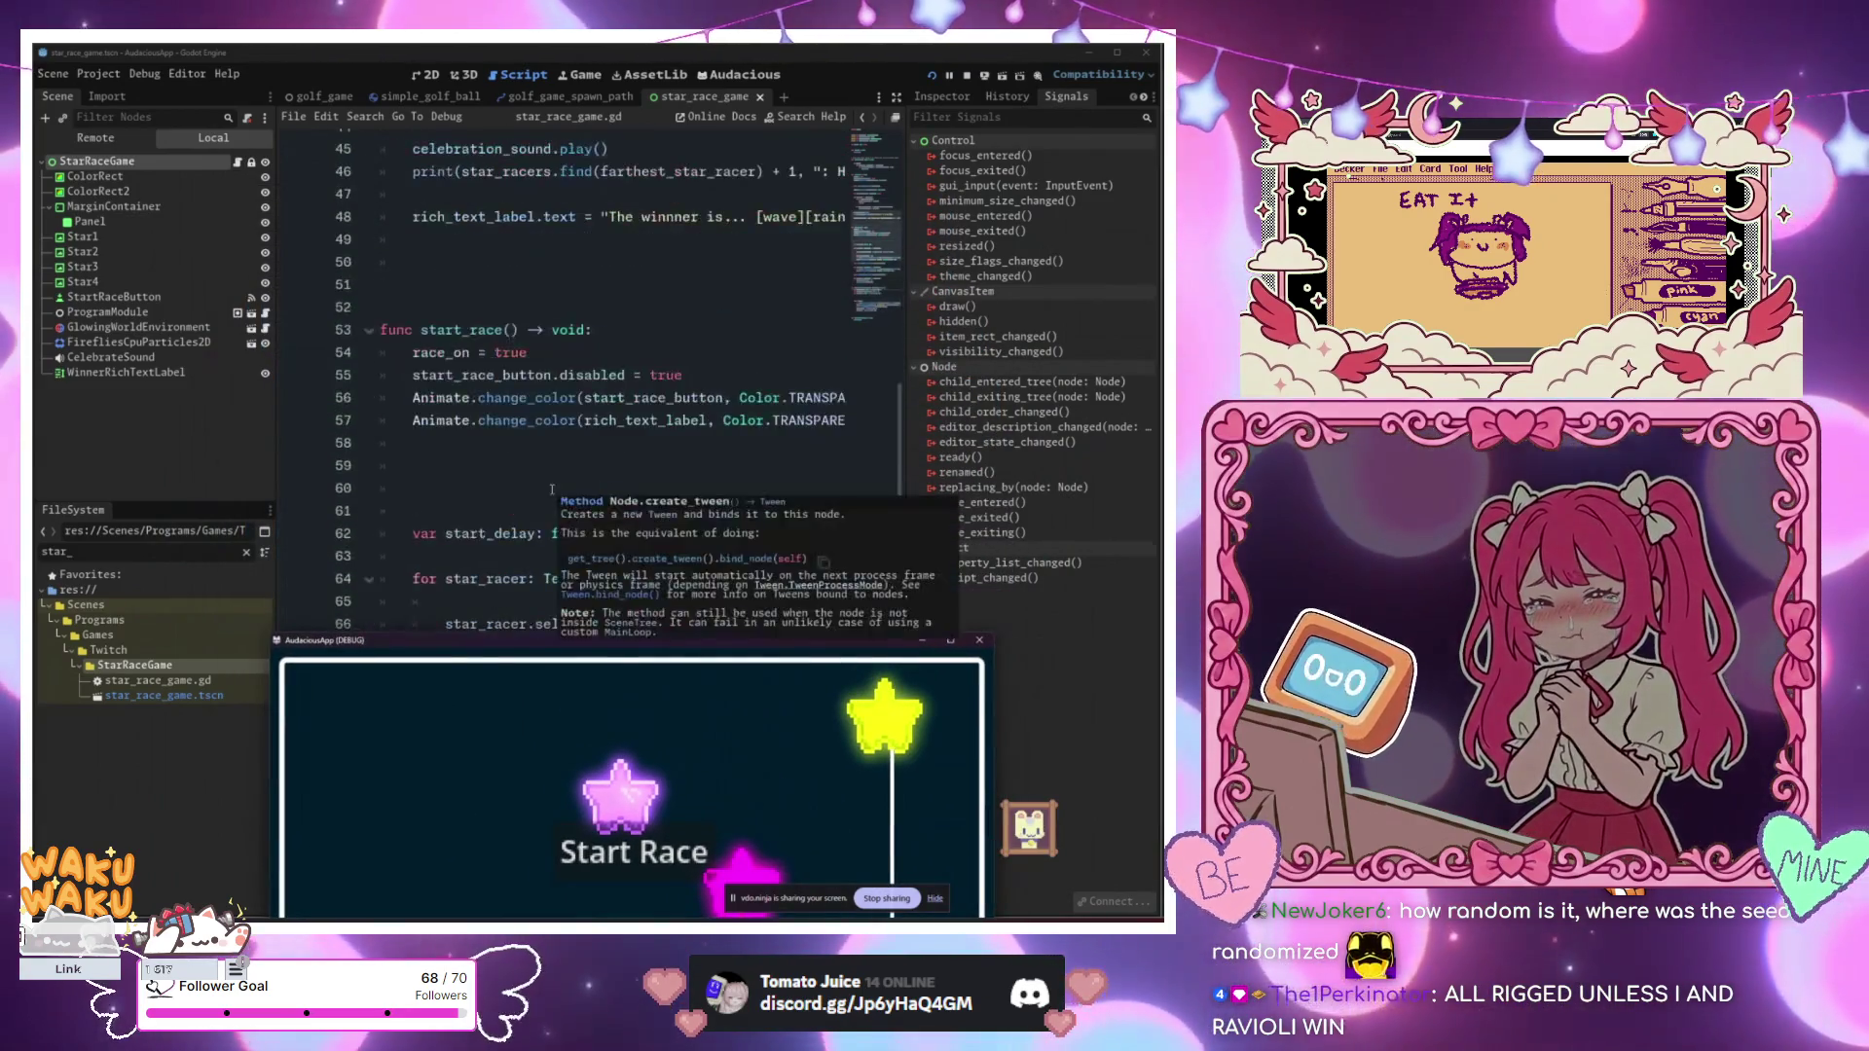
click(555, 485)
scroll(575, 479, up, 13)
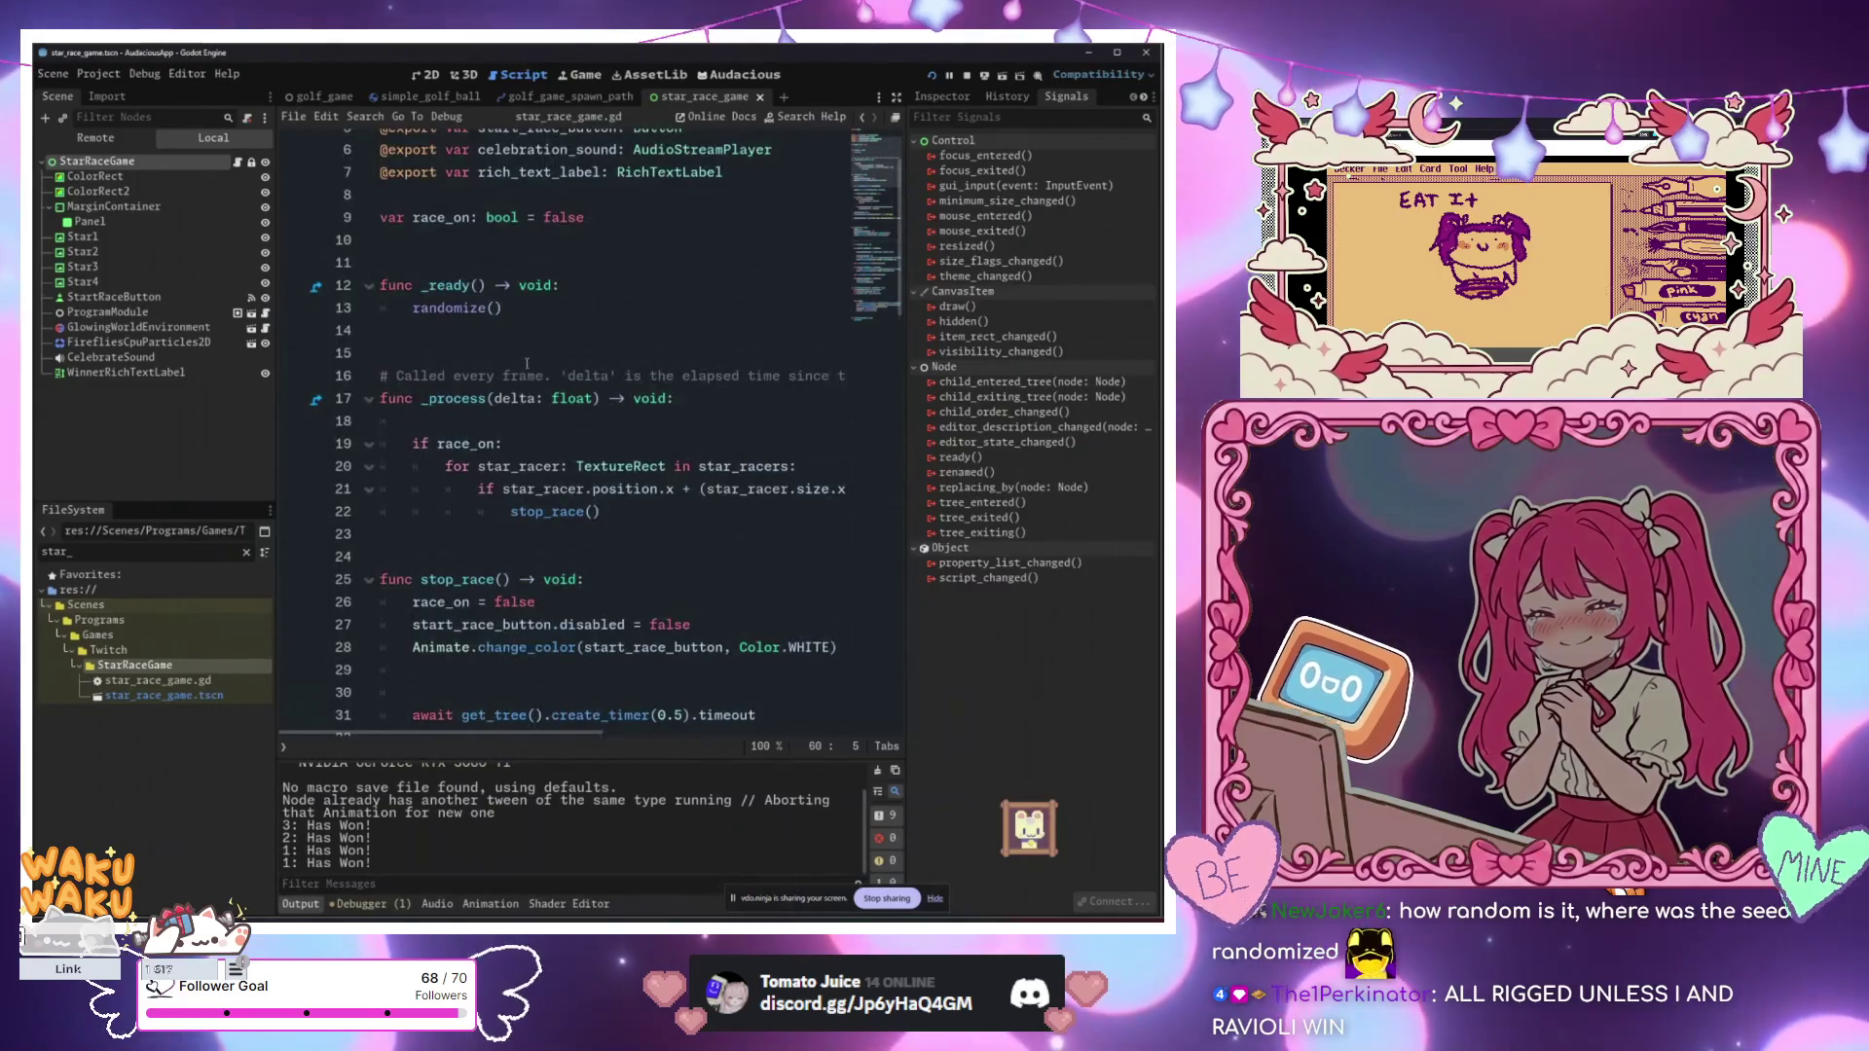
click(559, 312)
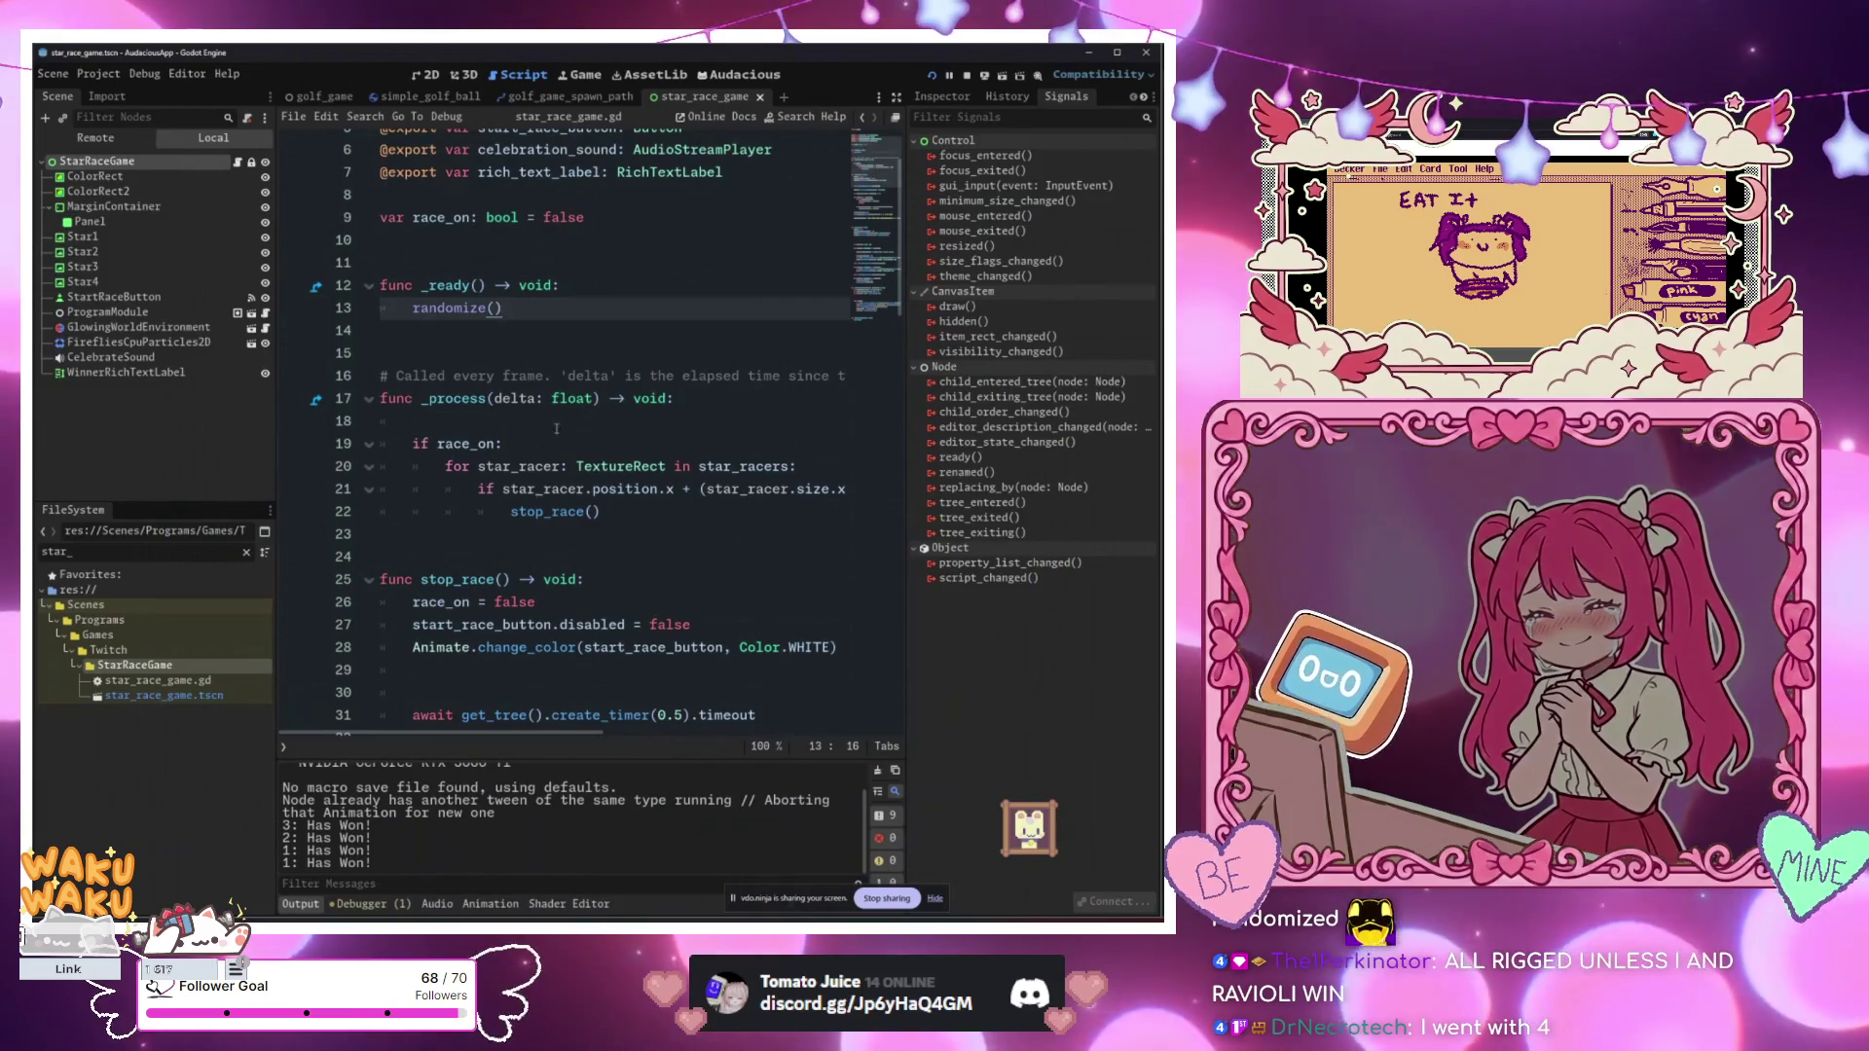
scroll(558, 403, down, 6)
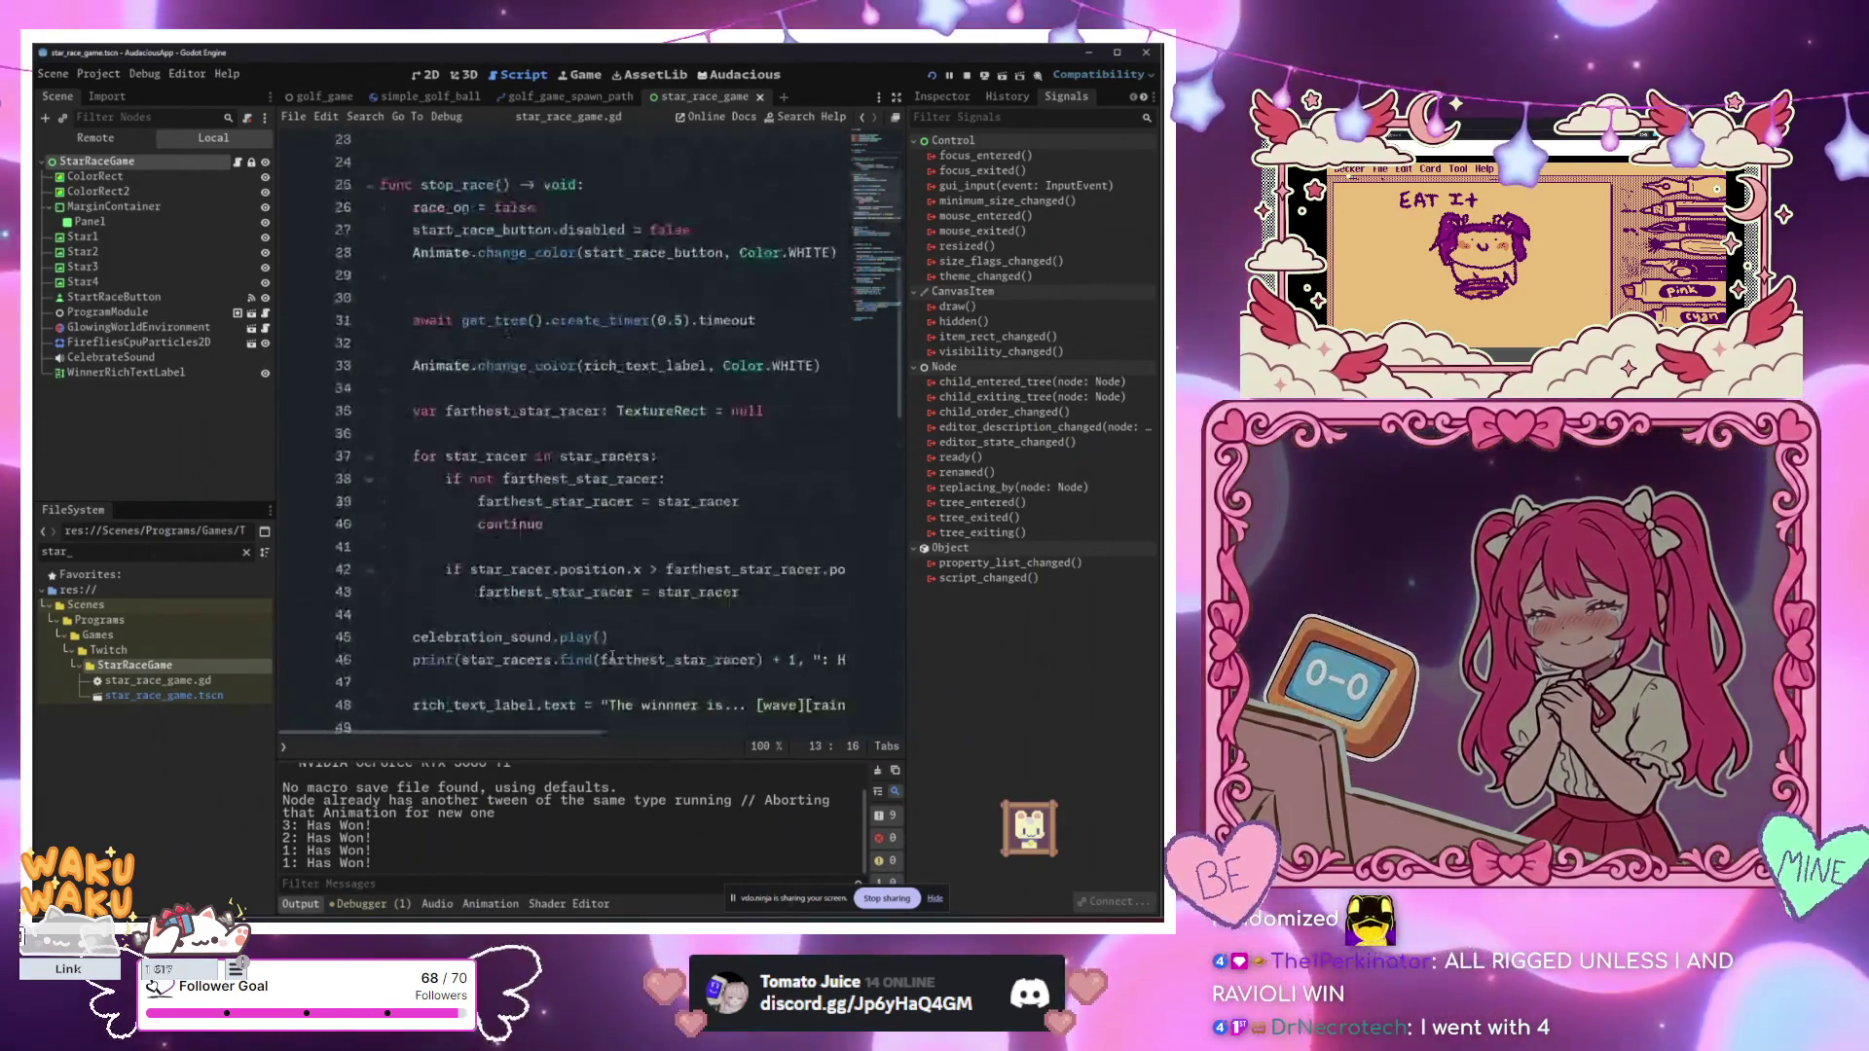
scroll(611, 659, up, 5)
key(Left)
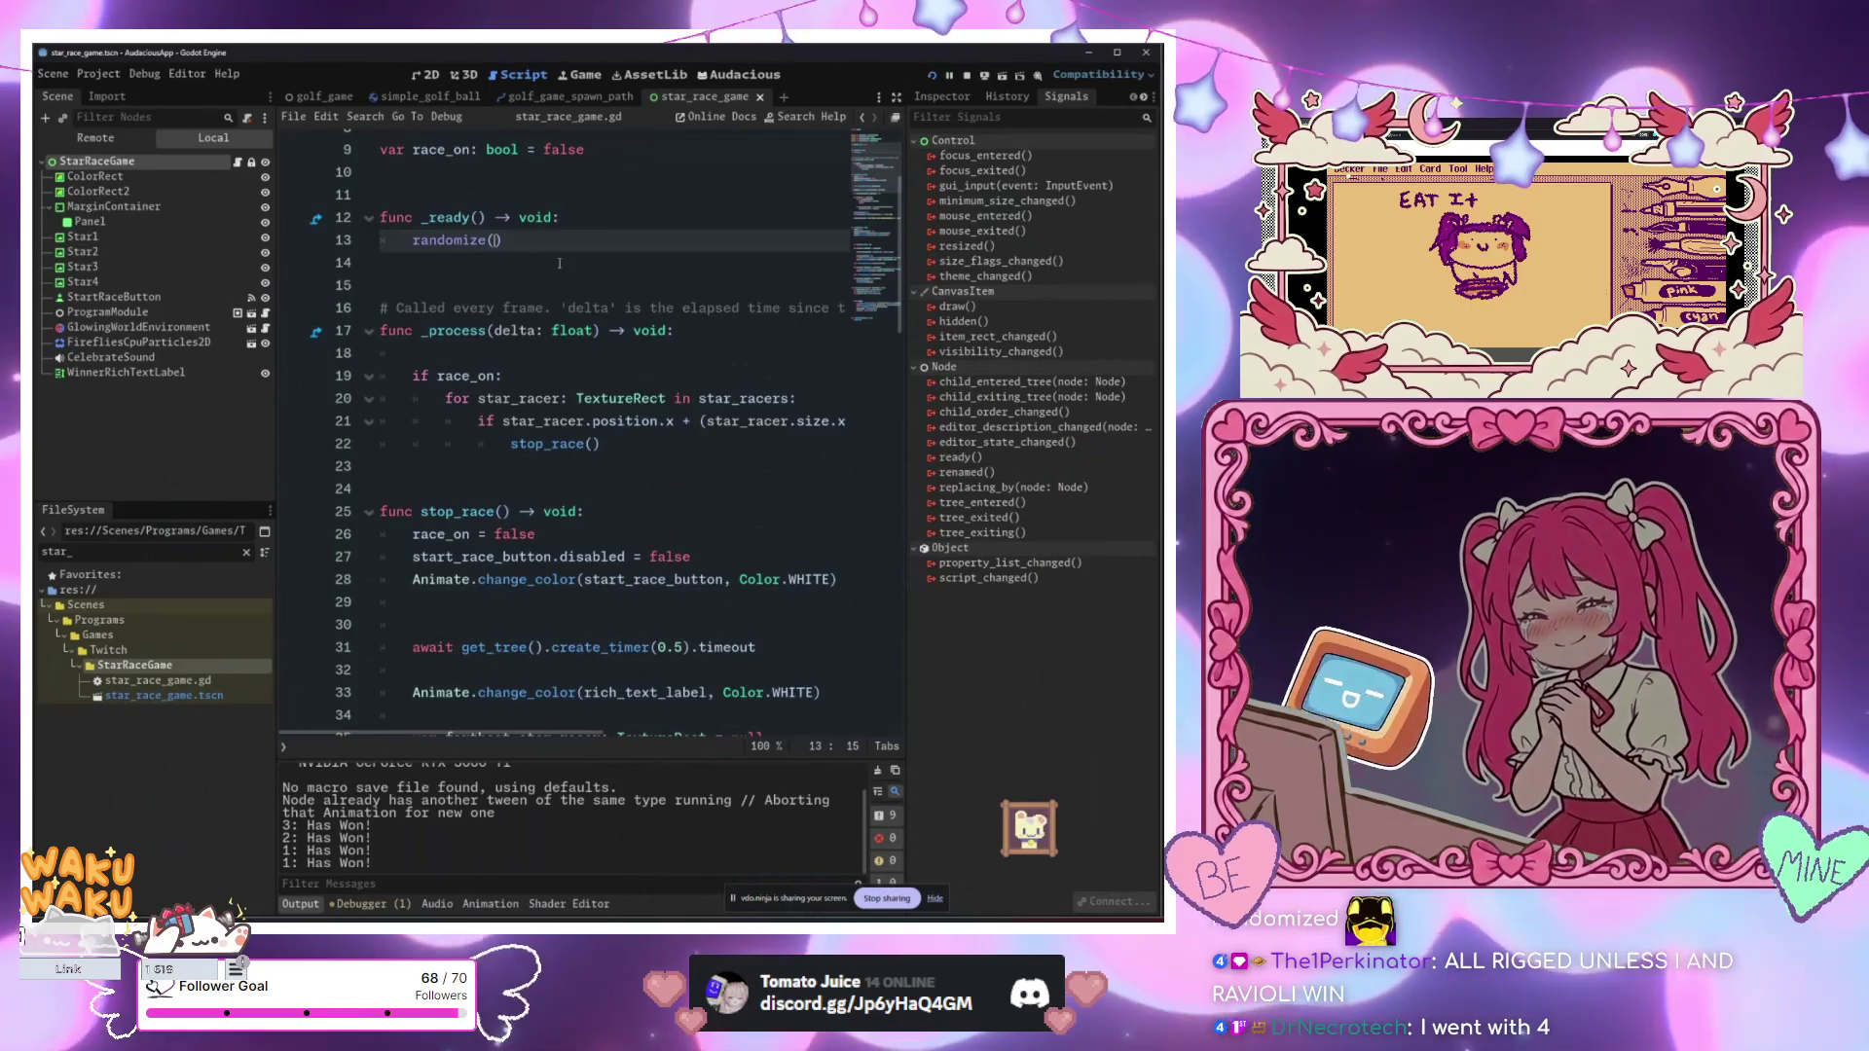
scroll(560, 263, down, 3)
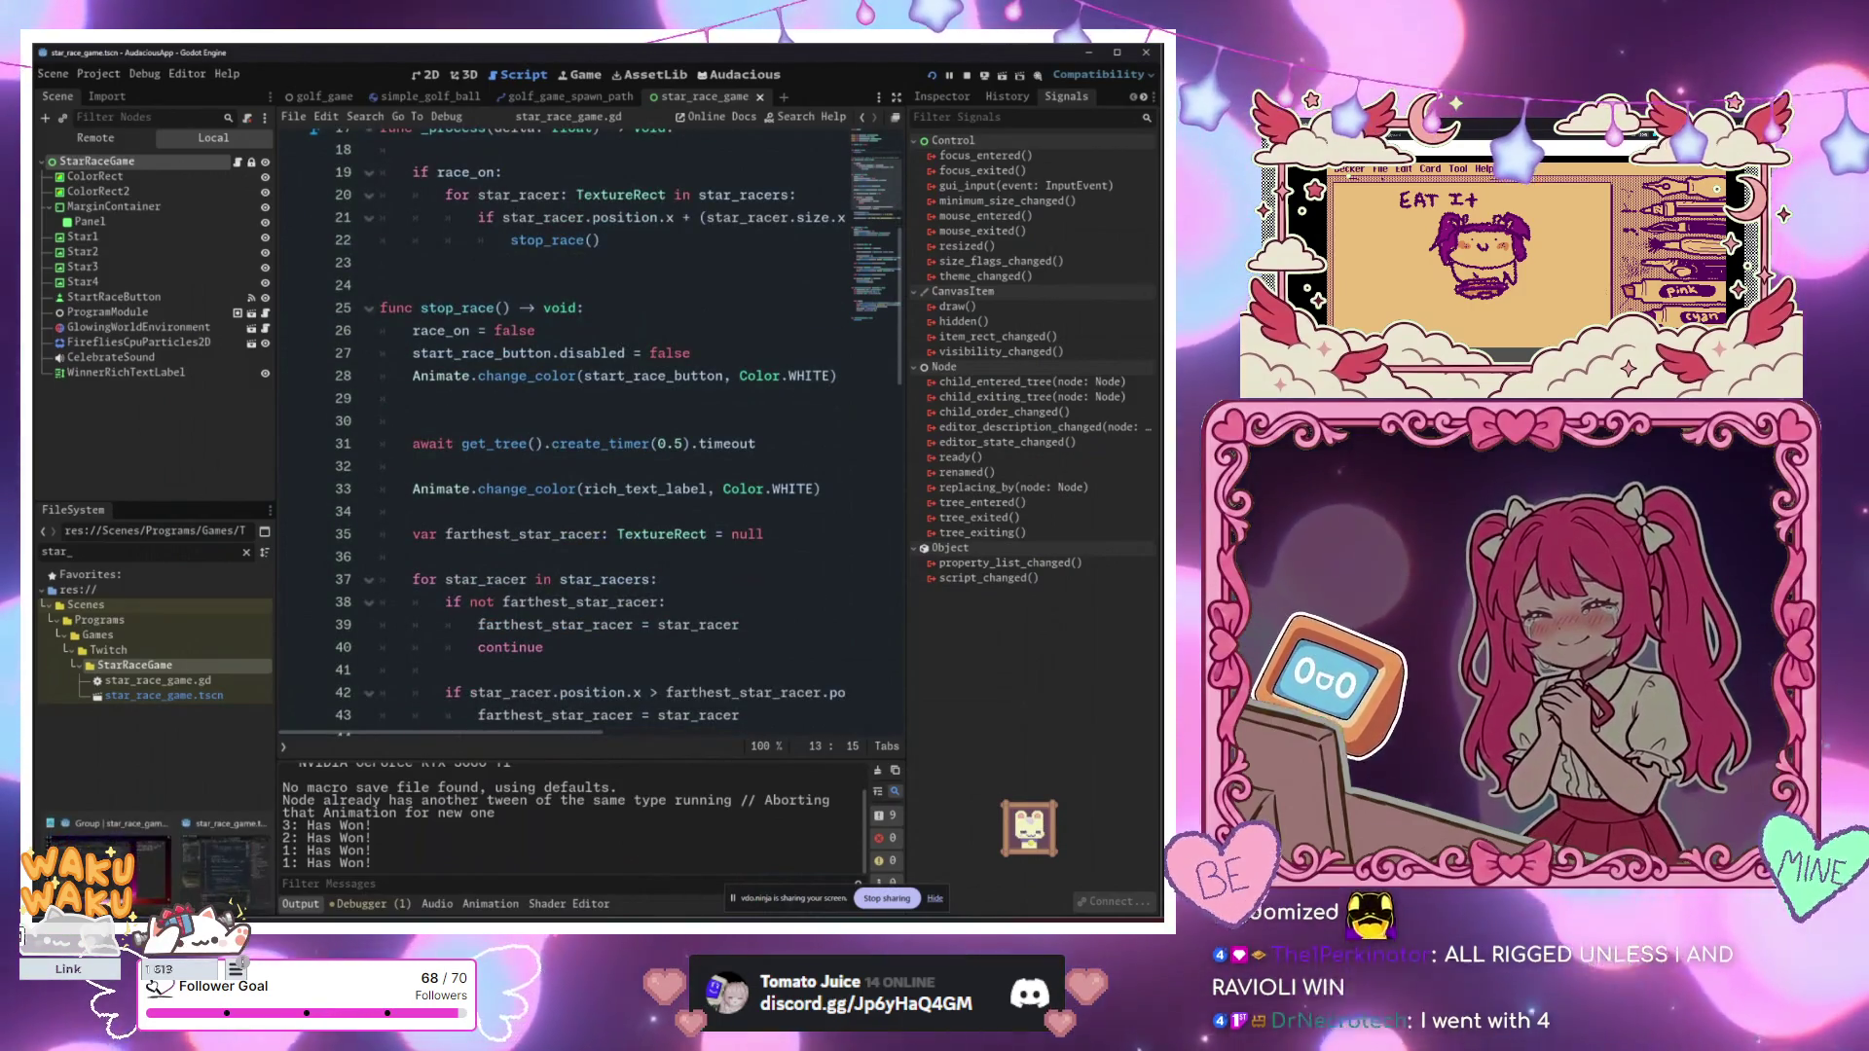
mouse_move(116, 925)
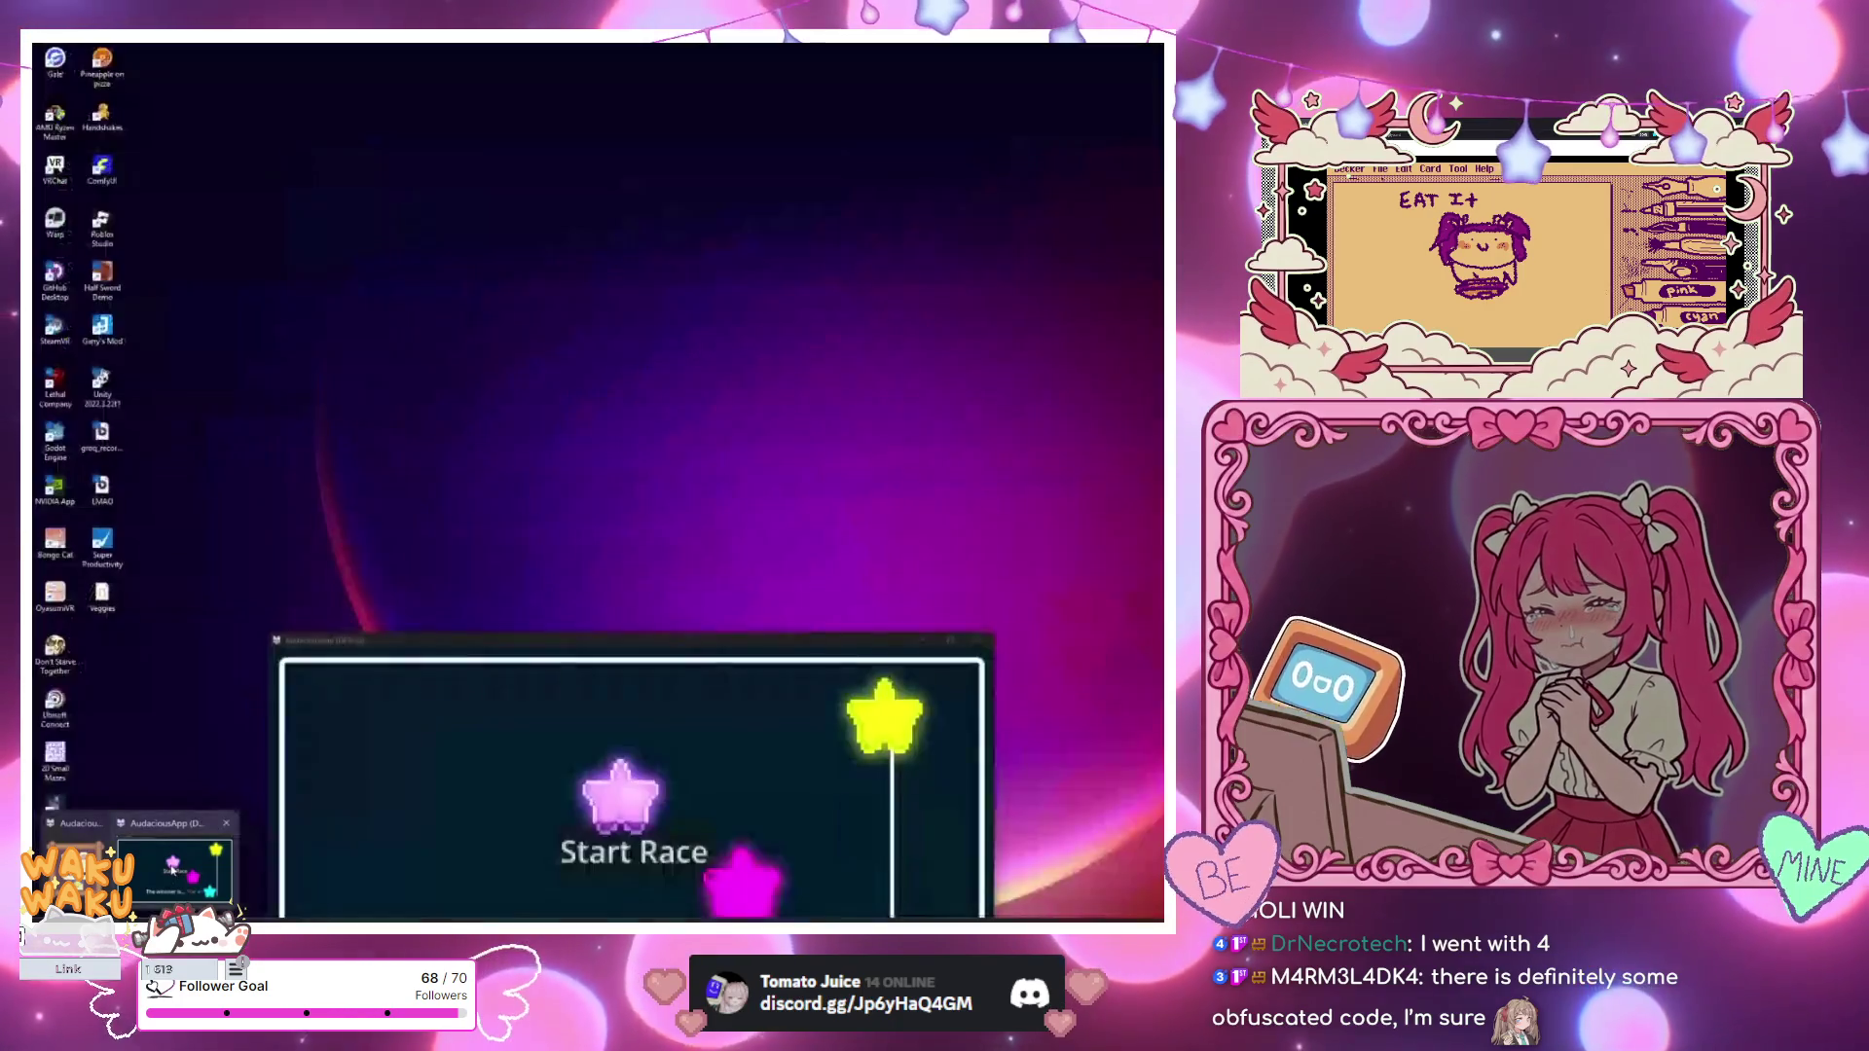
click(174, 869)
Step: Drag the Star Race debug window up over the editor, then lower it to reveal more code
drag(476, 649, 556, 260)
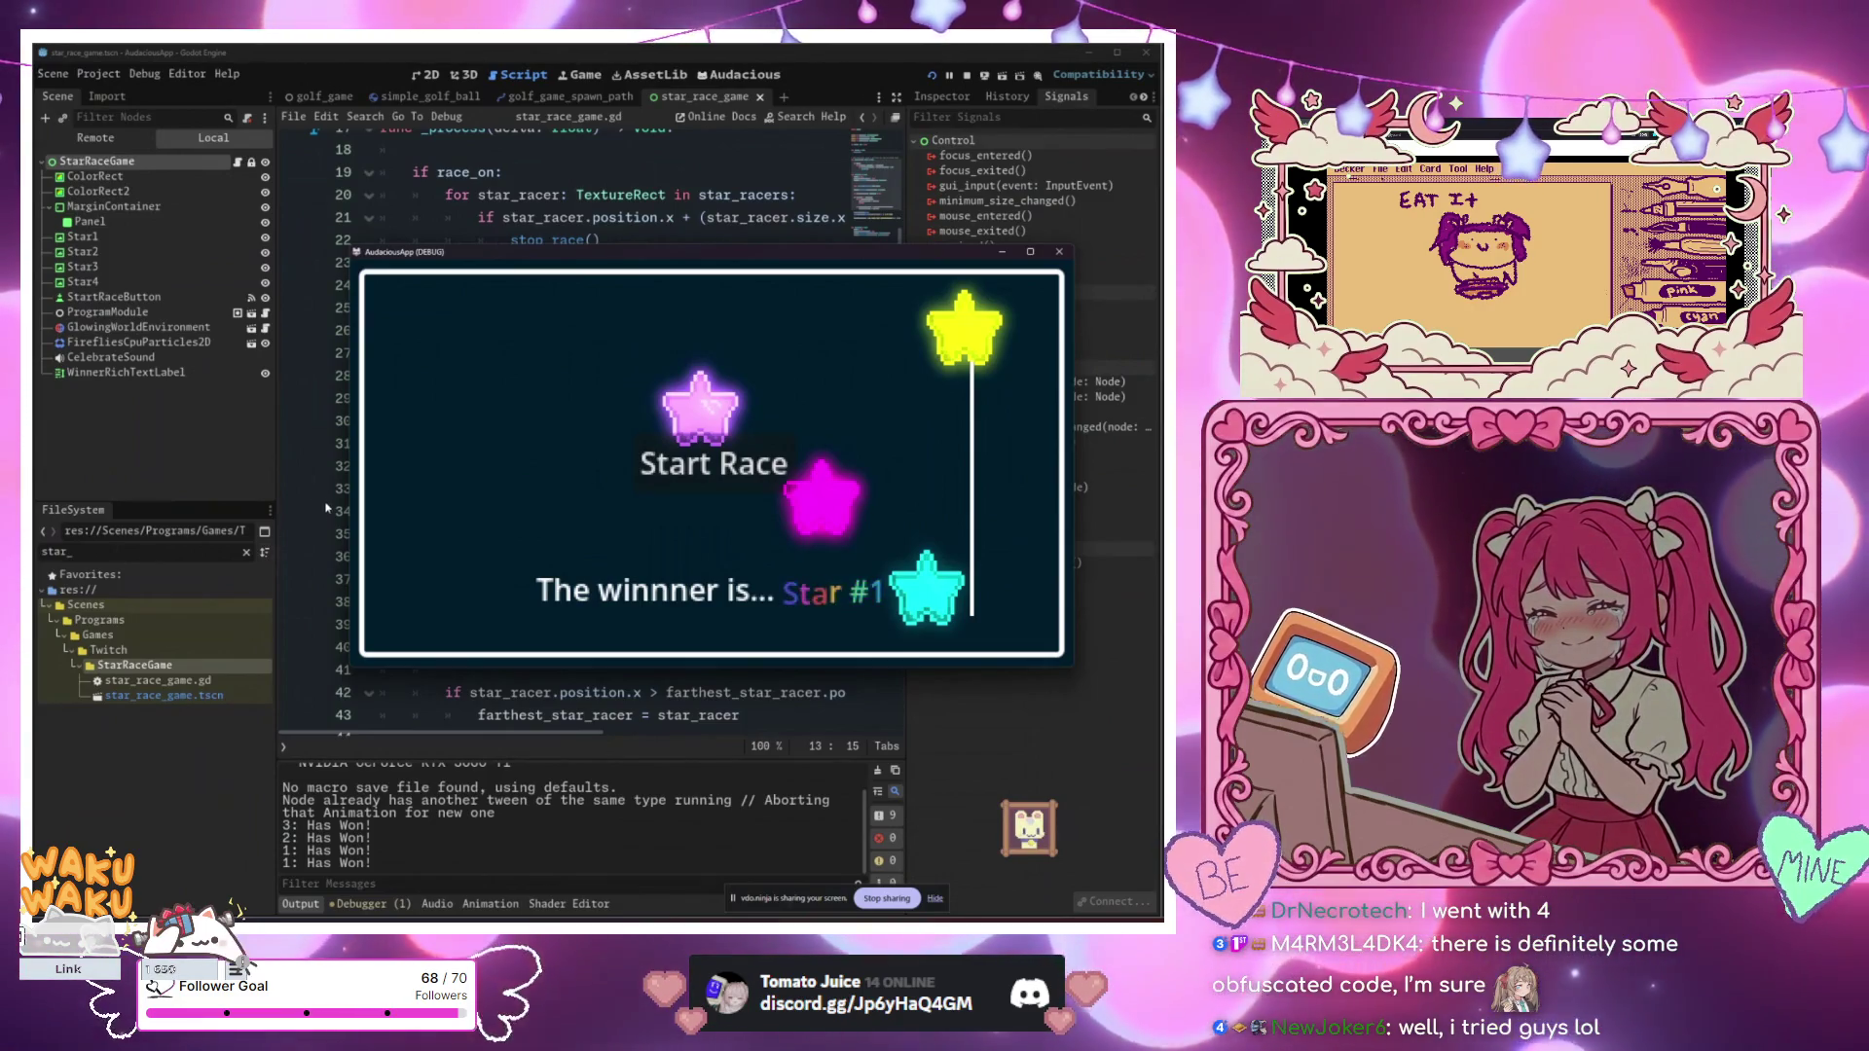
mouse_move(691, 263)
mouse_down()
mouse_move(687, 424)
mouse_move(455, 308)
mouse_move(473, 307)
mouse_up()
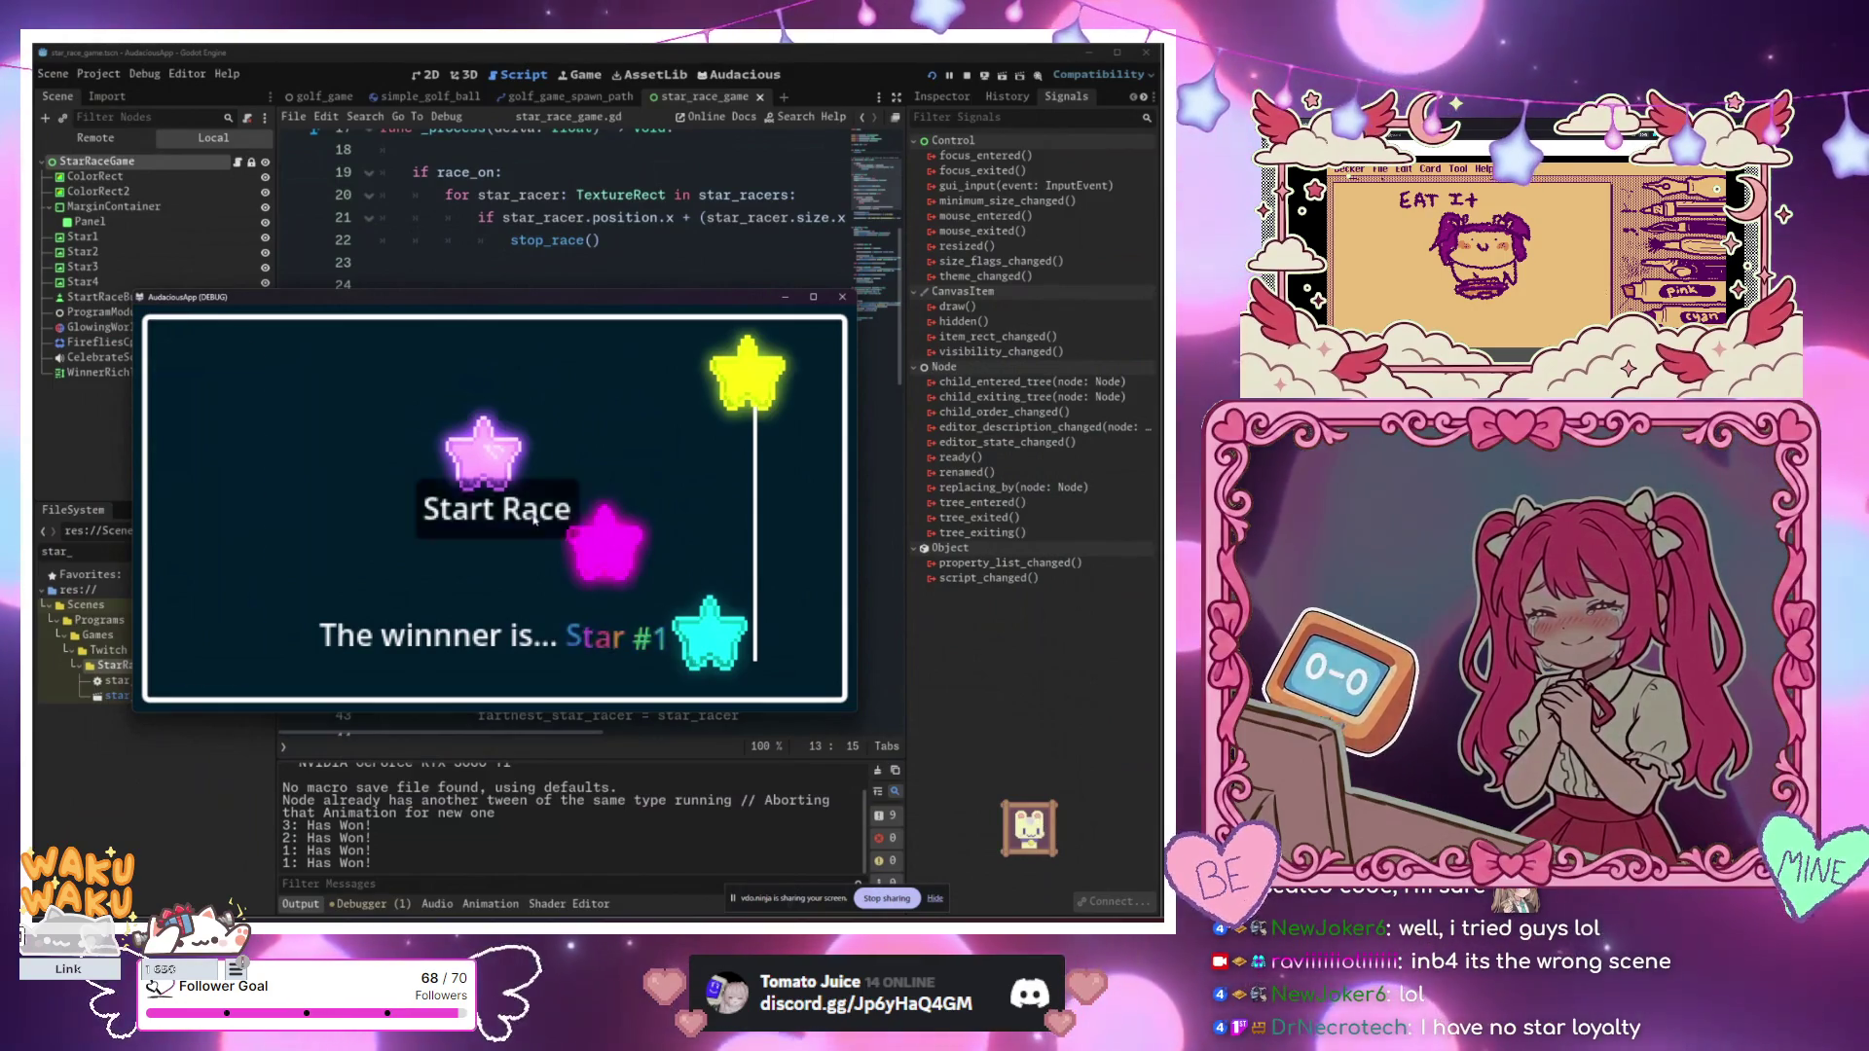
Step: Start the star race three times in a row until a winner is announced
click(533, 520)
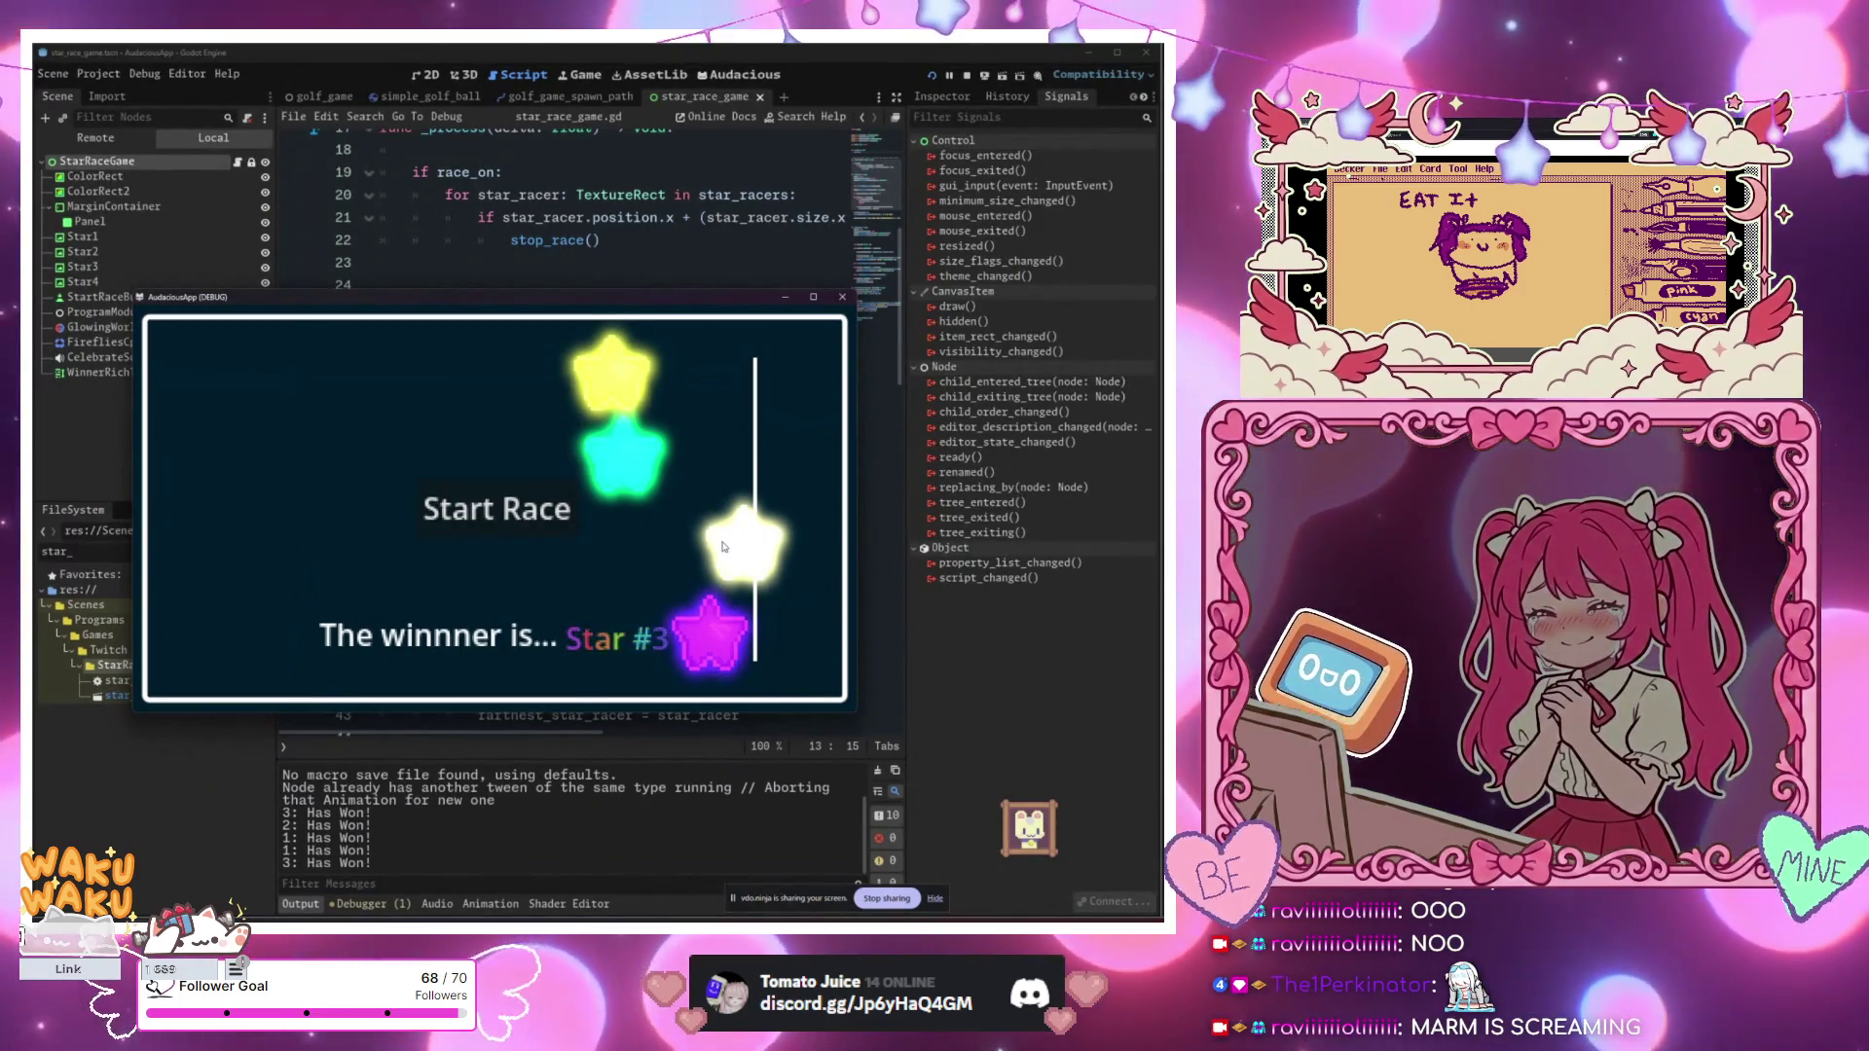
click(543, 533)
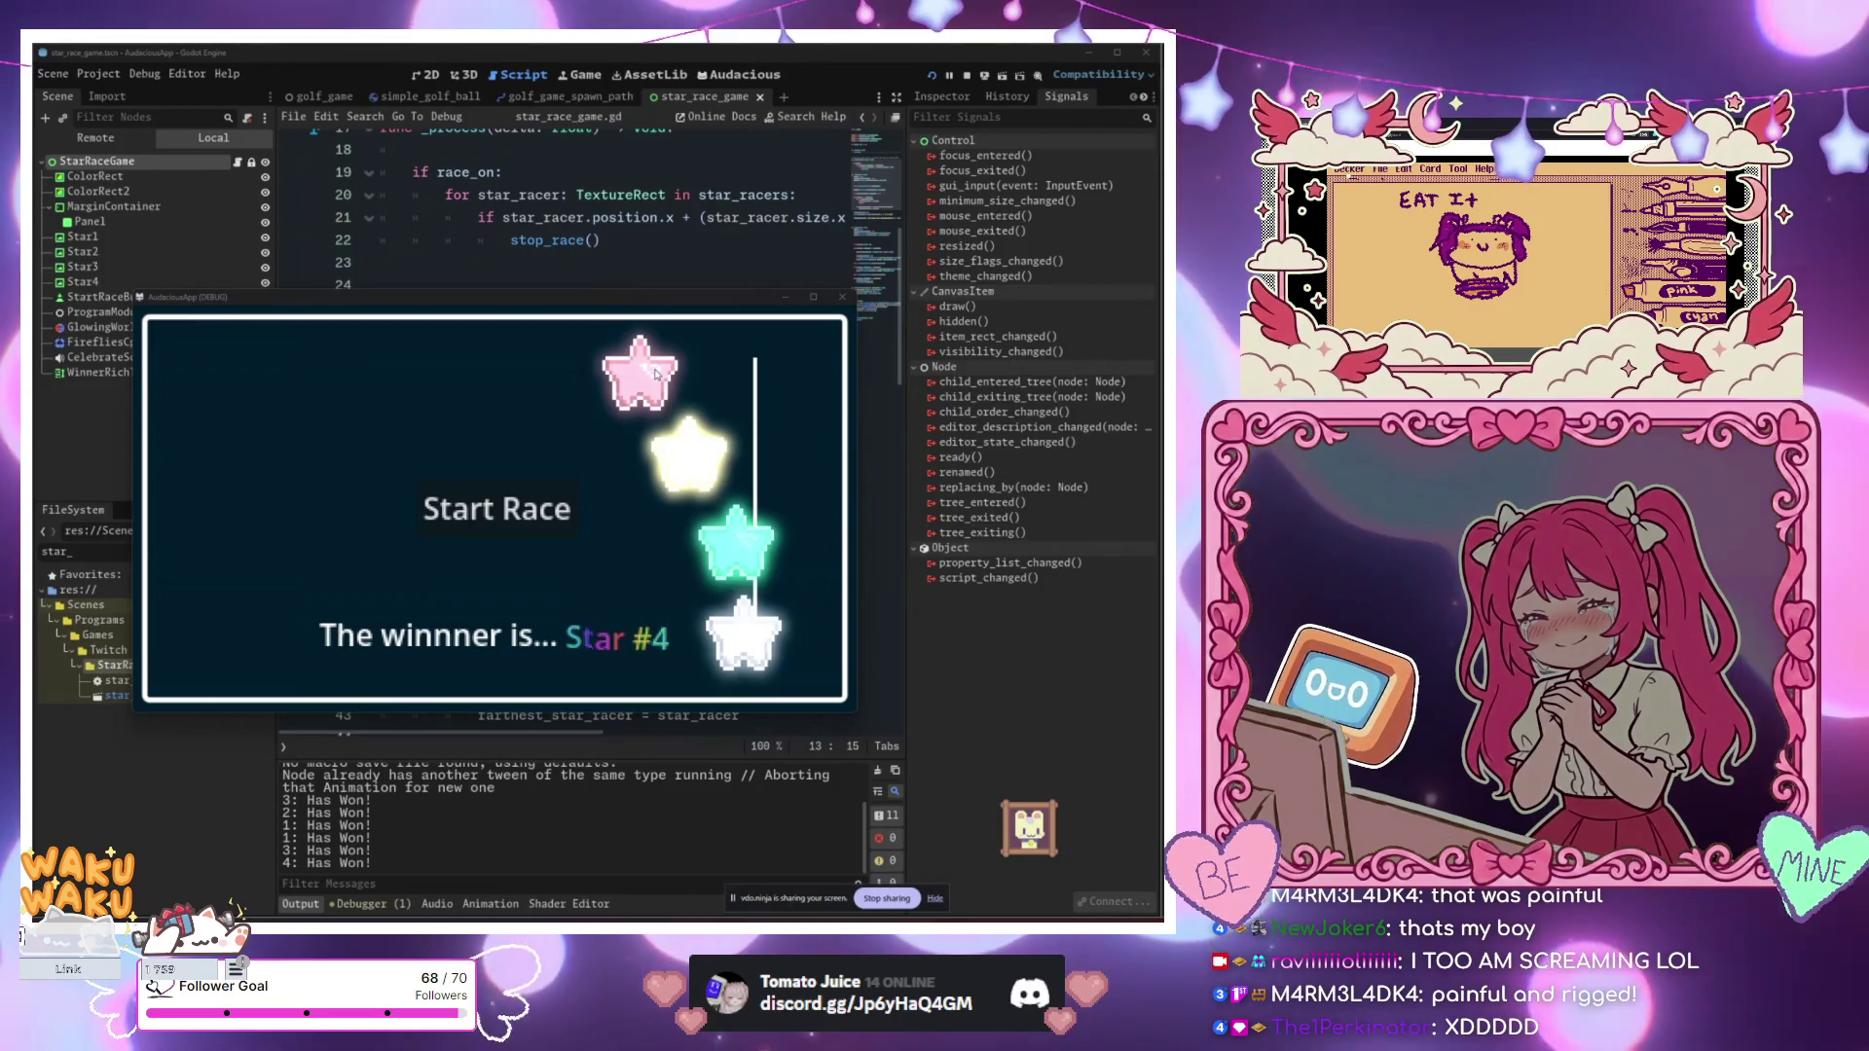
click(510, 523)
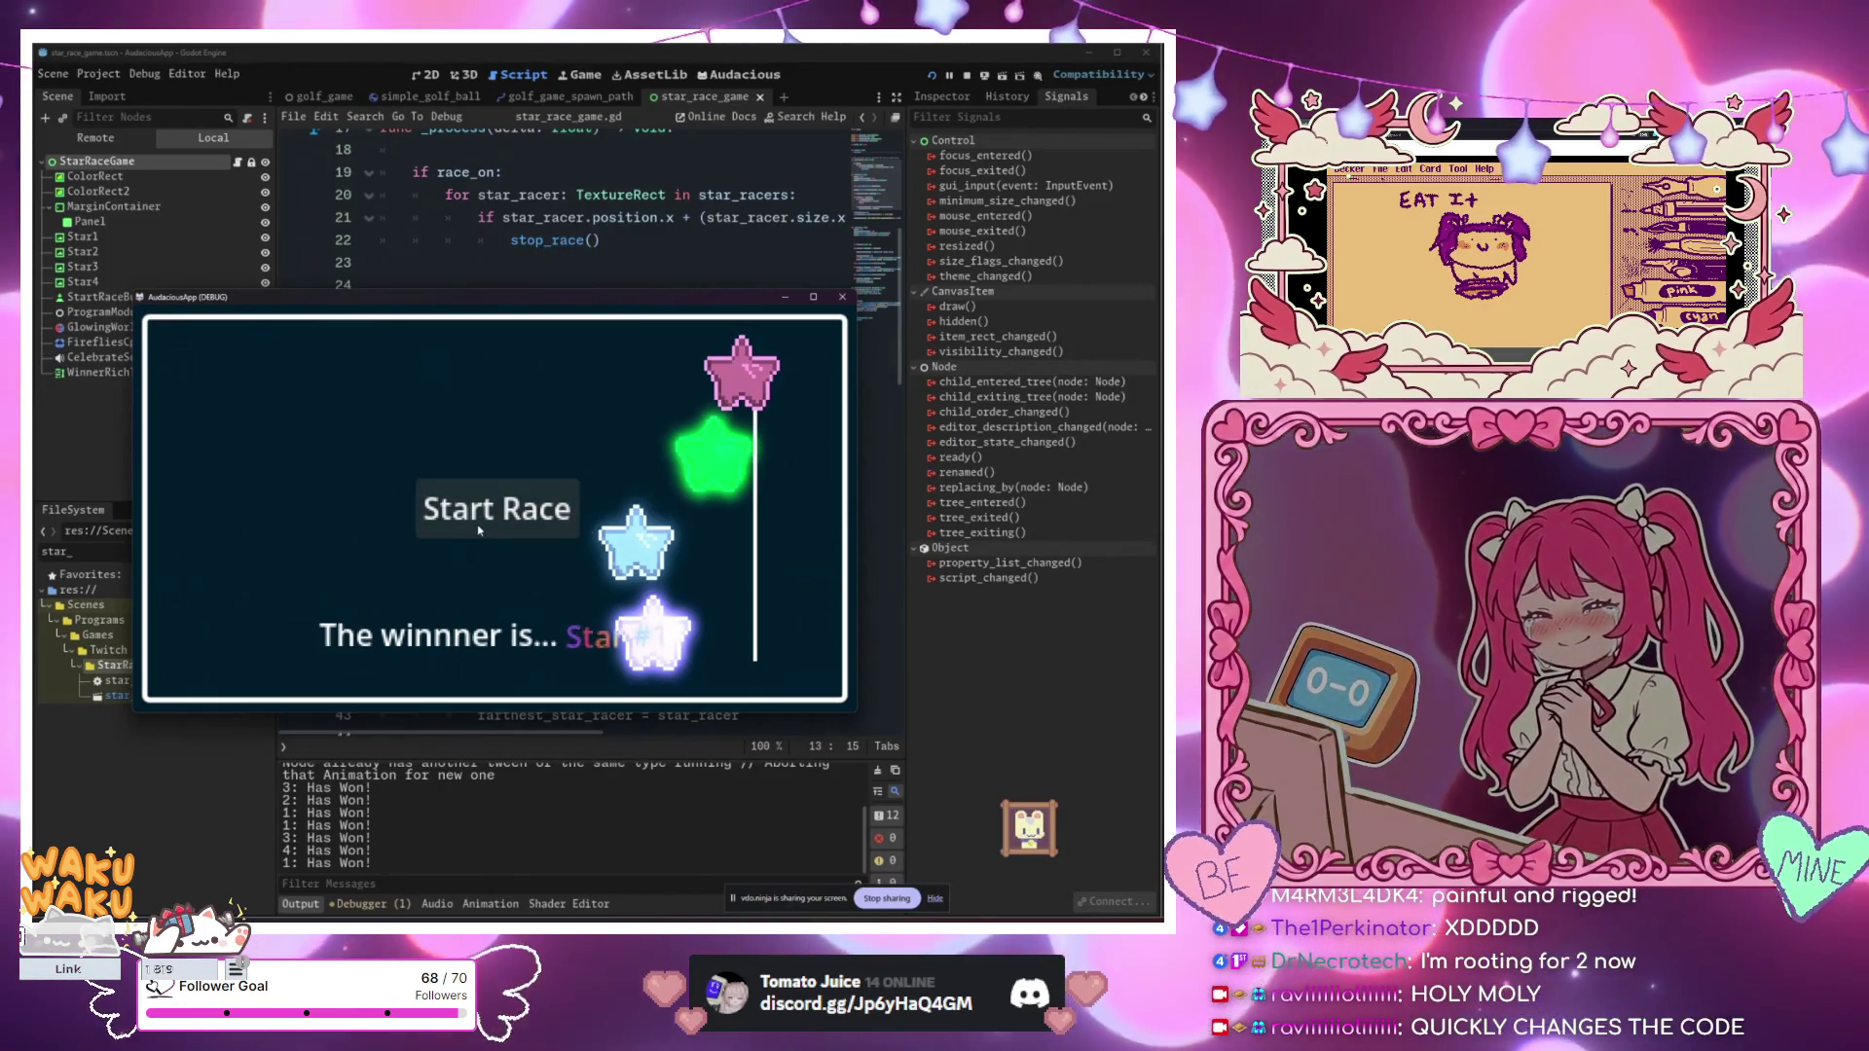
Step: Reposition the AudaciousApp (DEBUG) game window over the editor while the race finishes
mouse_move(480, 304)
mouse_down()
mouse_move(818, 355)
mouse_move(776, 659)
mouse_move(384, 46)
mouse_move(561, 216)
mouse_move(574, 310)
mouse_up()
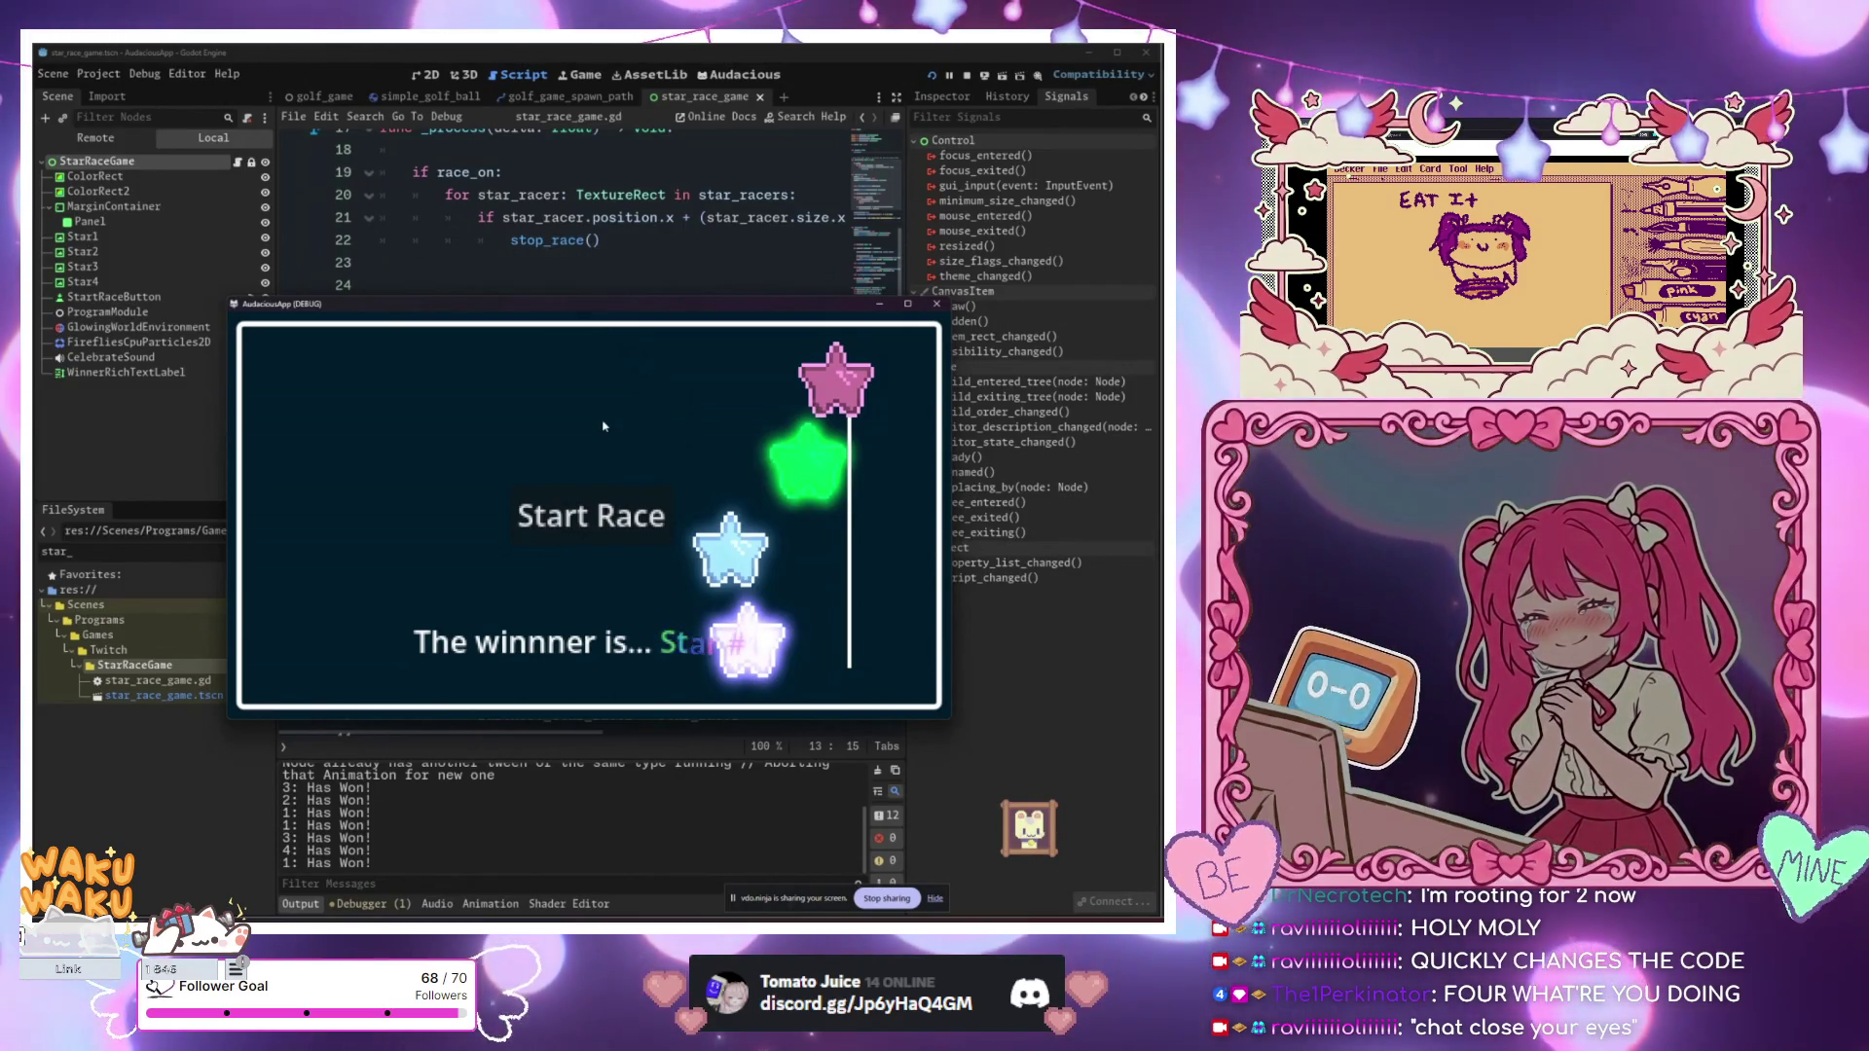
Step: Start a fresh star race and let it finish with Star #1 declared the winner
click(613, 523)
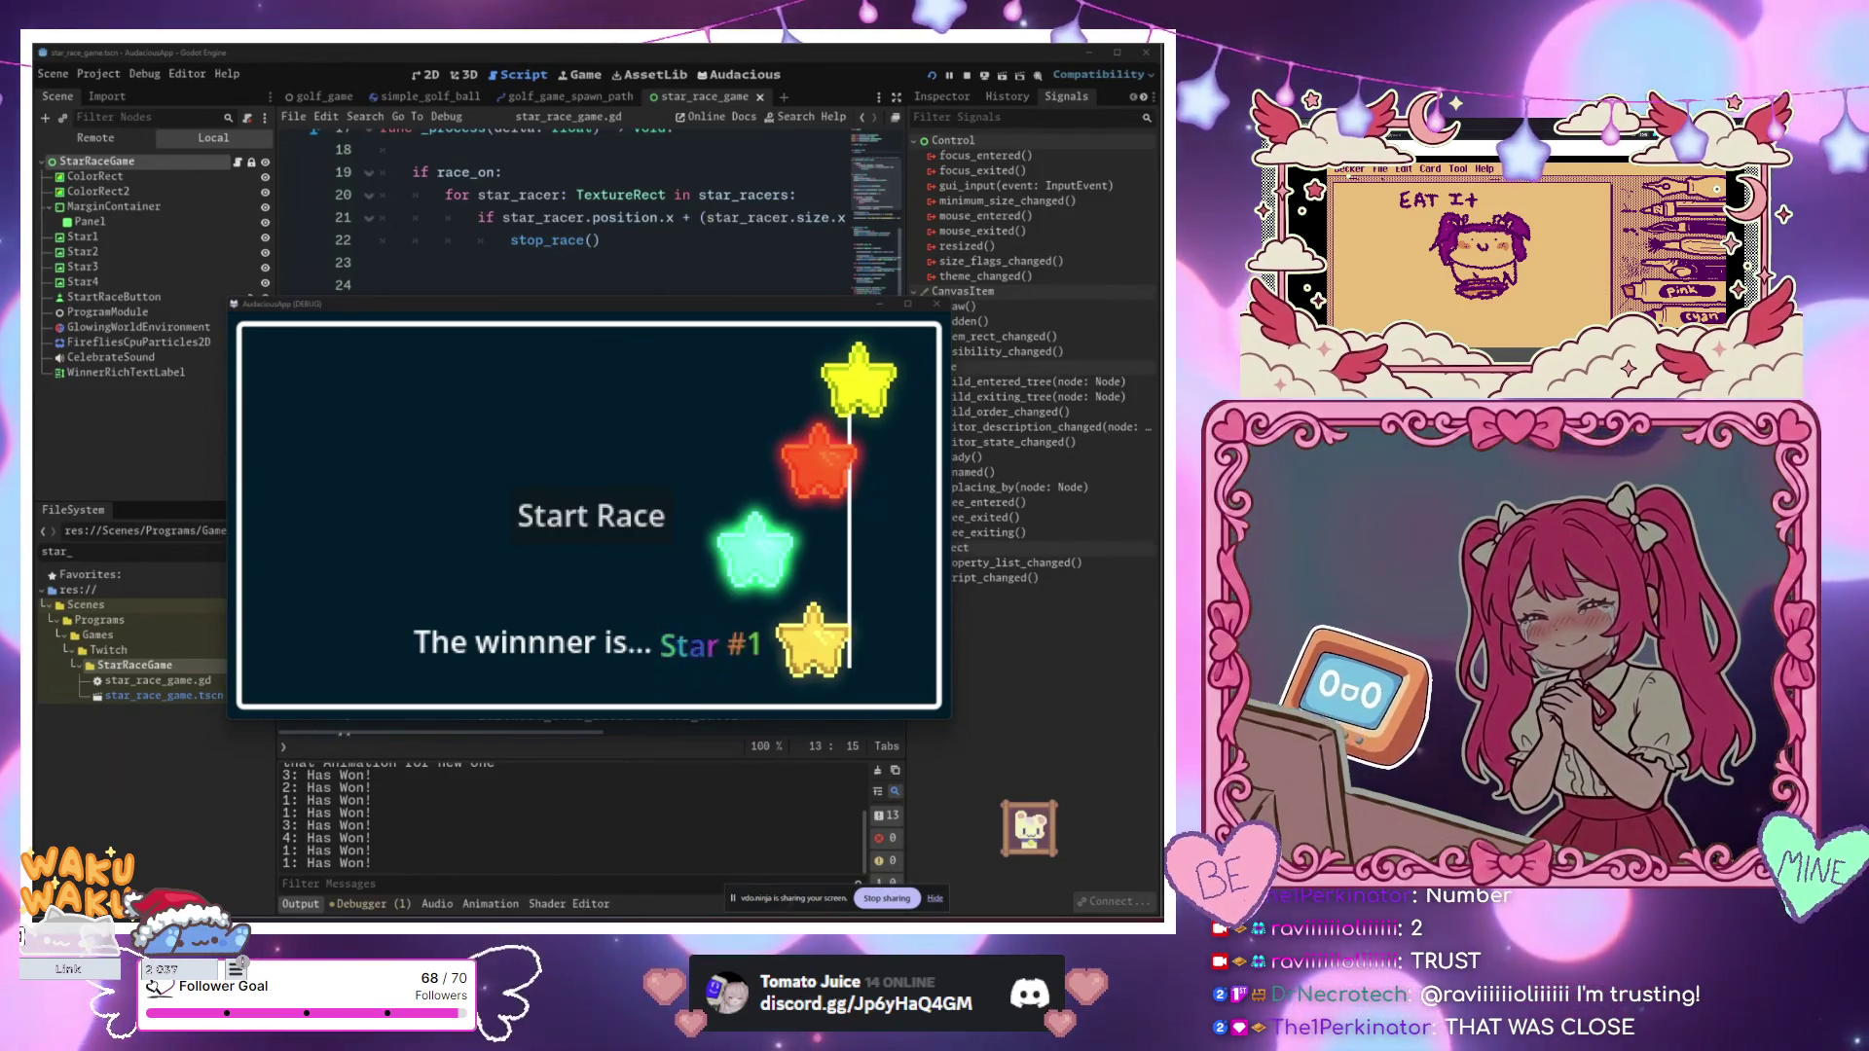
Step: Nudge the game window slightly left and start a new race, which Star #2 wins
mouse_move(549, 314)
mouse_down()
mouse_move(563, 299)
mouse_move(533, 310)
mouse_up()
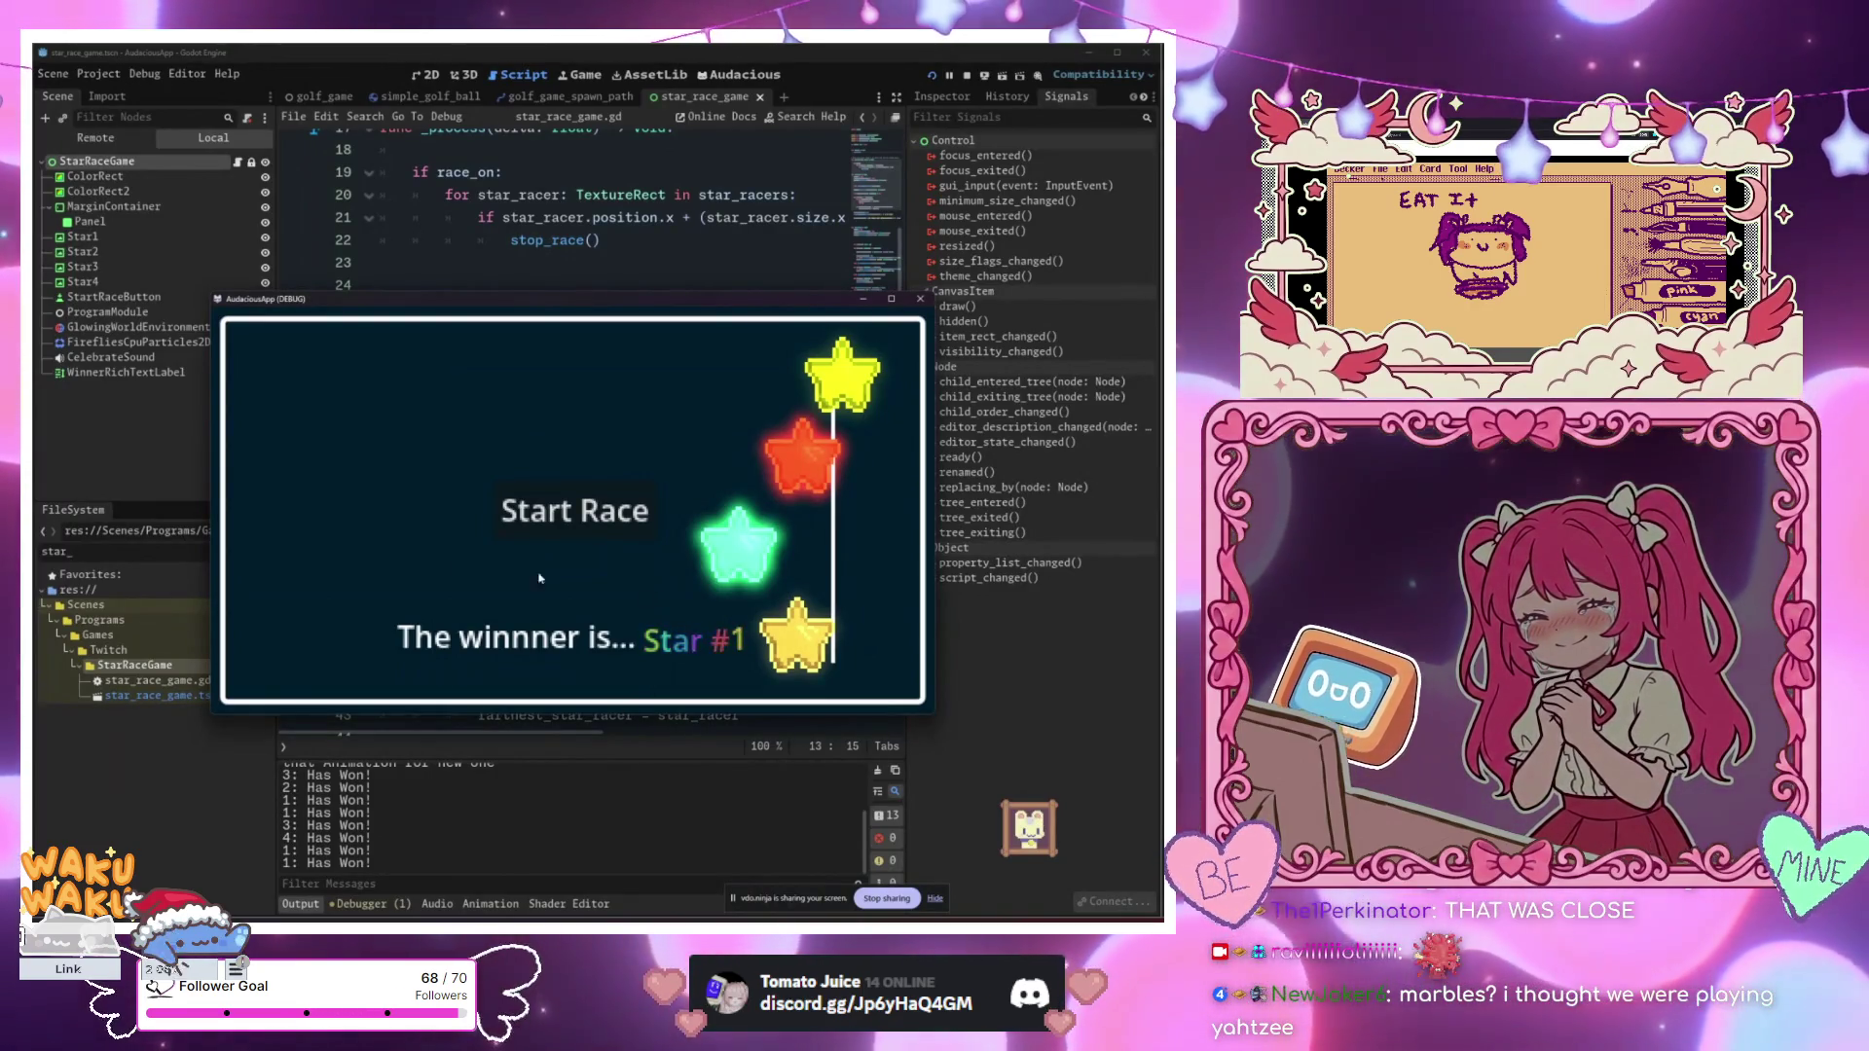
click(622, 533)
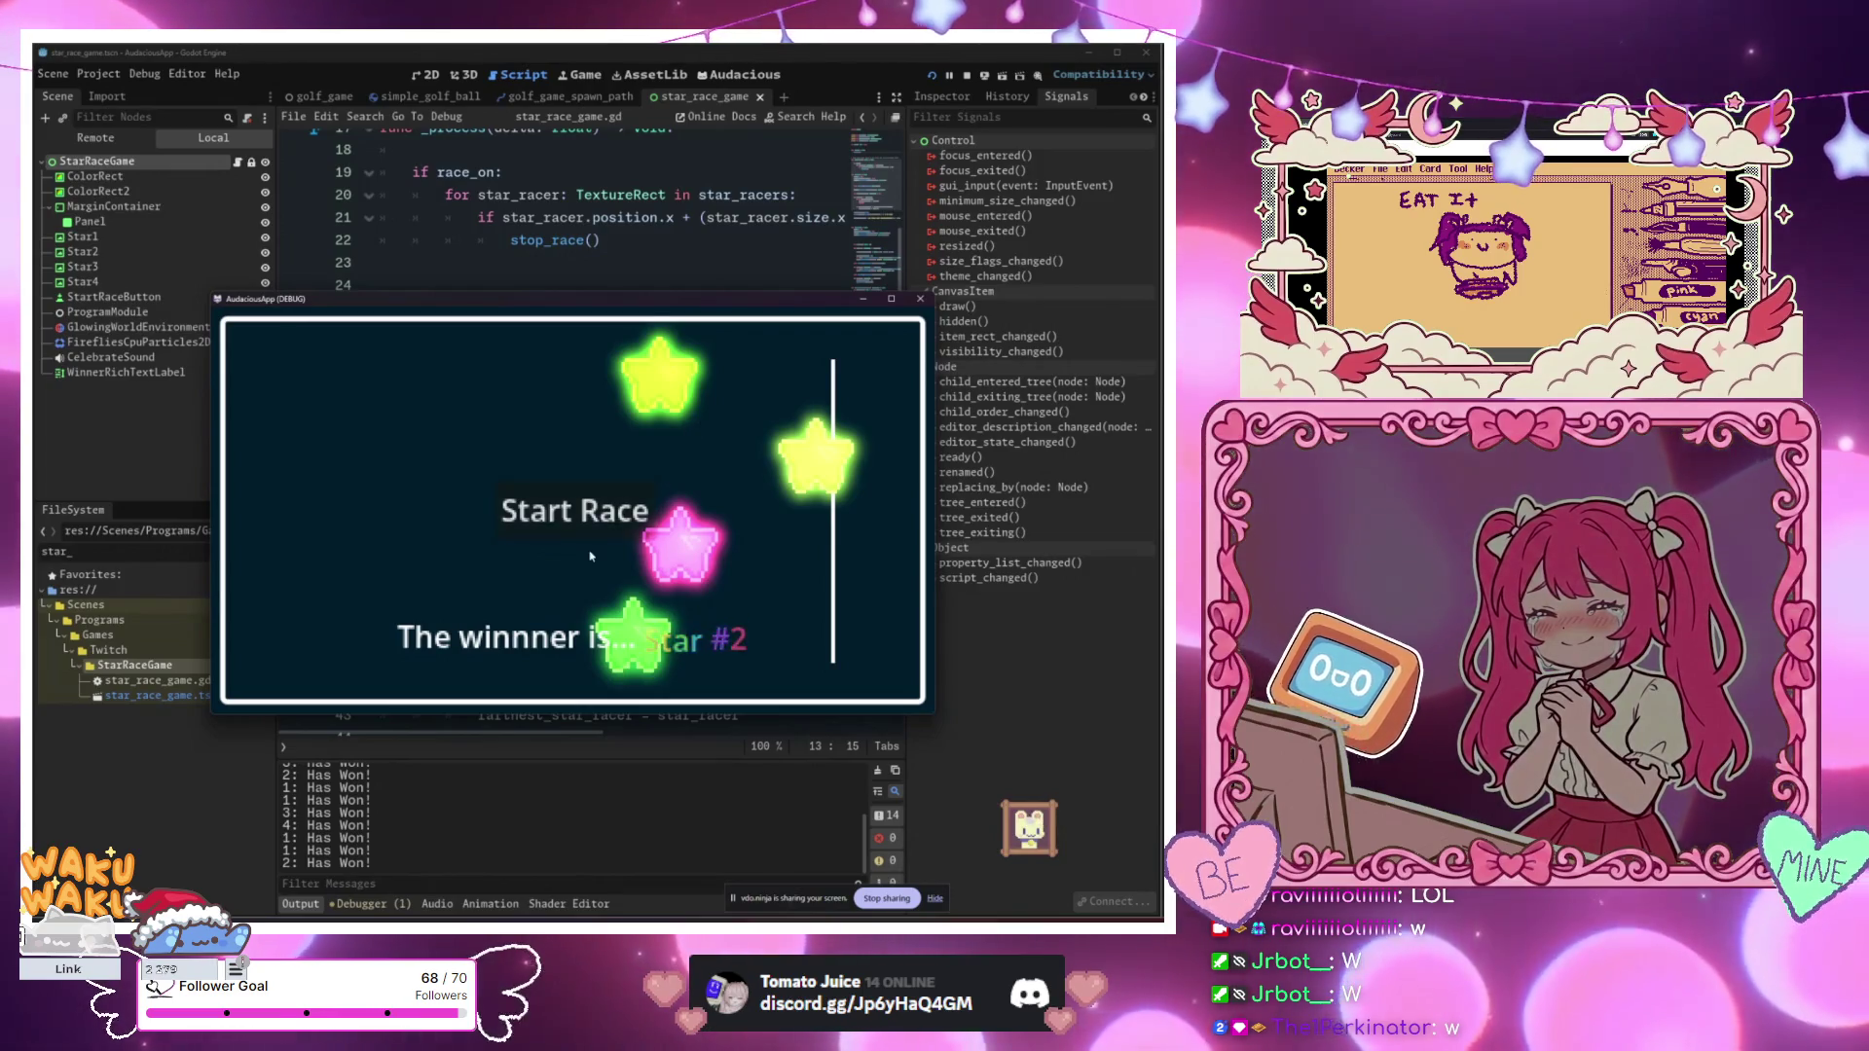
Step: After Star #2 wins, restart the race so four newly coloured stars return to the start line
click(607, 505)
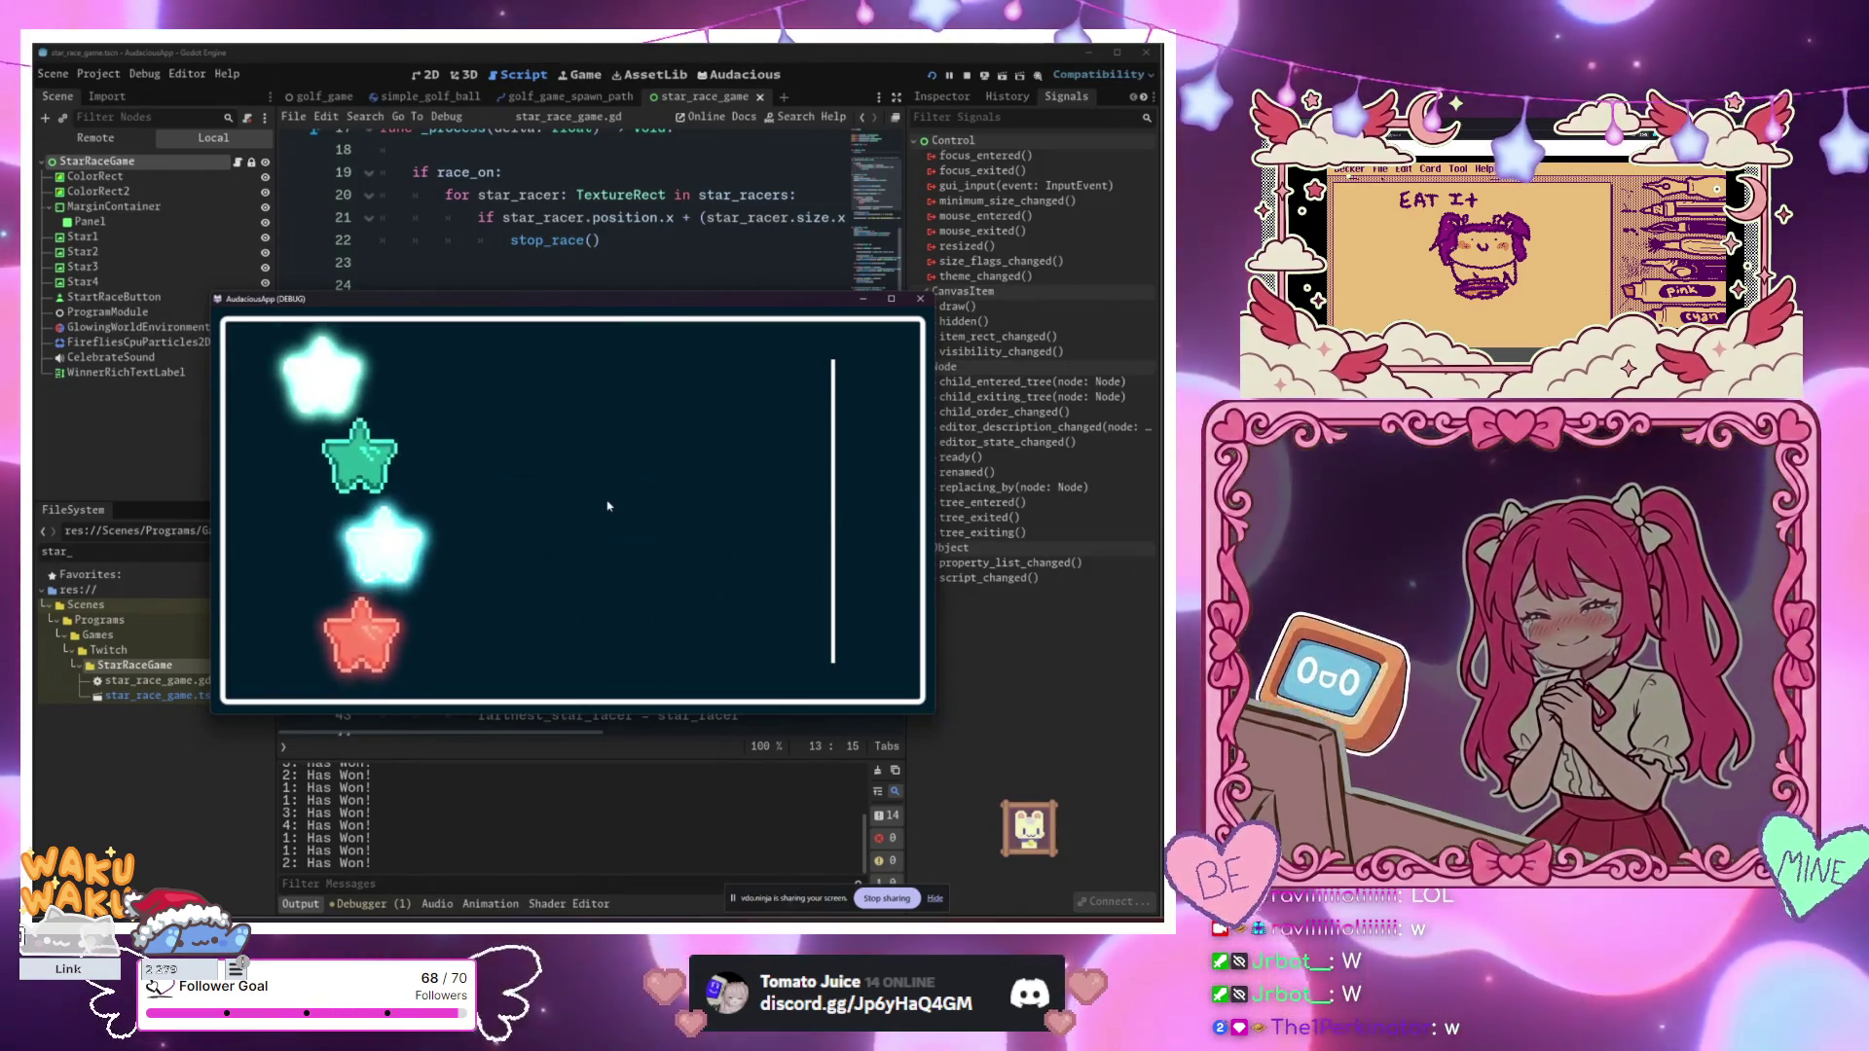
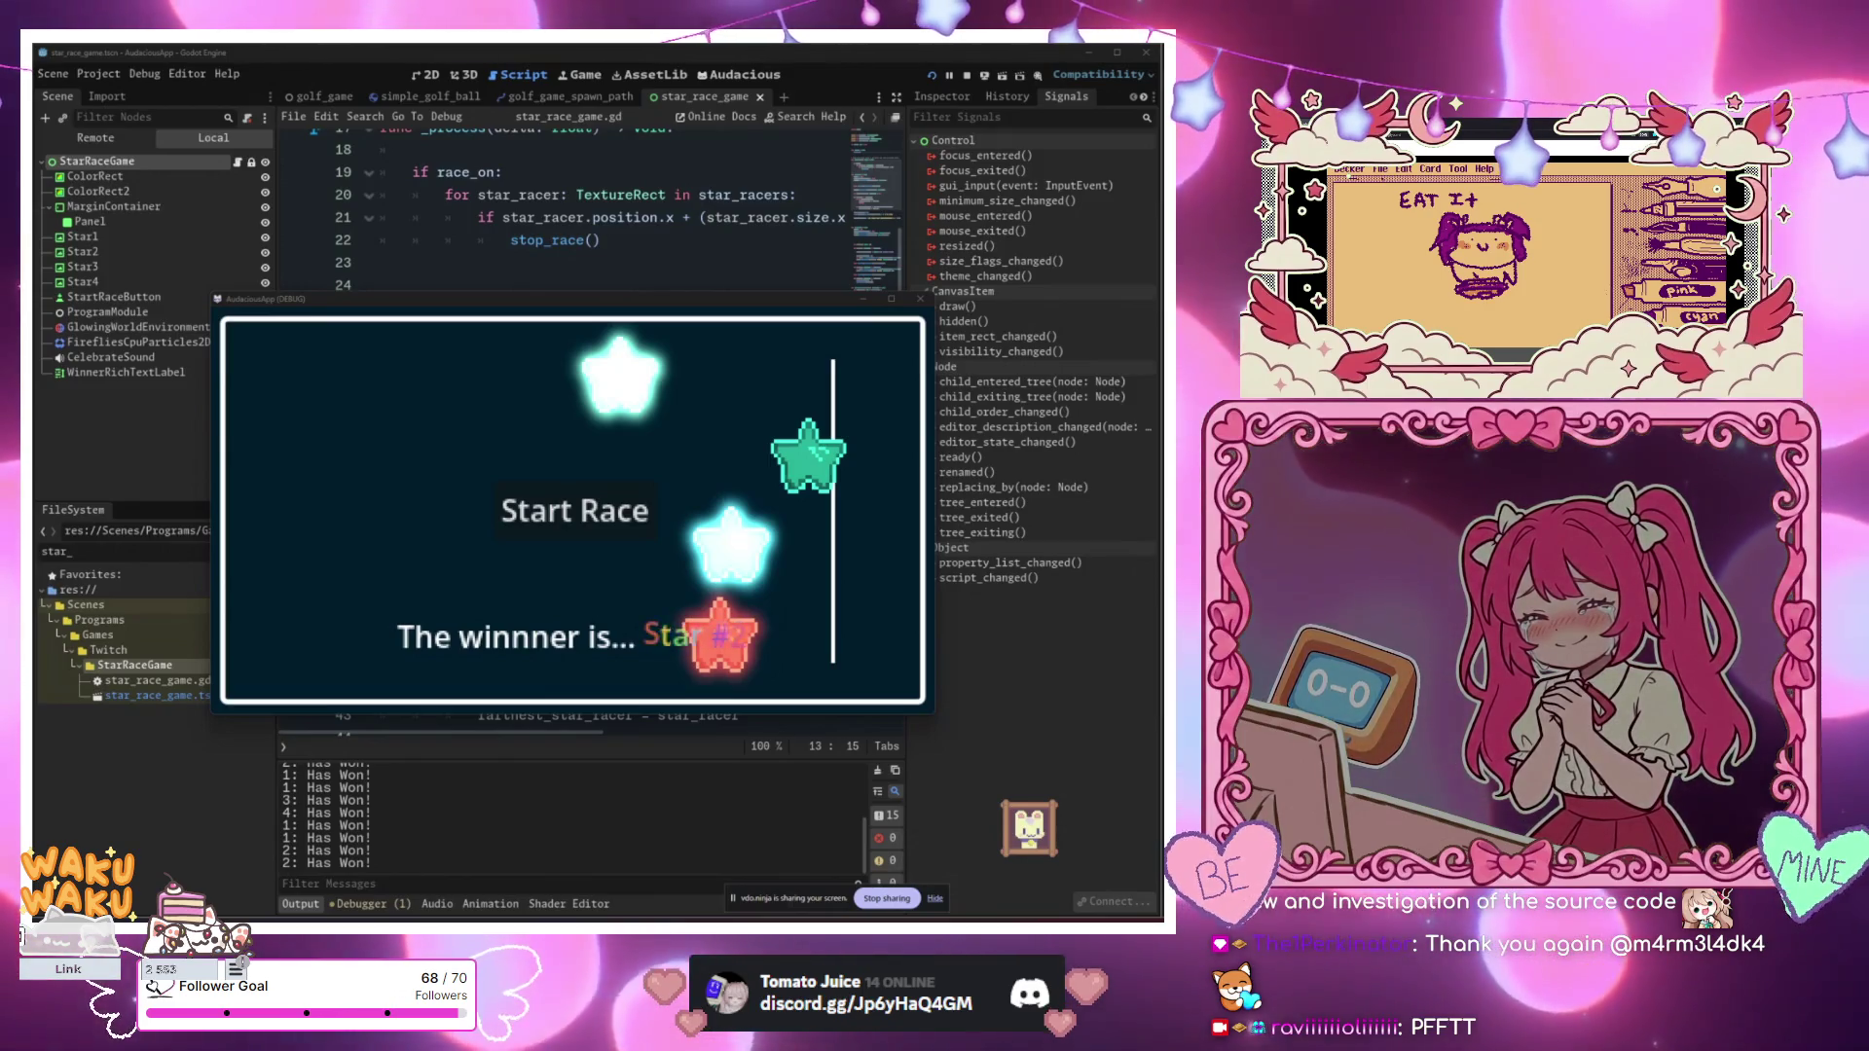
Step: Move the Star Race debug window aside, then higher over the script editor
mouse_move(545, 299)
mouse_down()
mouse_move(983, 499)
mouse_move(1285, 444)
mouse_move(1253, 419)
mouse_move(672, 511)
mouse_move(522, 465)
mouse_up()
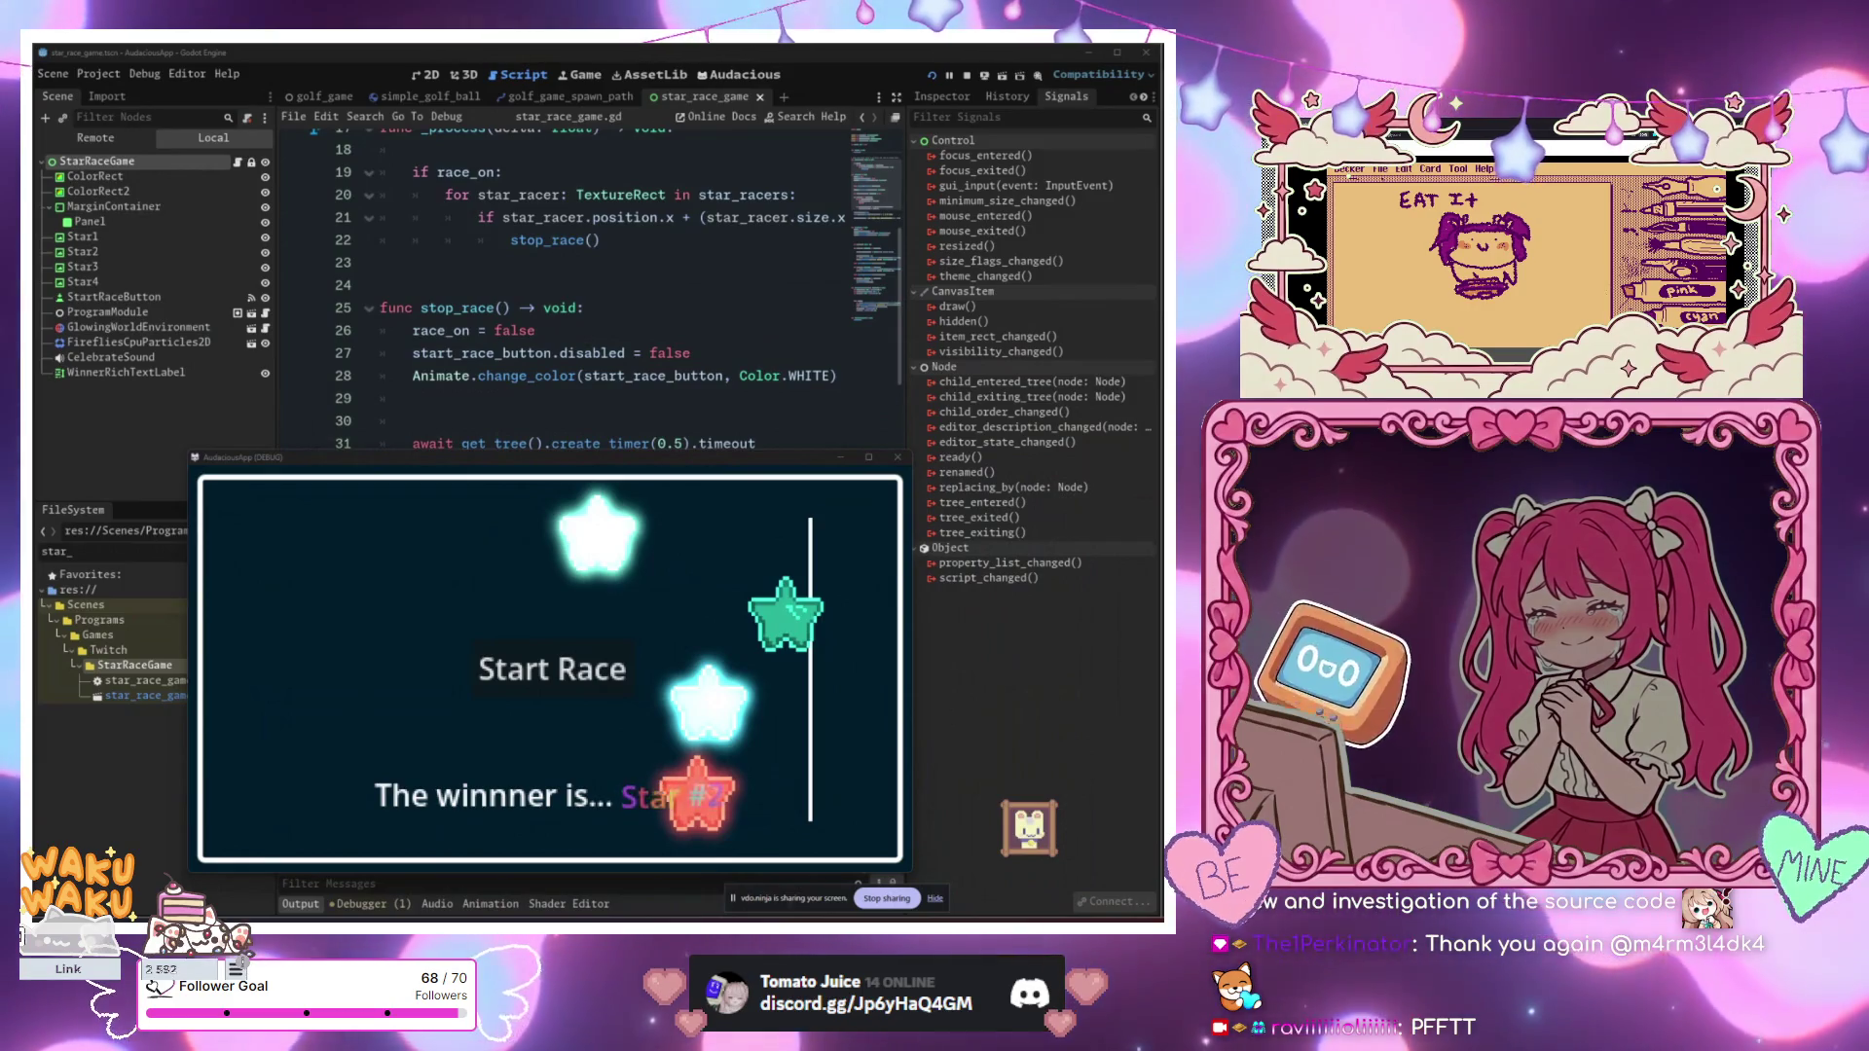
mouse_move(638, 469)
mouse_down()
mouse_move(634, 233)
mouse_move(609, 268)
mouse_up()
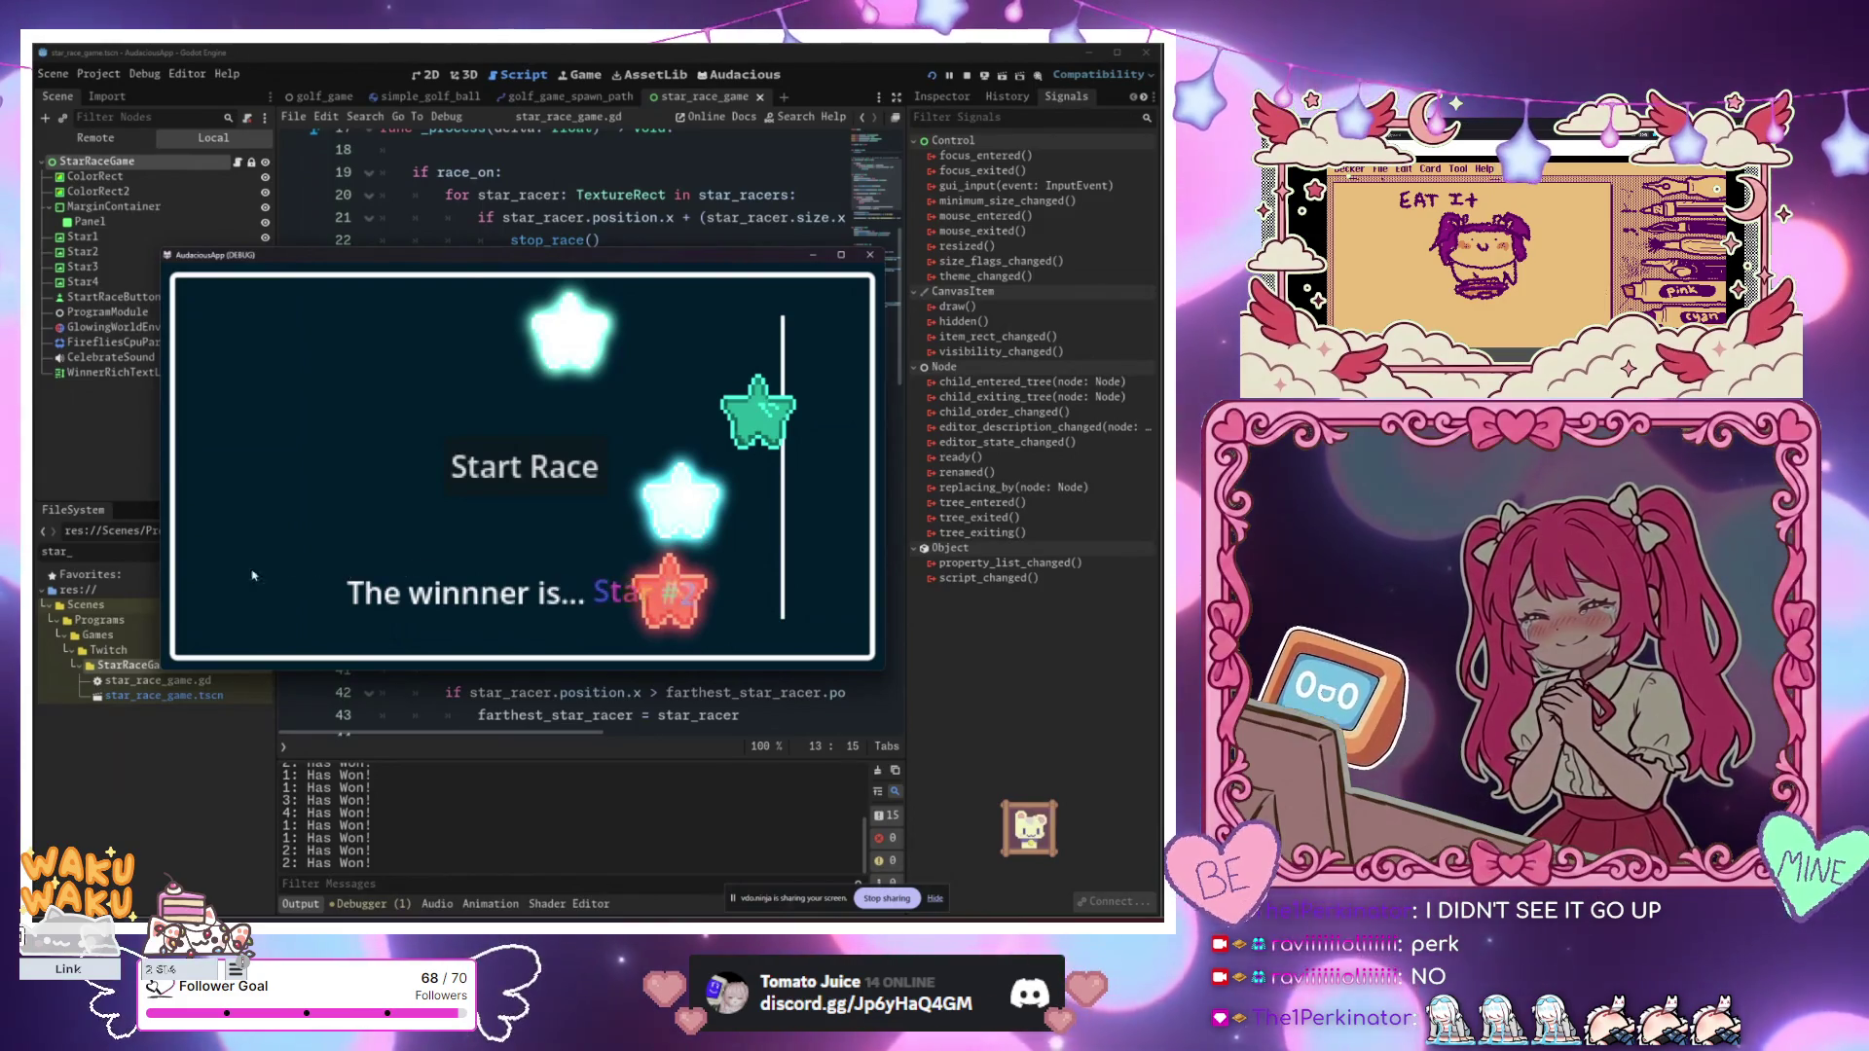
Step: Run the Star Race twice, the latest race announcing Star #1 as the winner
click(516, 474)
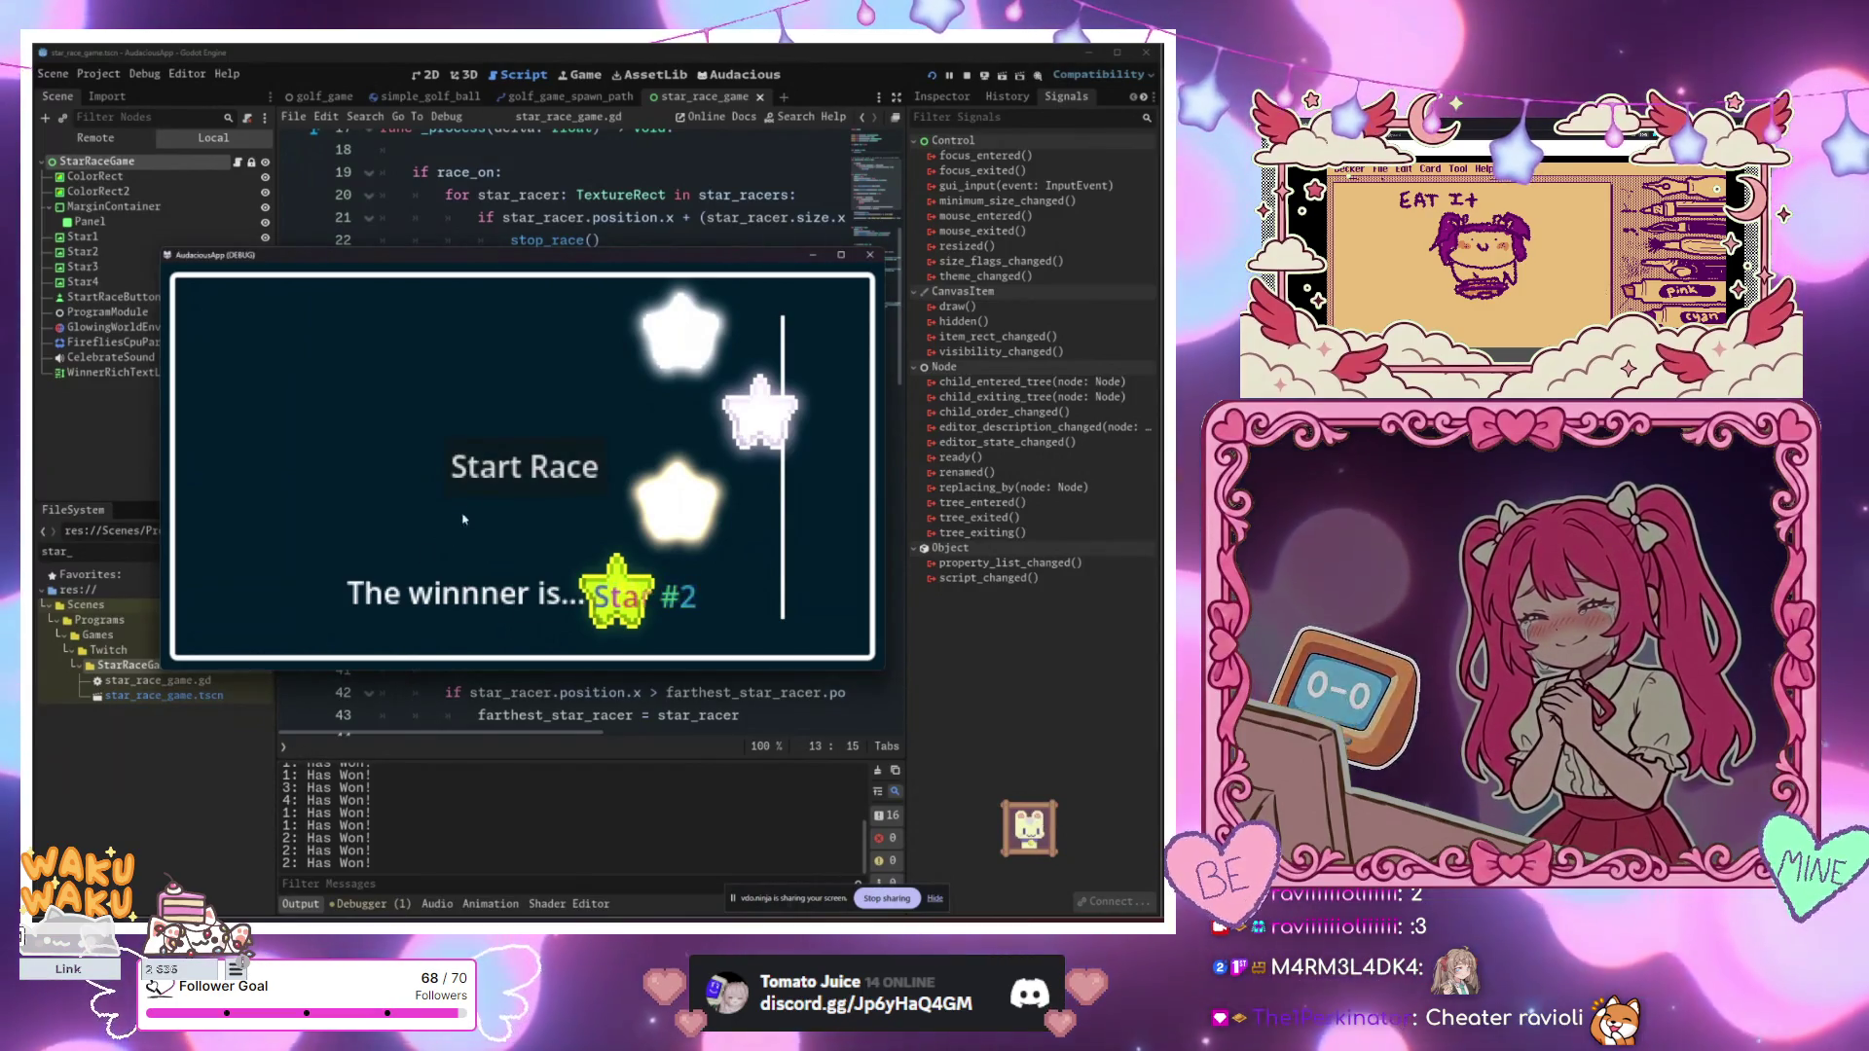
click(494, 480)
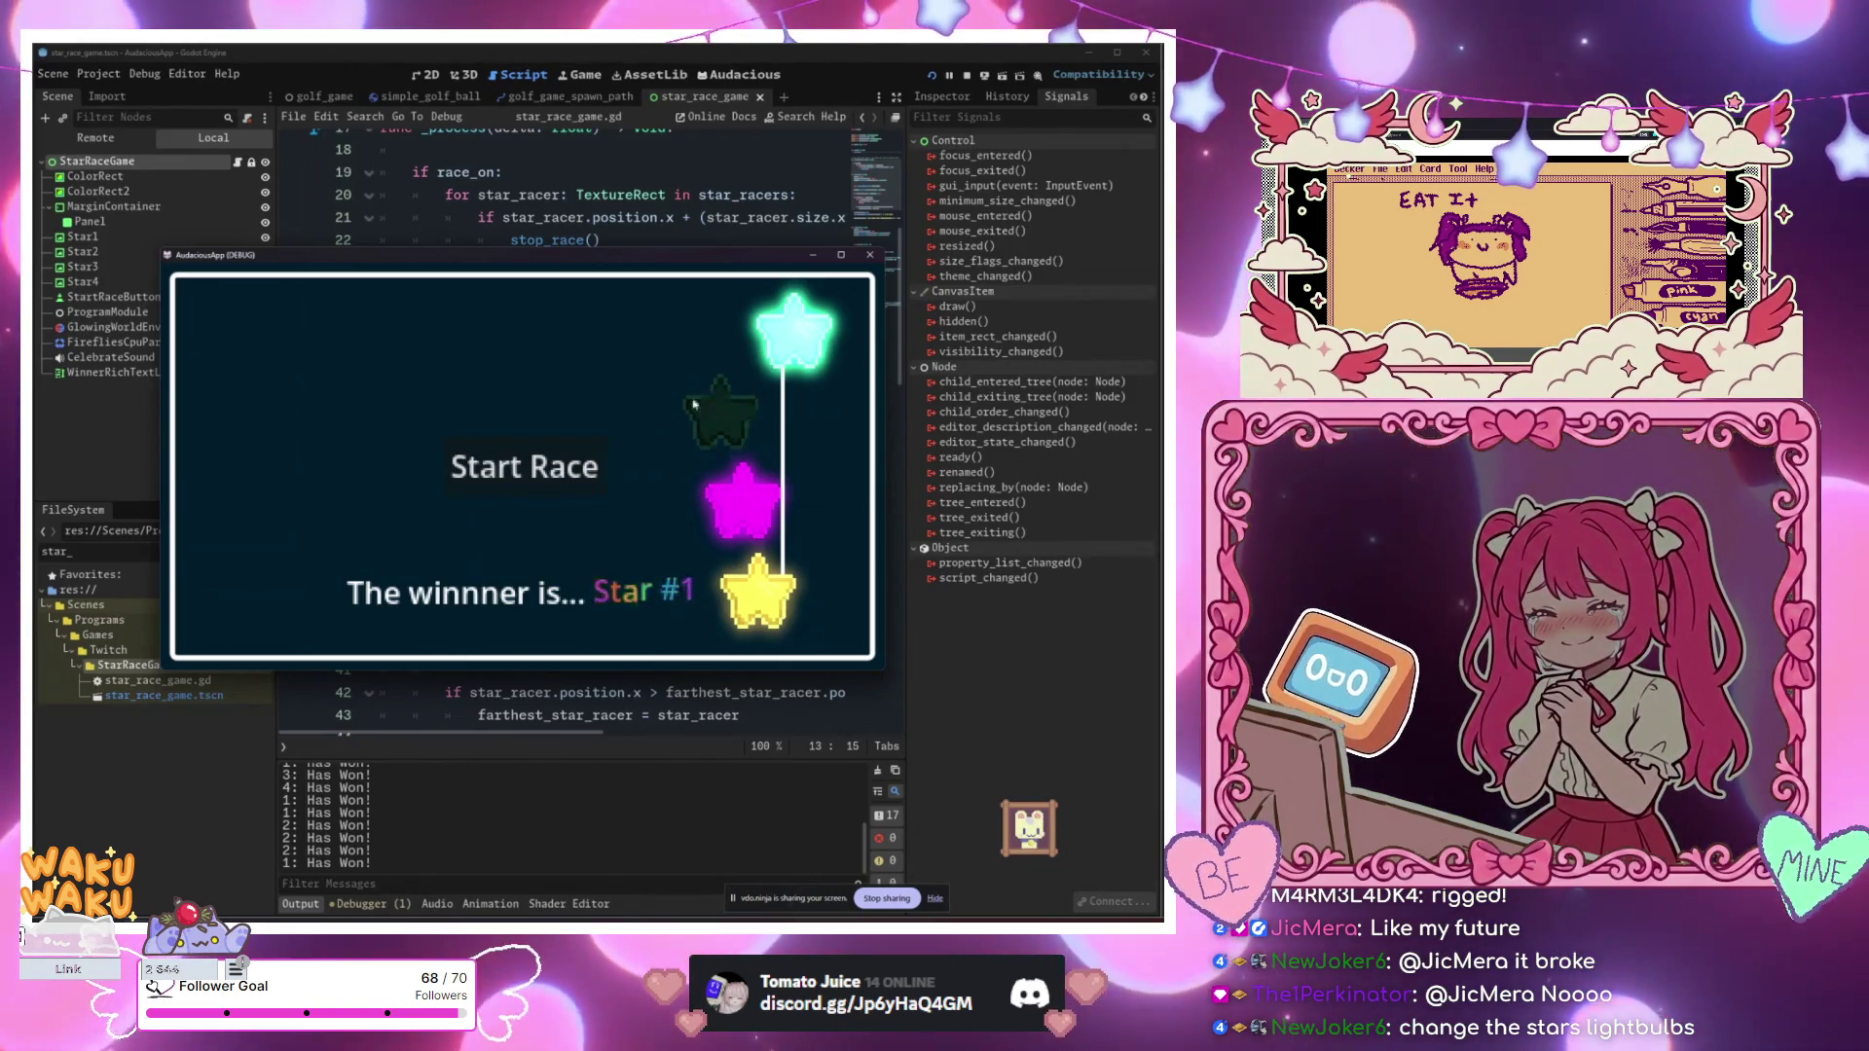
Step: Run two more Star Races until Star #4 wins, then bring up Windows search
click(523, 470)
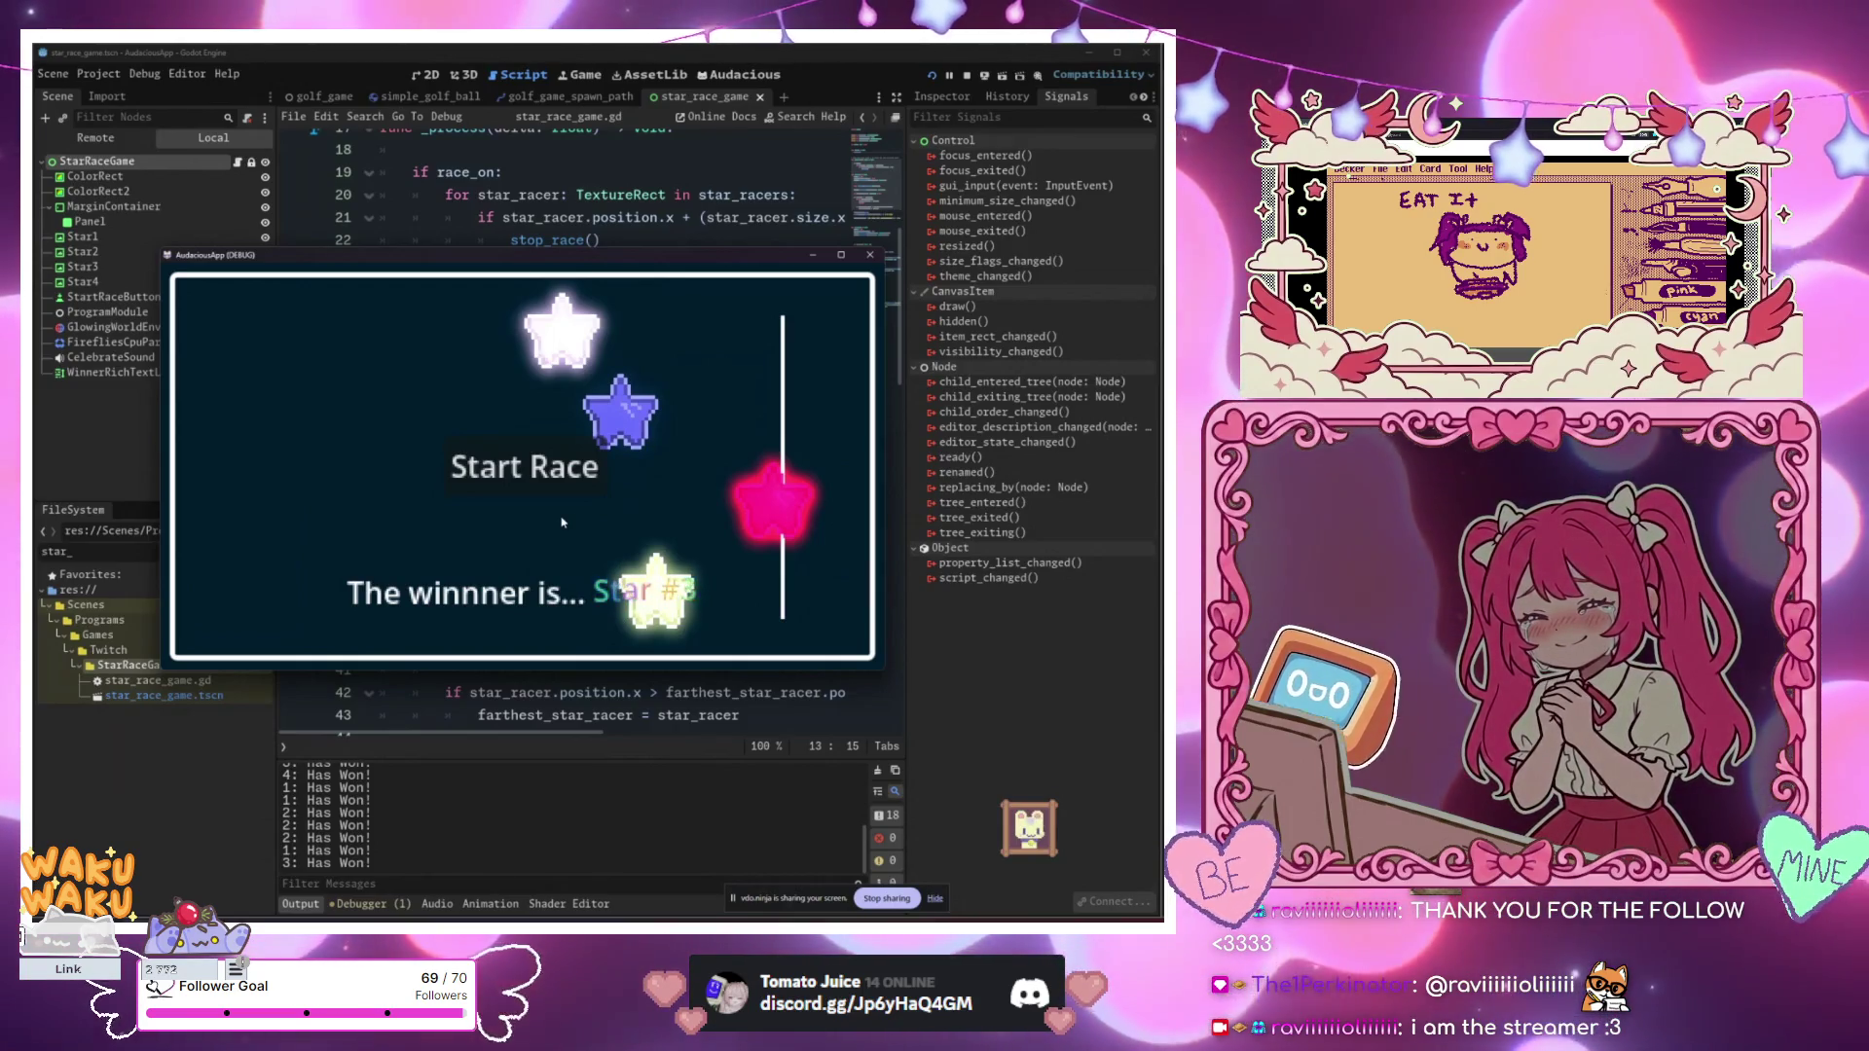
click(561, 458)
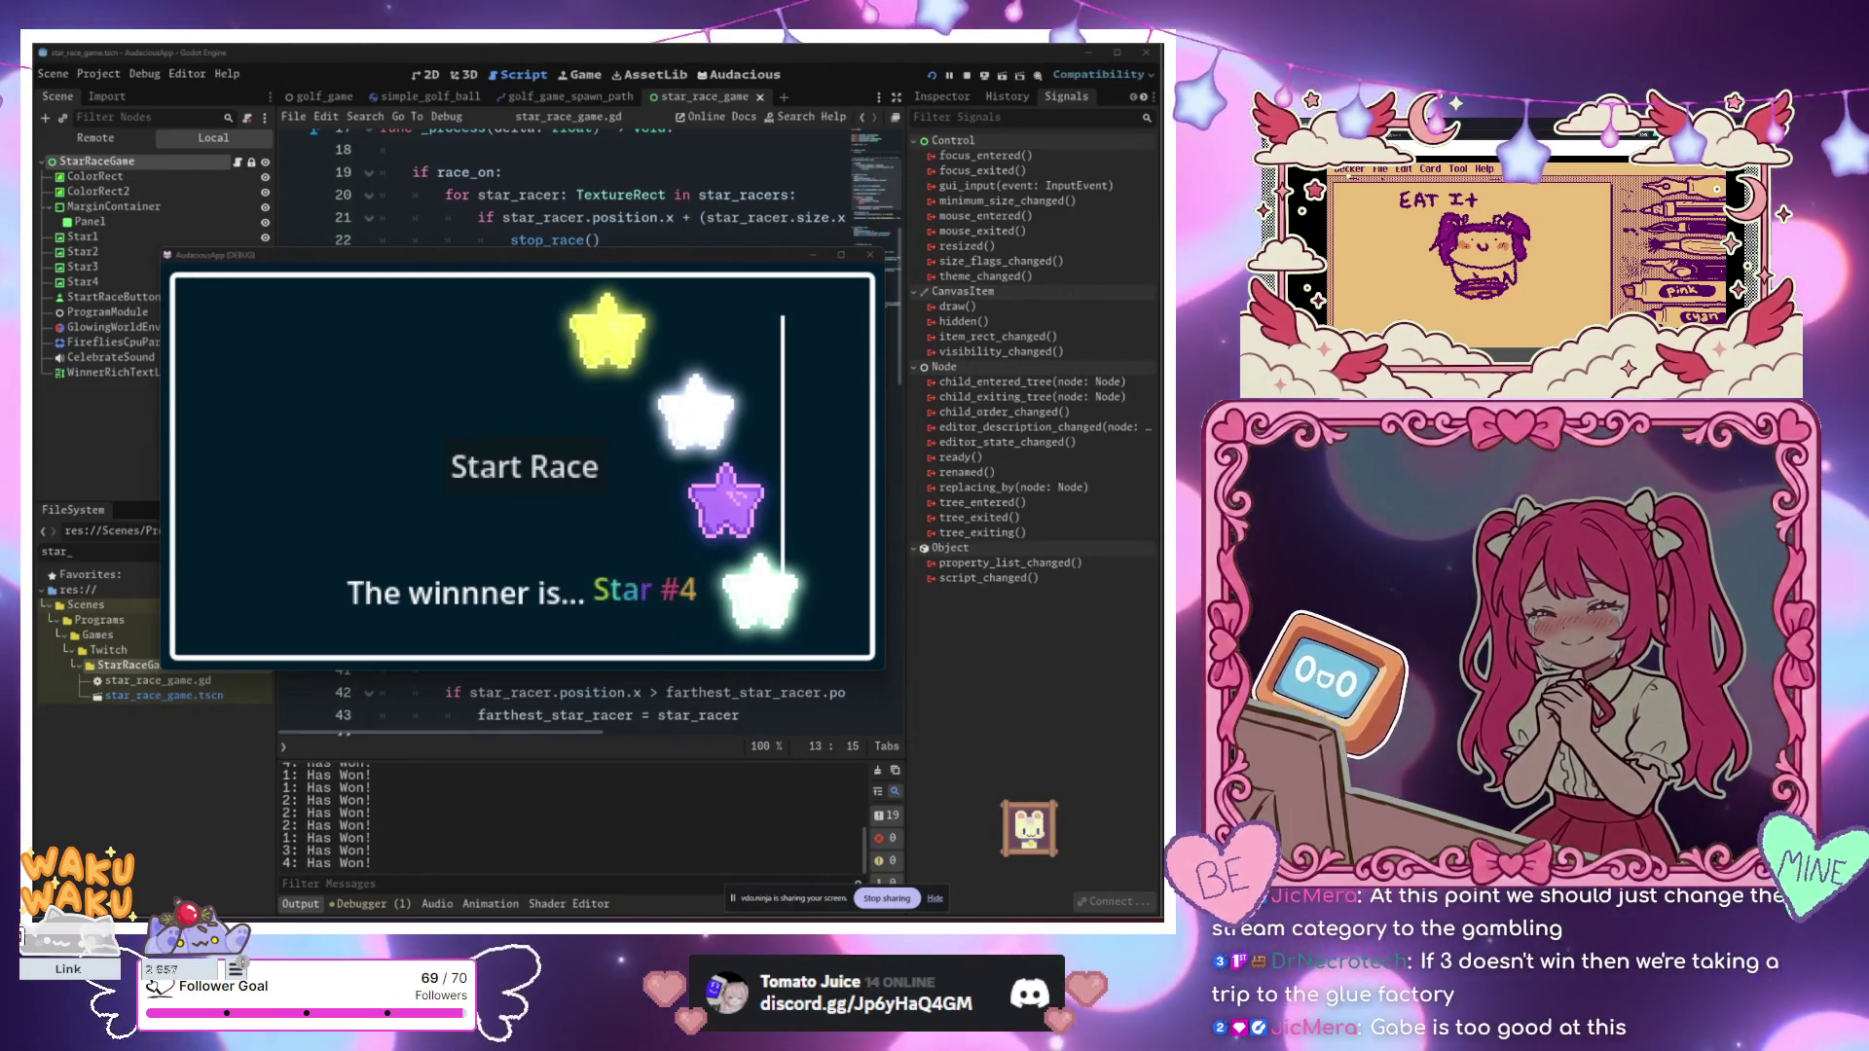
key(super)
Step: Launch Calculator via 'calc' search and place it over the game window
text(calc)
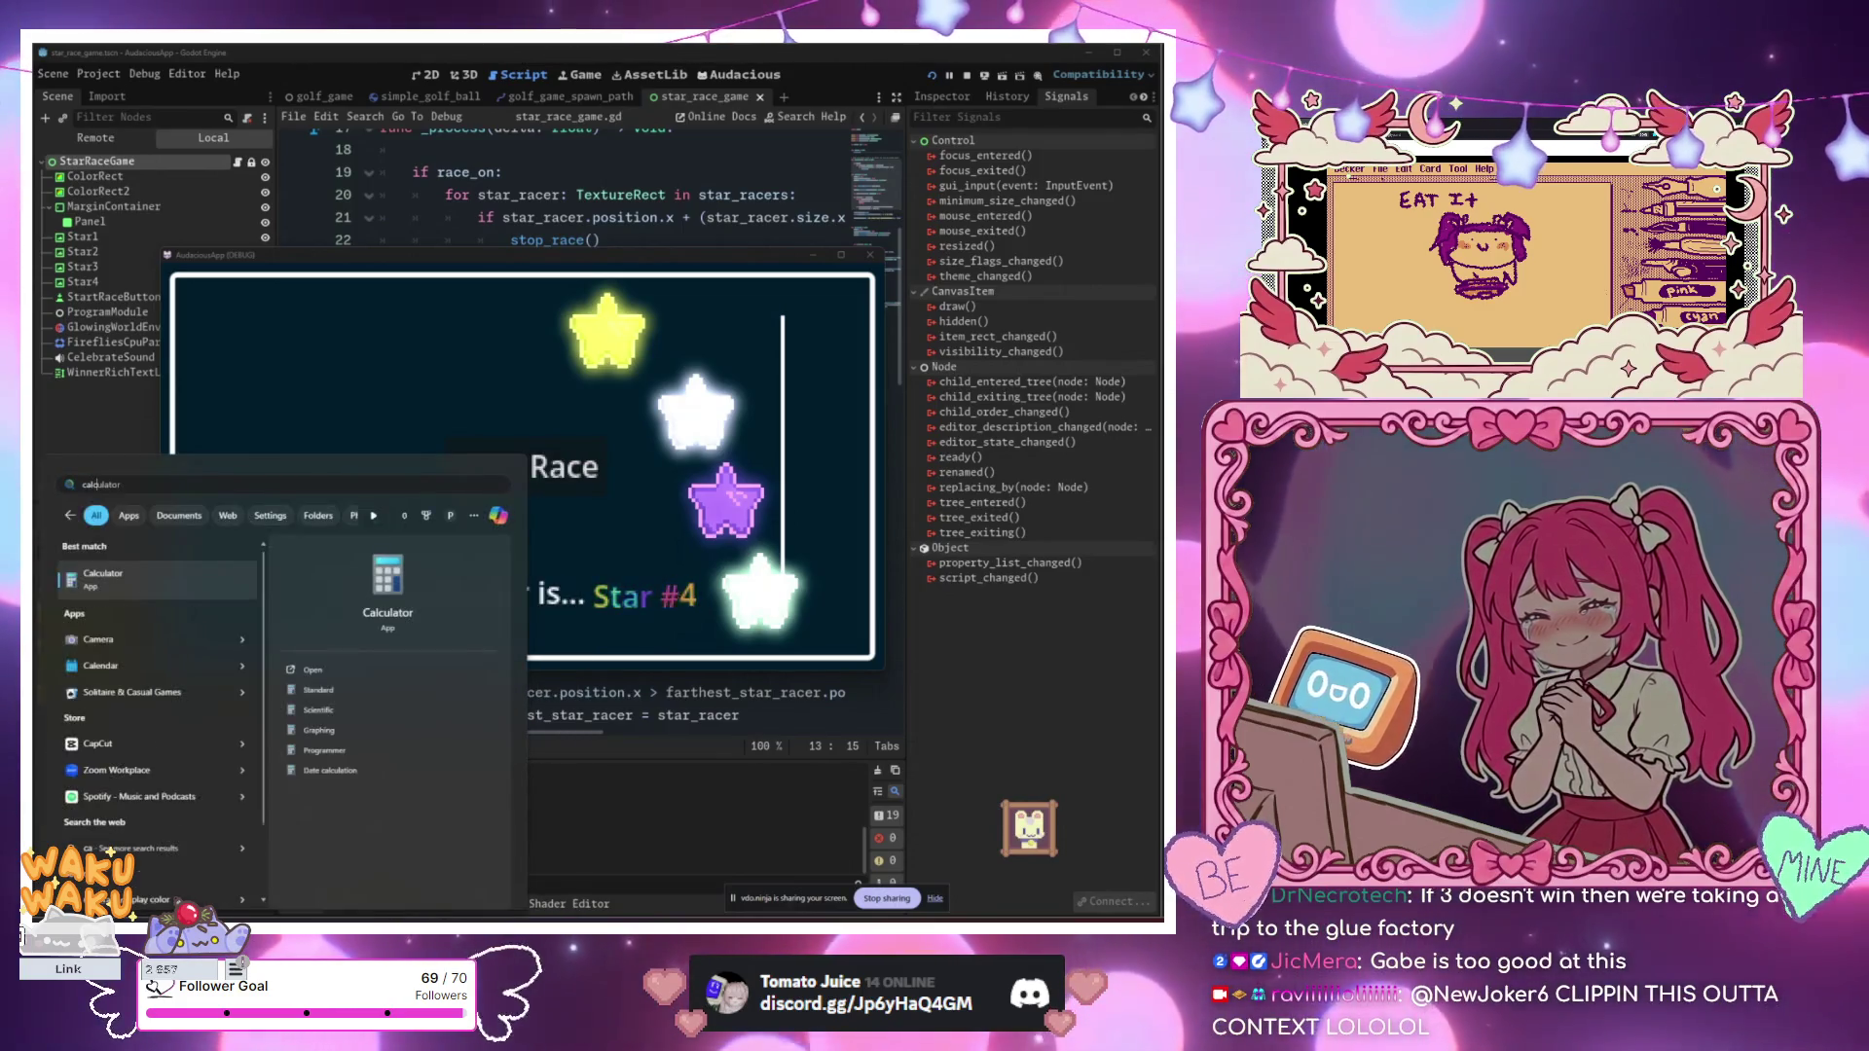
key(Return)
mouse_move(1139, 199)
mouse_down()
mouse_move(308, 278)
mouse_move(455, 326)
mouse_up()
Step: Compute 0.25 × 0.25 = 0.0625 in Calculator, then move it aside and close it
text(.2)
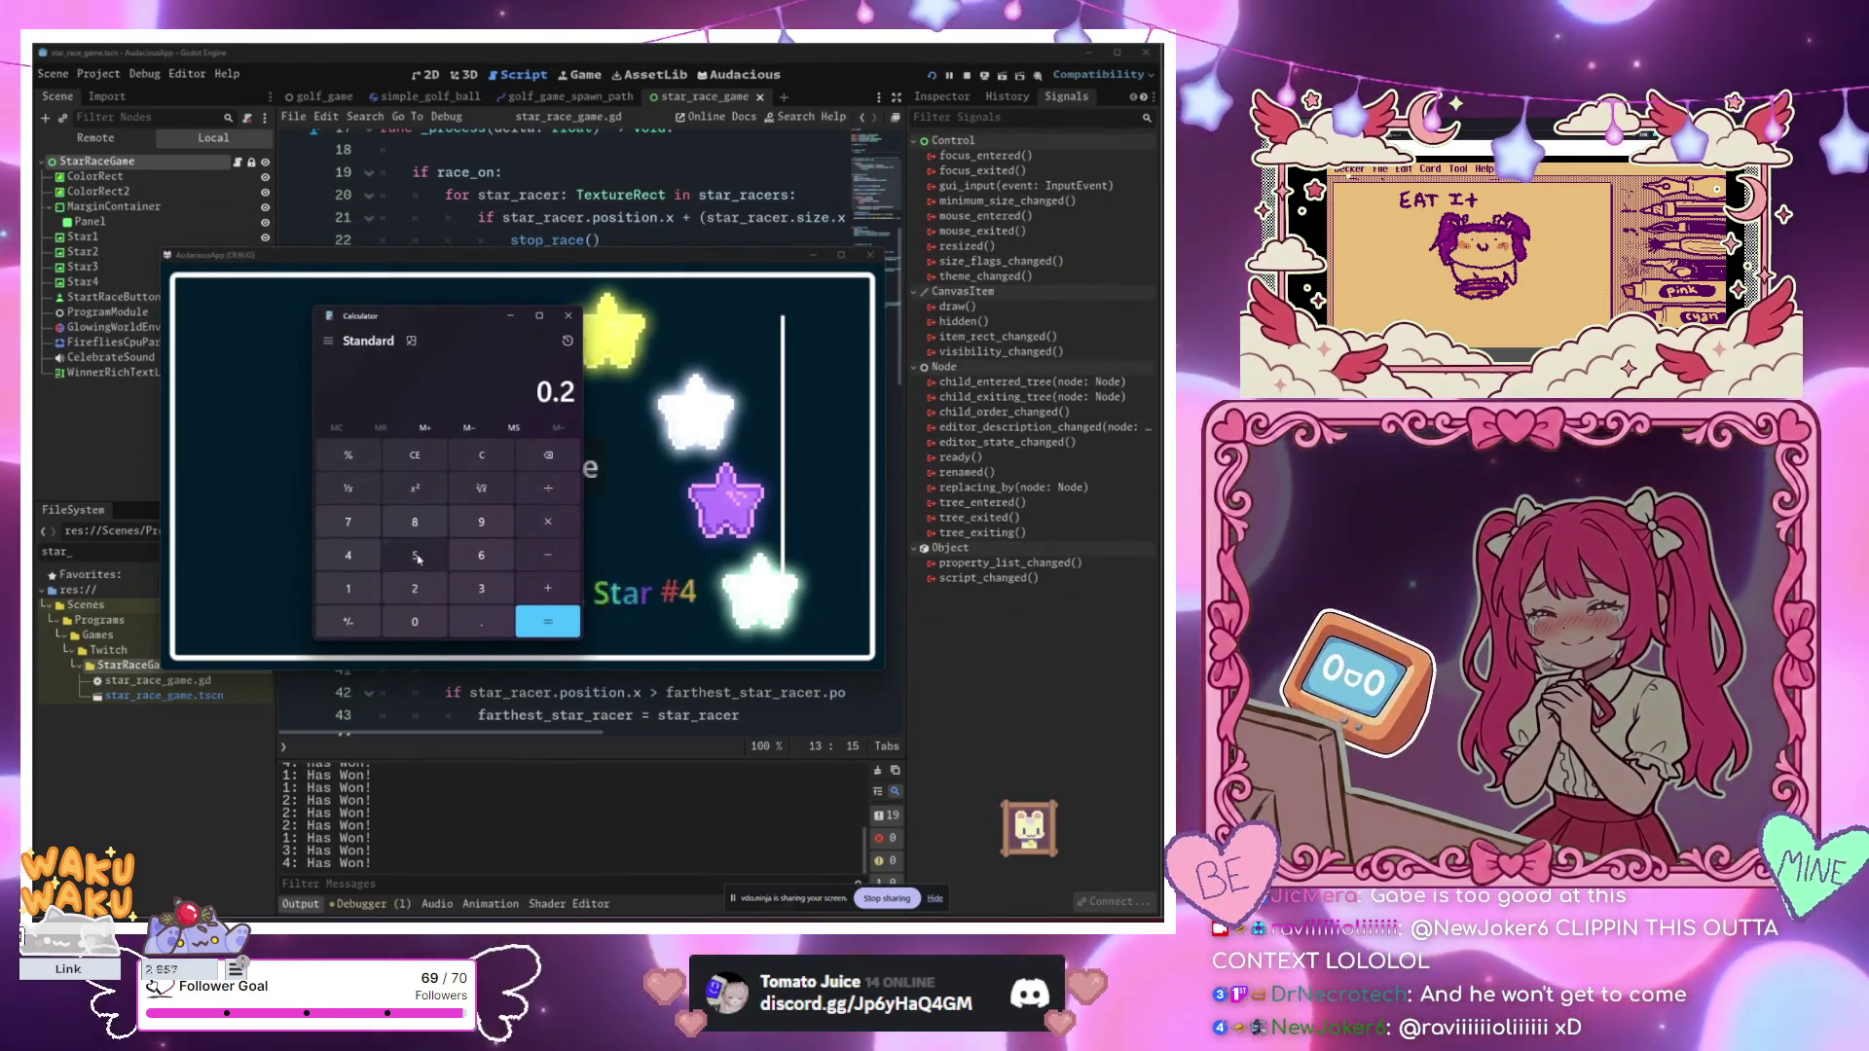
click(416, 556)
key(asterisk)
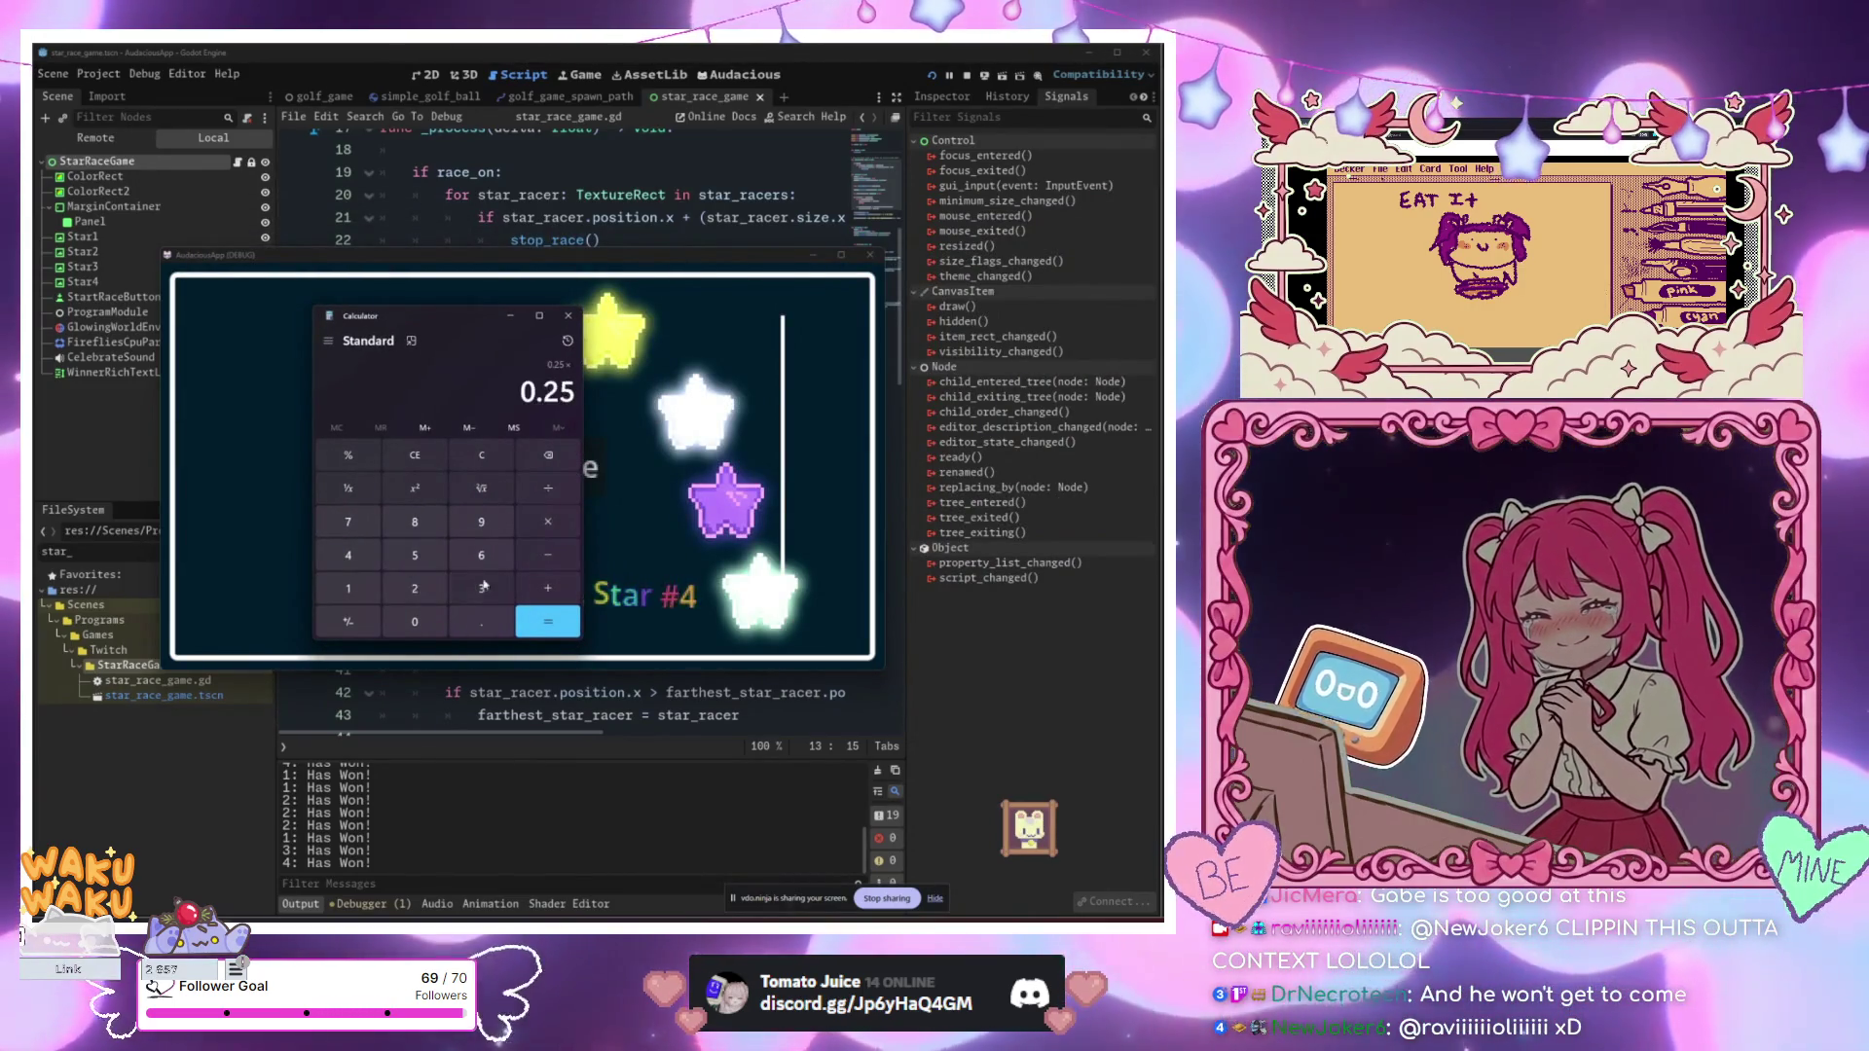
click(548, 615)
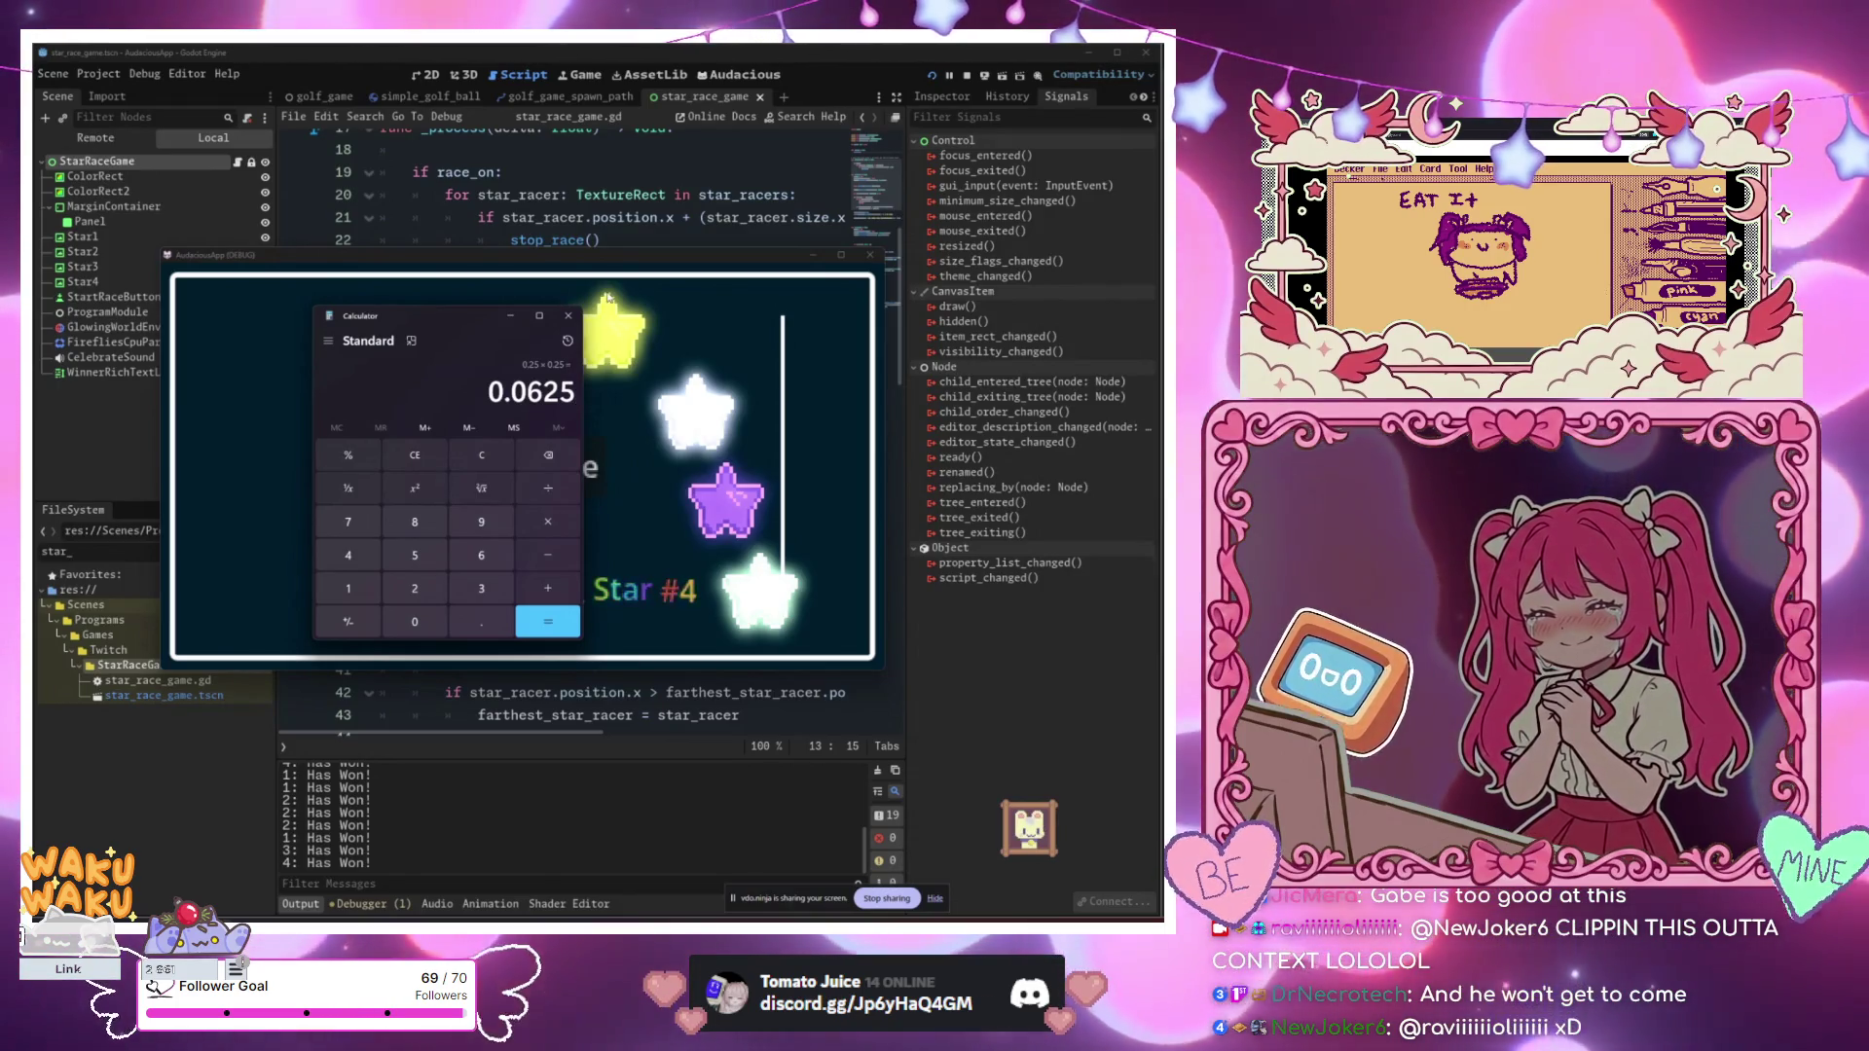
mouse_move(535, 306)
mouse_down()
mouse_move(391, 275)
mouse_move(808, 608)
mouse_move(1114, 357)
mouse_move(1105, 336)
mouse_up()
click(1126, 334)
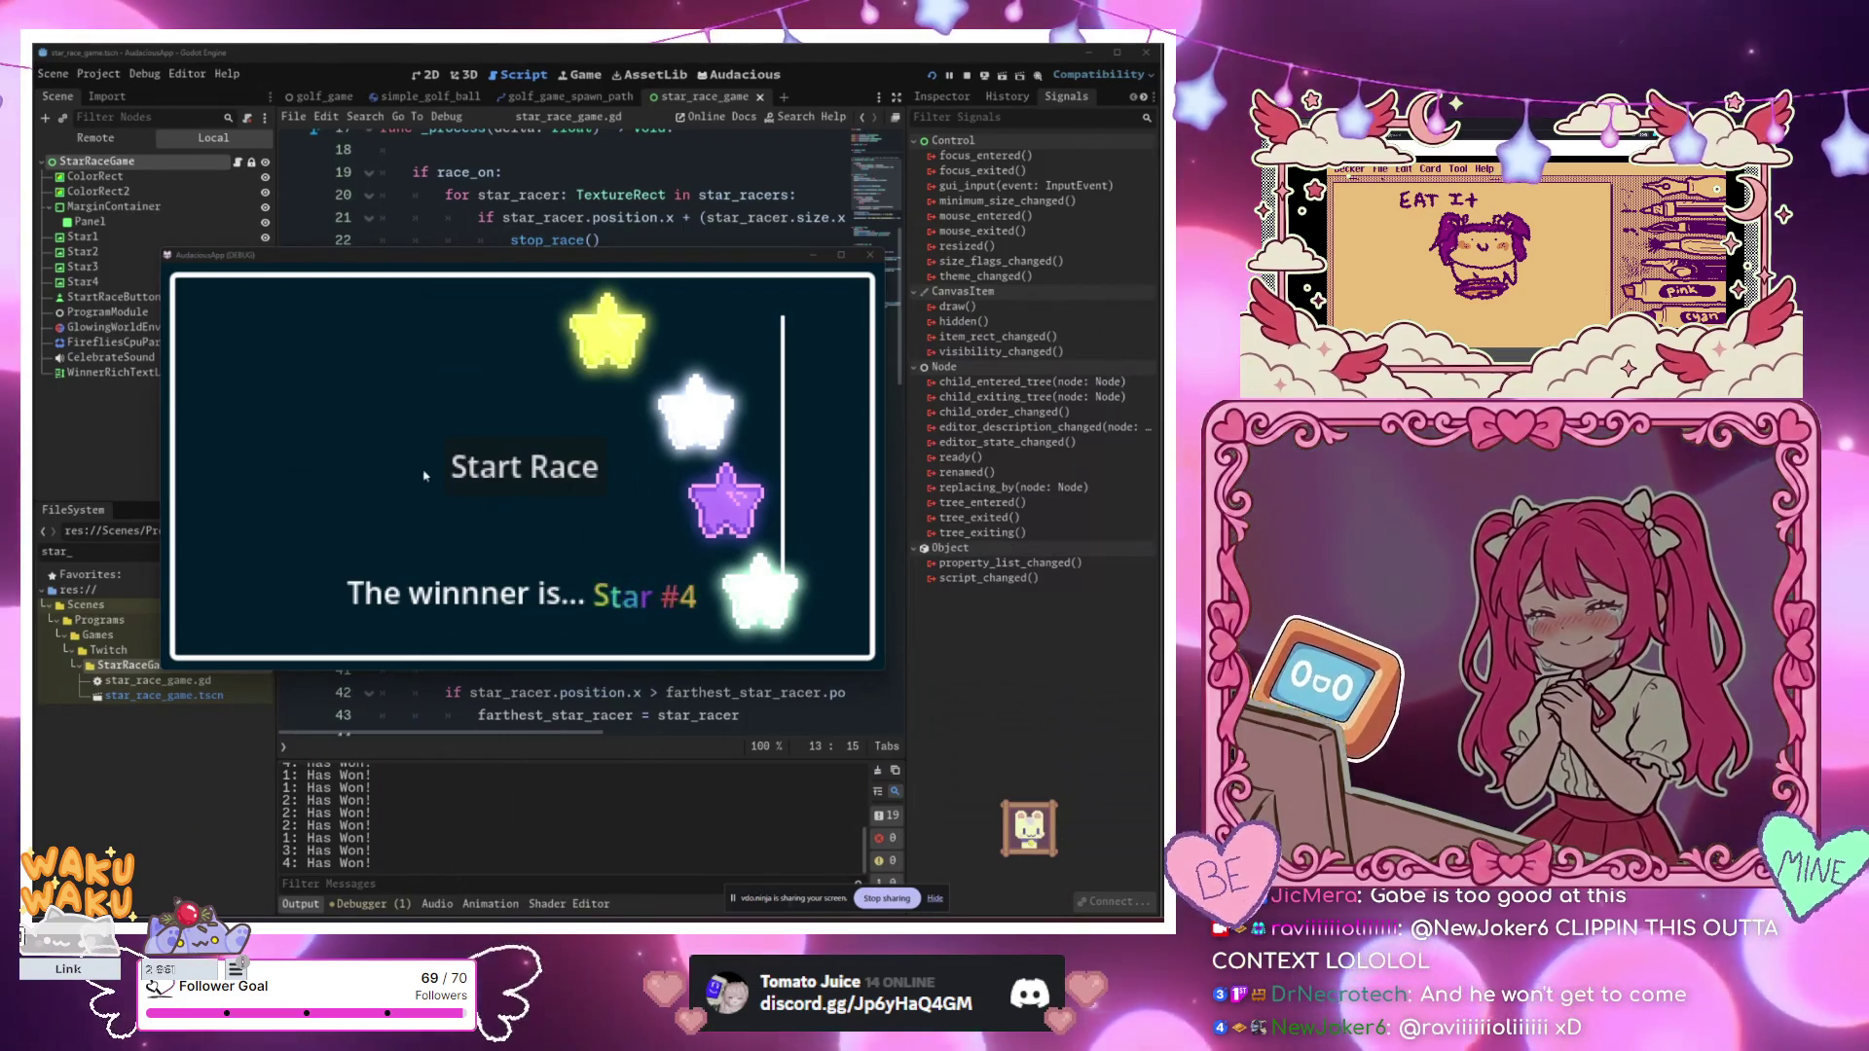
Step: Start a fresh Star Race with all four stars back at the start line
click(519, 488)
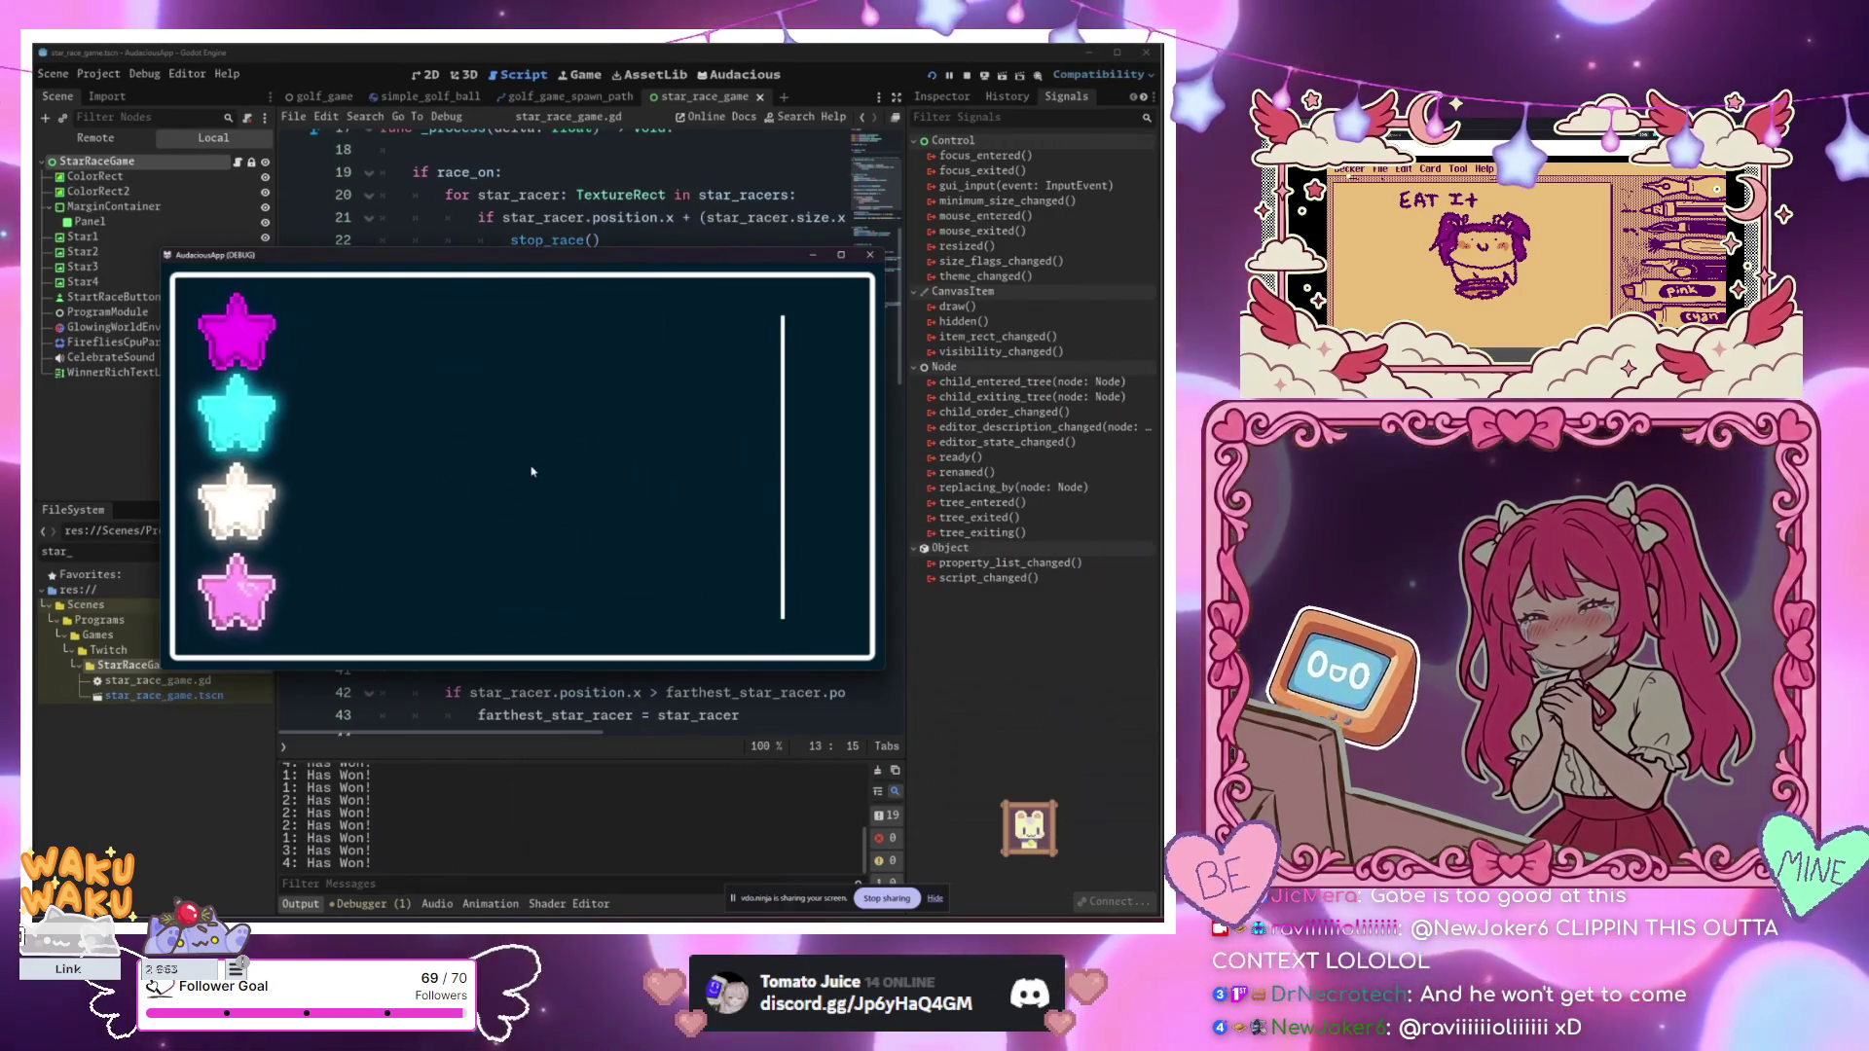